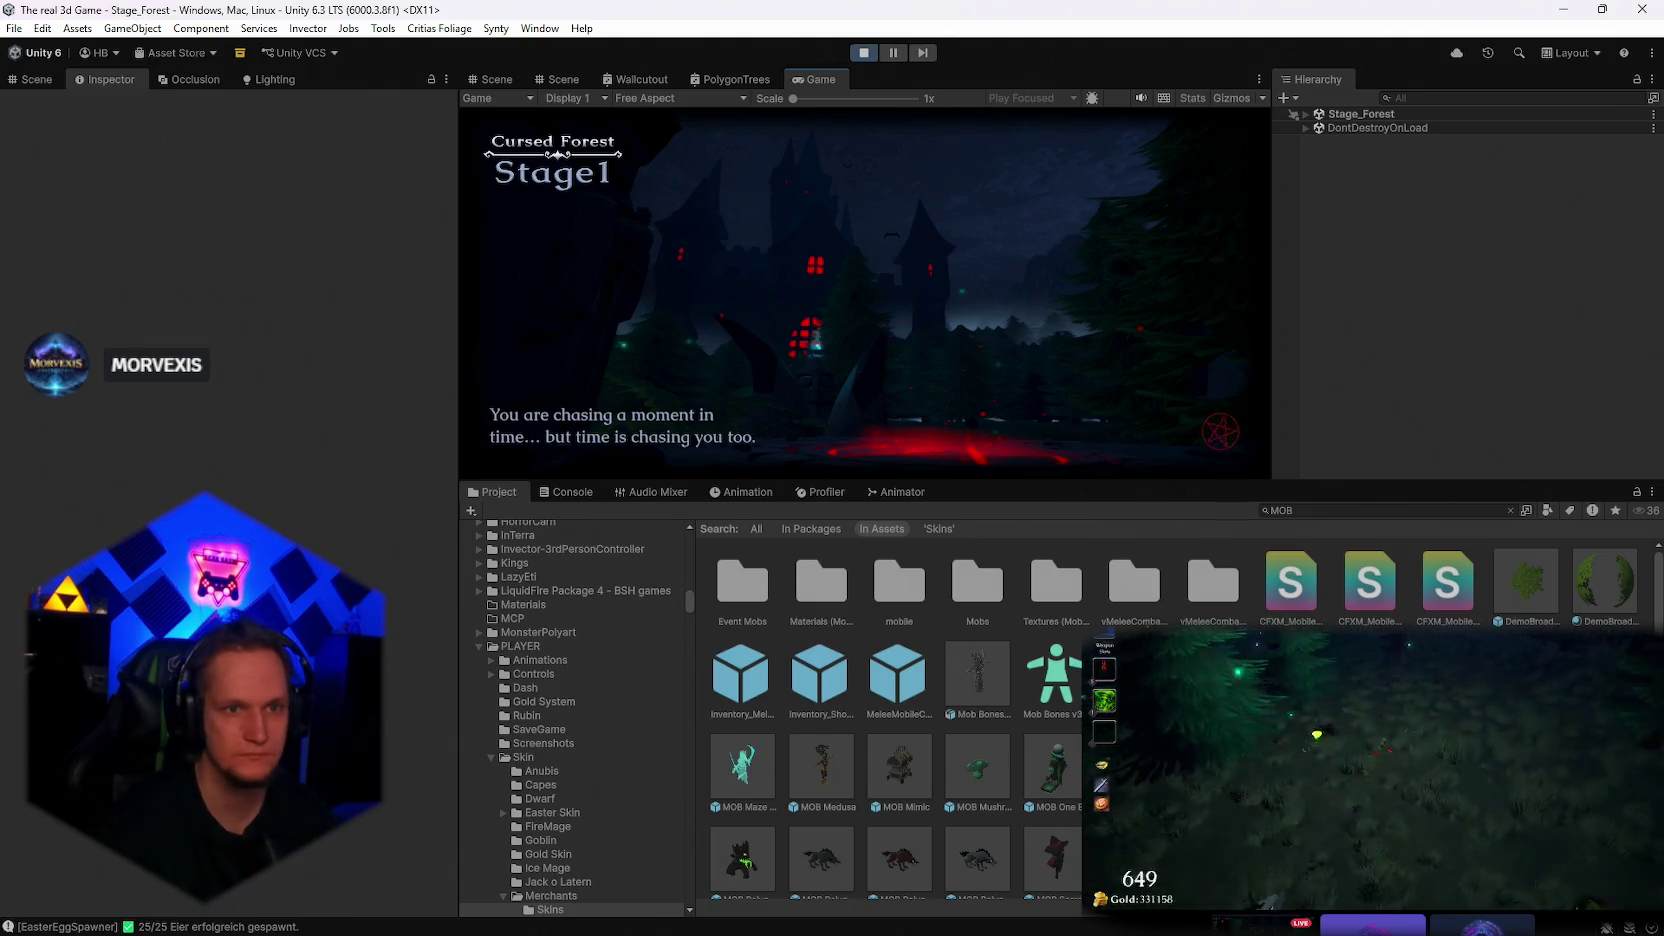
Pause the running forest stage and restore the full editor layout
key(Escape)
double_click(822, 78)
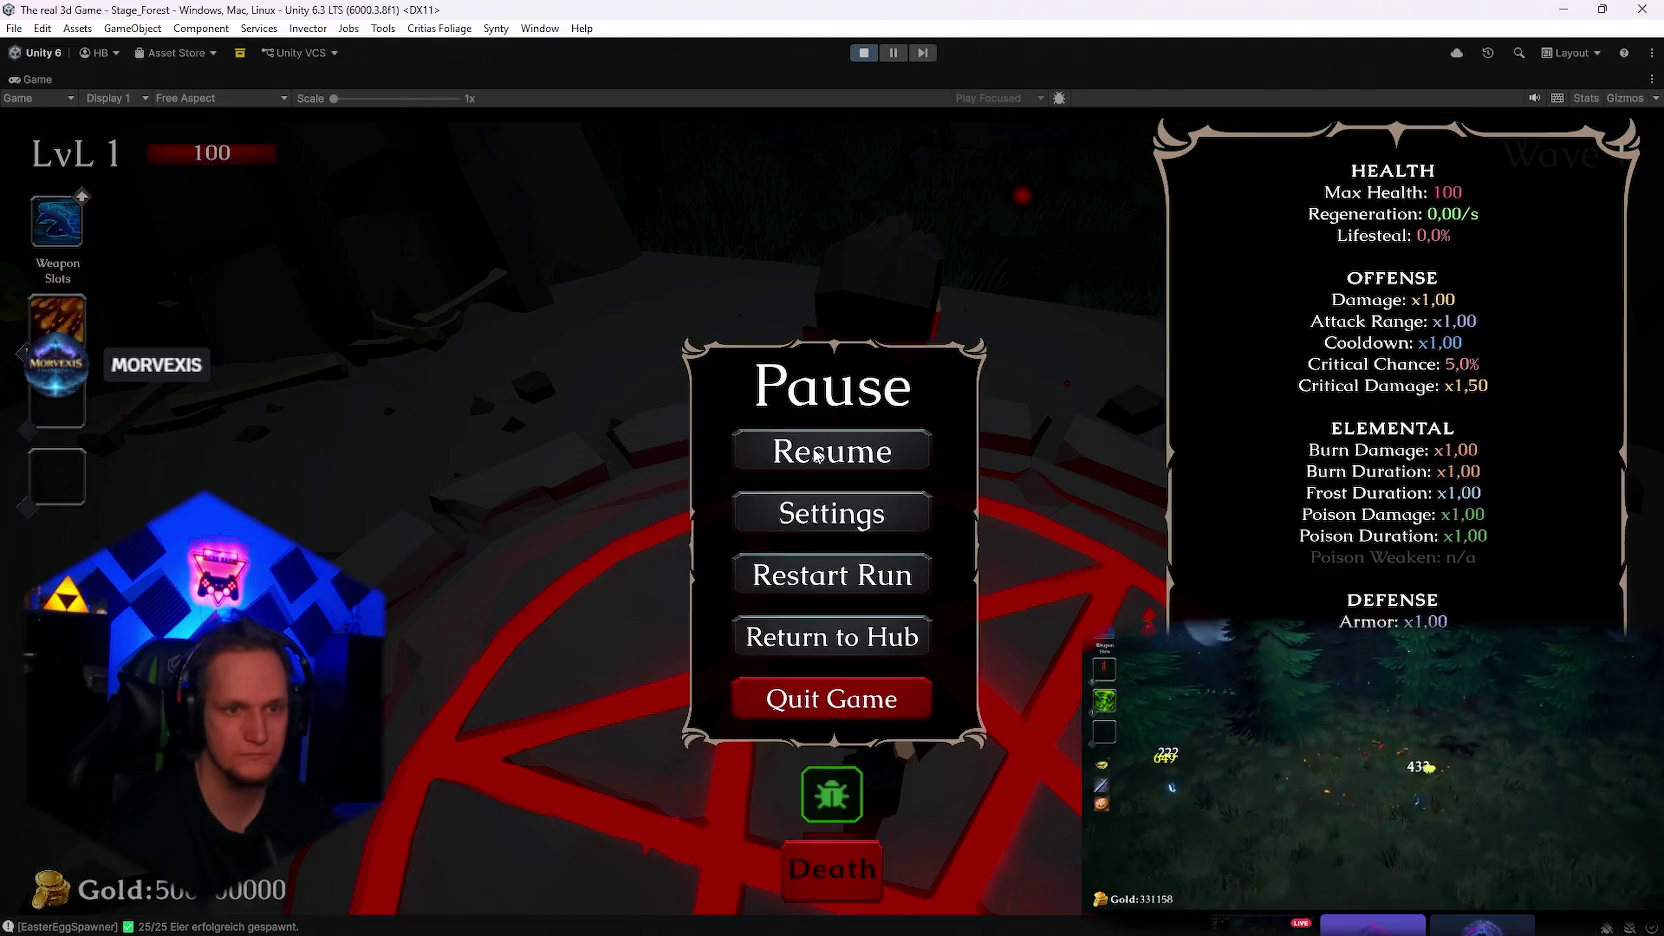
click(816, 455)
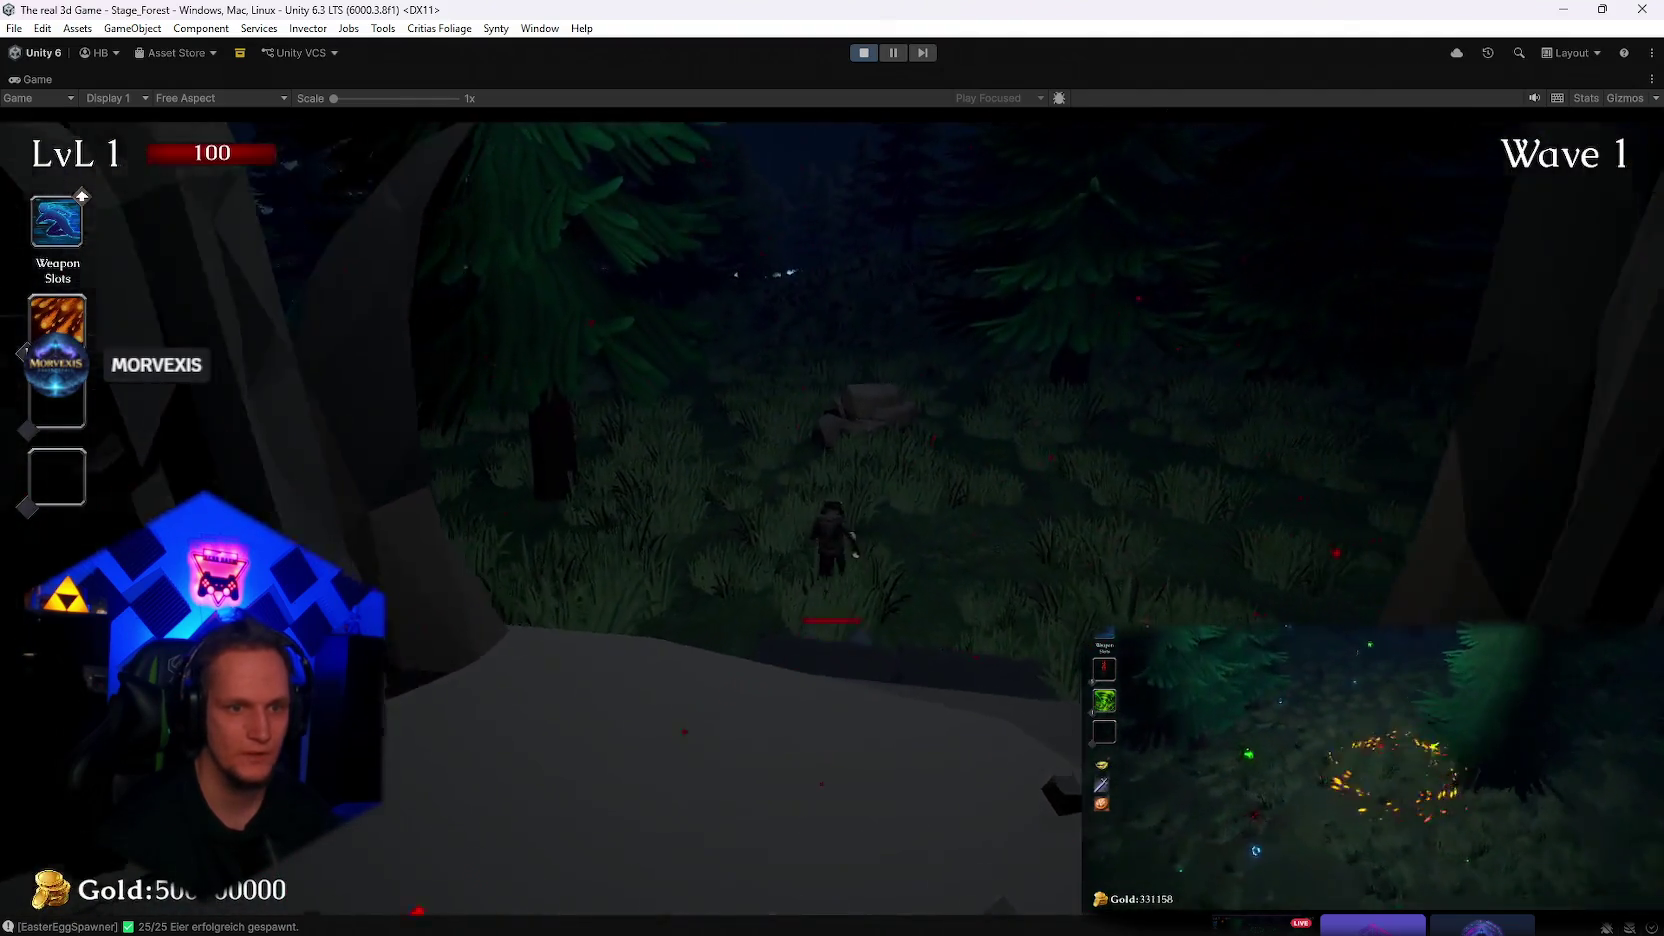
key(Escape)
double_click(33, 80)
text(cheats)
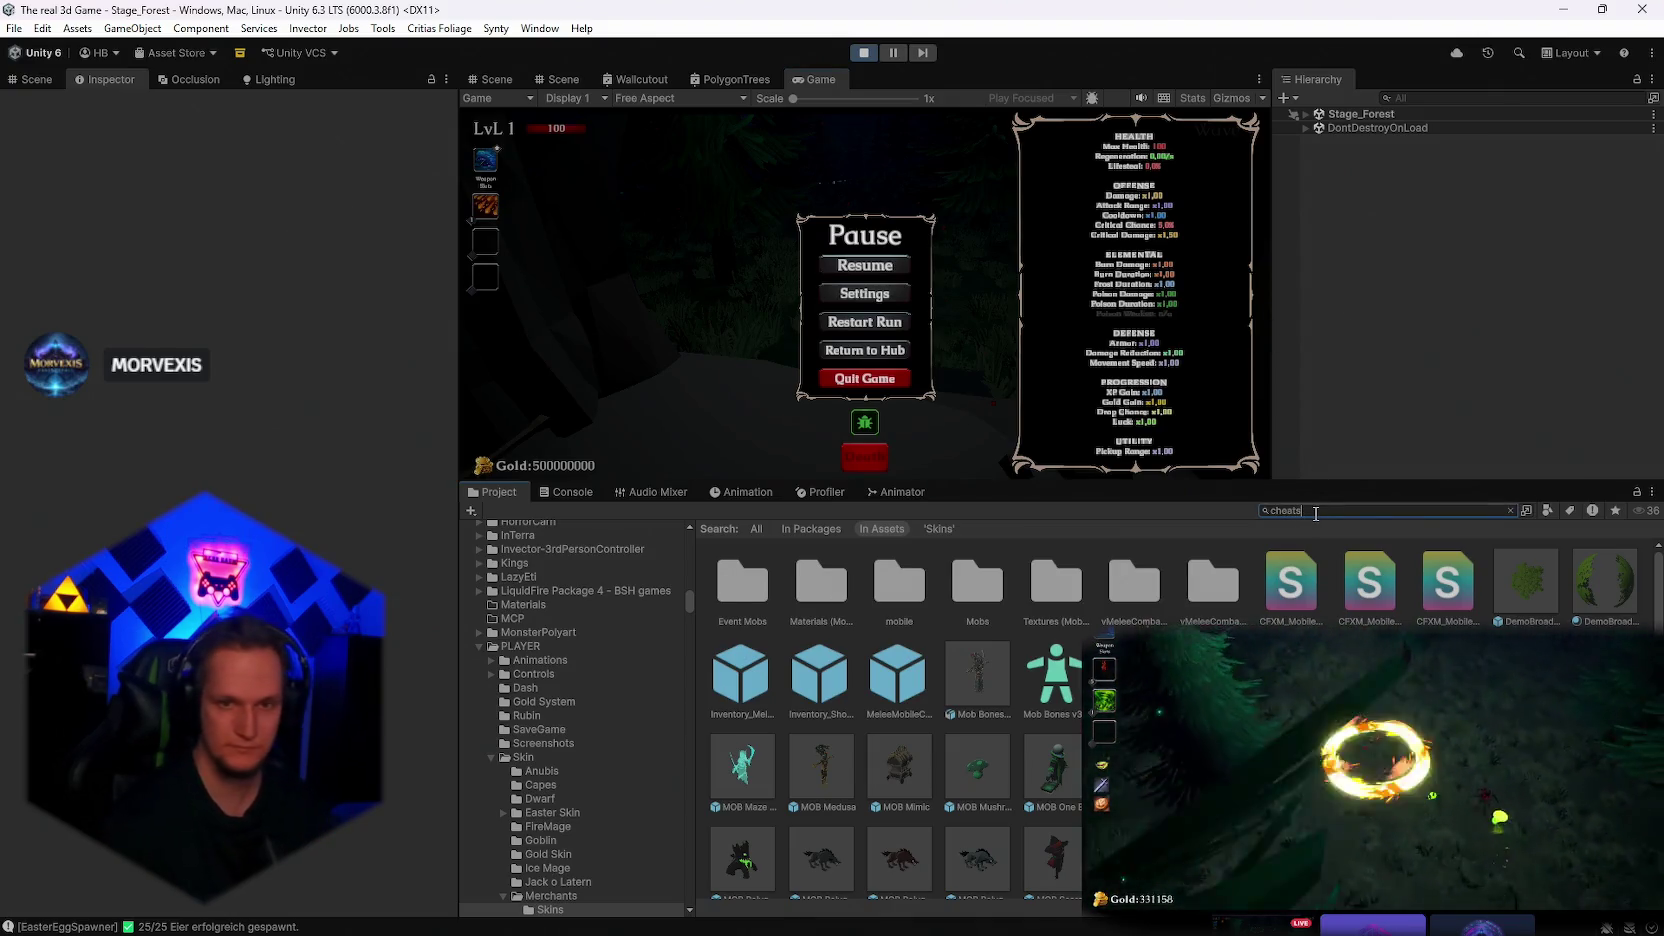
Drag the Cheats prefab into the running scene, resume play, then pause with the editor layout restored
drag(1356, 180, 1358, 184)
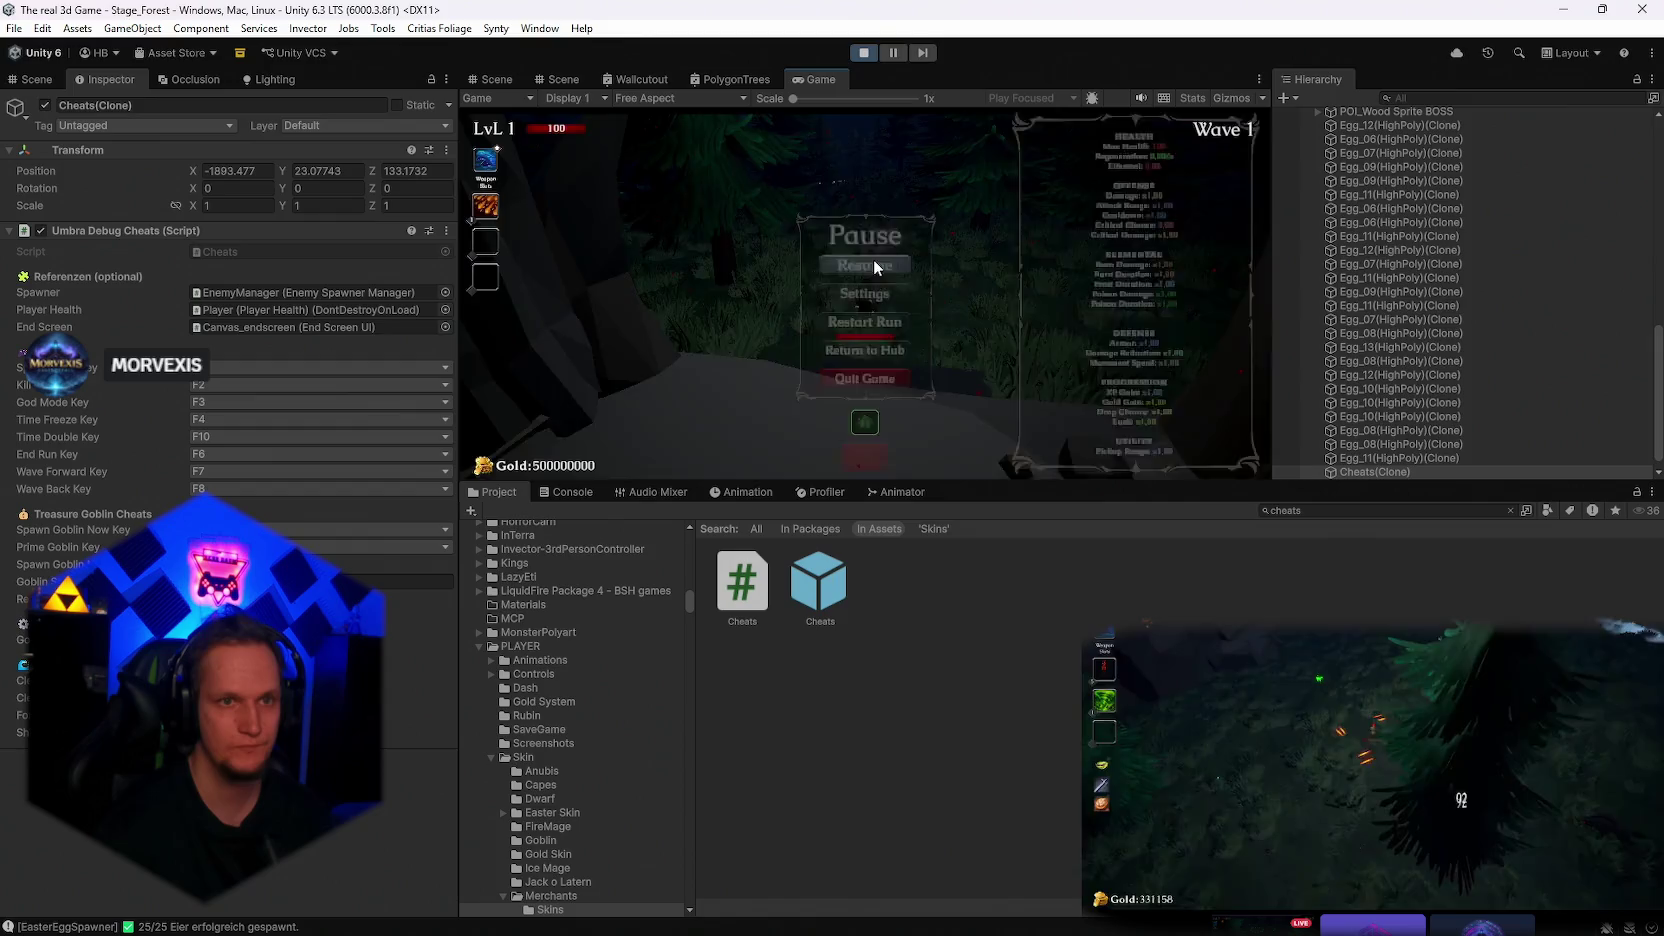
click(874, 270)
double_click(811, 80)
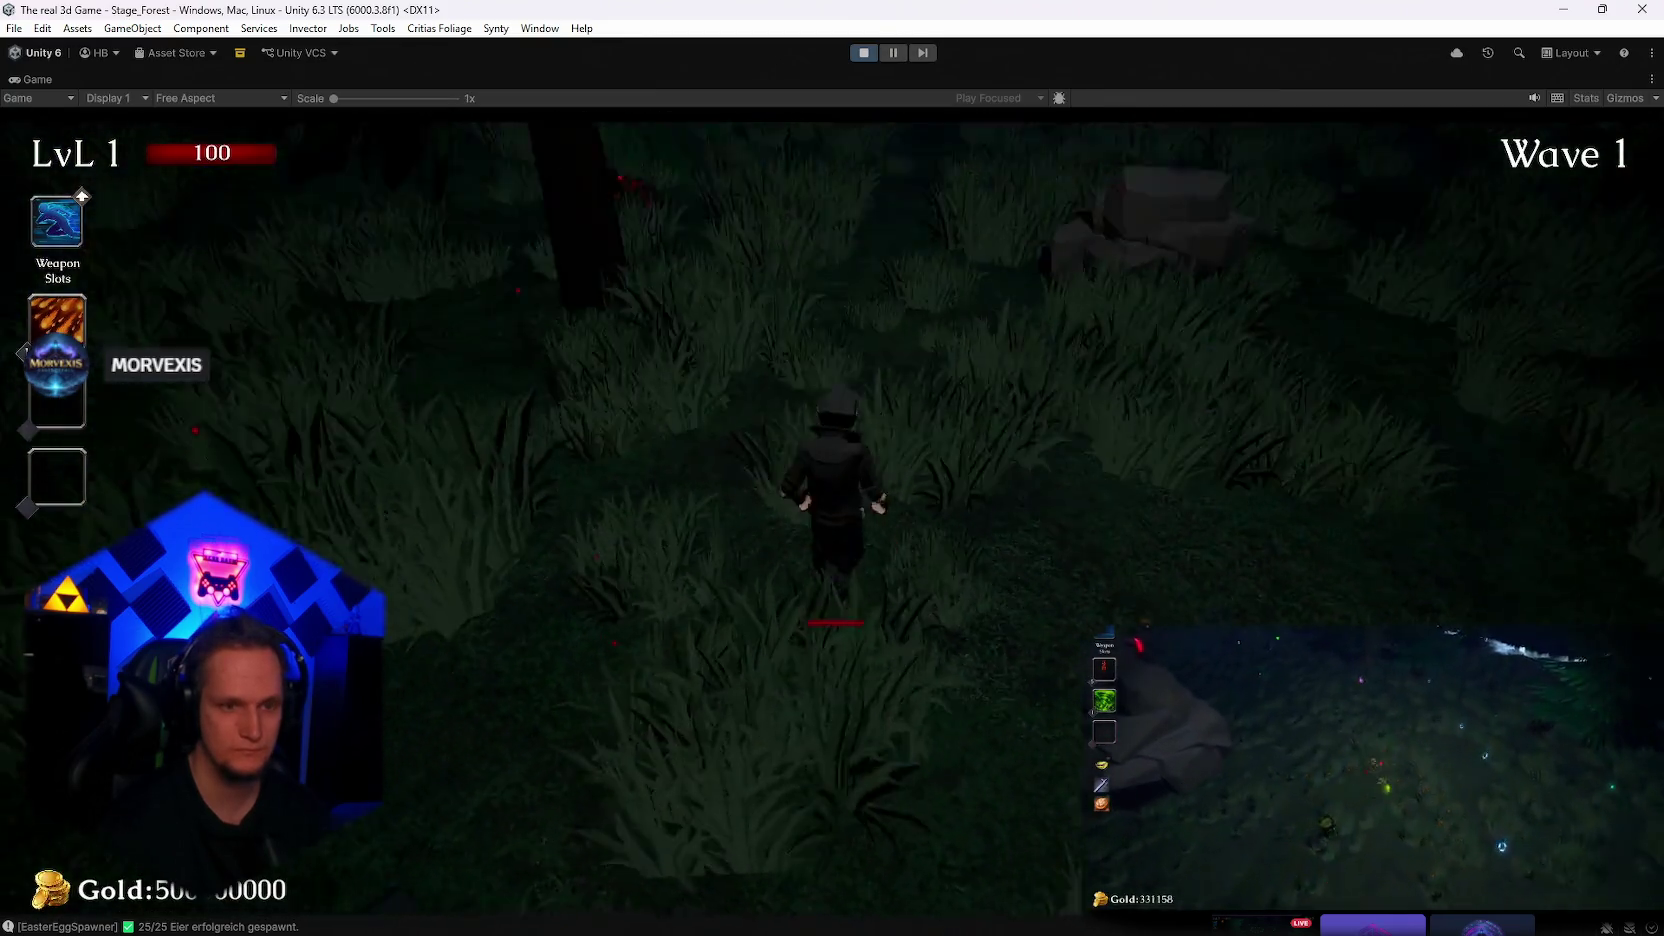
key(Escape)
double_click(31, 79)
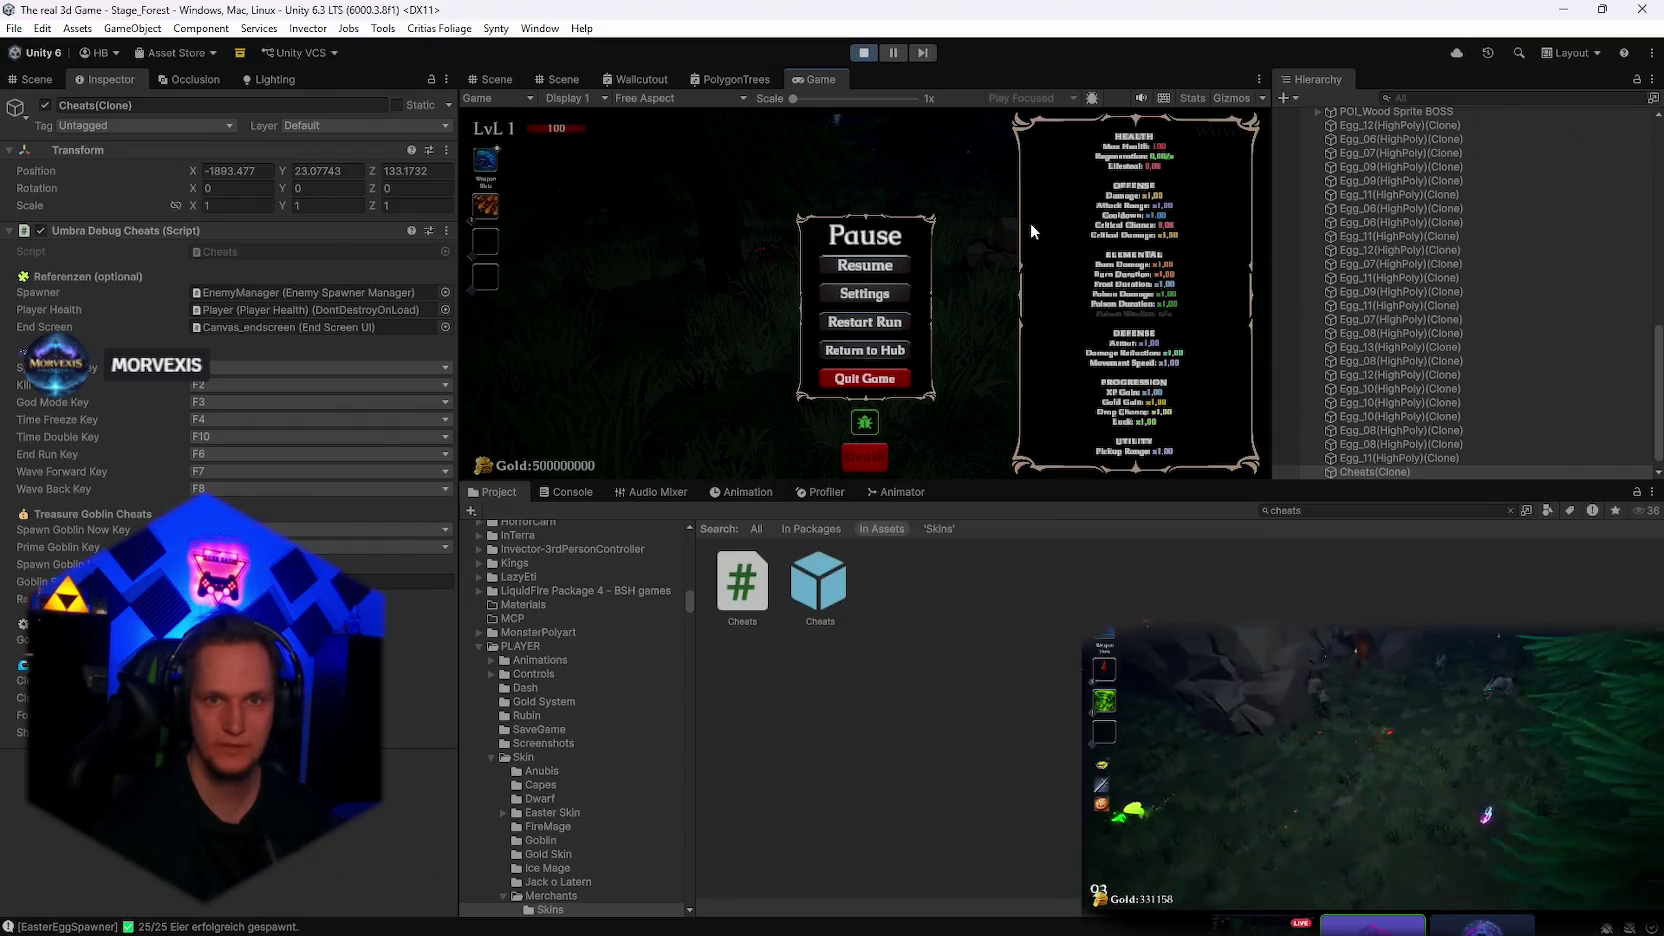
scroll(1457, 264, up, 15)
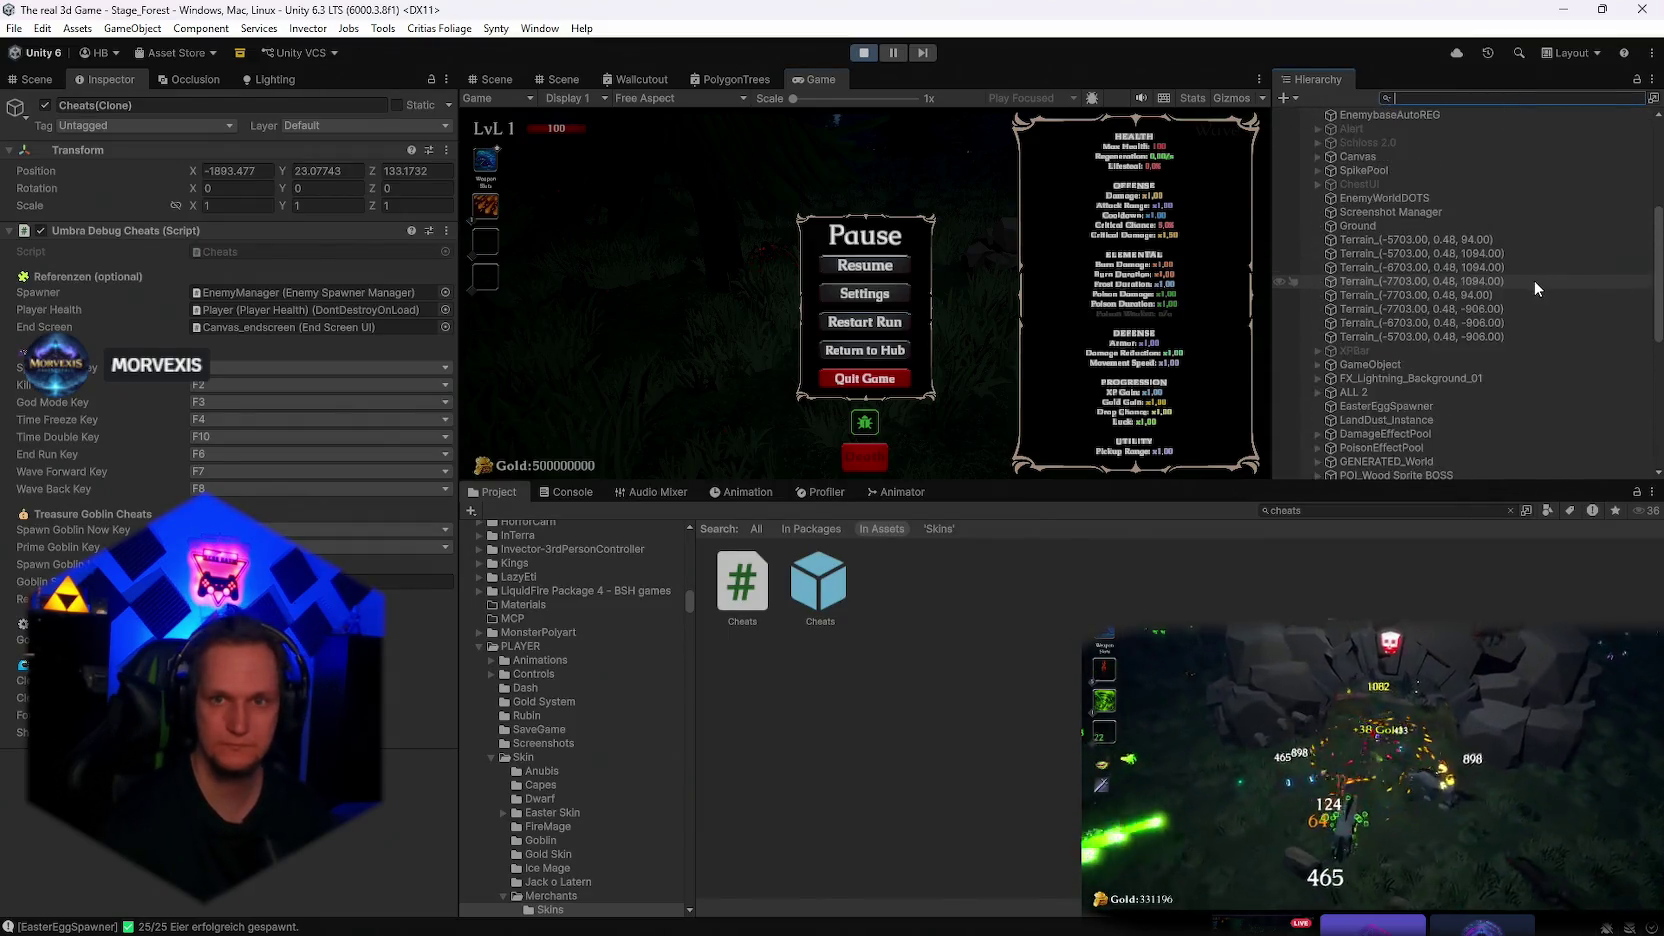
Check the EnemyManager spawner settings, then resume play maximized and walk north through the forest
click(1378, 197)
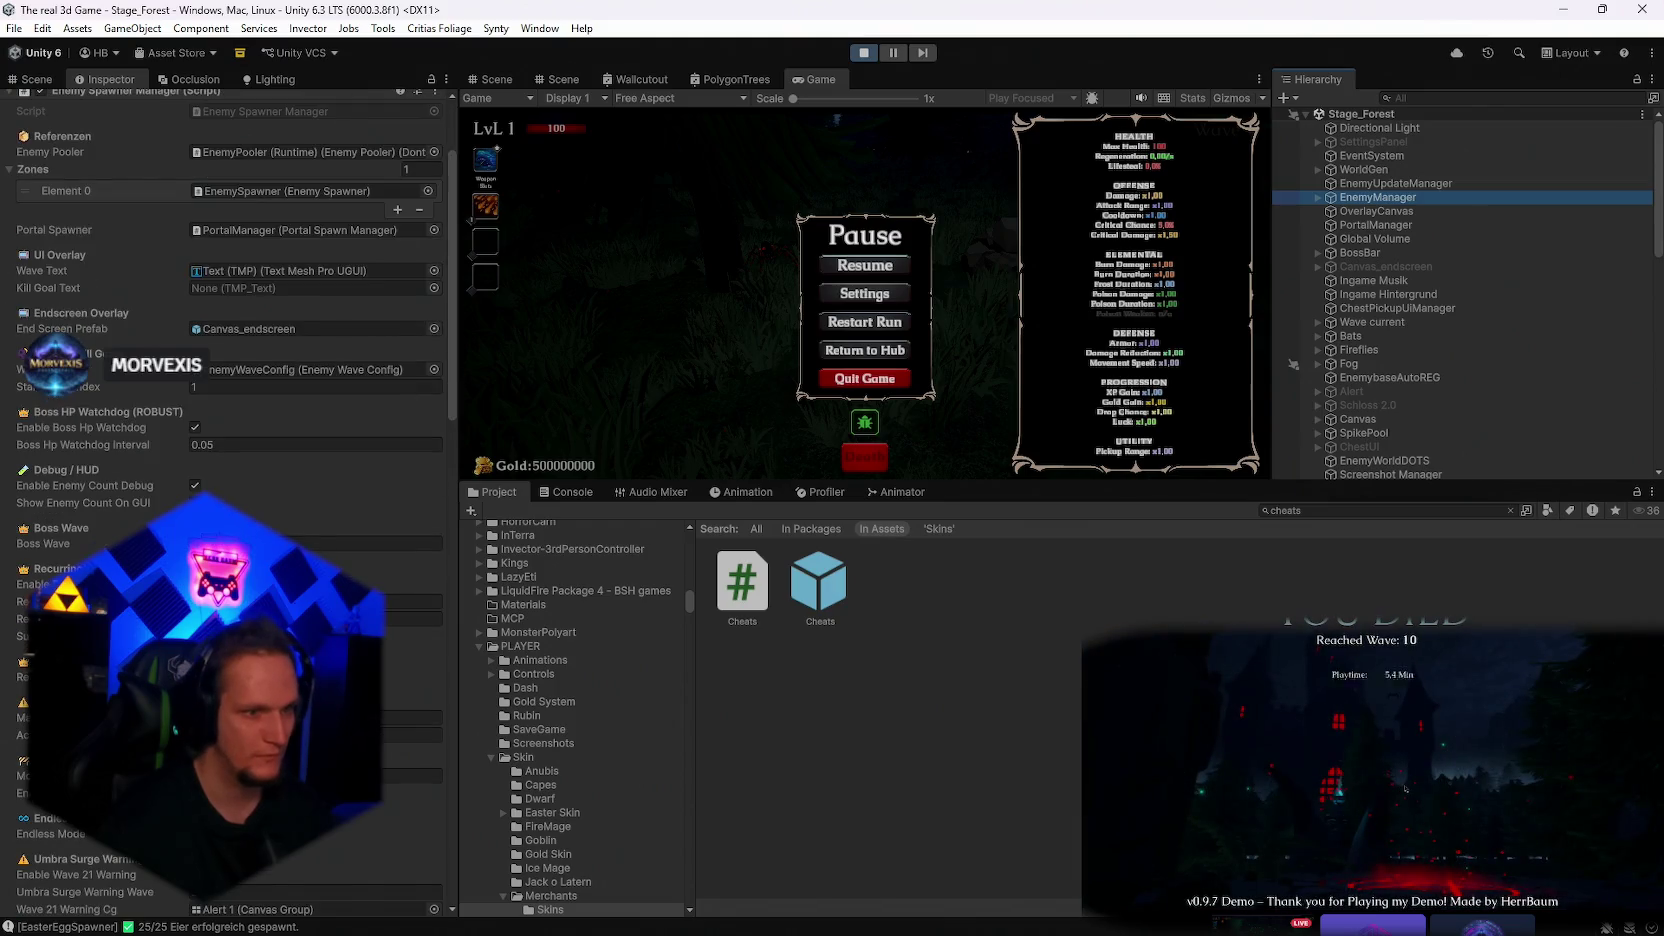
scroll(410, 729, down, 2)
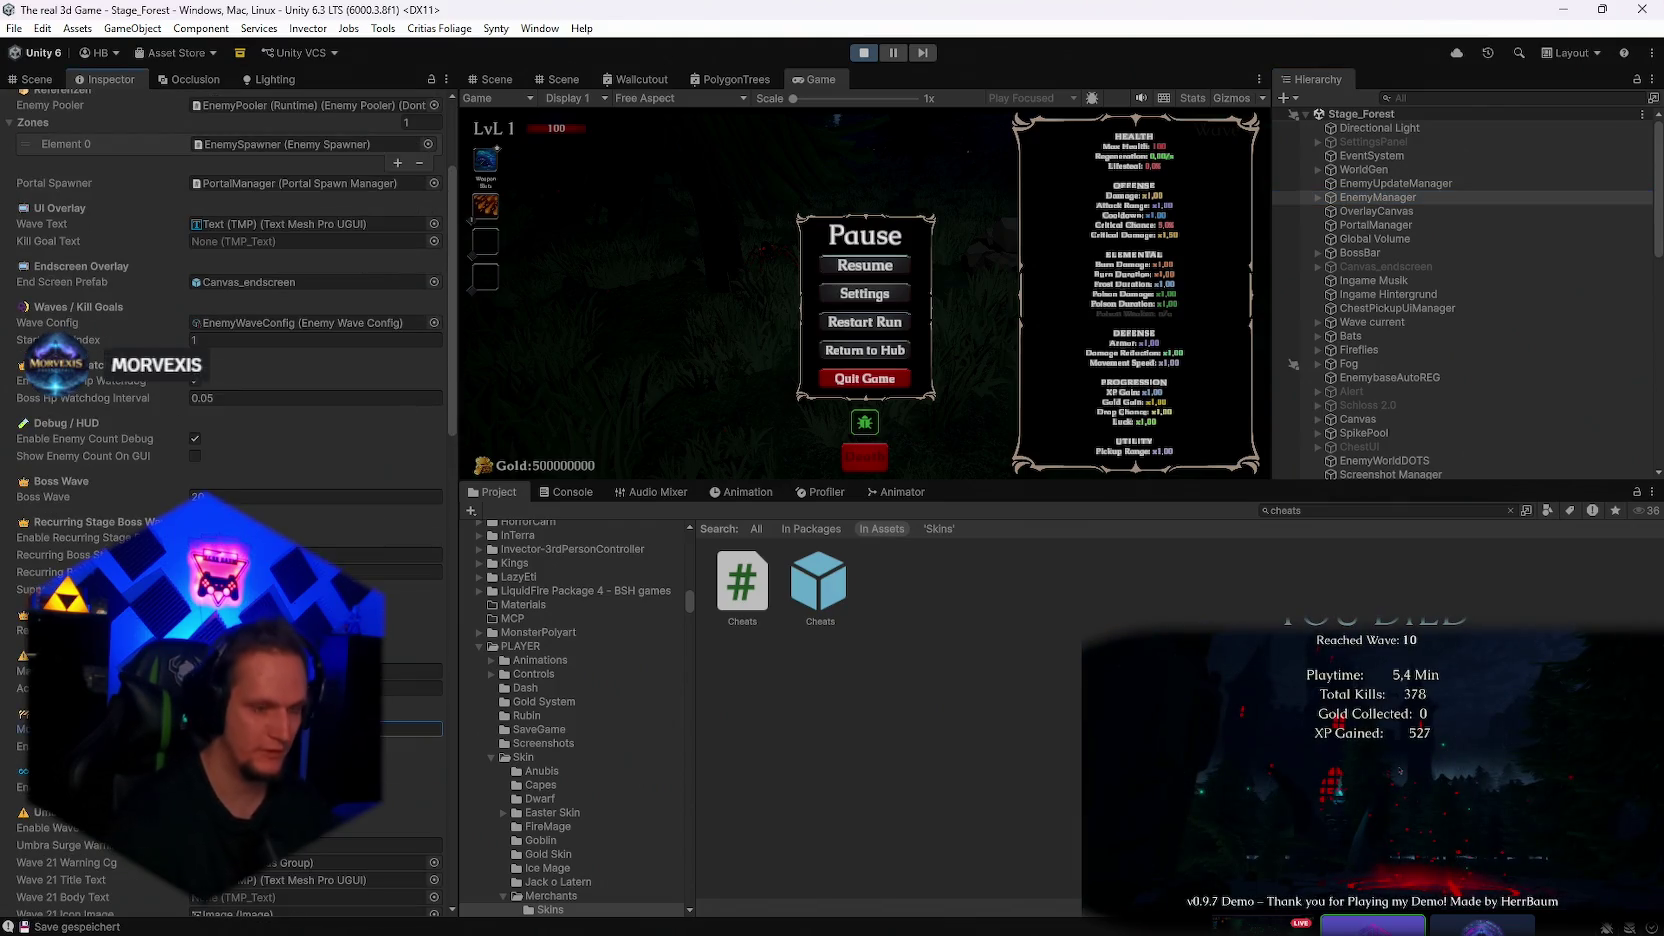
double_click(828, 80)
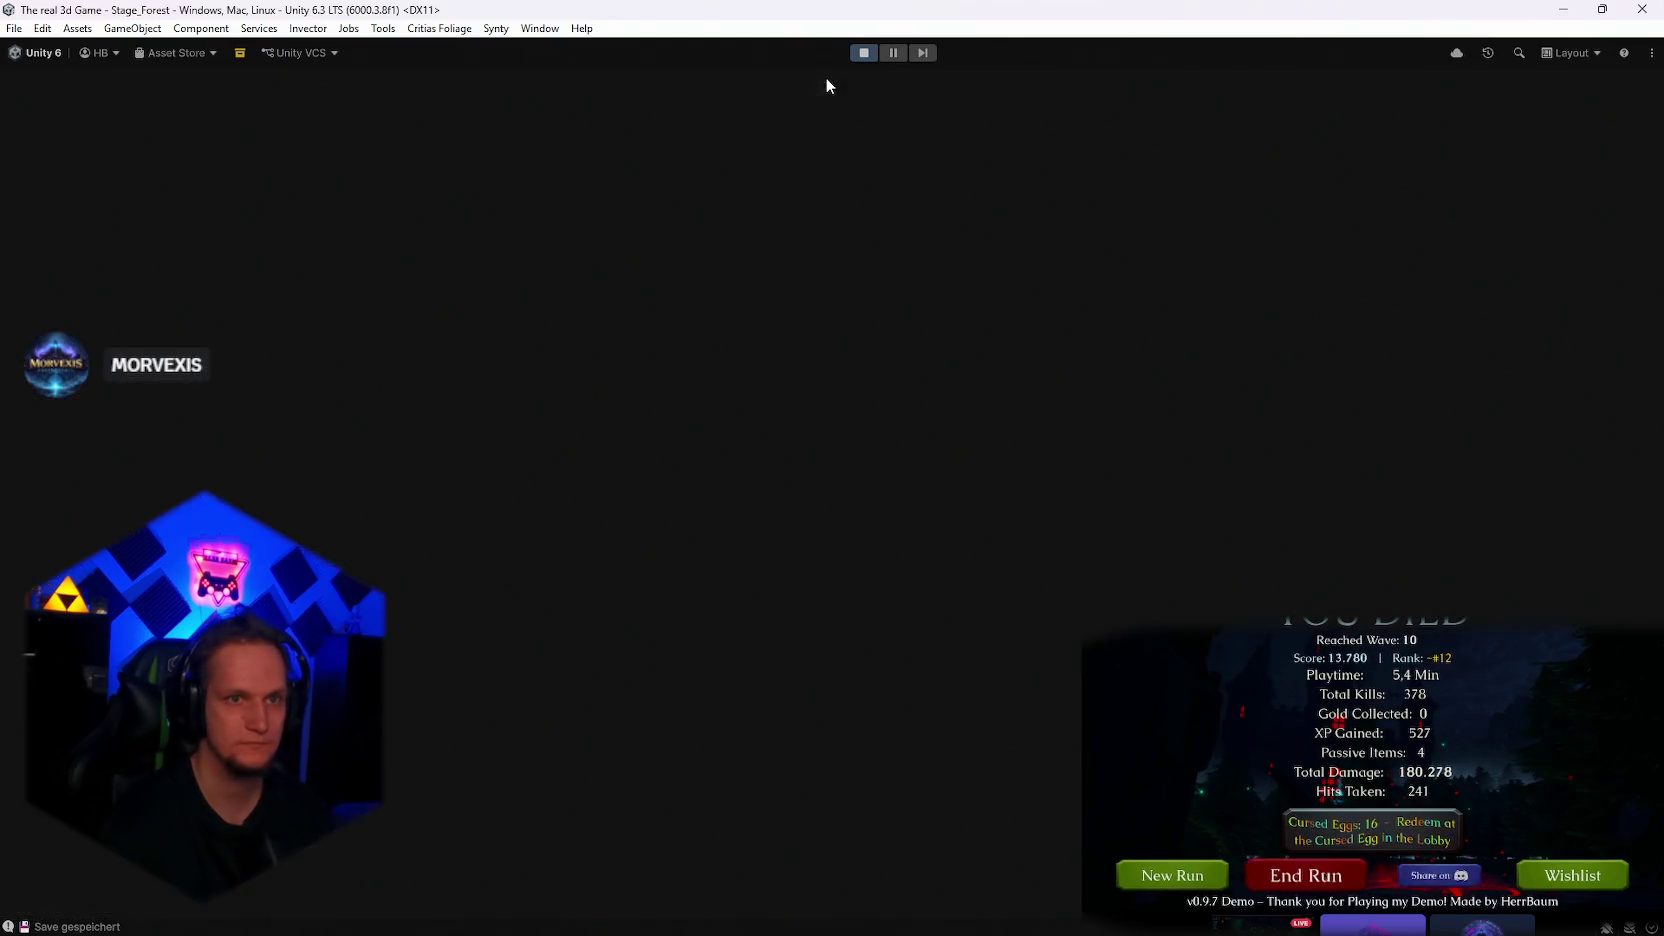
key(Escape)
key(w)
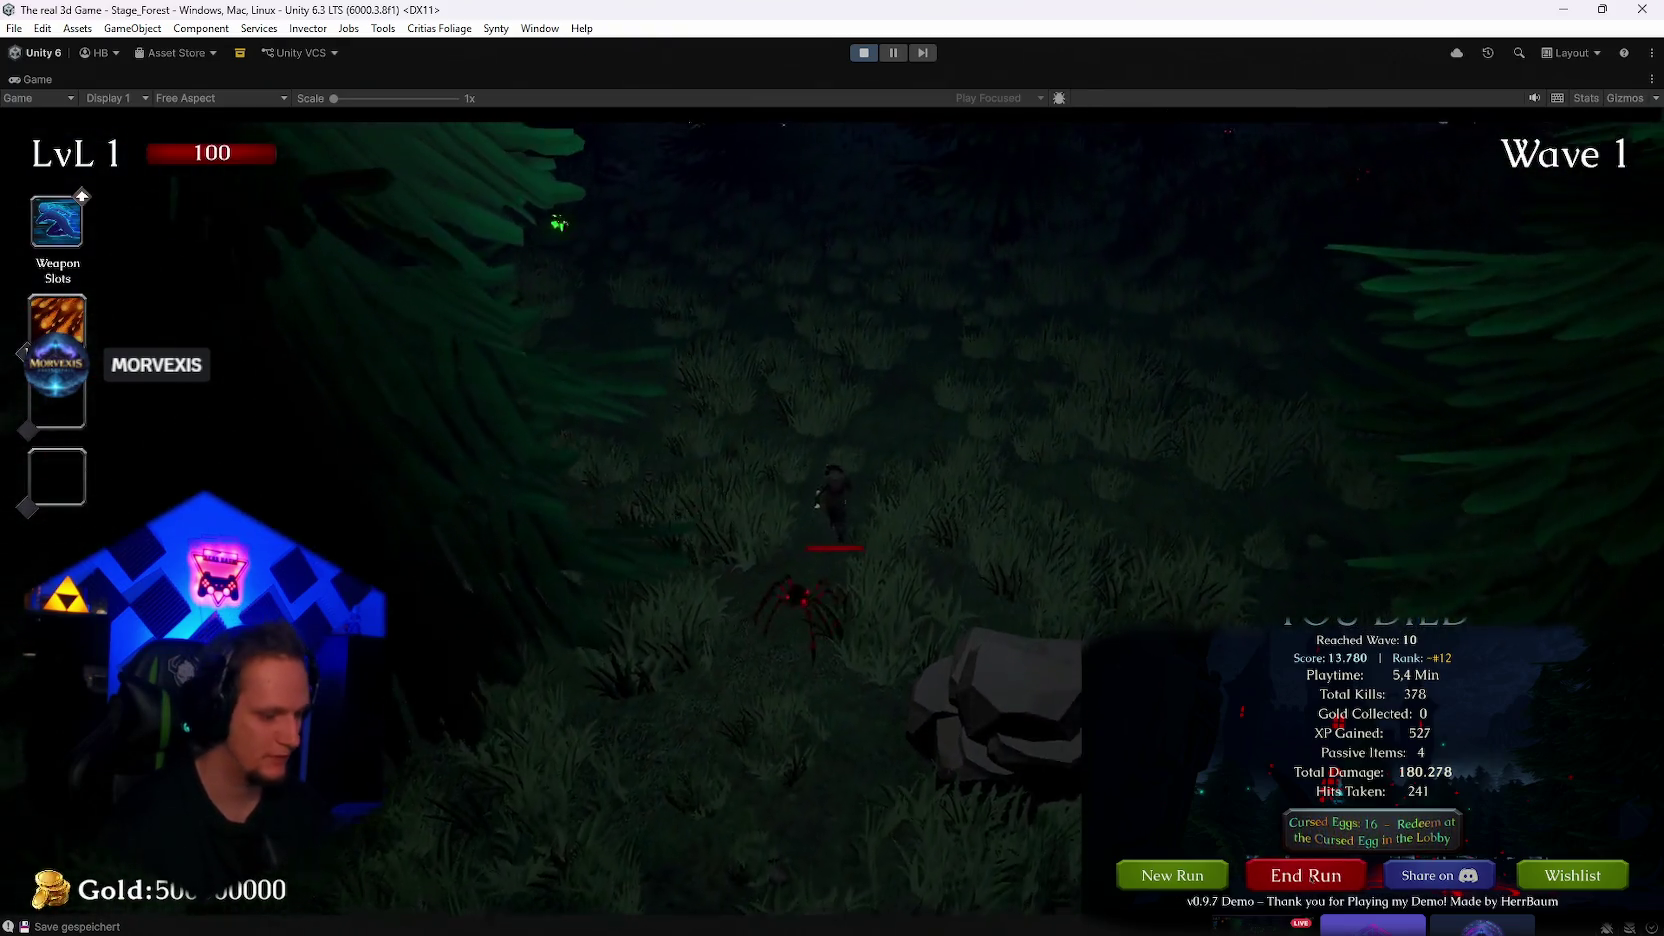
key(w)
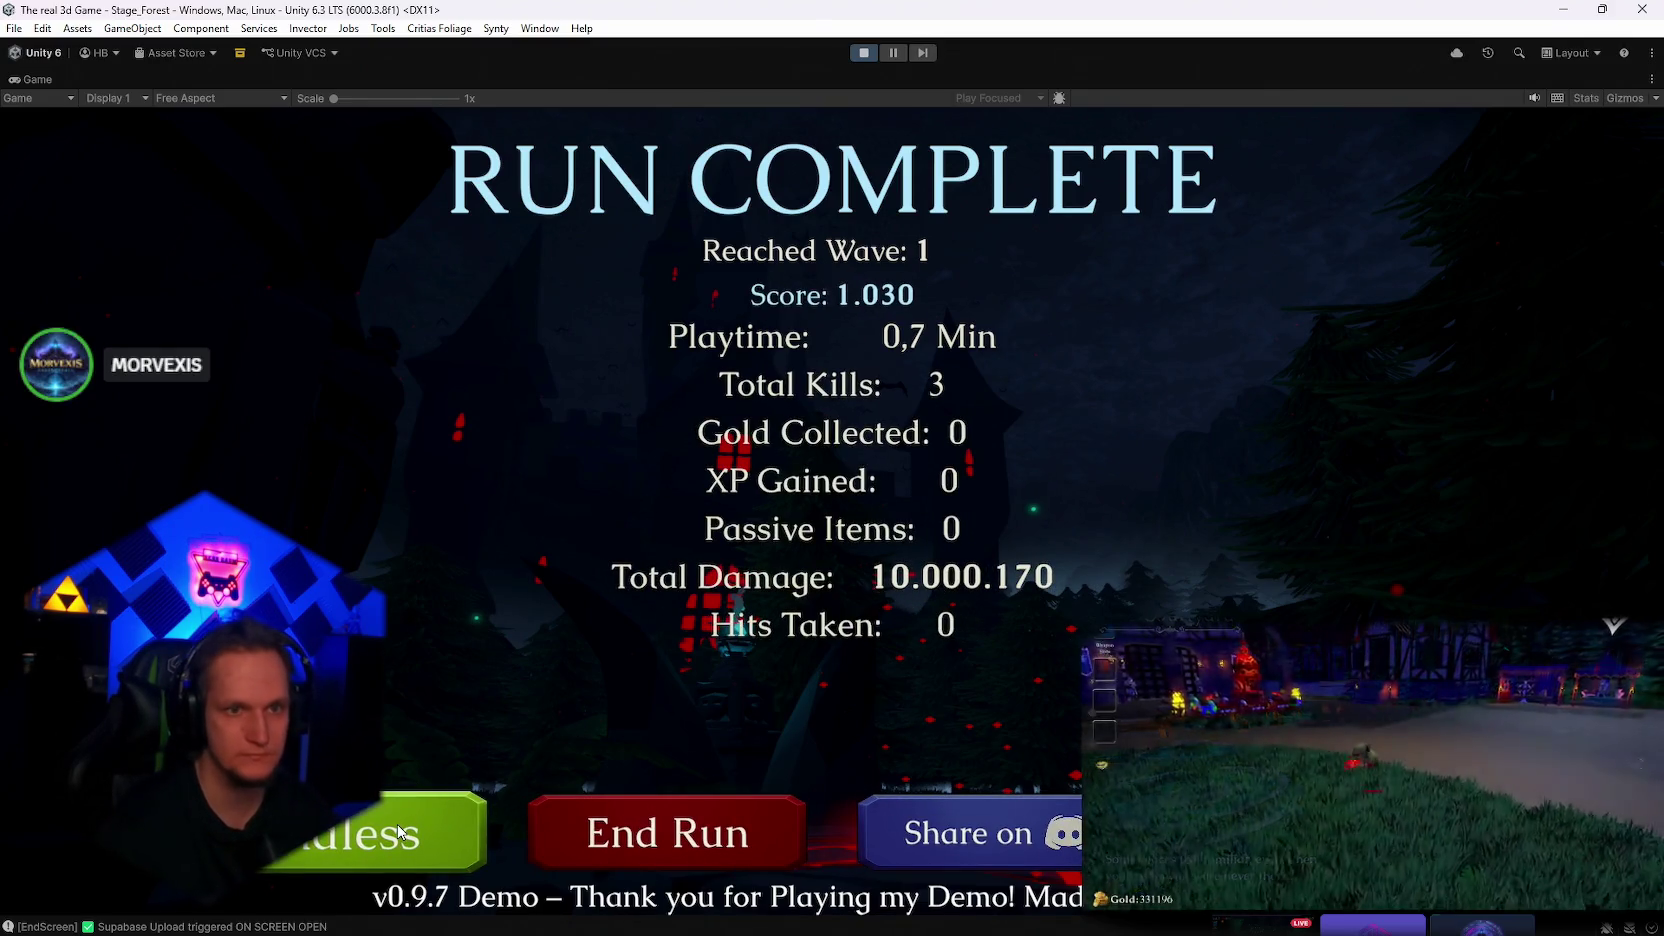
Choose Endless on the Run Complete screen and keep playing to Wave 21
click(400, 832)
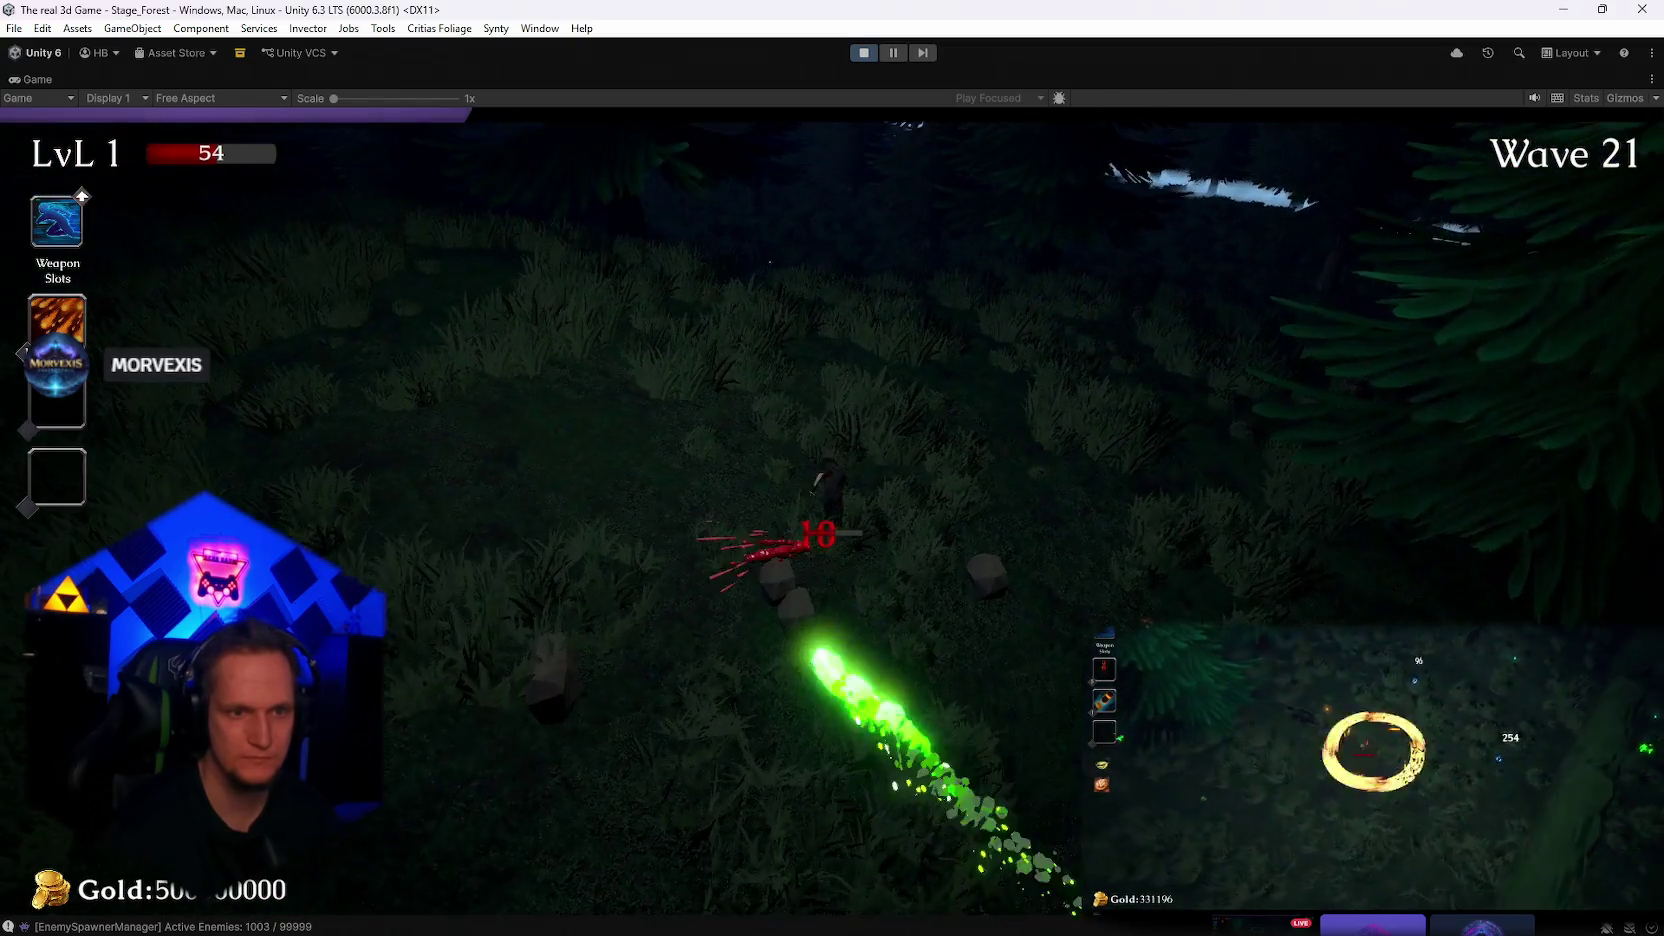
Open the Profiler, play Wave 21 maximized while it records, then pause with the layout restored
key(Escape)
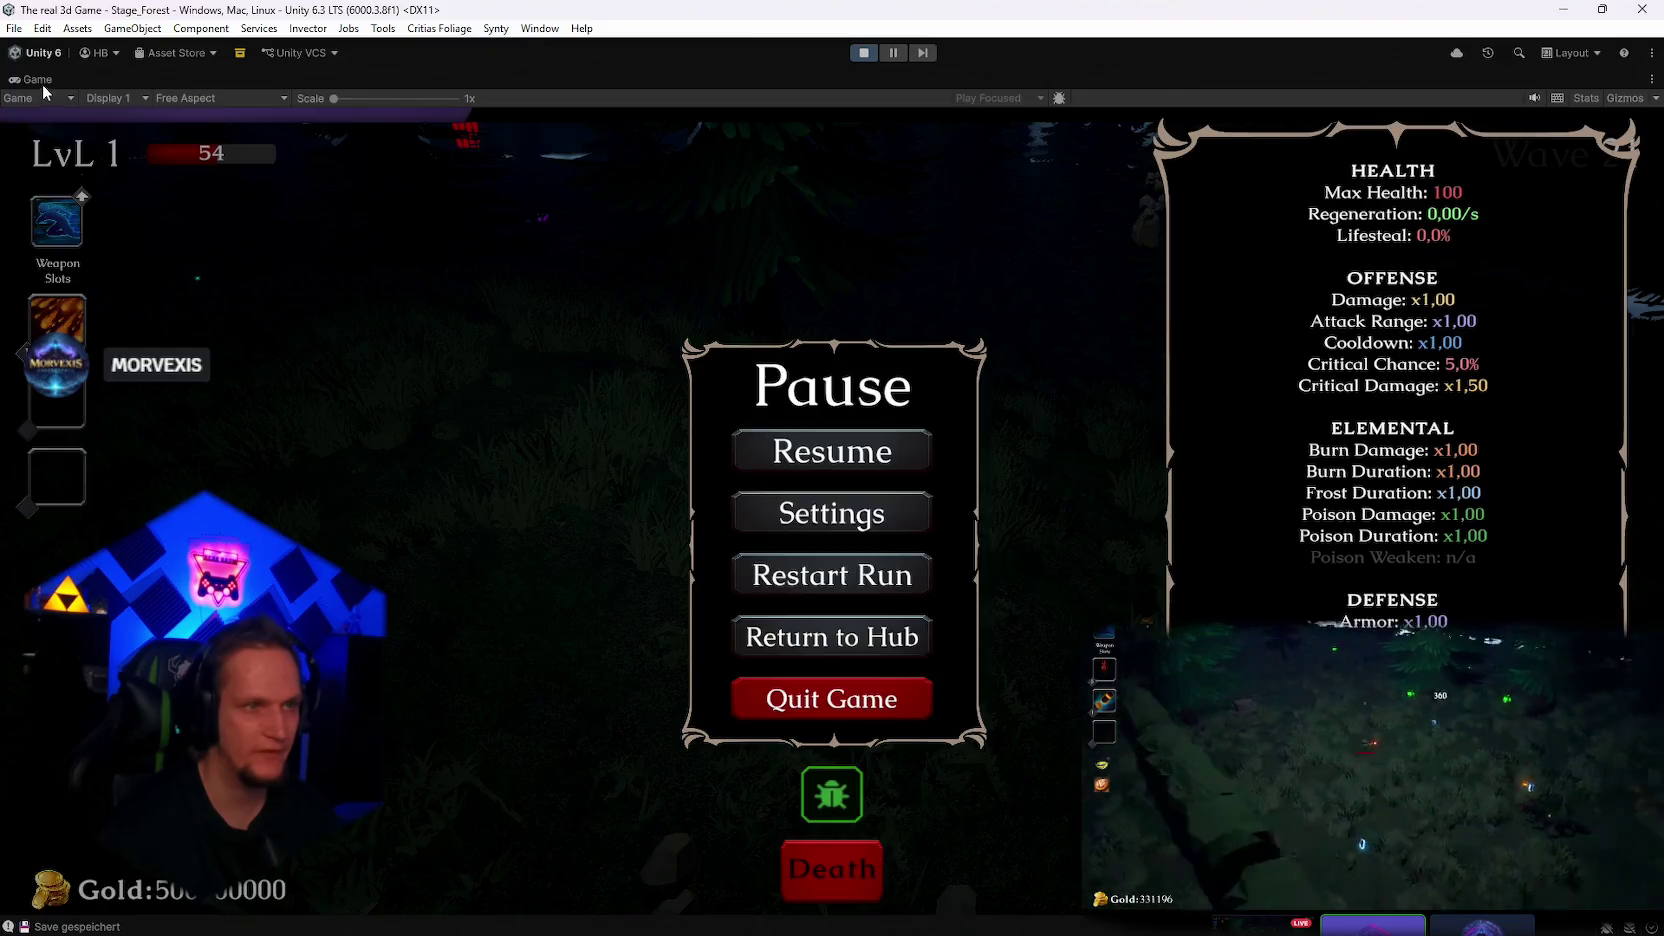
double_click(40, 80)
click(826, 492)
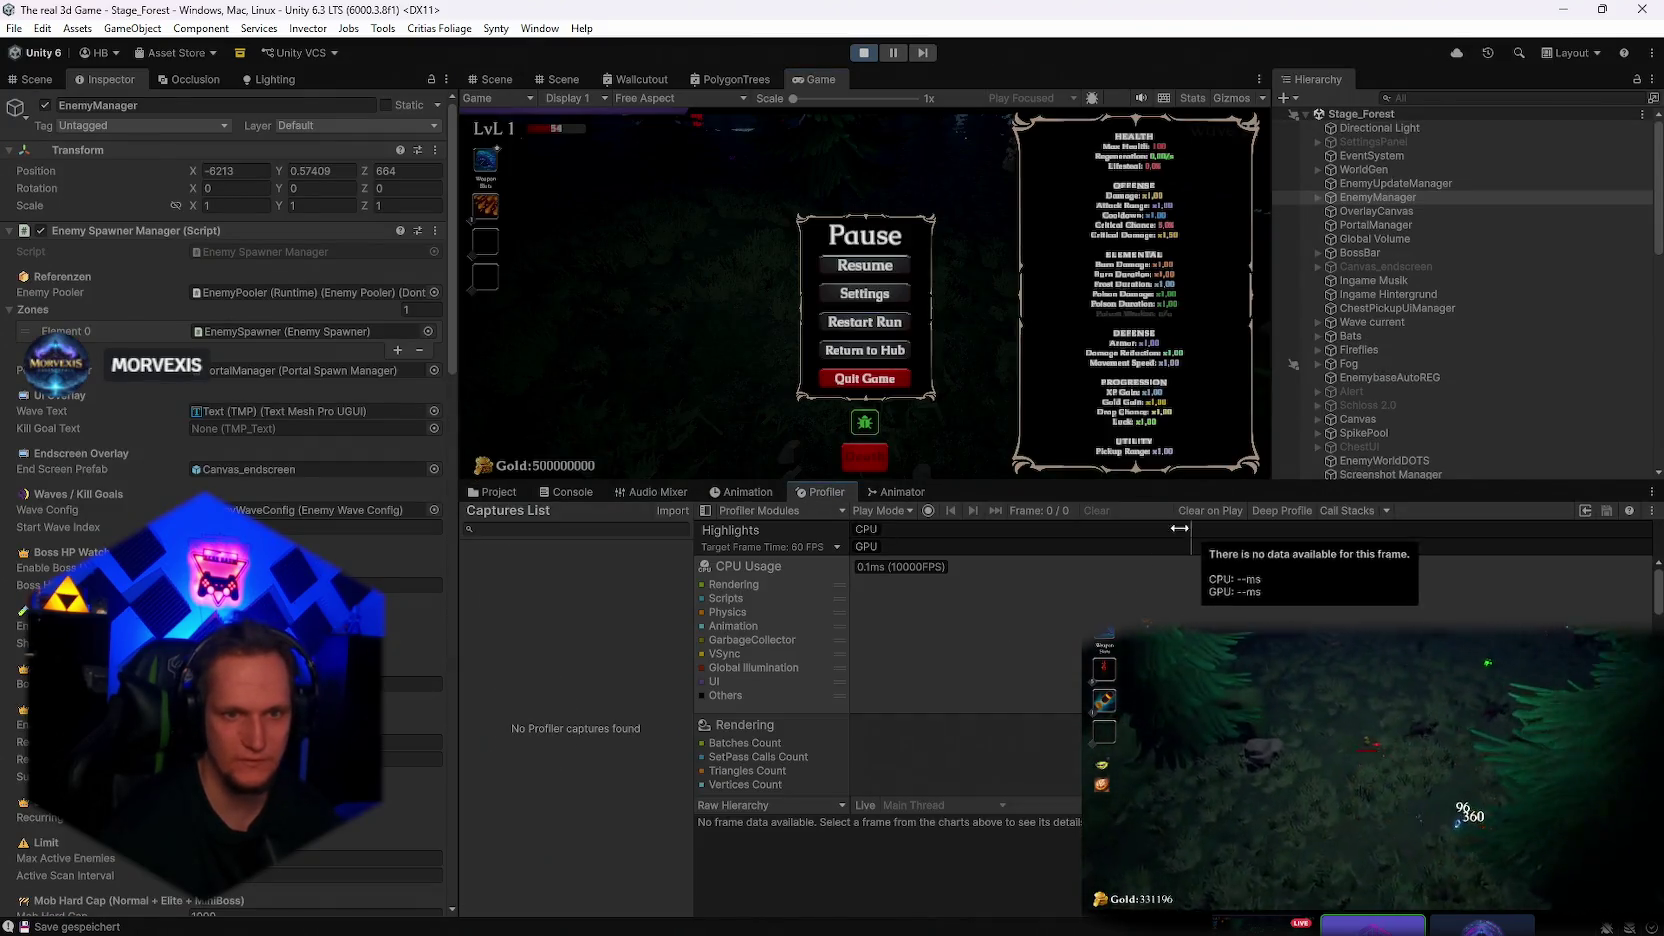
click(901, 266)
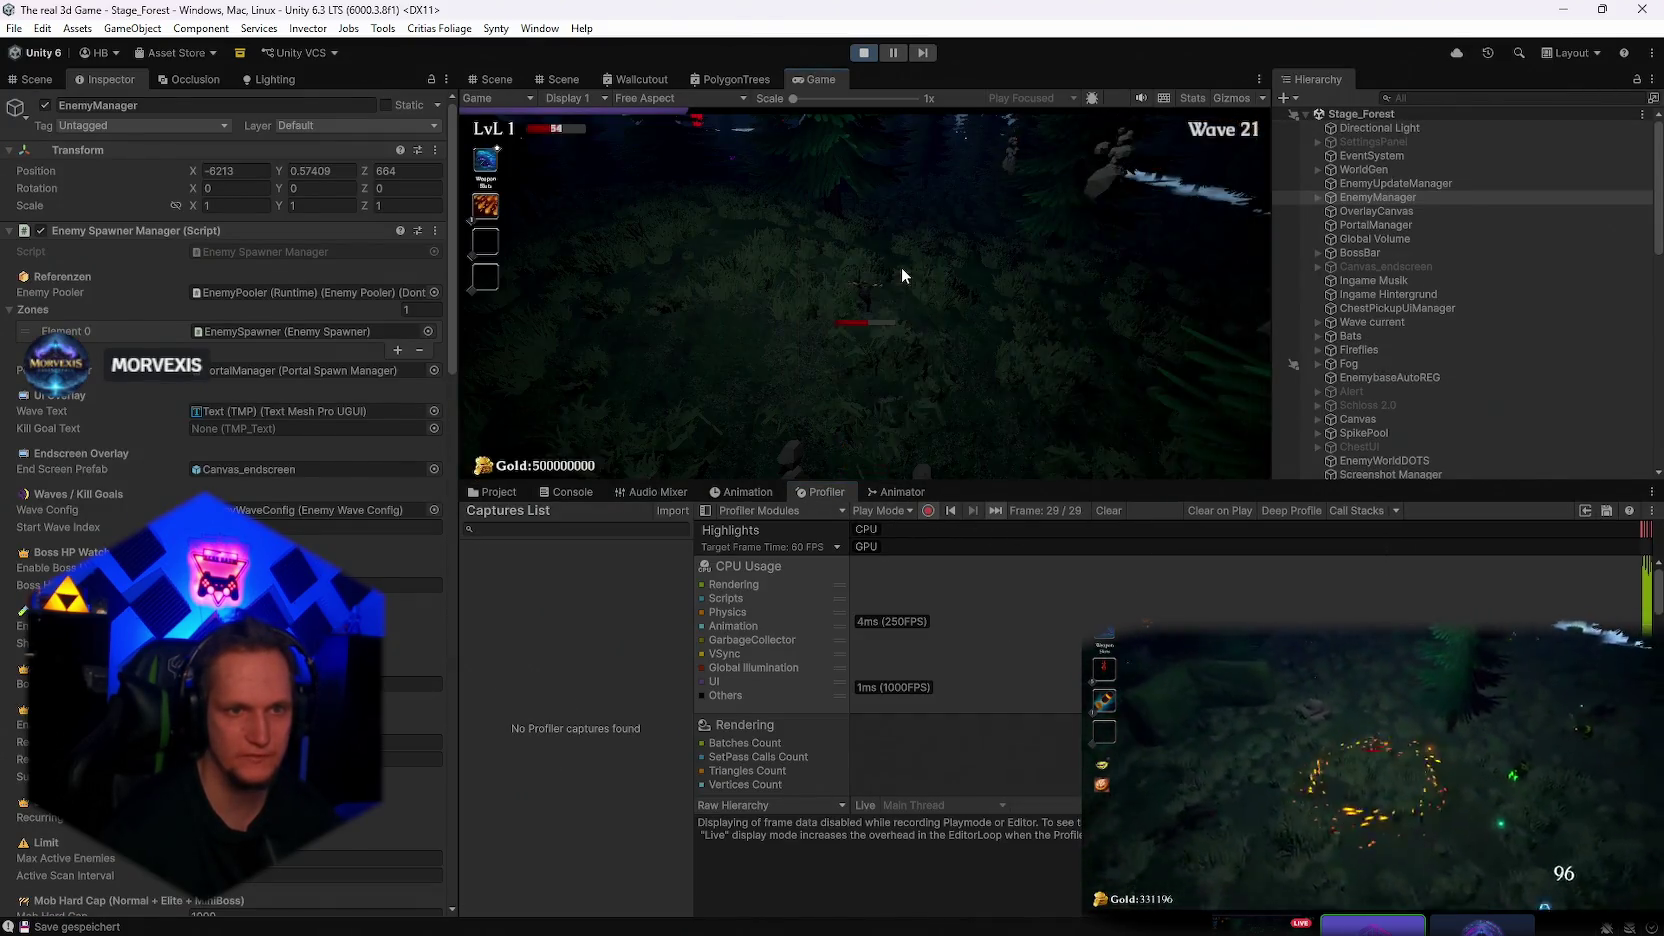
key(Escape)
double_click(818, 80)
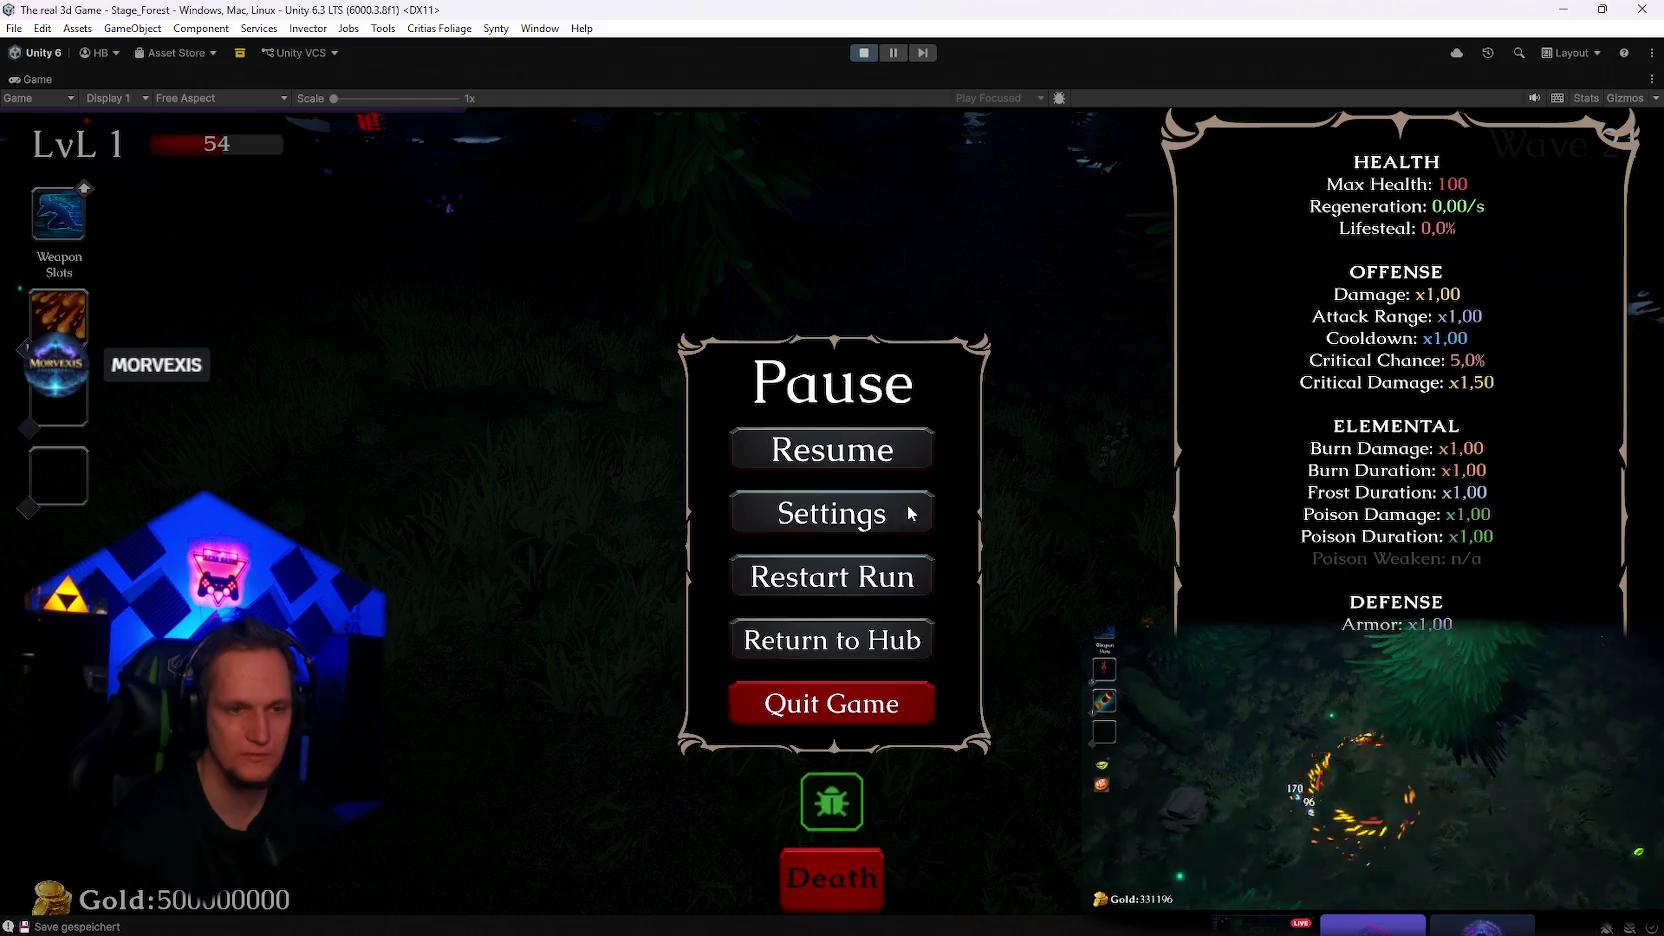
click(832, 449)
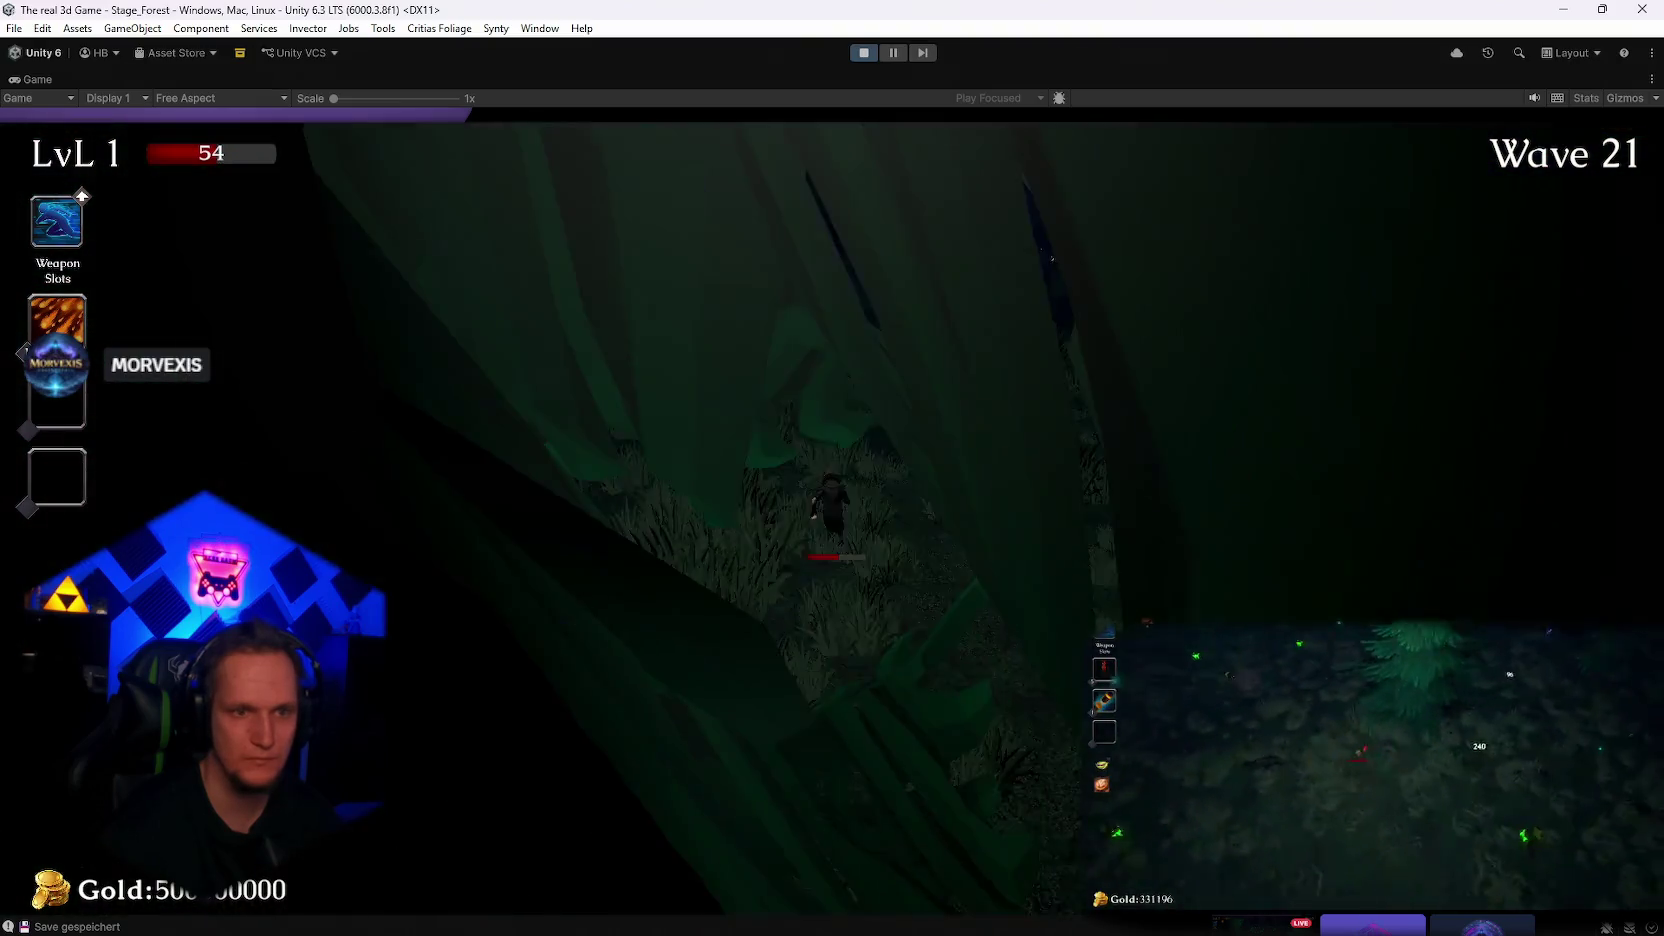
key(Escape)
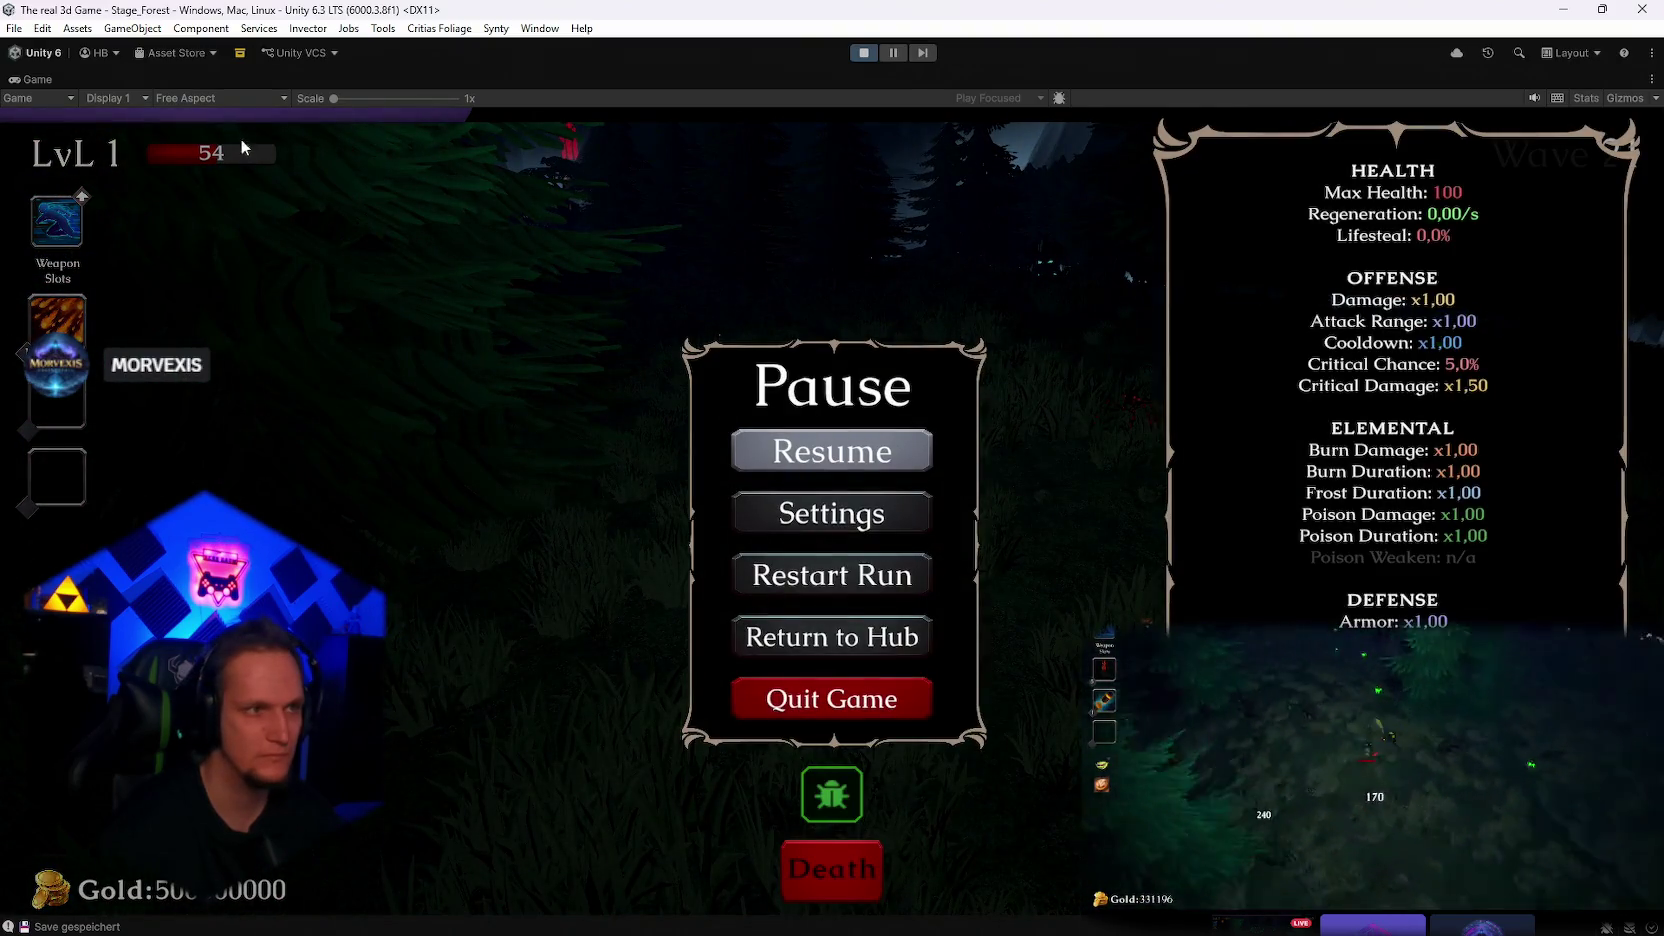
key(shift+space)
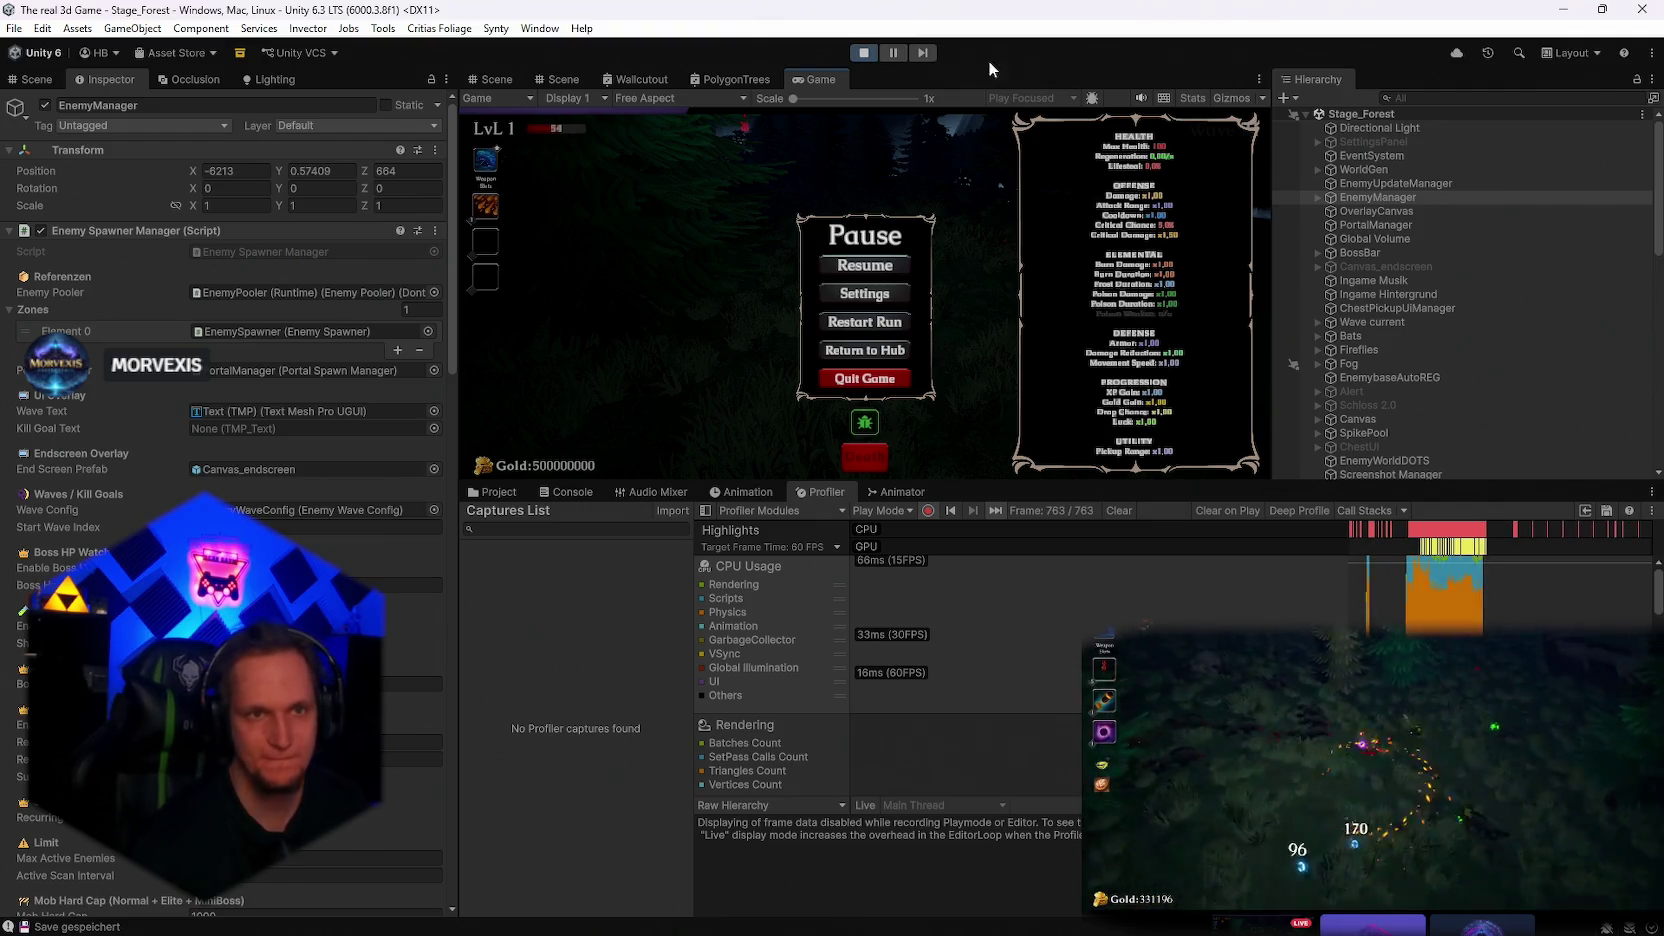
Pause play mode and select the Profiler frame with the spike, showing its highlights in an enlarged panel
key(ctrl+shift+p)
key(ctrl+1)
click(1417, 575)
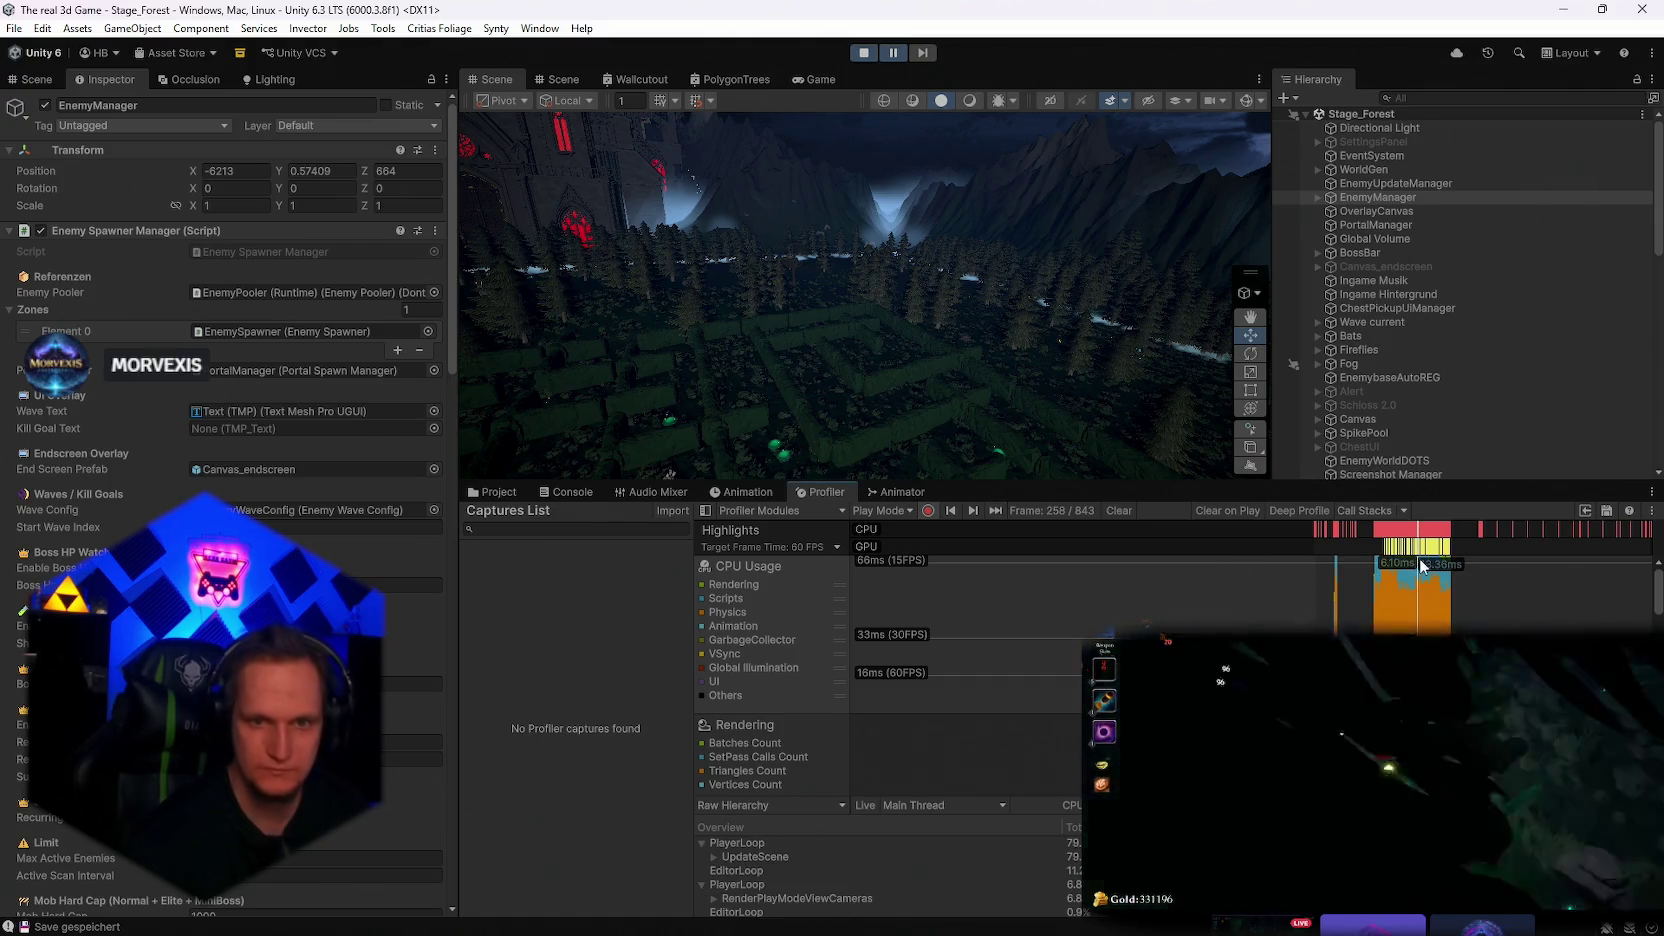
click(730, 530)
scroll(770, 650, down, 1)
scroll(888, 860, down, 2)
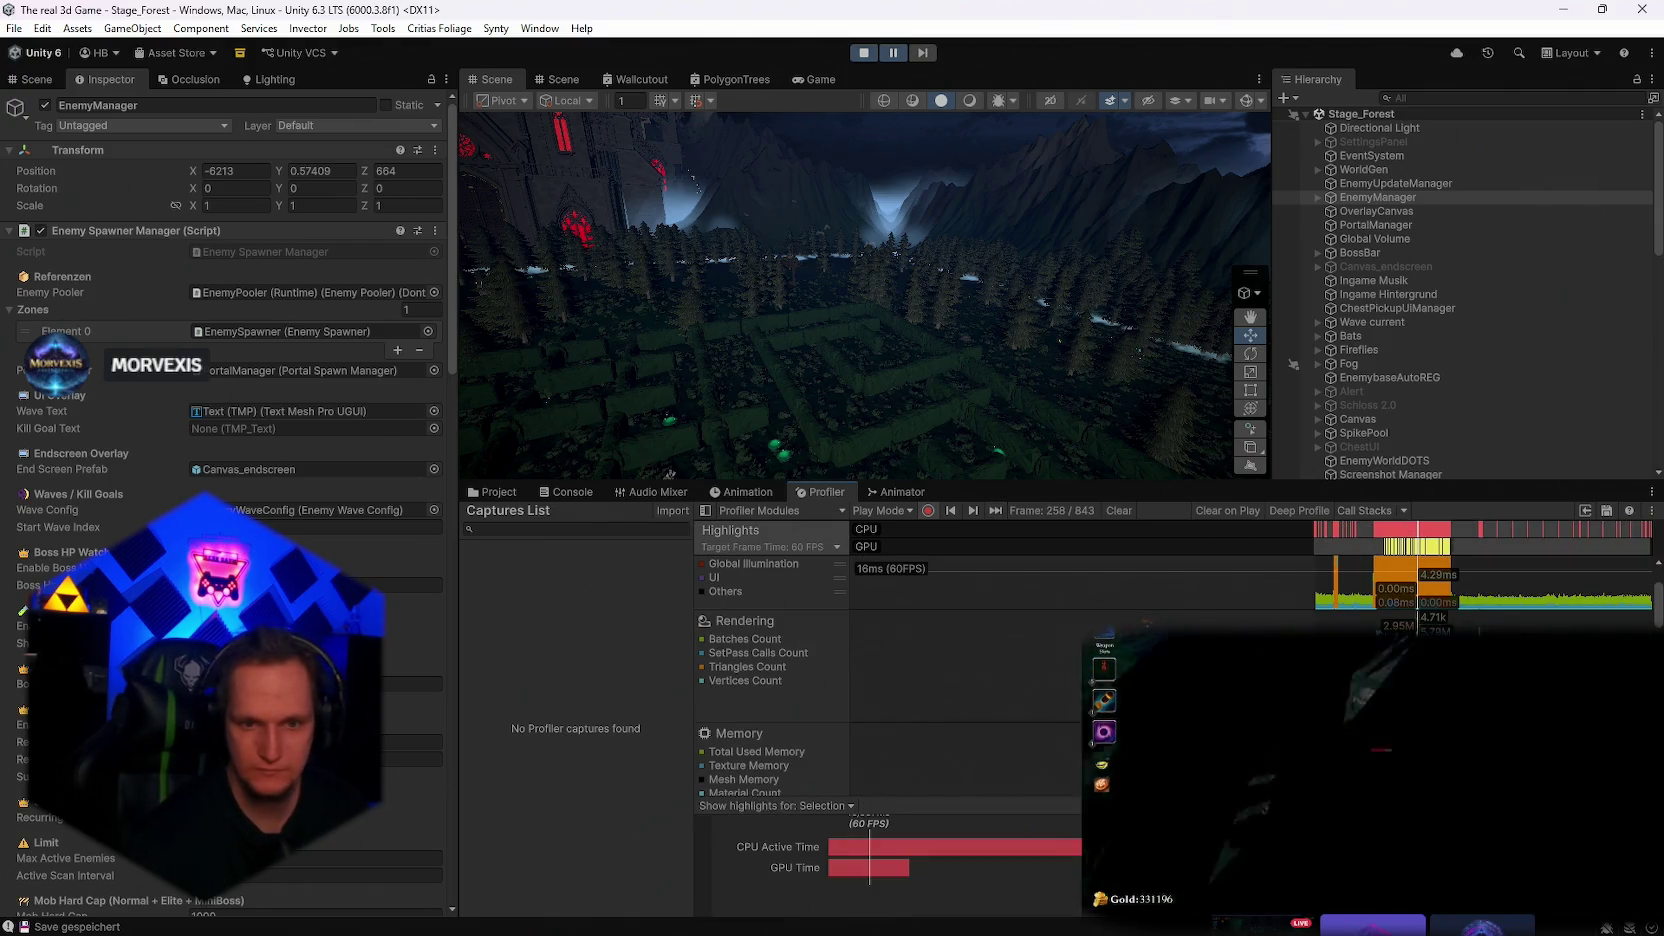
drag(1197, 484, 1163, 192)
scroll(900, 700, up, 3)
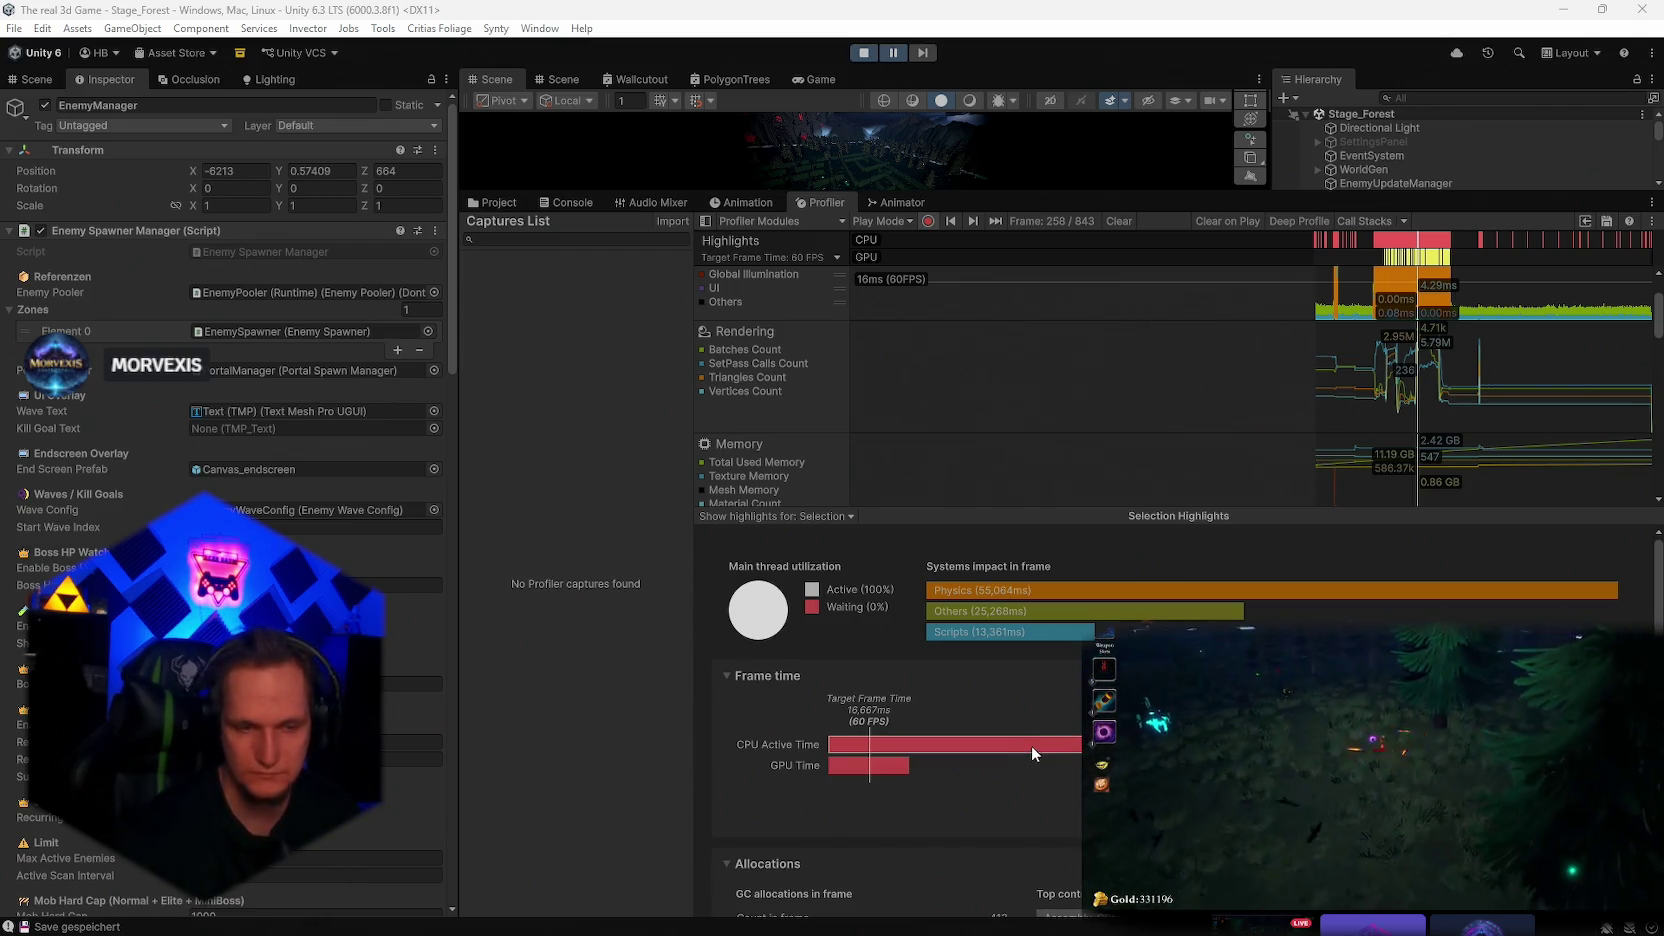
scroll(1063, 759, down, 3)
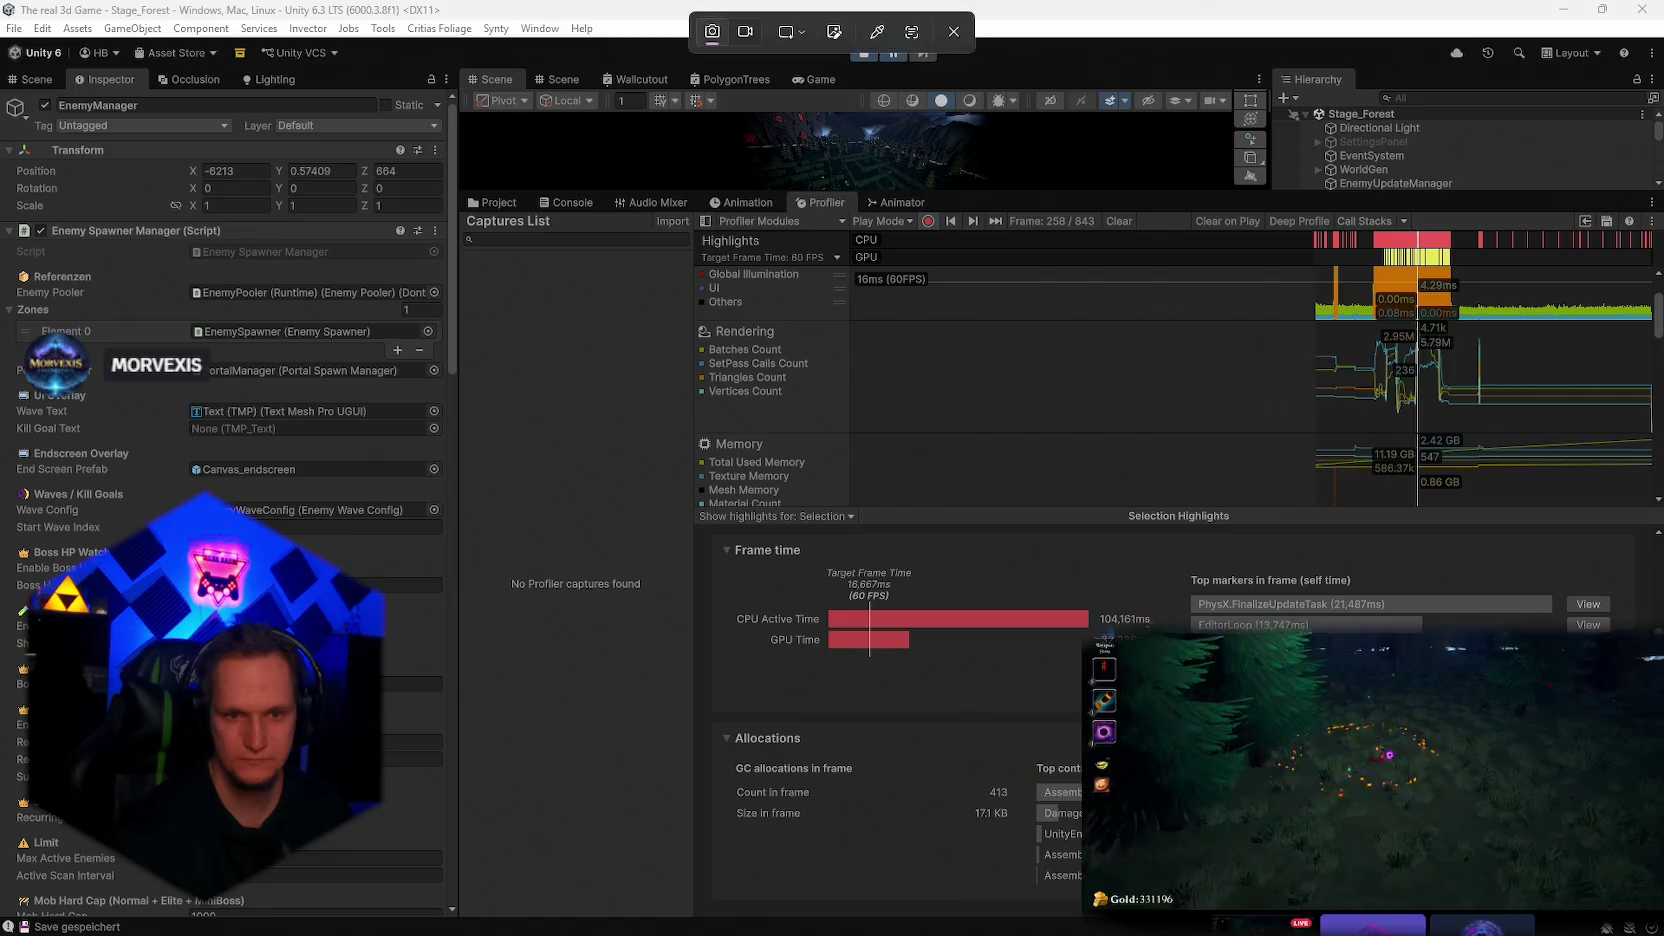
Snip the Profiler frame-time details and scroll the module list down to Physics
key(super+shift+s)
drag(1627, 543, 740, 900)
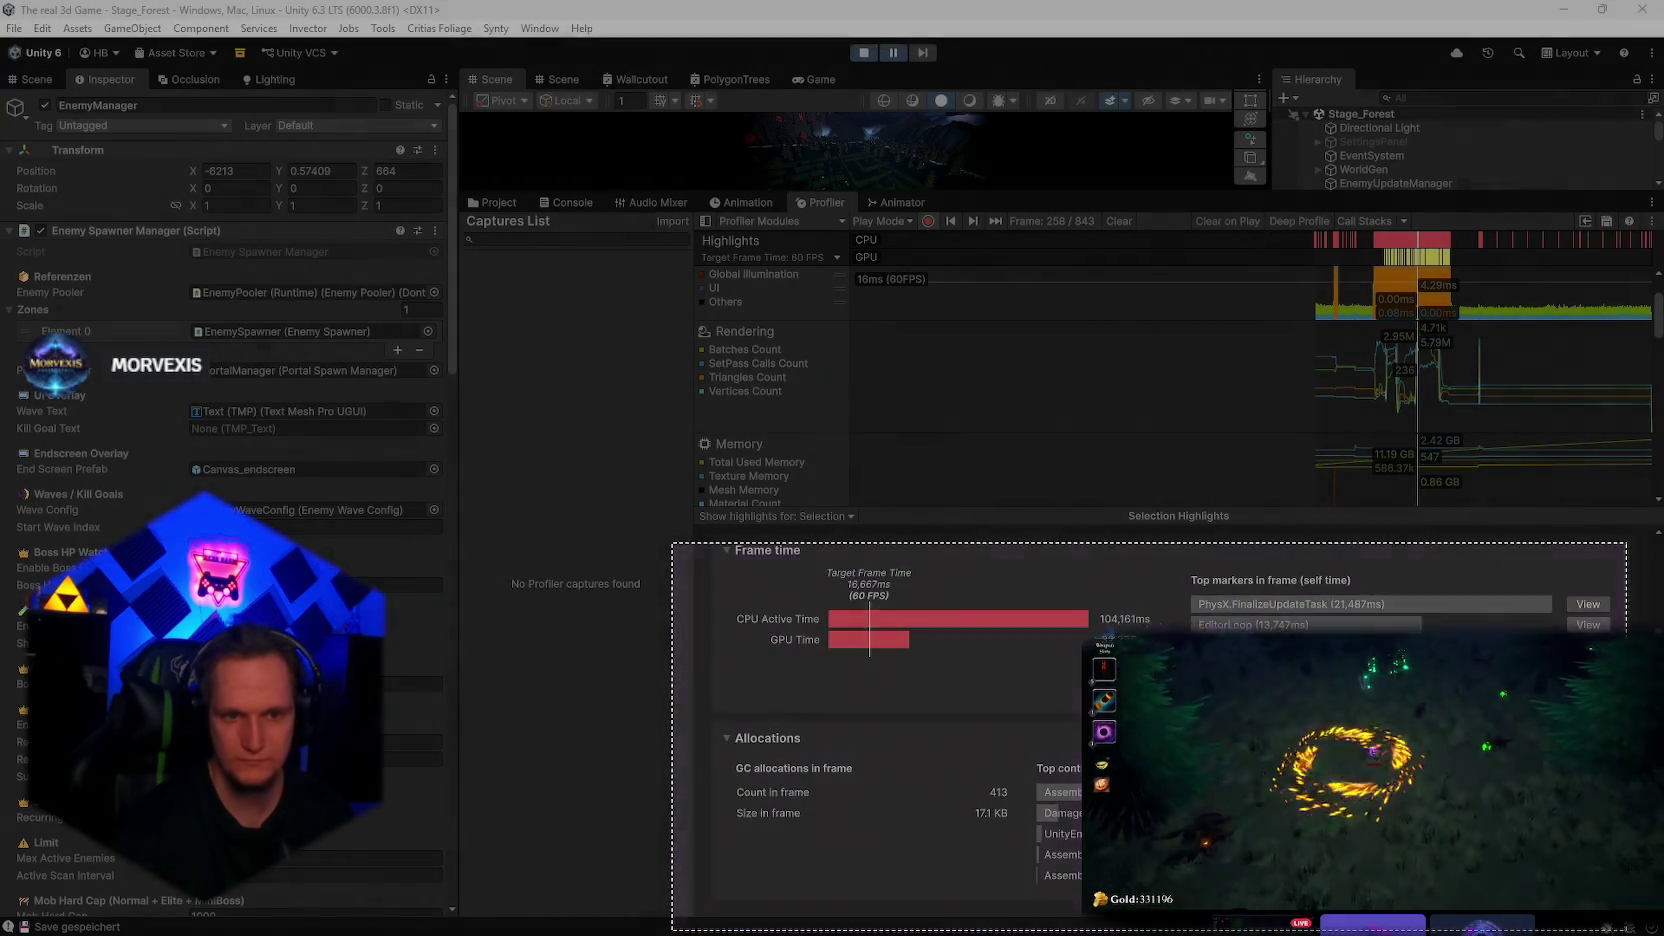
scroll(979, 774, up, 2)
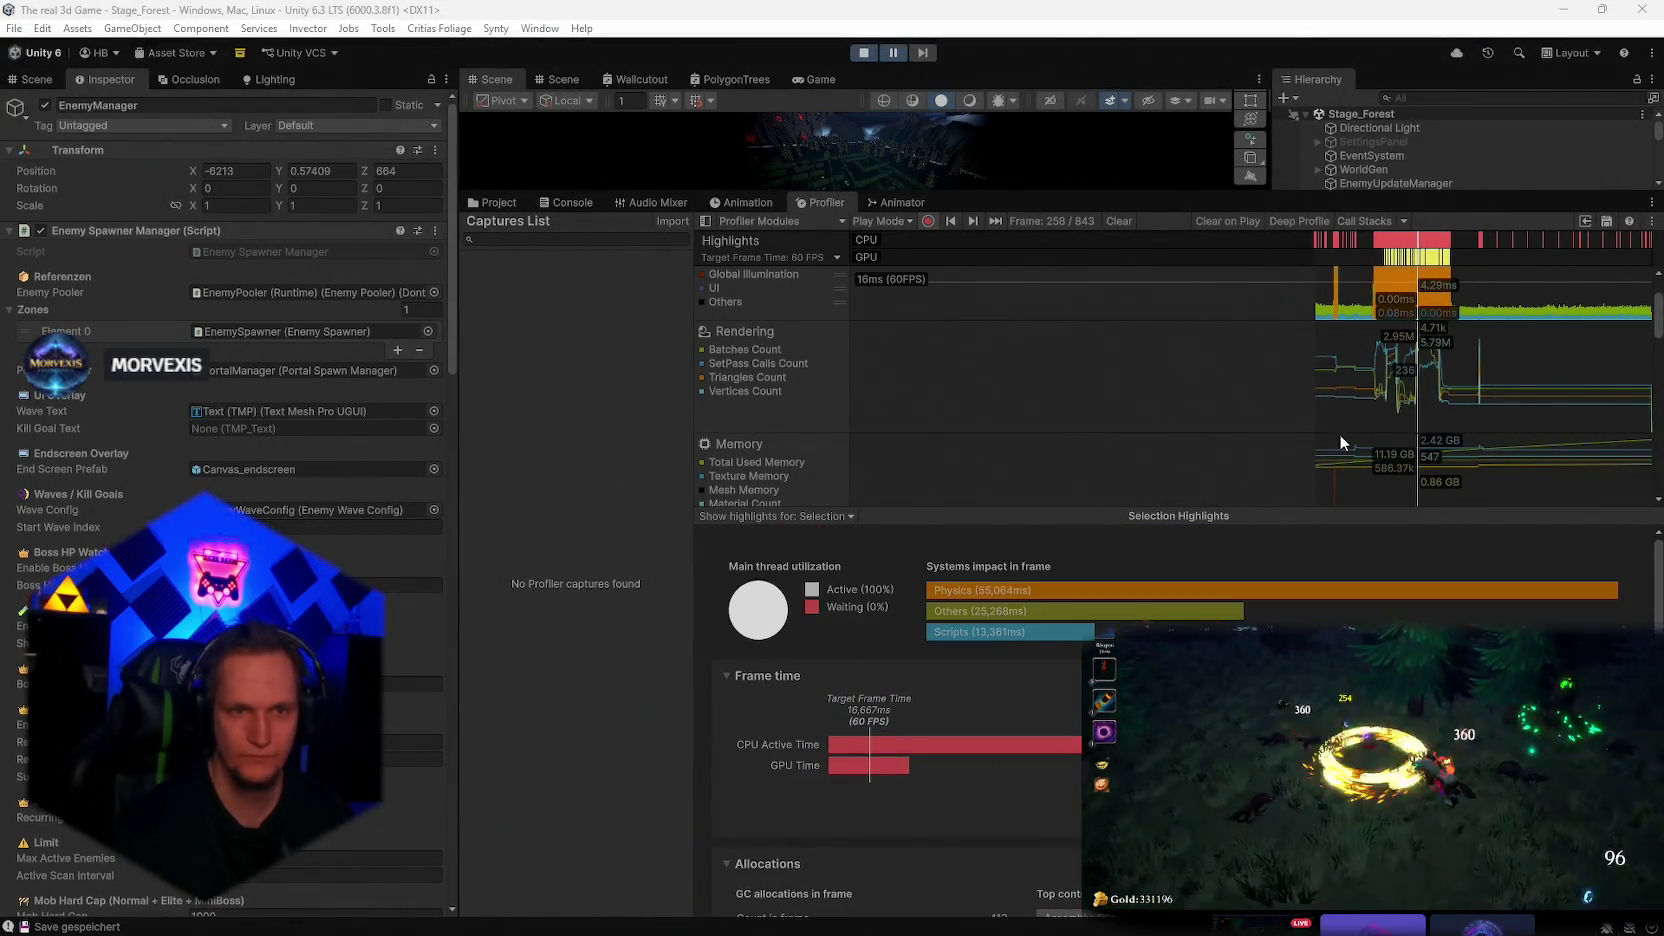
scroll(1339, 434, down, 5)
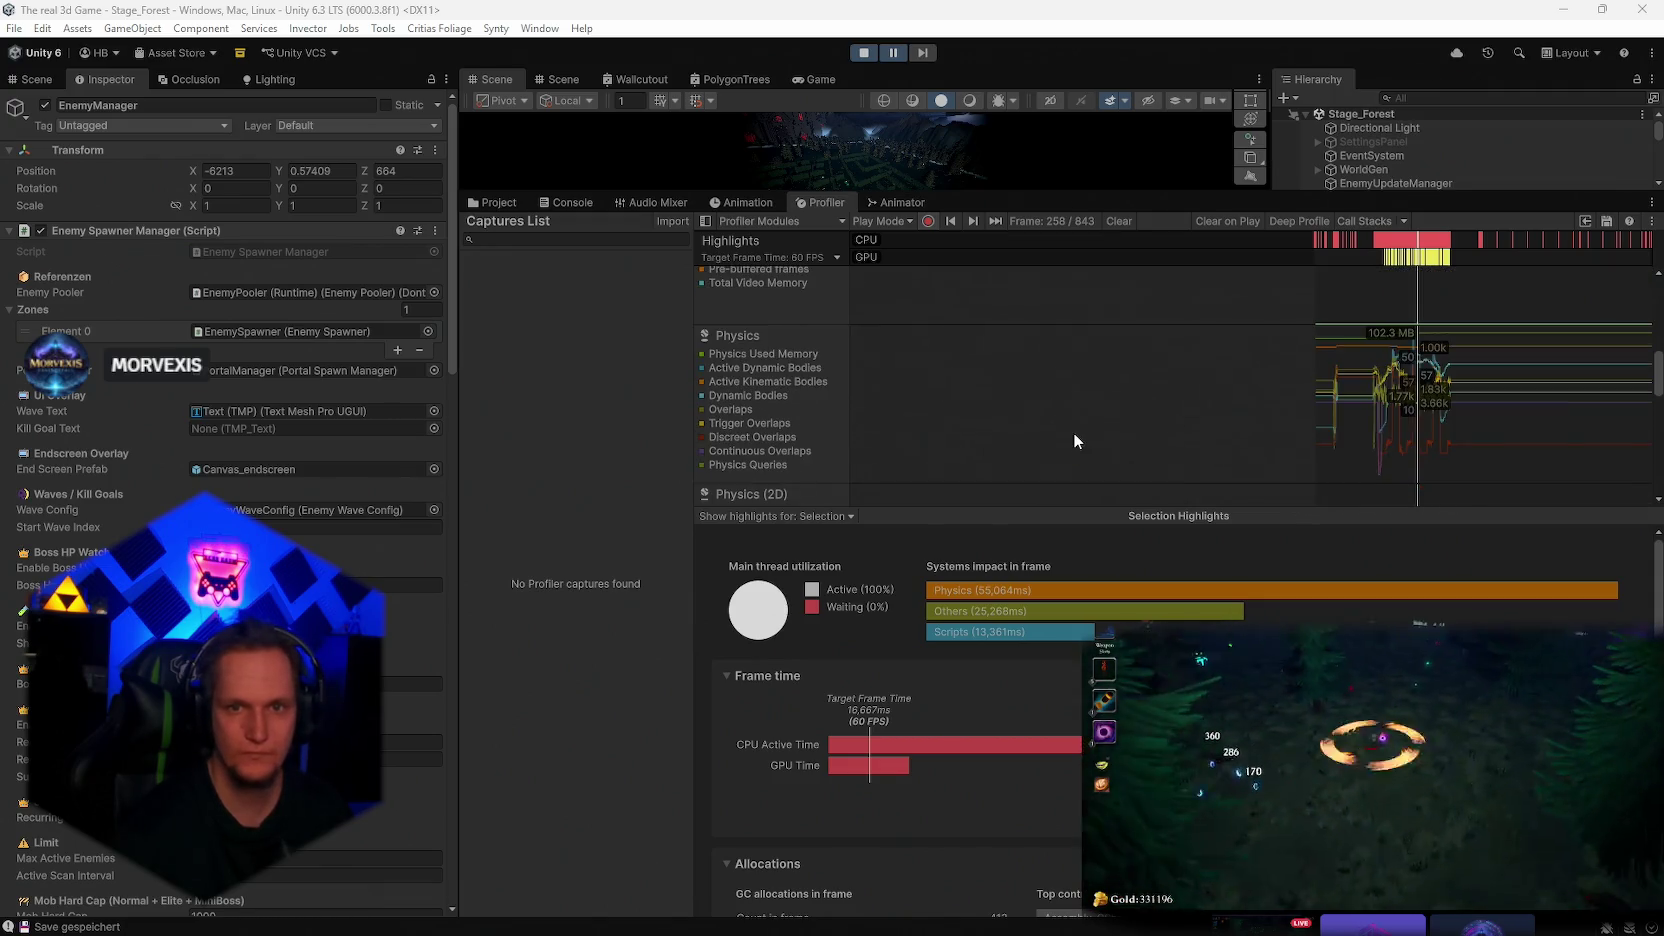
Show the Physics module statistics, snip them, and hide the Continuous Overlaps series
click(1075, 425)
key(super+shift+s)
mouse_move(1660, 240)
mouse_down()
mouse_move(902, 690)
mouse_move(692, 792)
mouse_up()
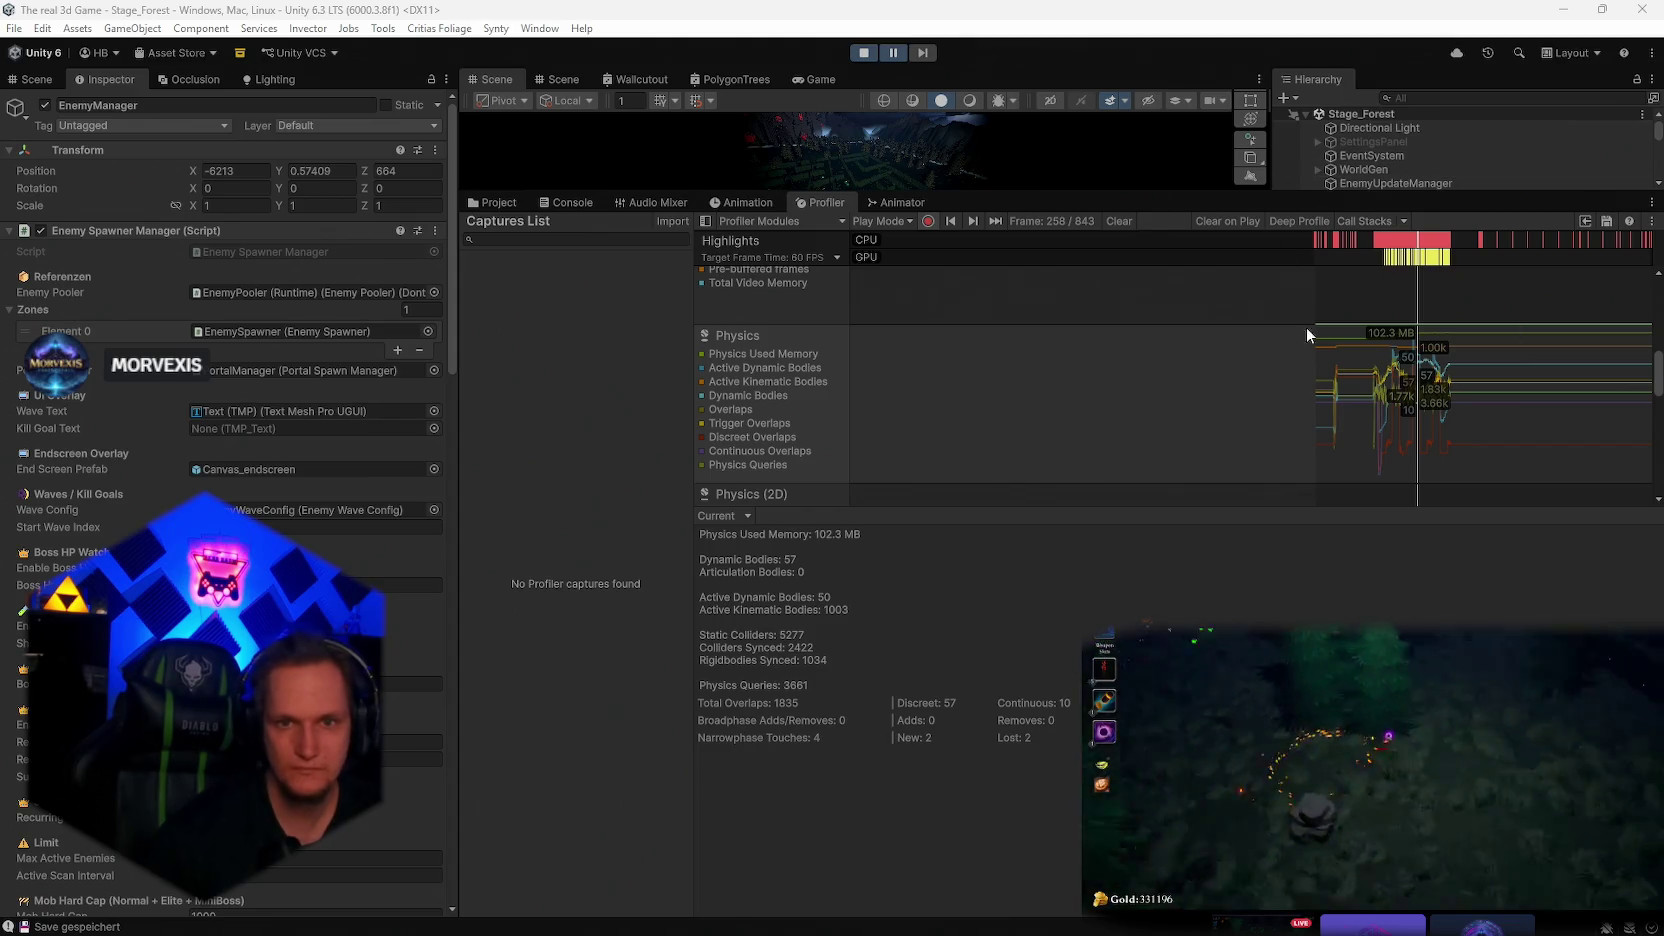
click(751, 451)
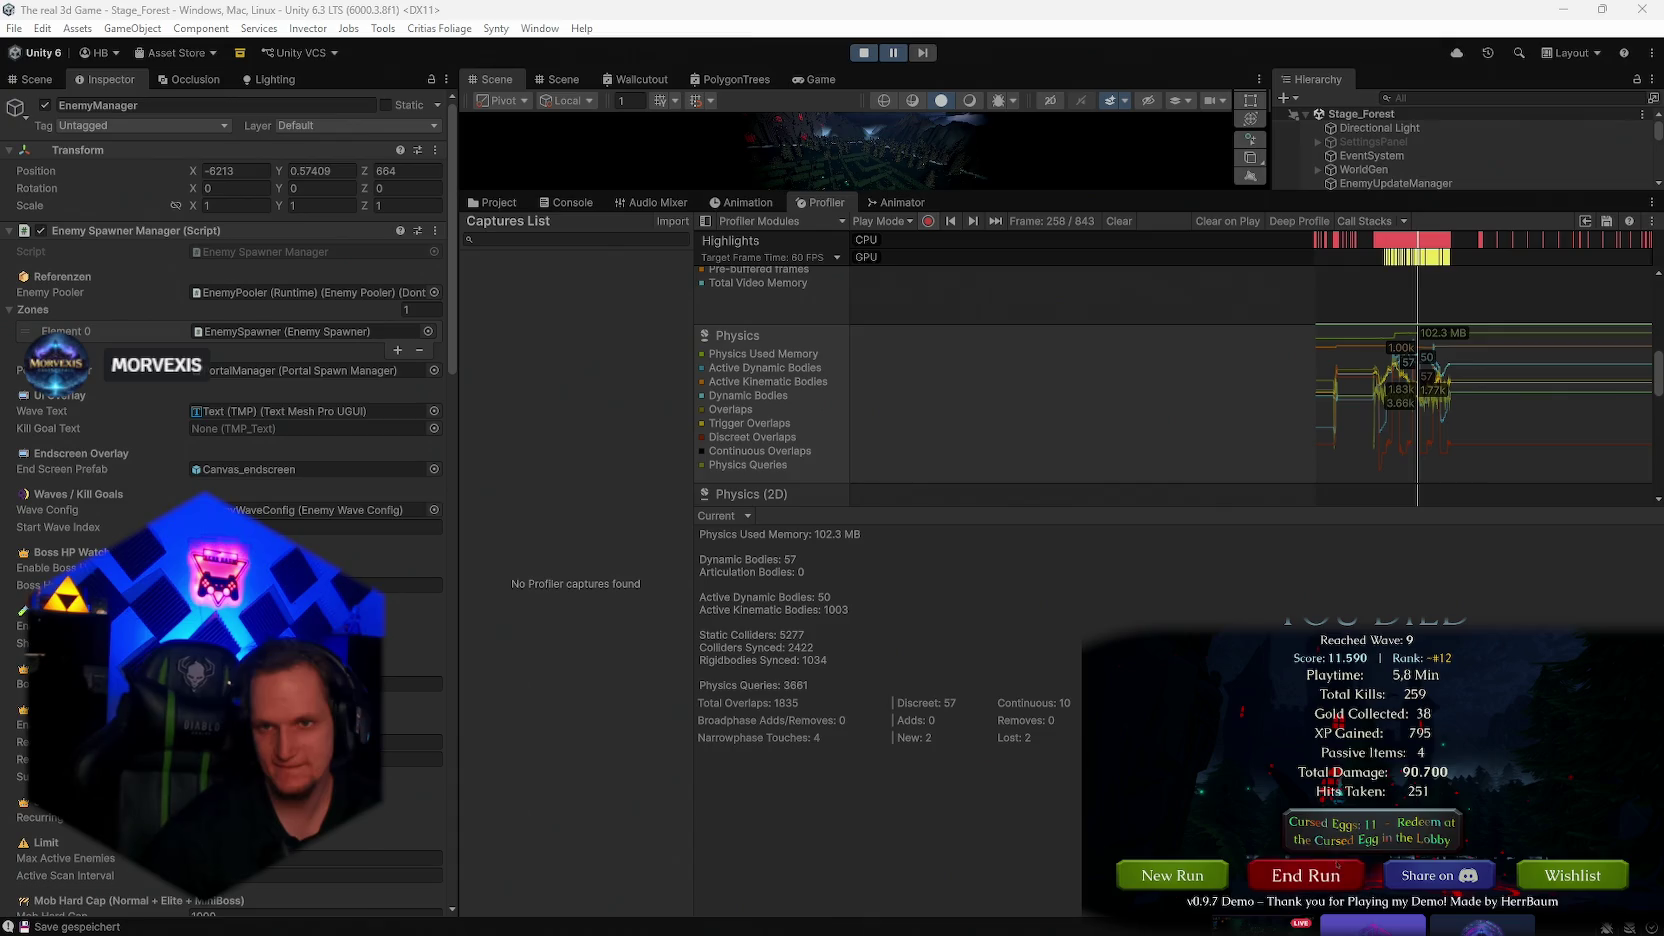
End the dead run, buy MoreEggs for 4 Cursed Eggs, then check the character shop
click(1335, 863)
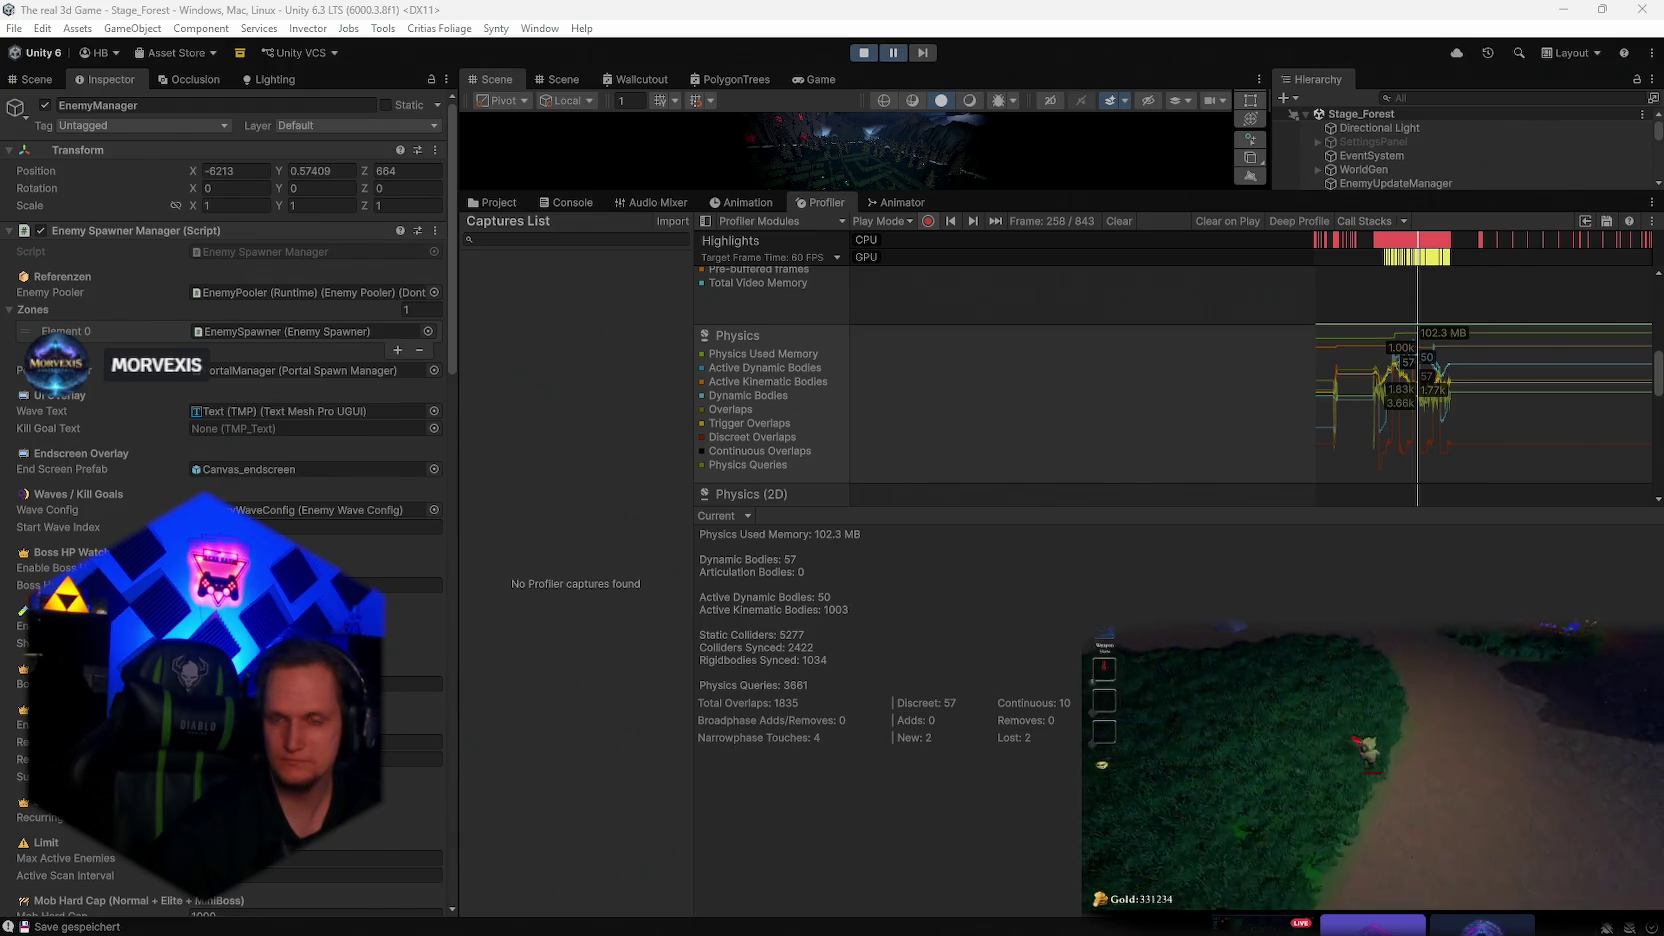
key(w)
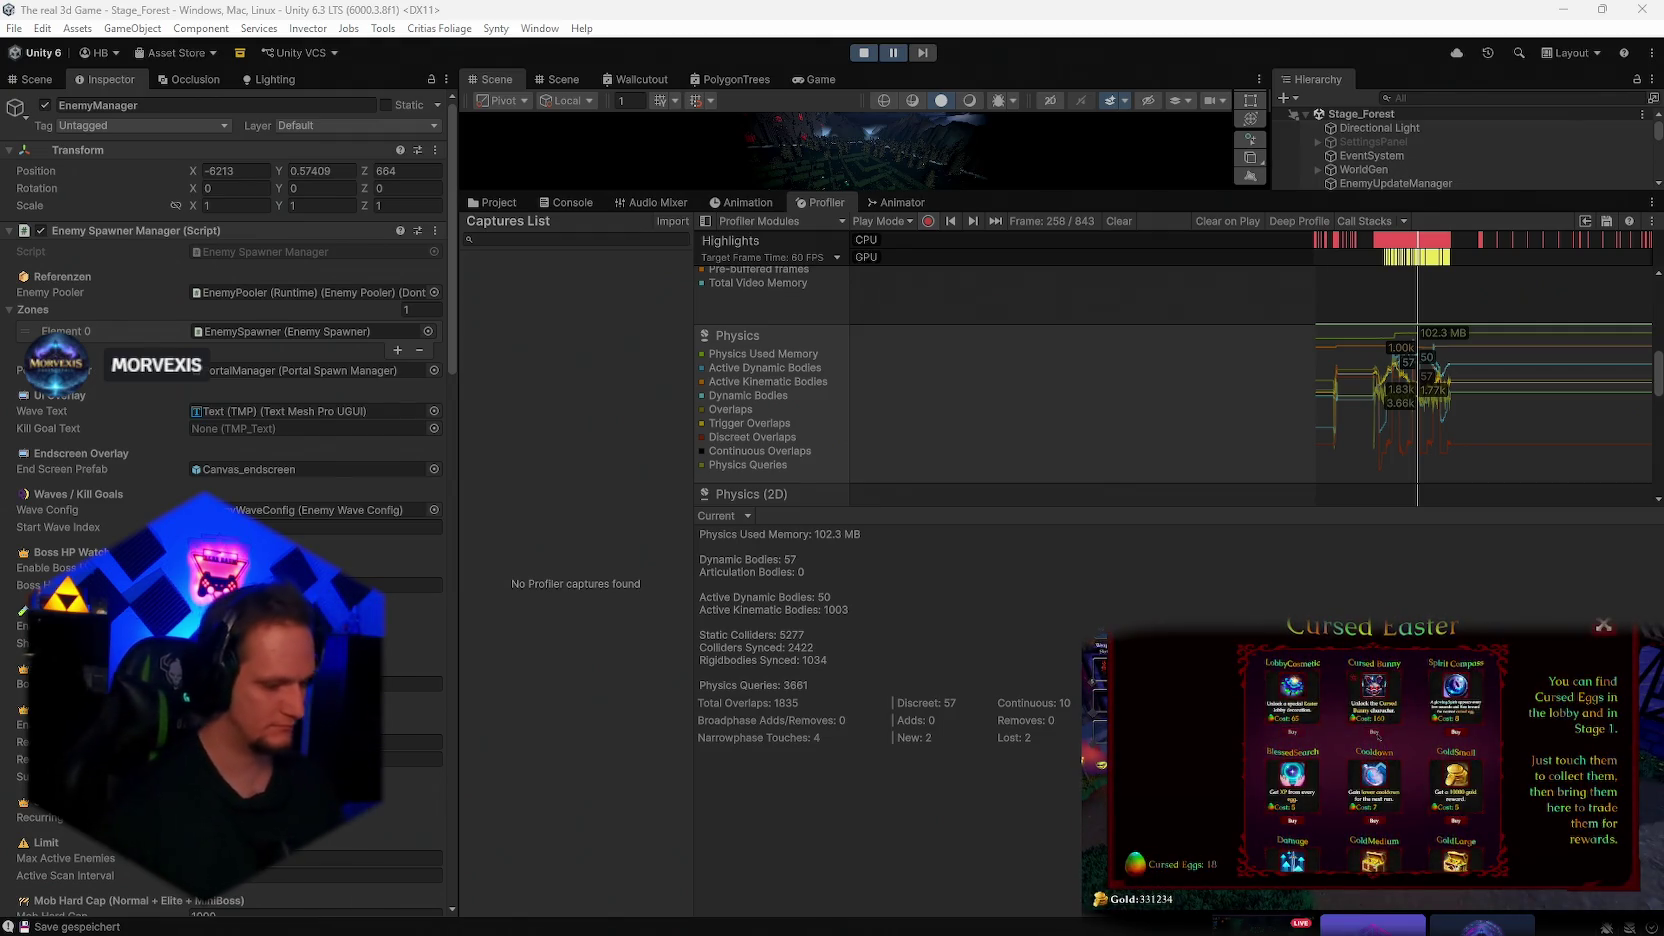
scroll(1366, 860, down, 3)
click(1372, 861)
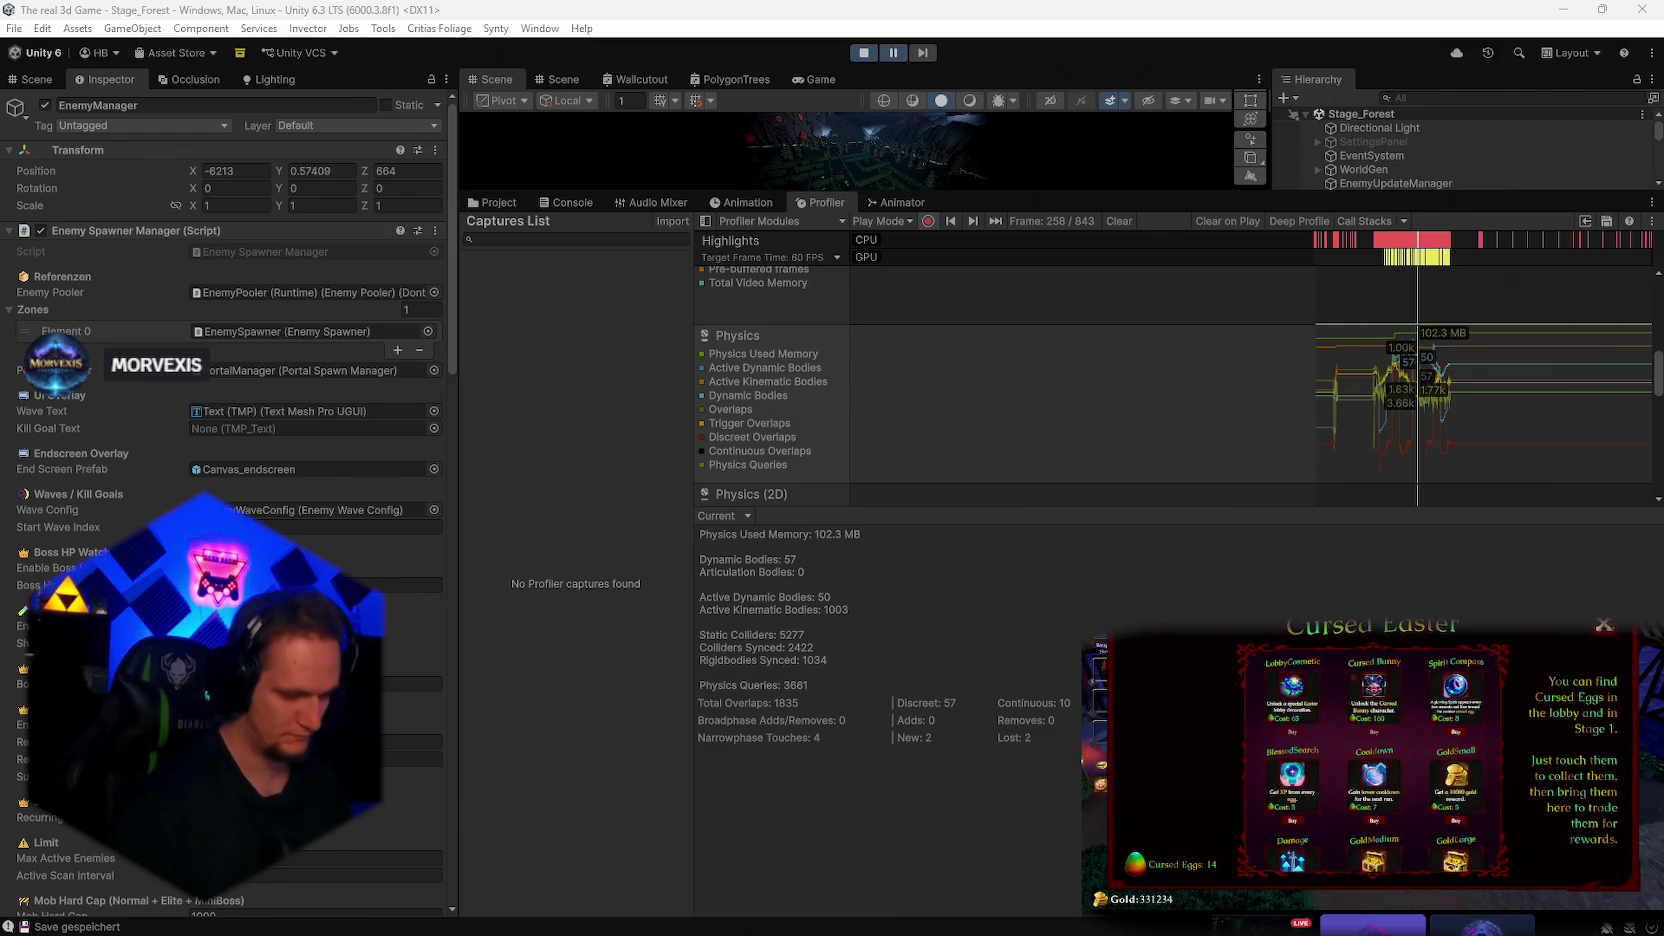
click(1603, 627)
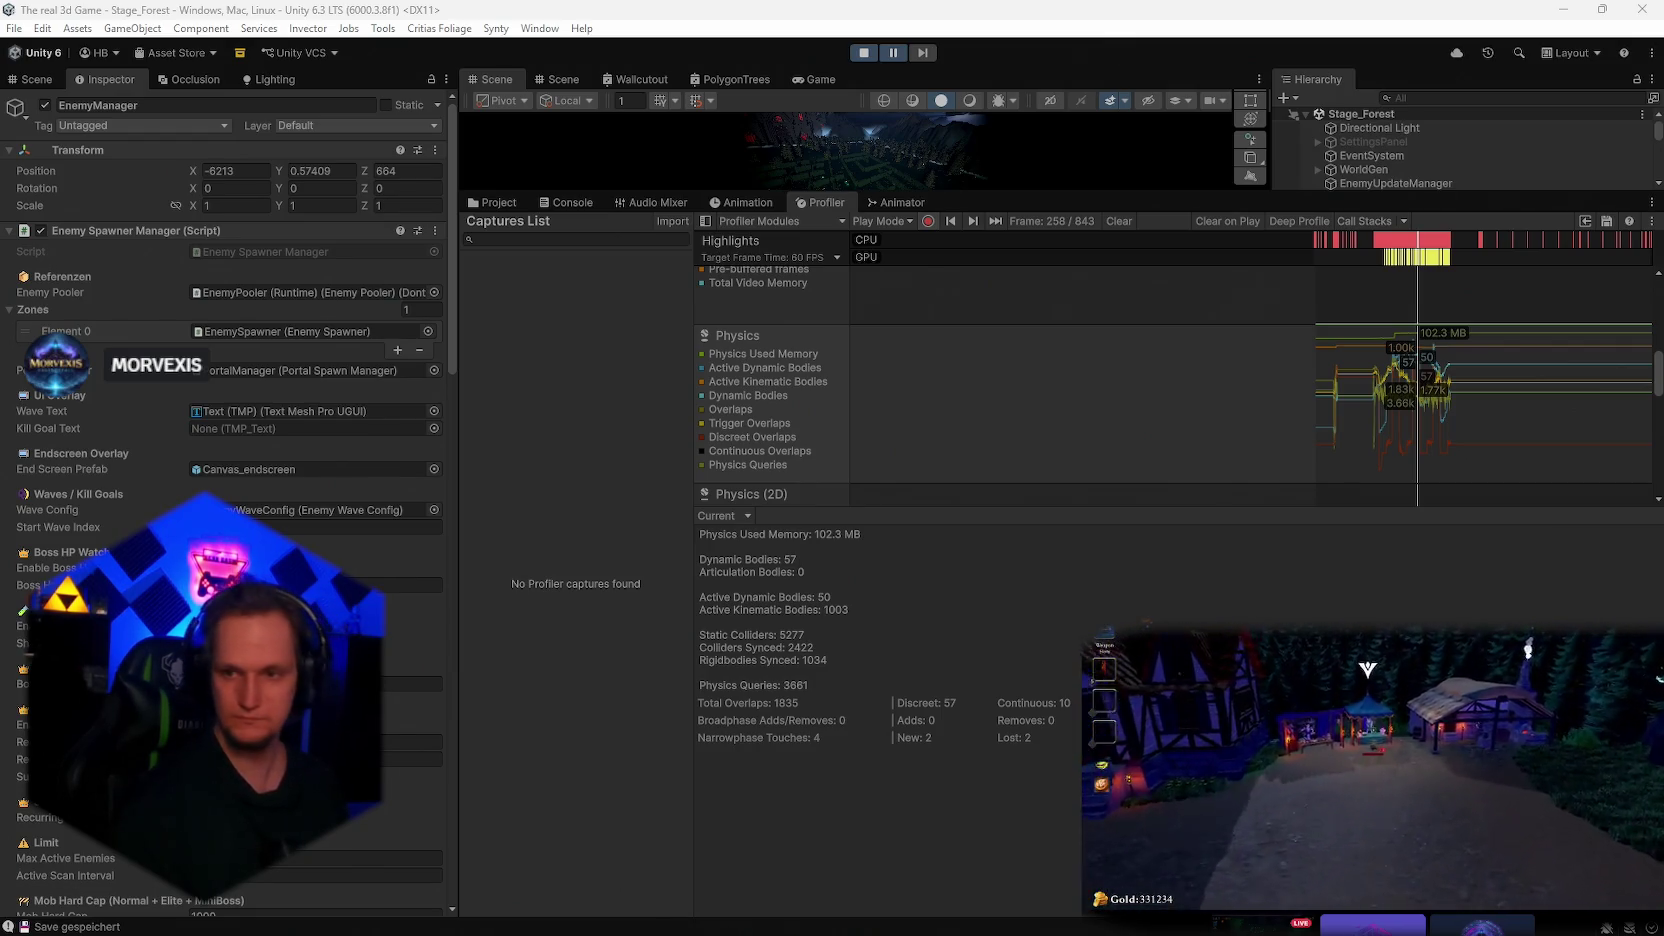
key(e)
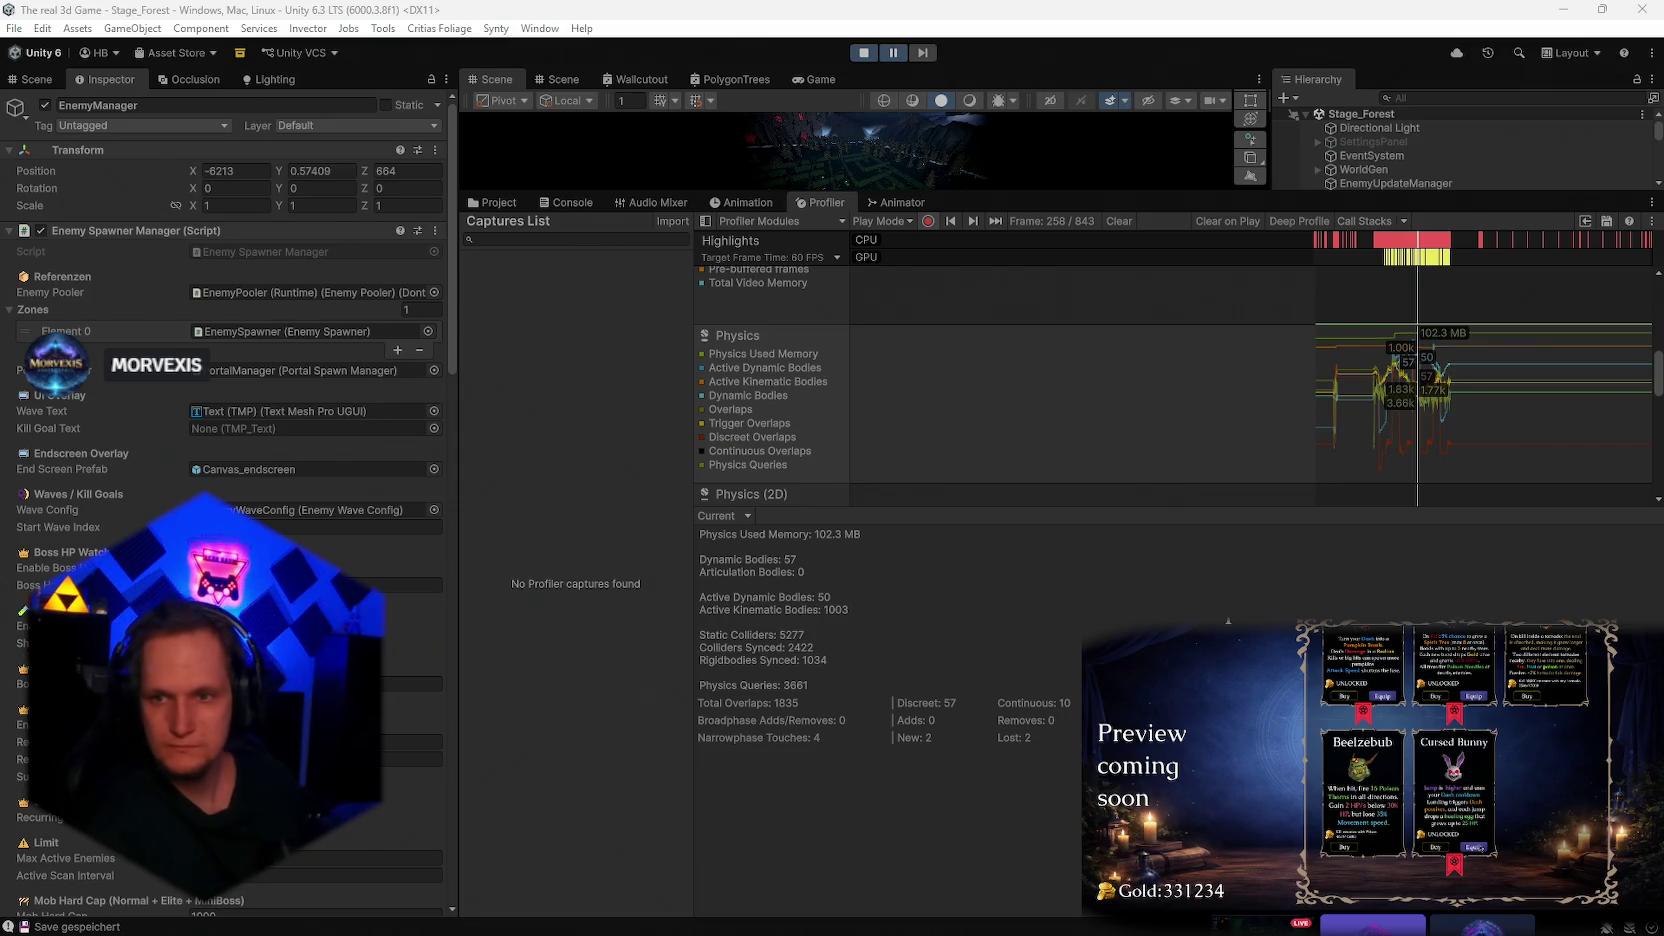
key(e)
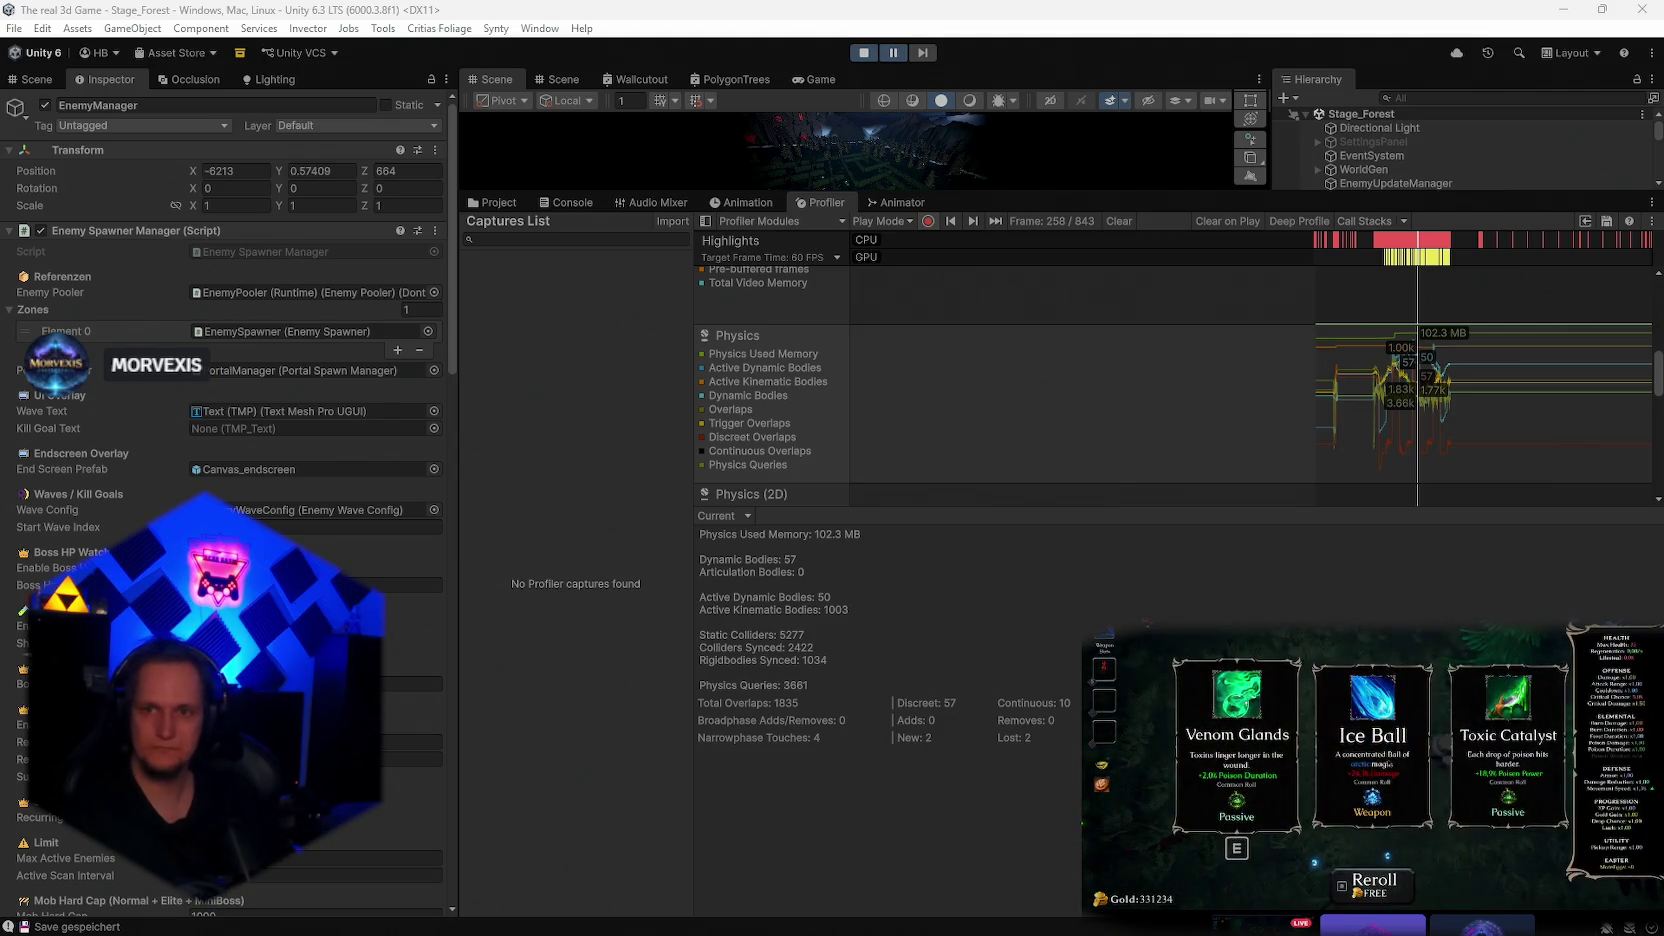
Reroll the level-up cards, take Ice Blade, and later dismiss the intro story screen
key(r)
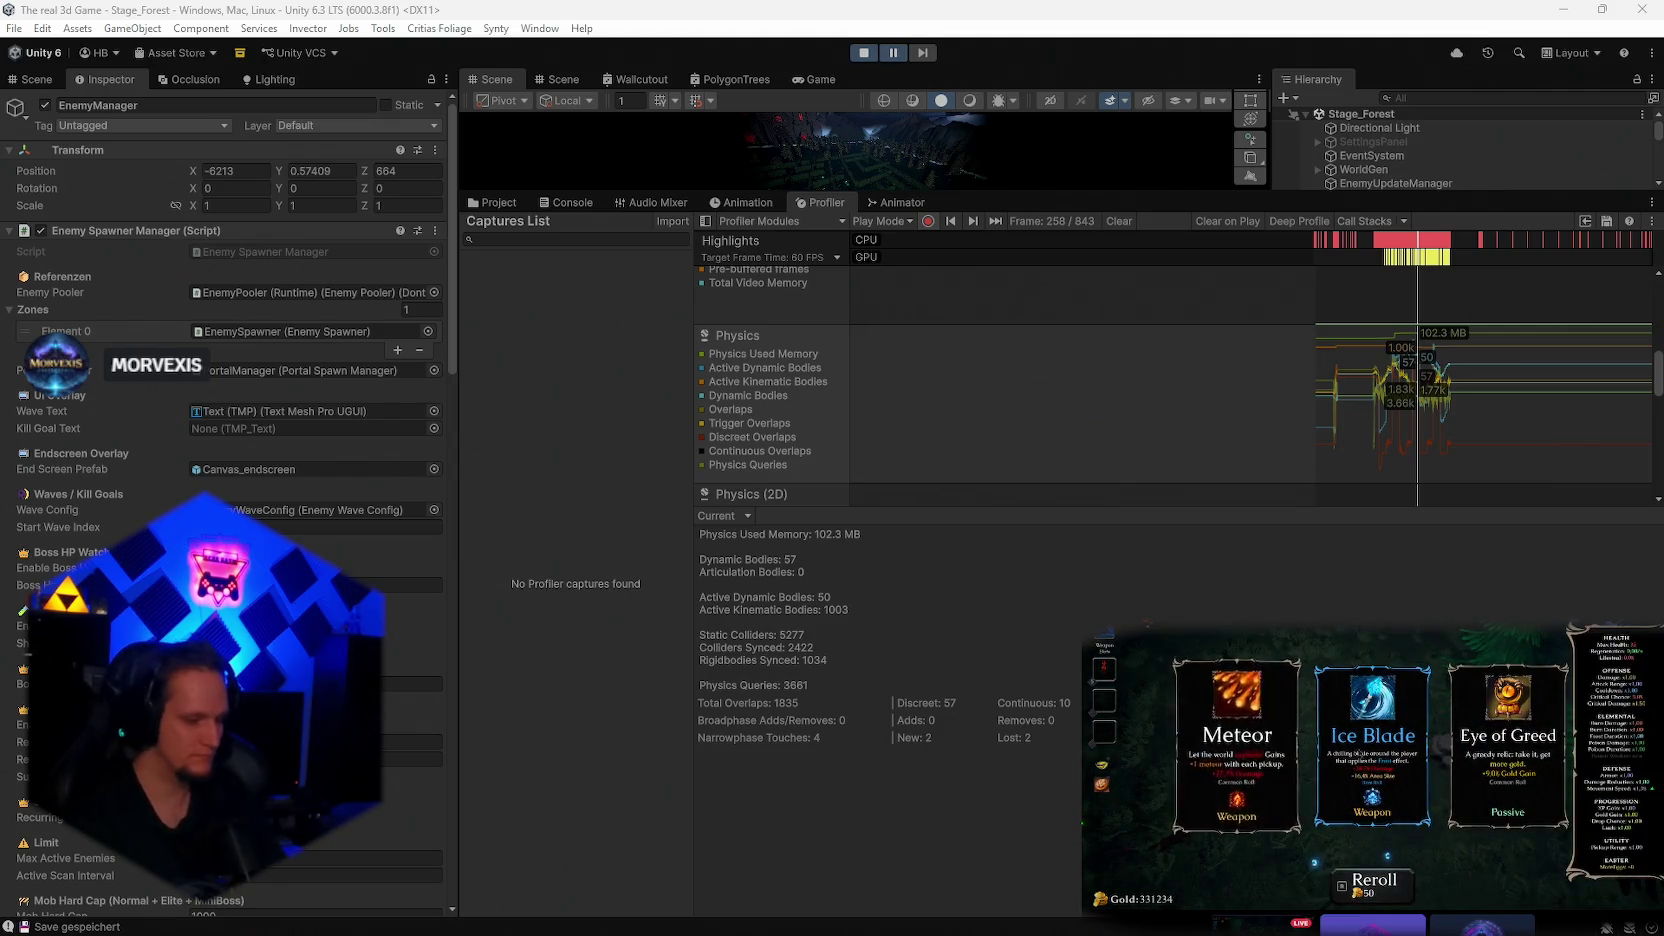
key(2)
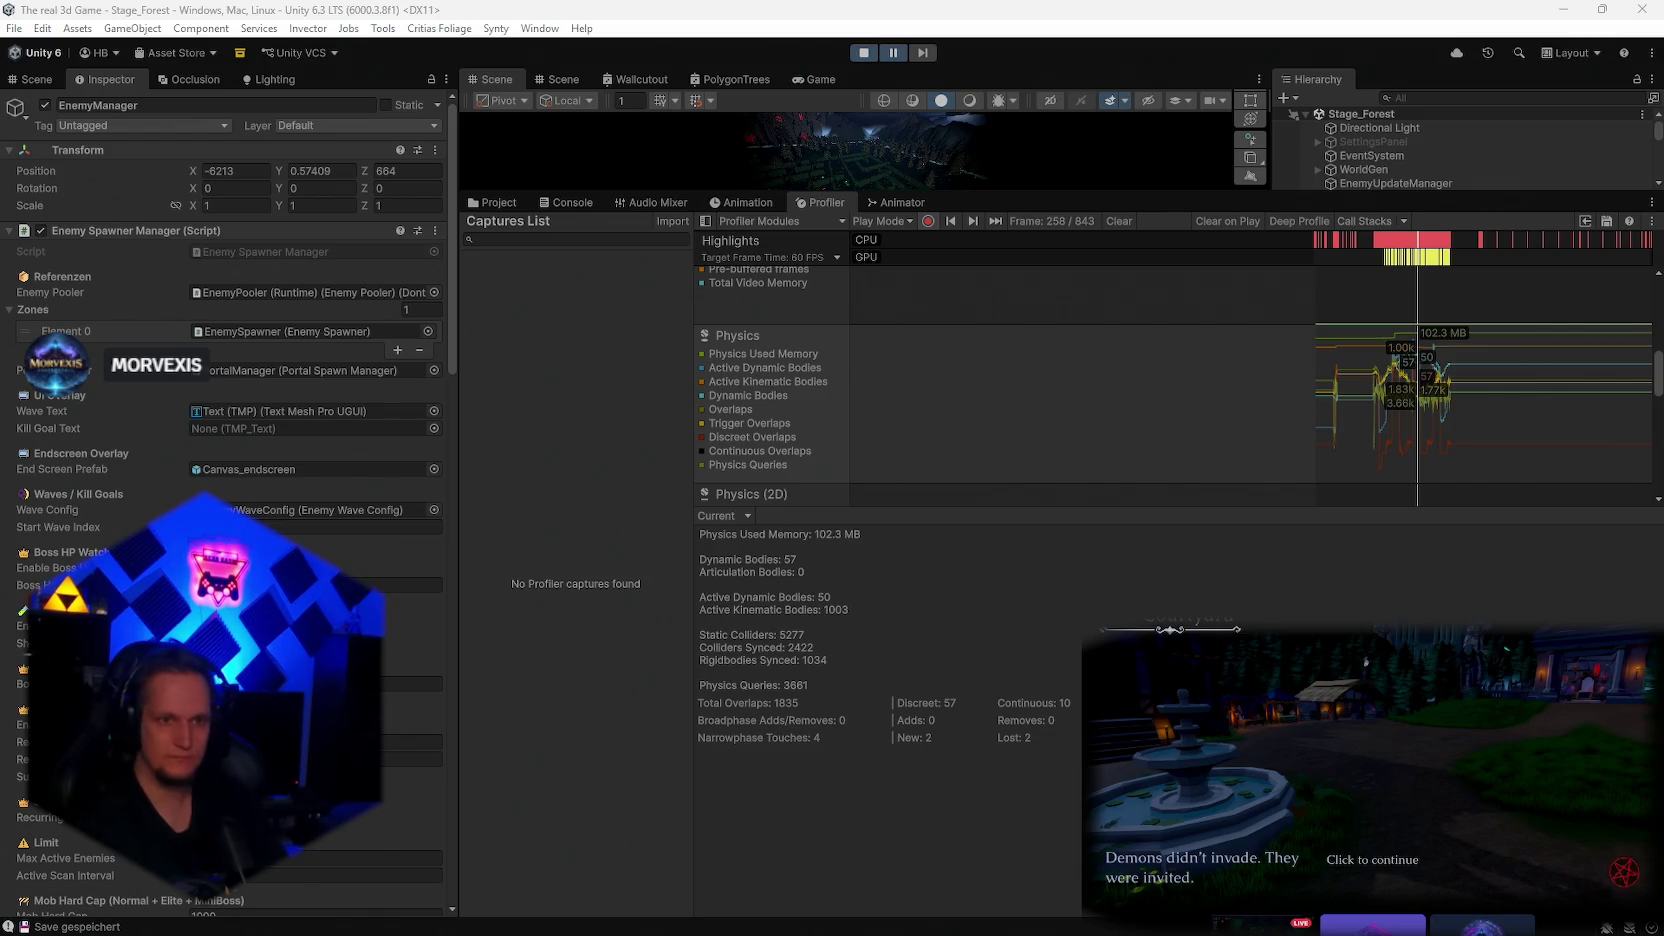
click(1419, 751)
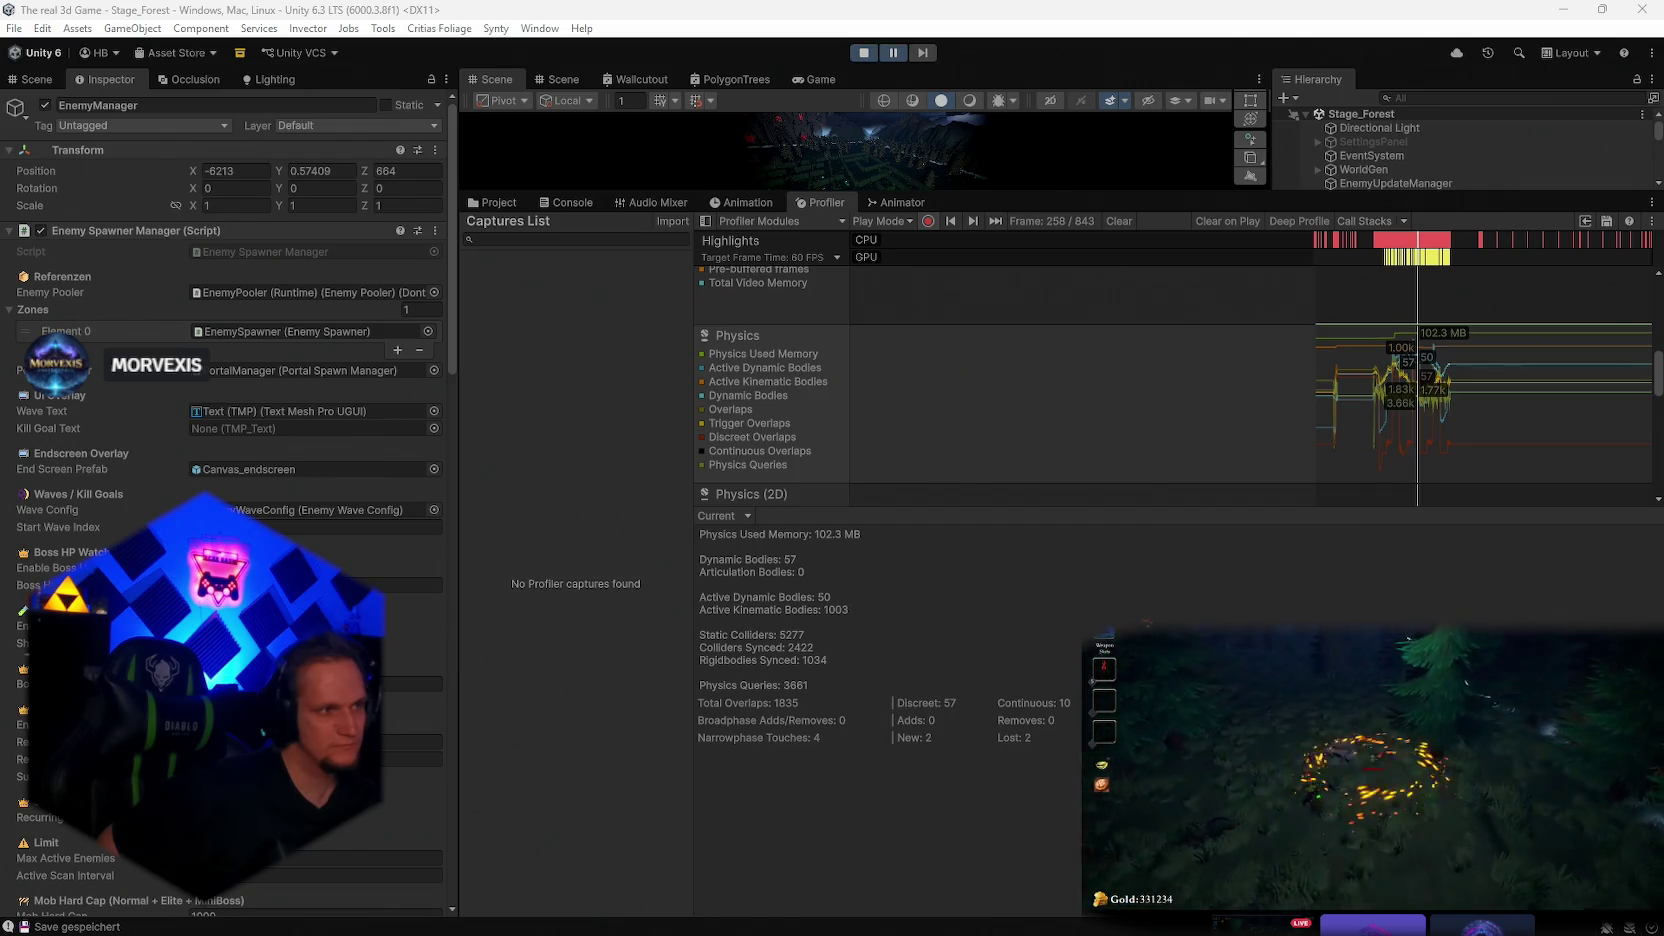
Pause the forest run and stop Play mode to return to editing
key(Escape)
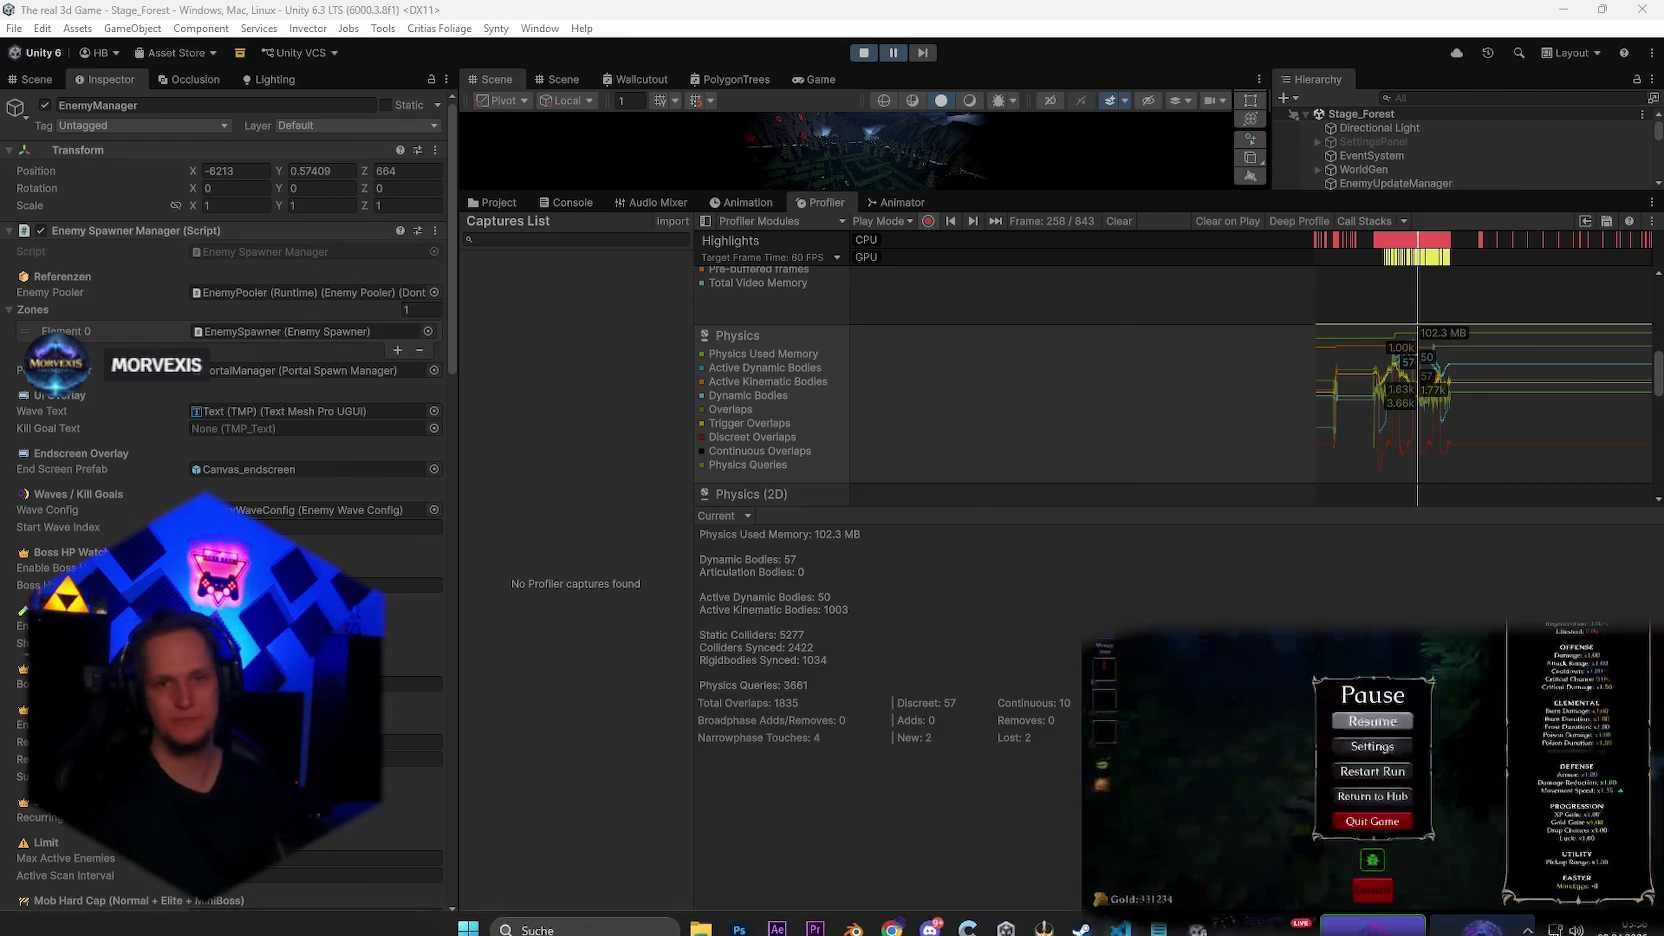
click(863, 52)
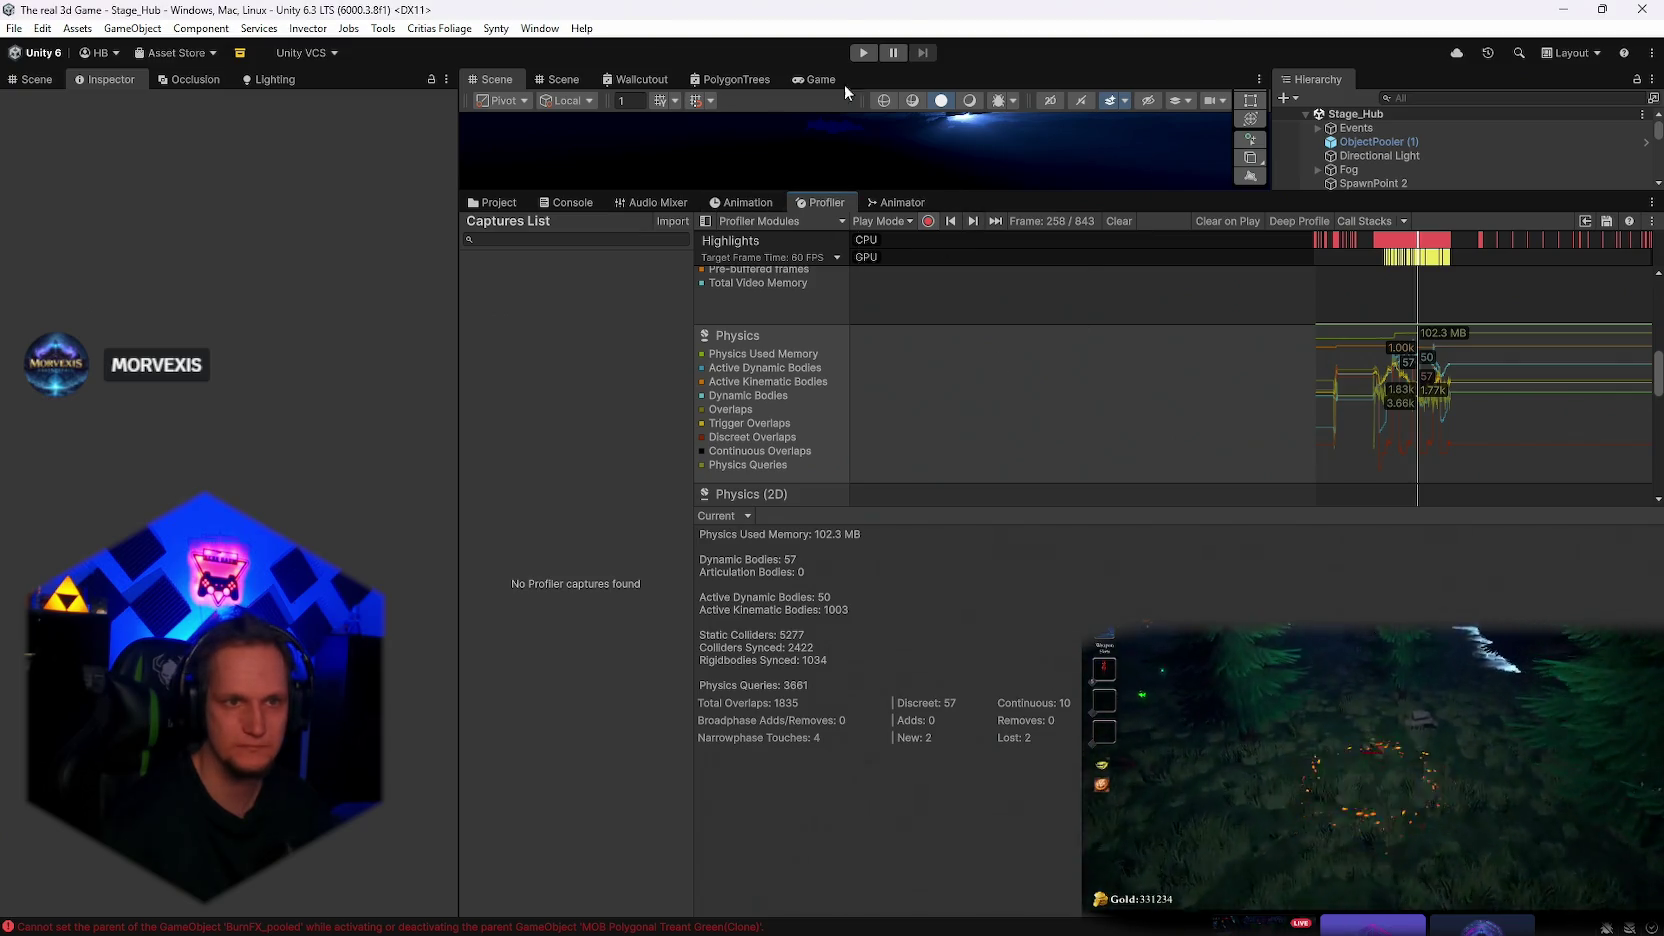
Enlarge the Scene view and Hierarchy, clear the Console, and return to the 'cheats' Project search
drag(968, 190, 957, 455)
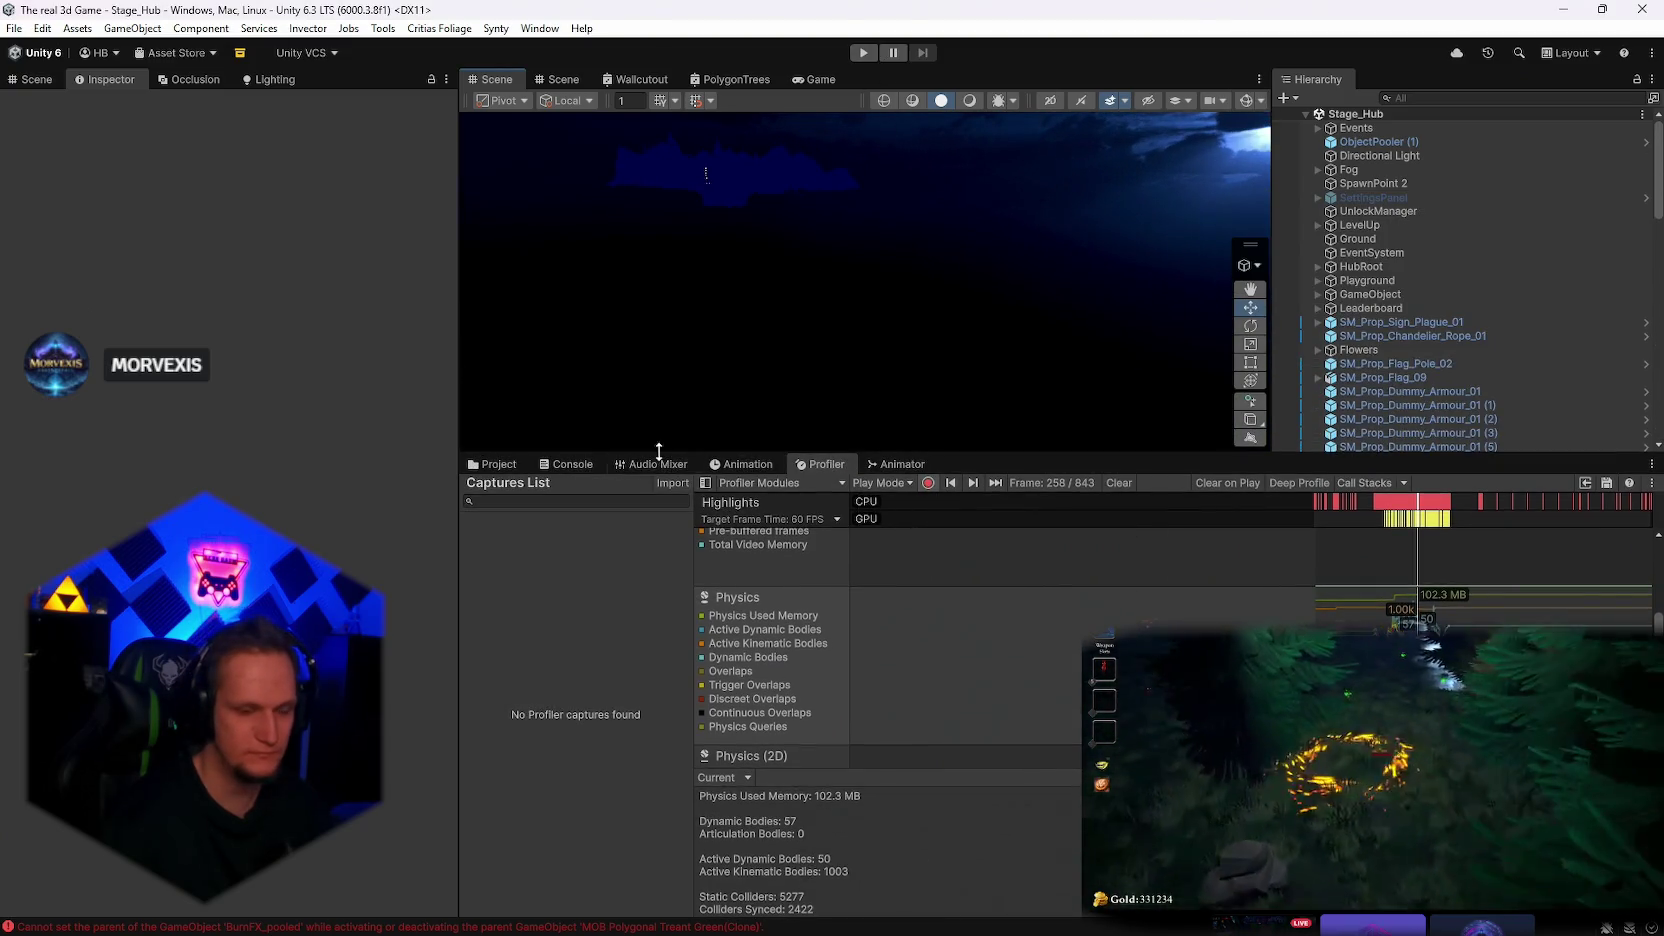
click(566, 464)
click(476, 483)
click(492, 464)
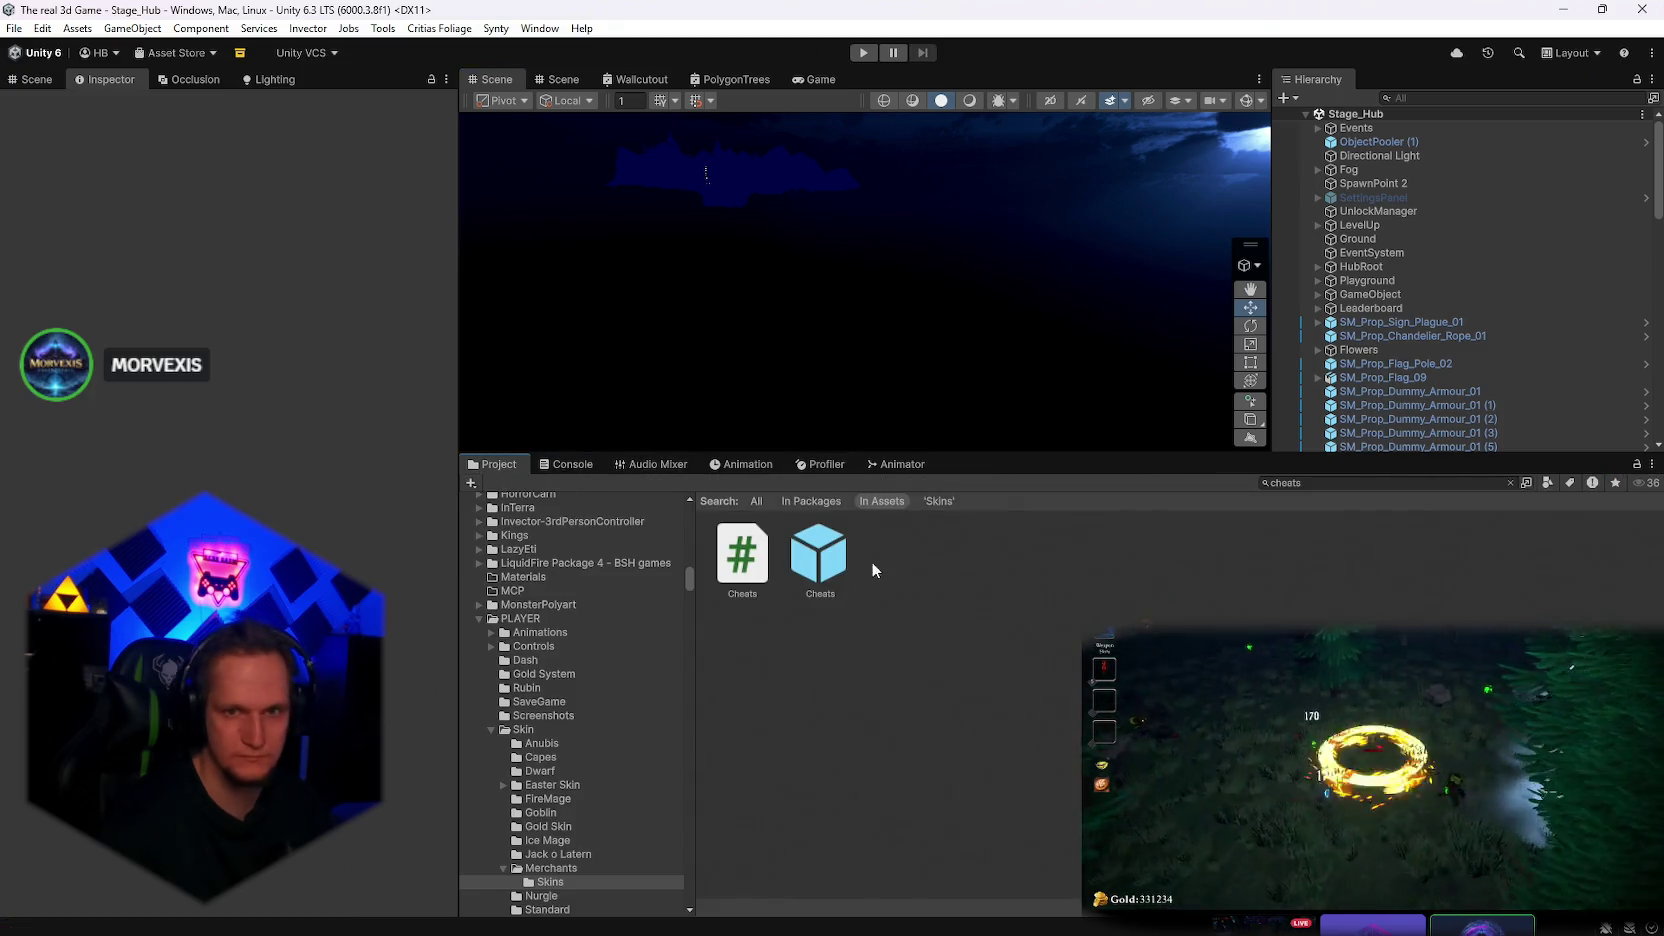
mouse_move(1040, 930)
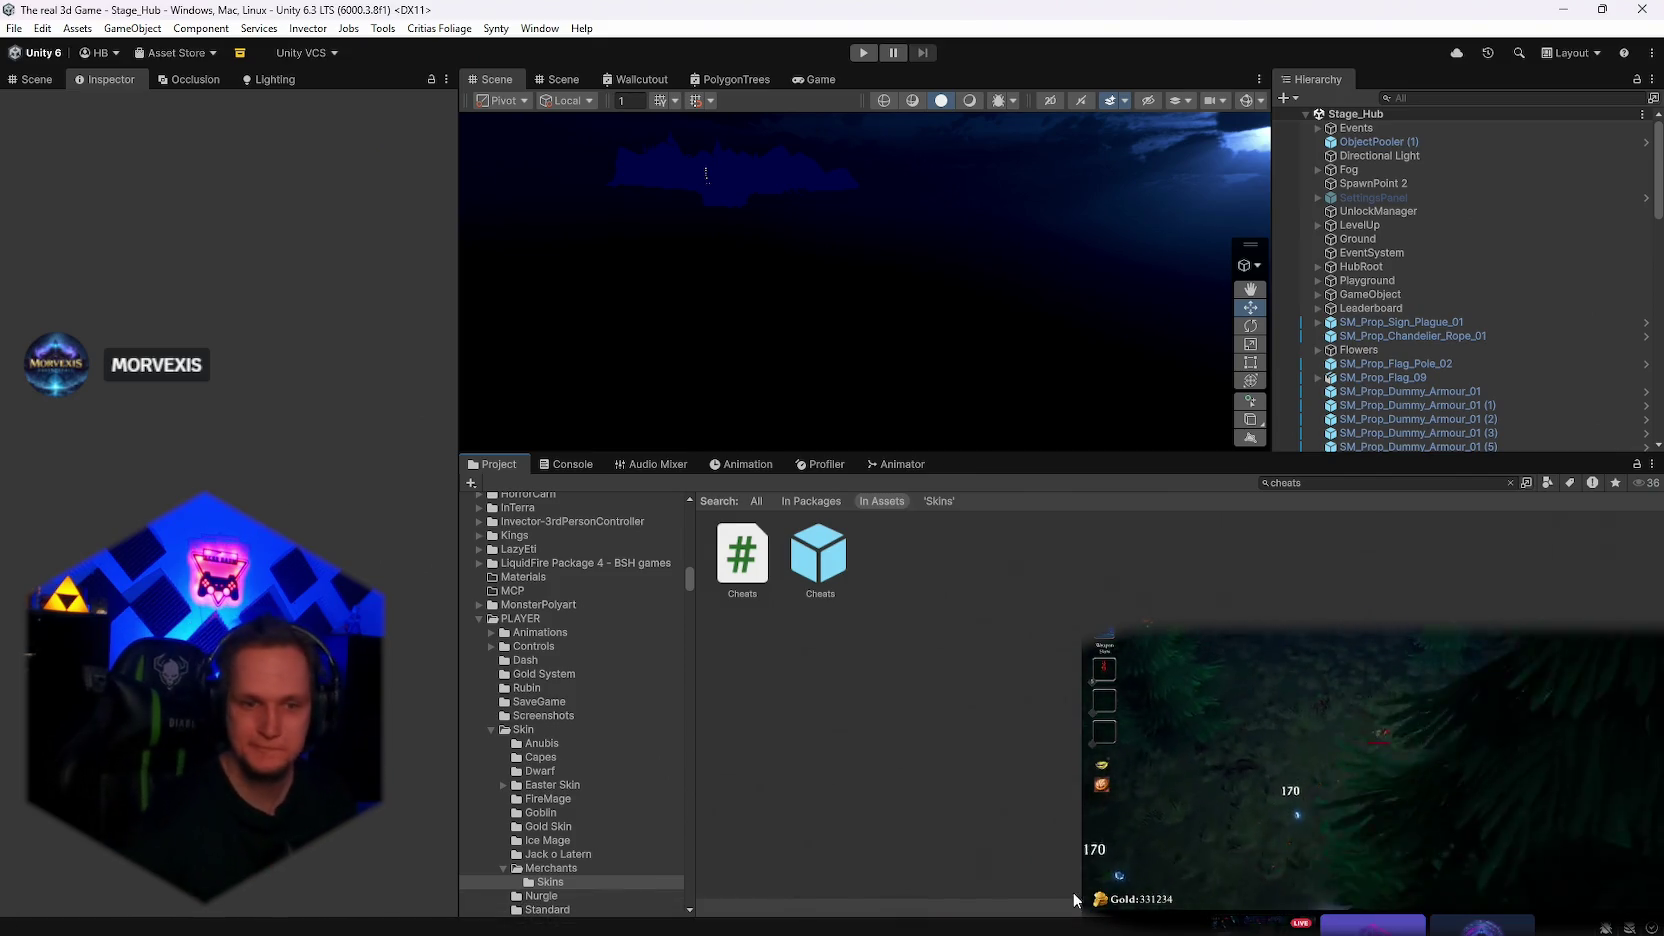
mouse_move(1118, 925)
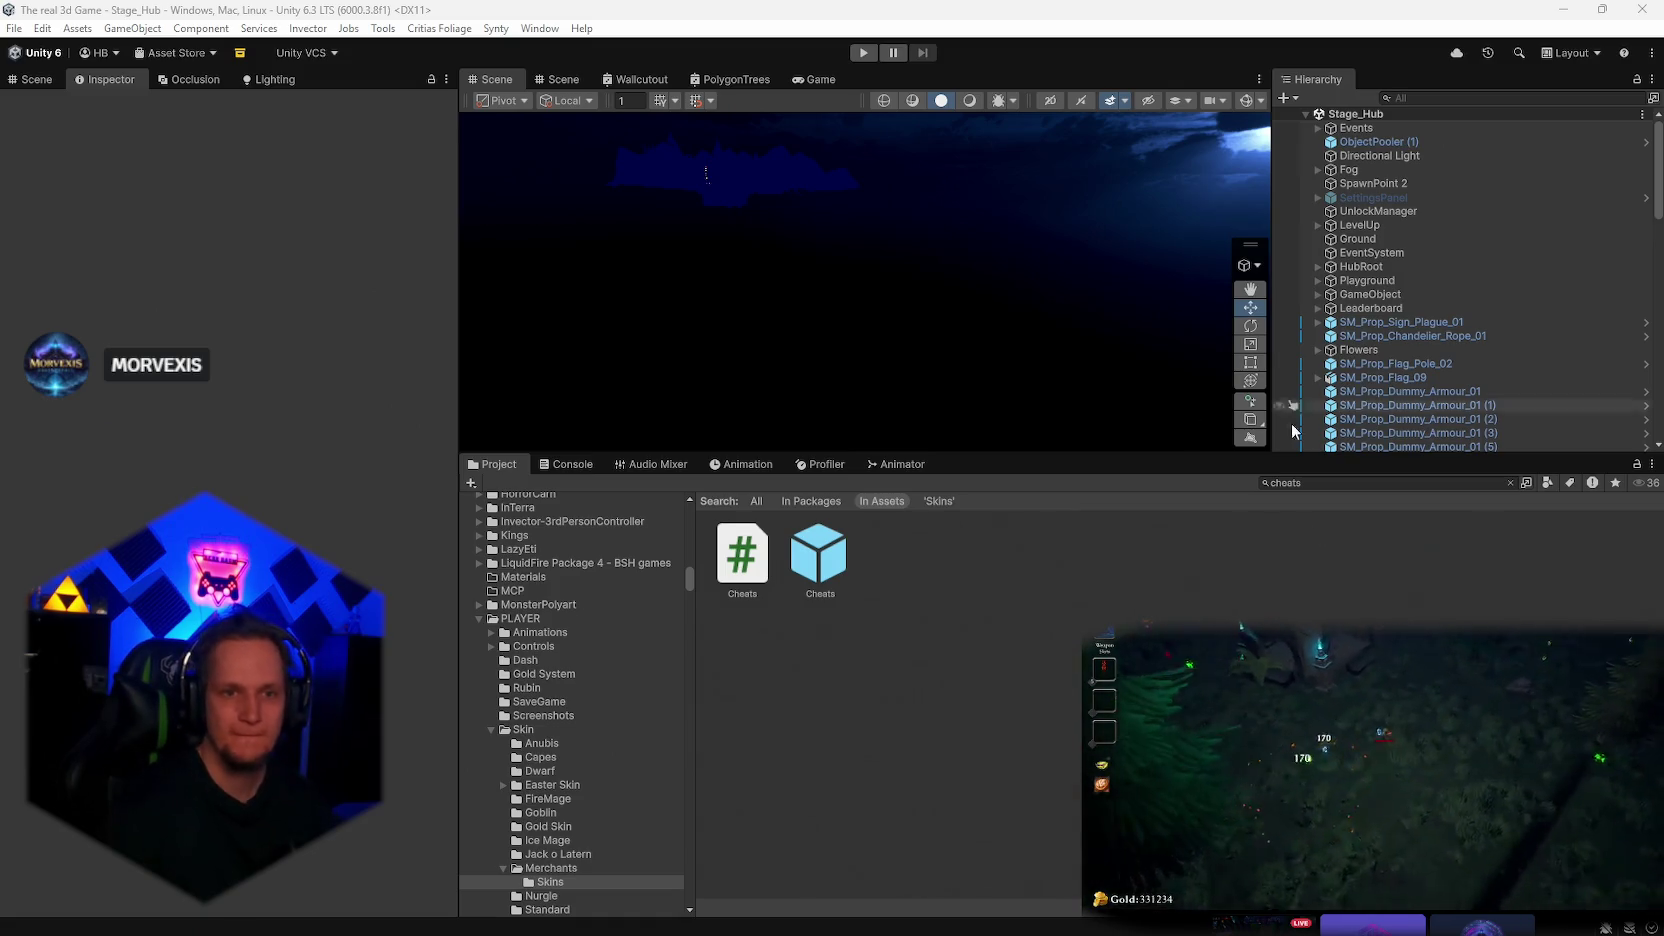
Load the Stage_Forest scene from the recent scenes list
scroll(1446, 352, down, 15)
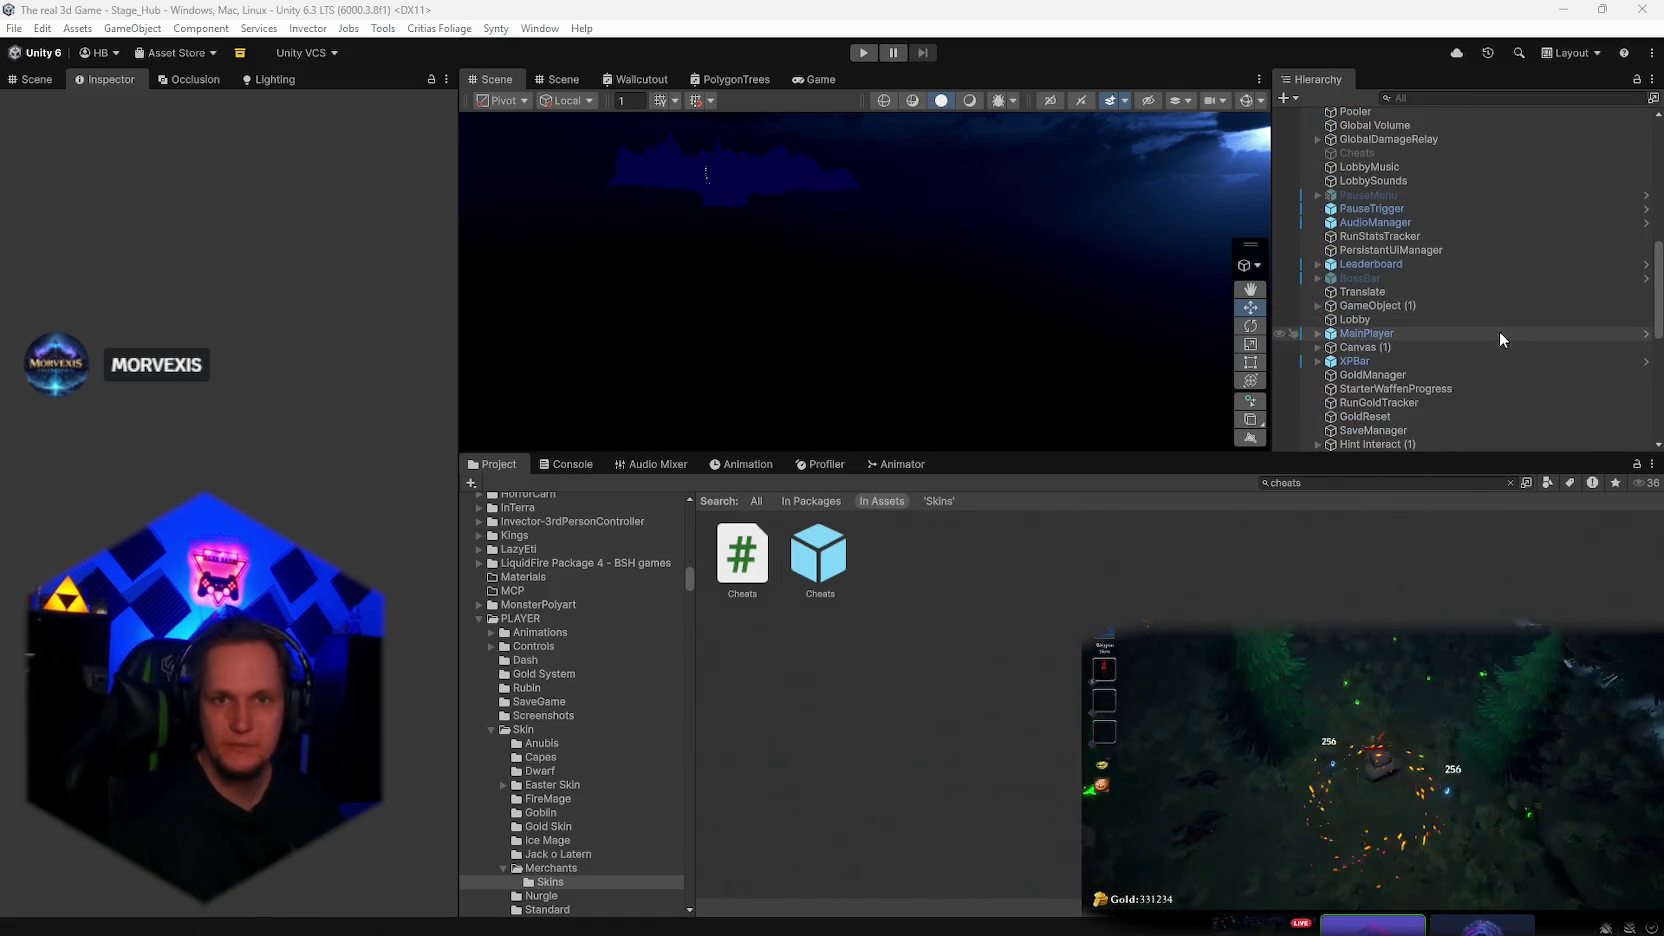
scroll(1482, 298, up, 5)
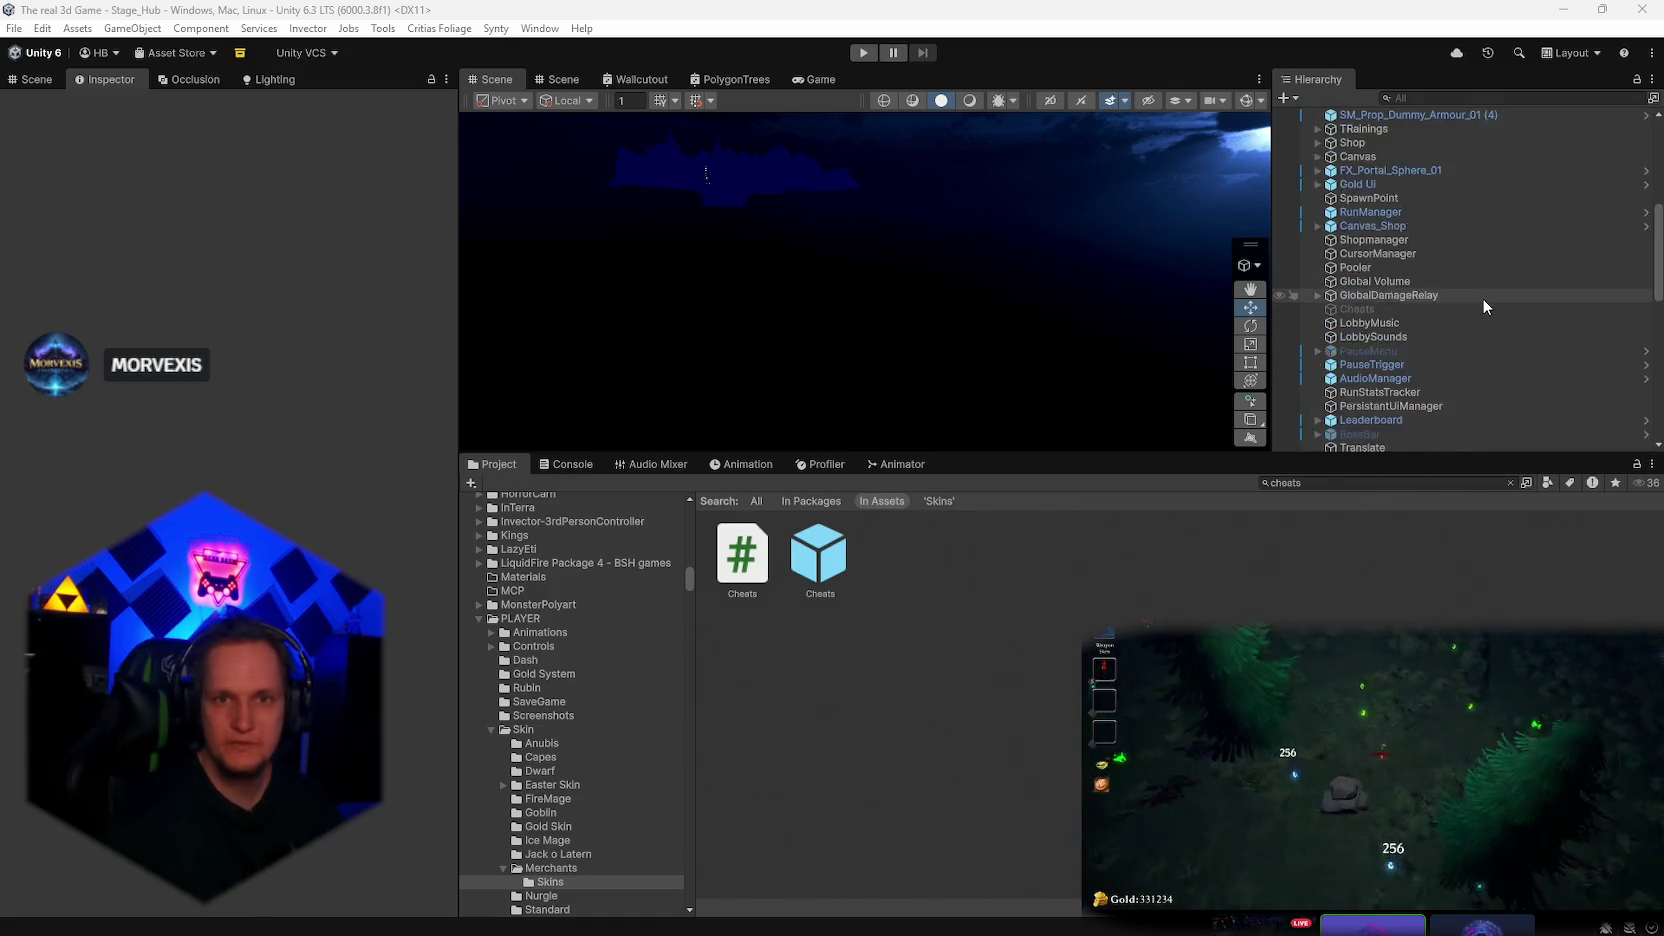
click(14, 28)
mouse_move(100, 87)
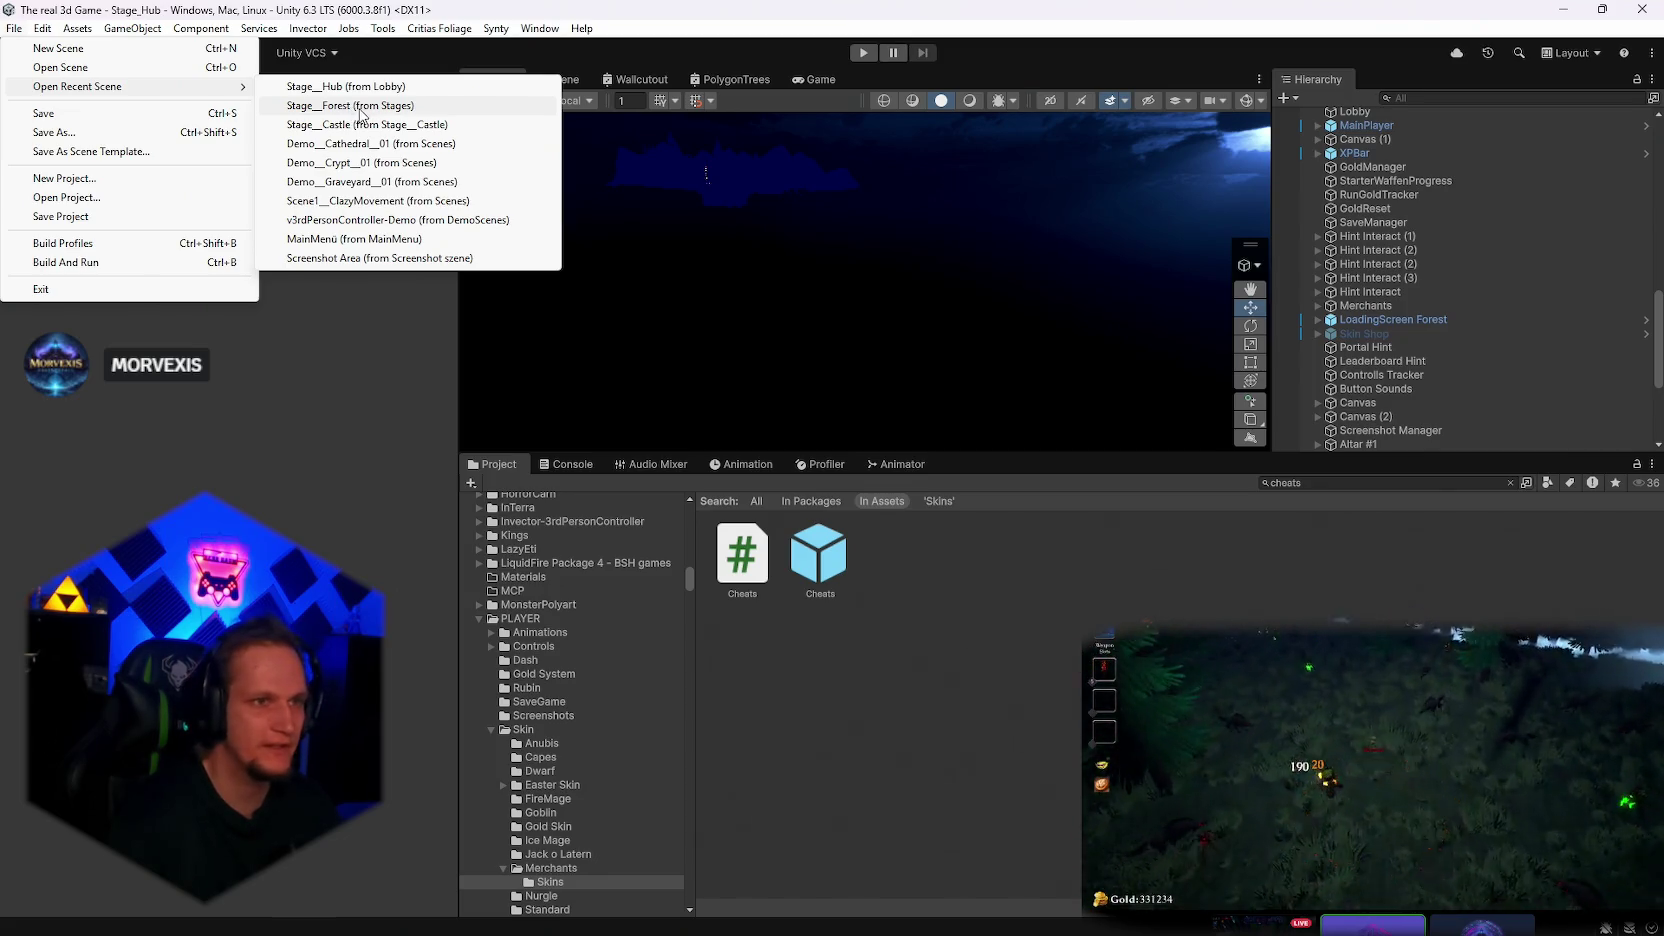
click(364, 108)
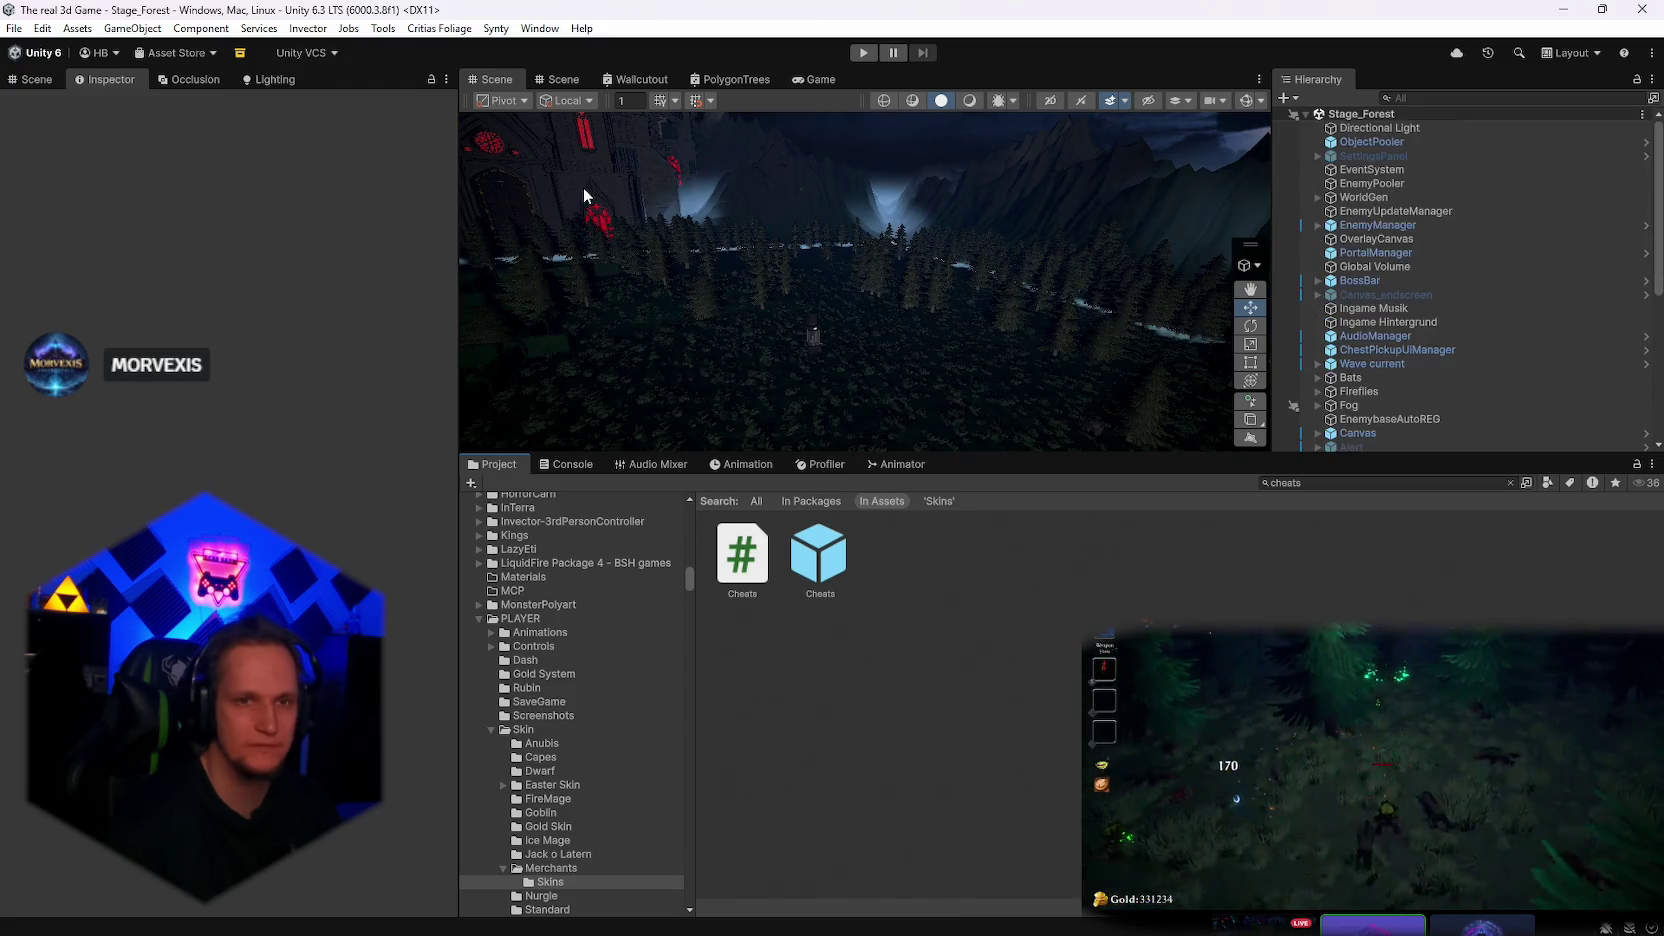
scroll(1481, 298, down, 4)
Inspect ChestPickupUIManager, then open the ChestUI prefab via Prefab > Open Asset in Isolation
double_click(1422, 195)
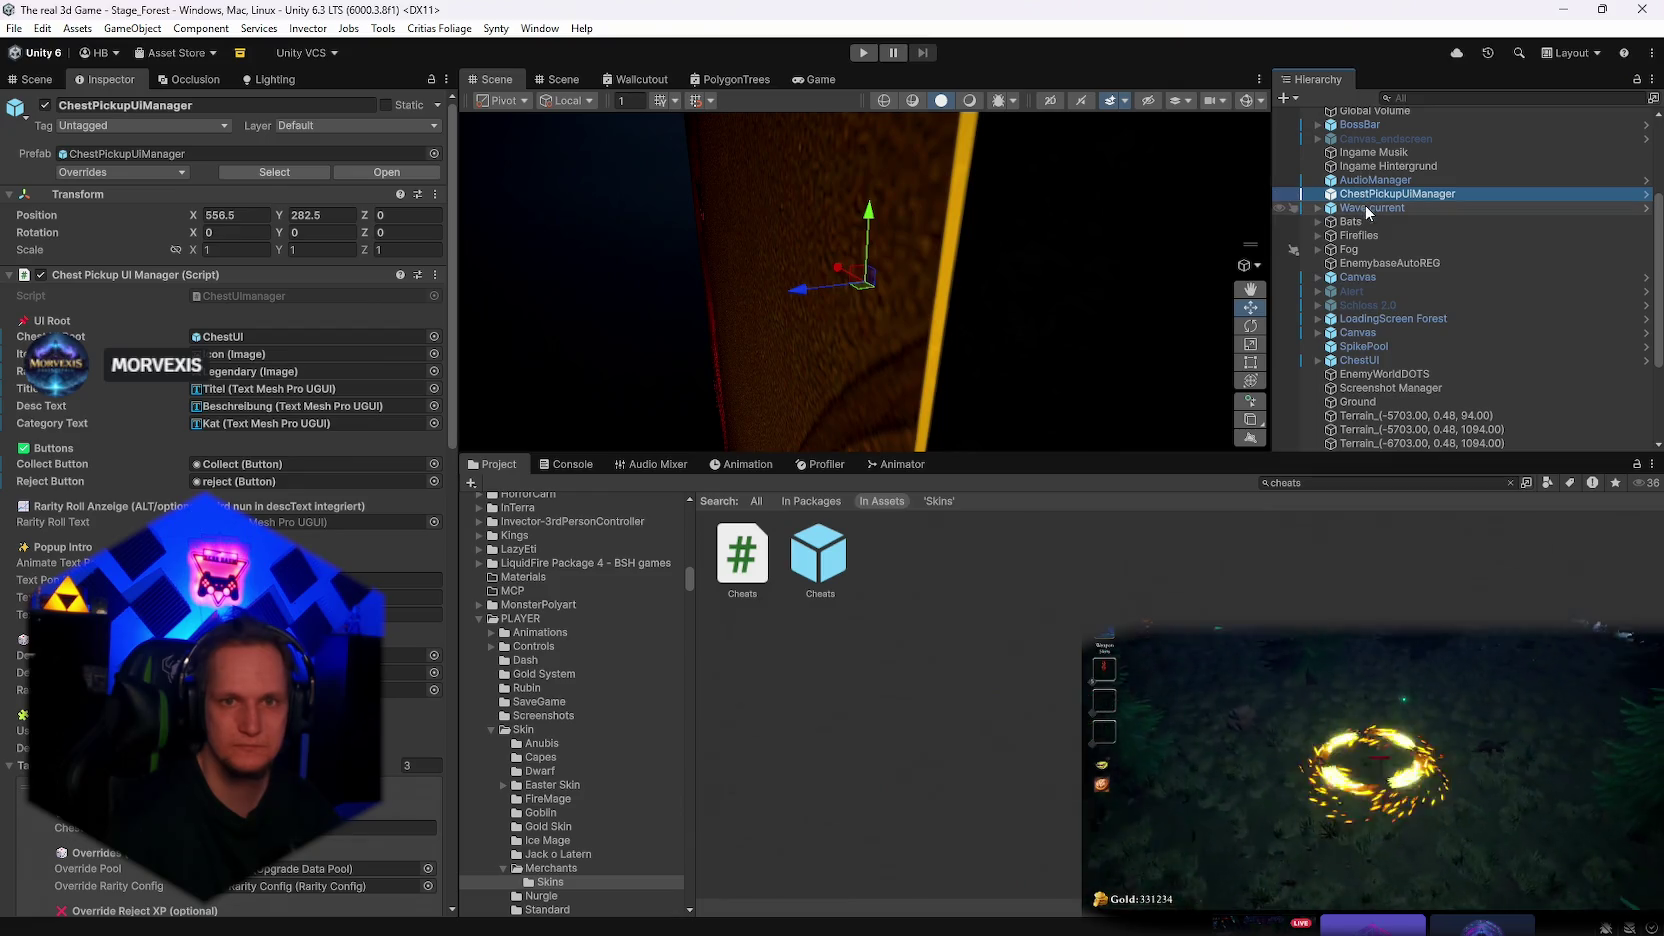
scroll(1381, 234, down, 1)
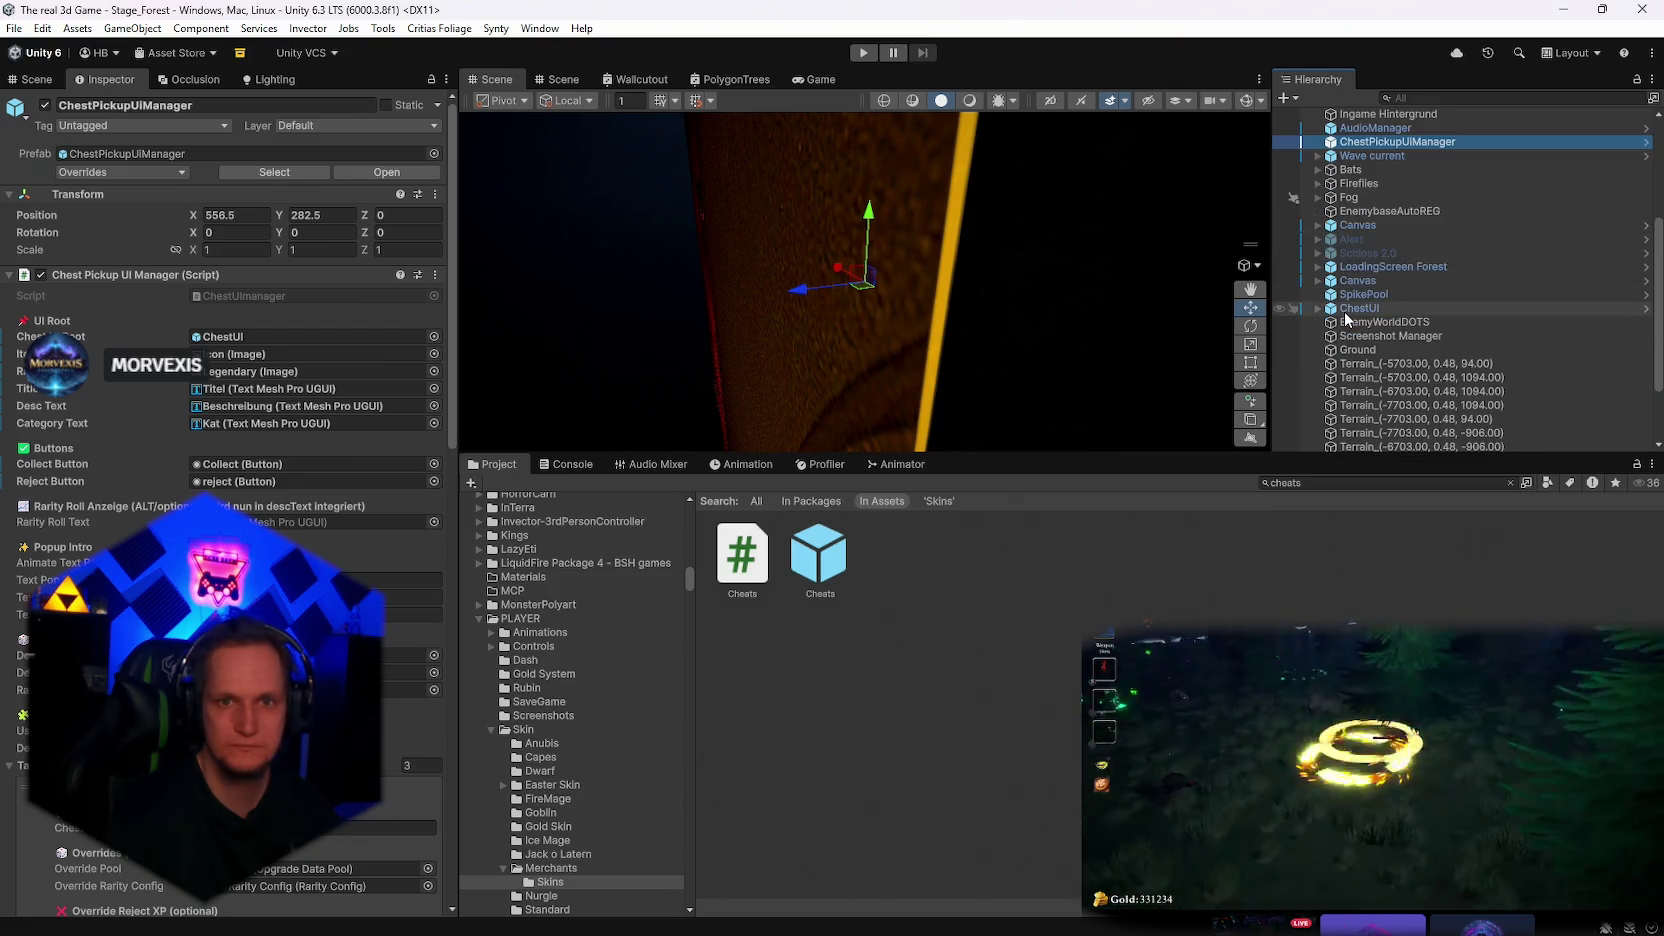
right_click(1357, 310)
click(125, 174)
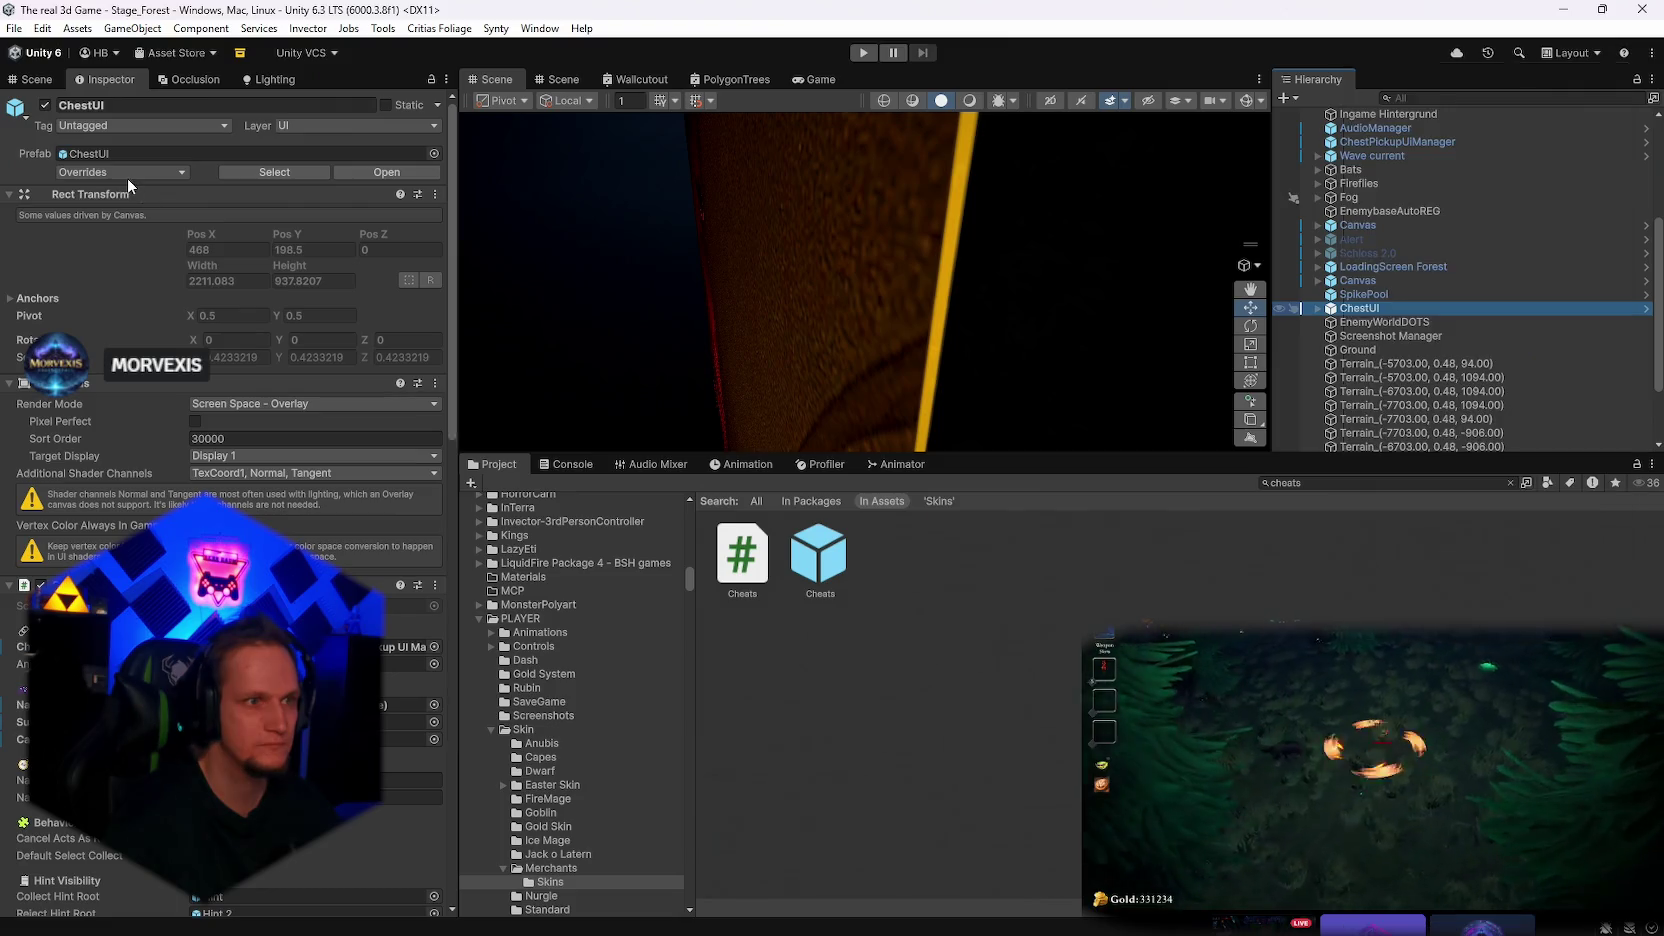
click(125, 174)
right_click(1373, 311)
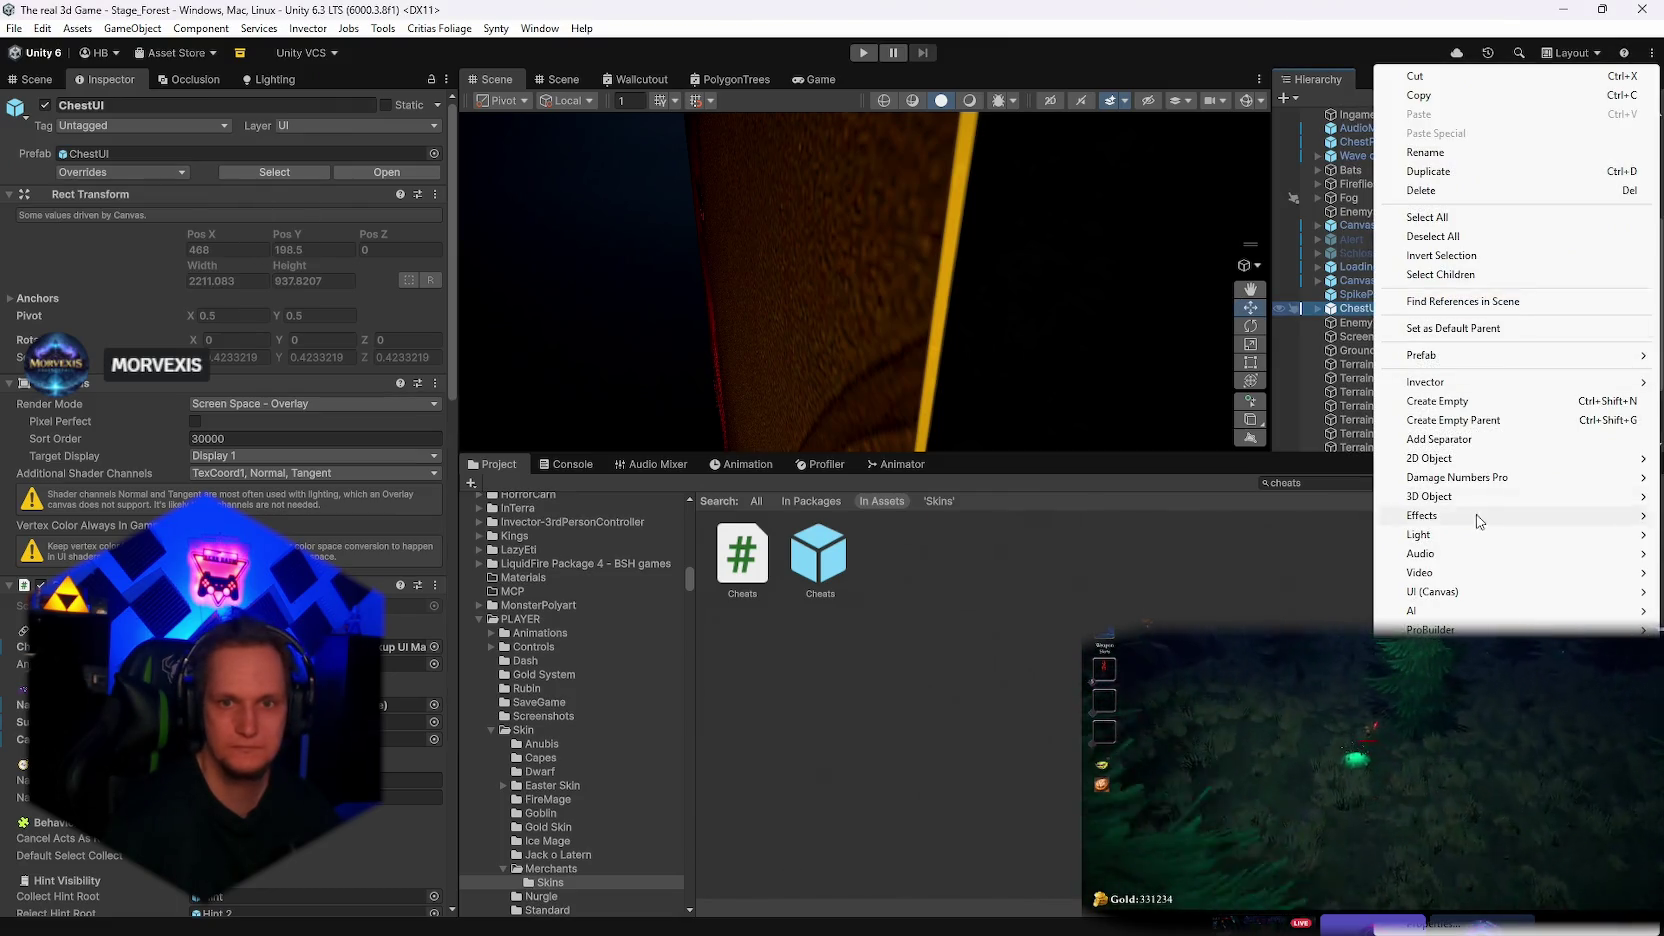
mouse_move(1445, 358)
click(1280, 374)
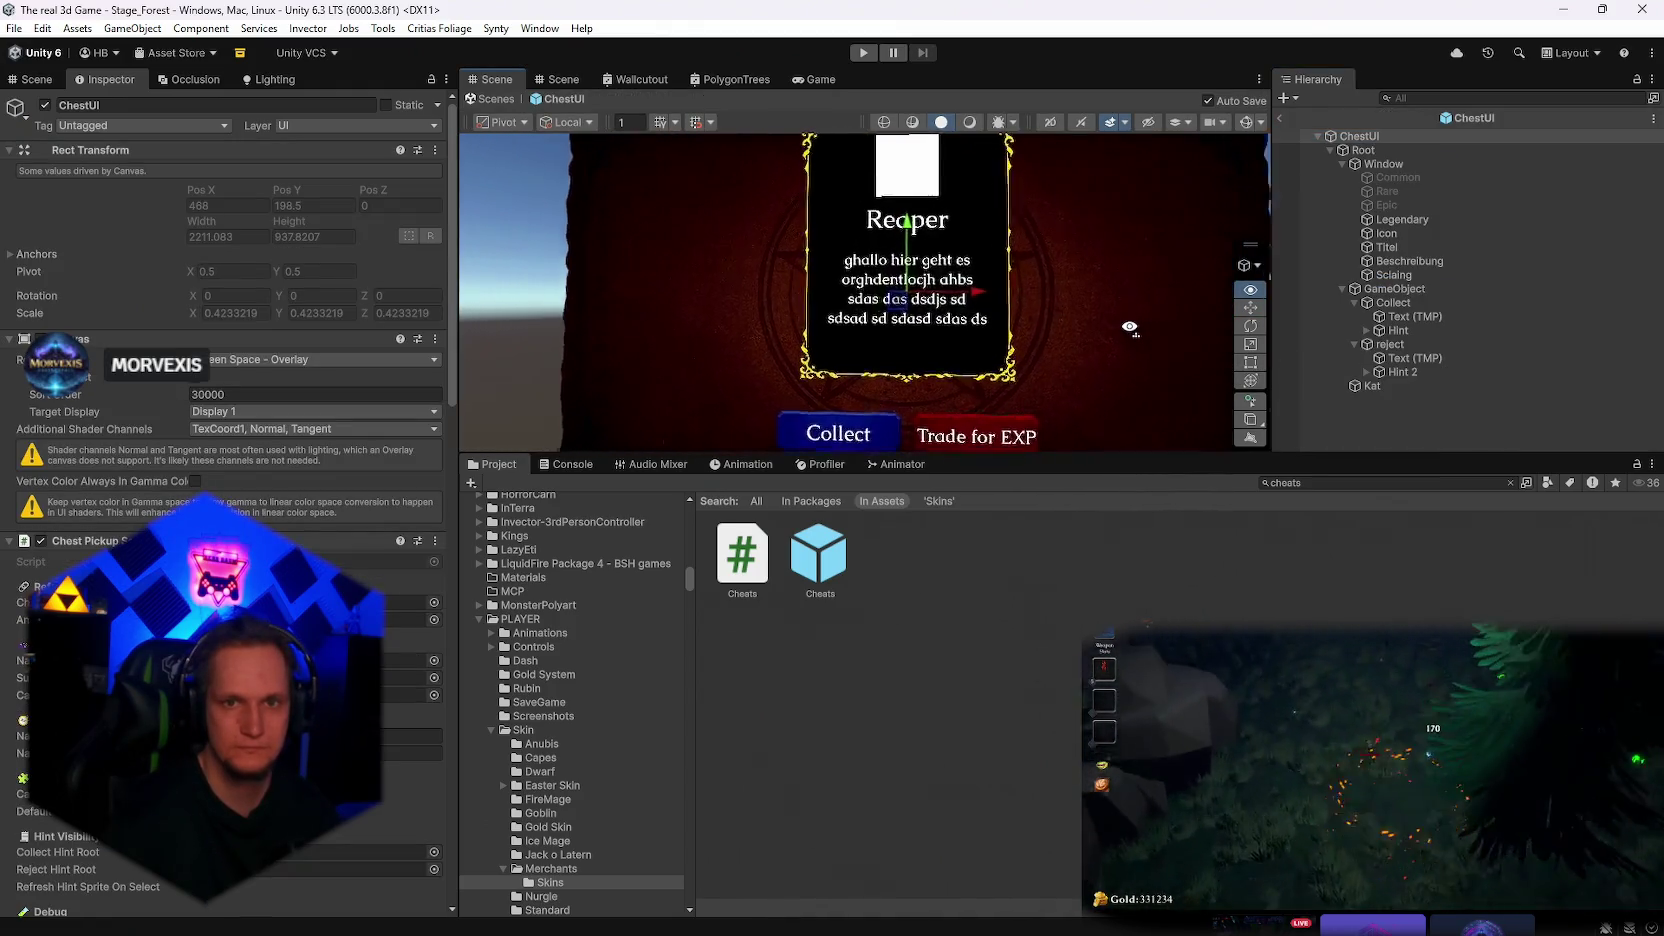
Show UI handles and inspect the Scaling, Beschreibung, Titel, Icon and Legendary elements
click(1435, 272)
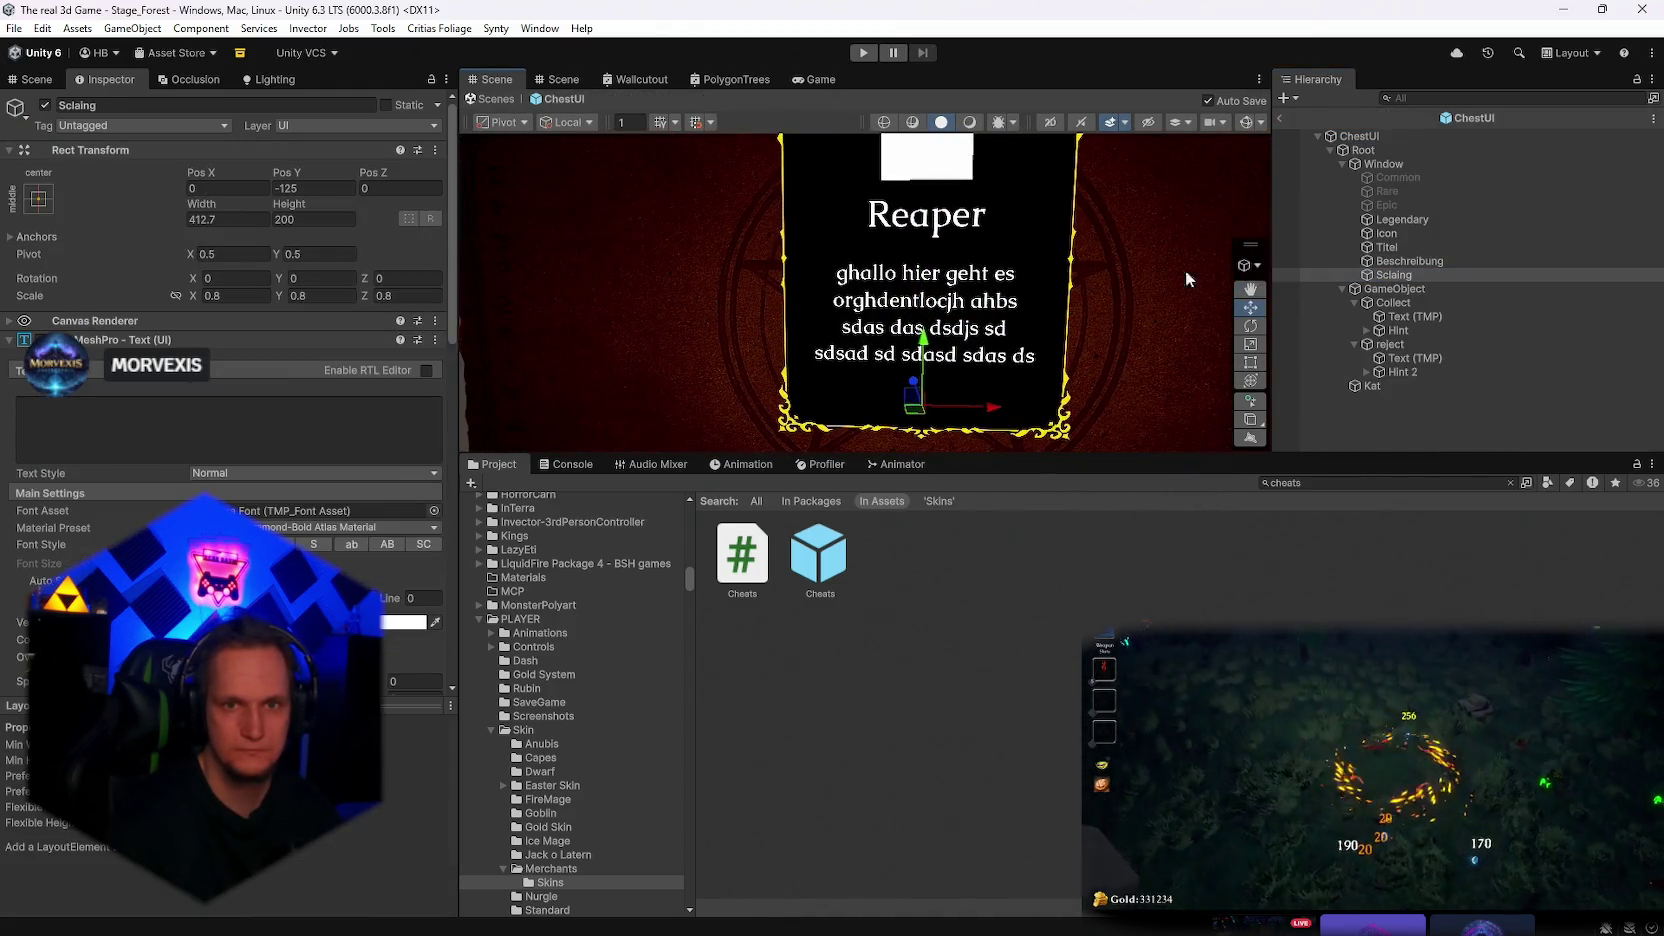
click(1249, 123)
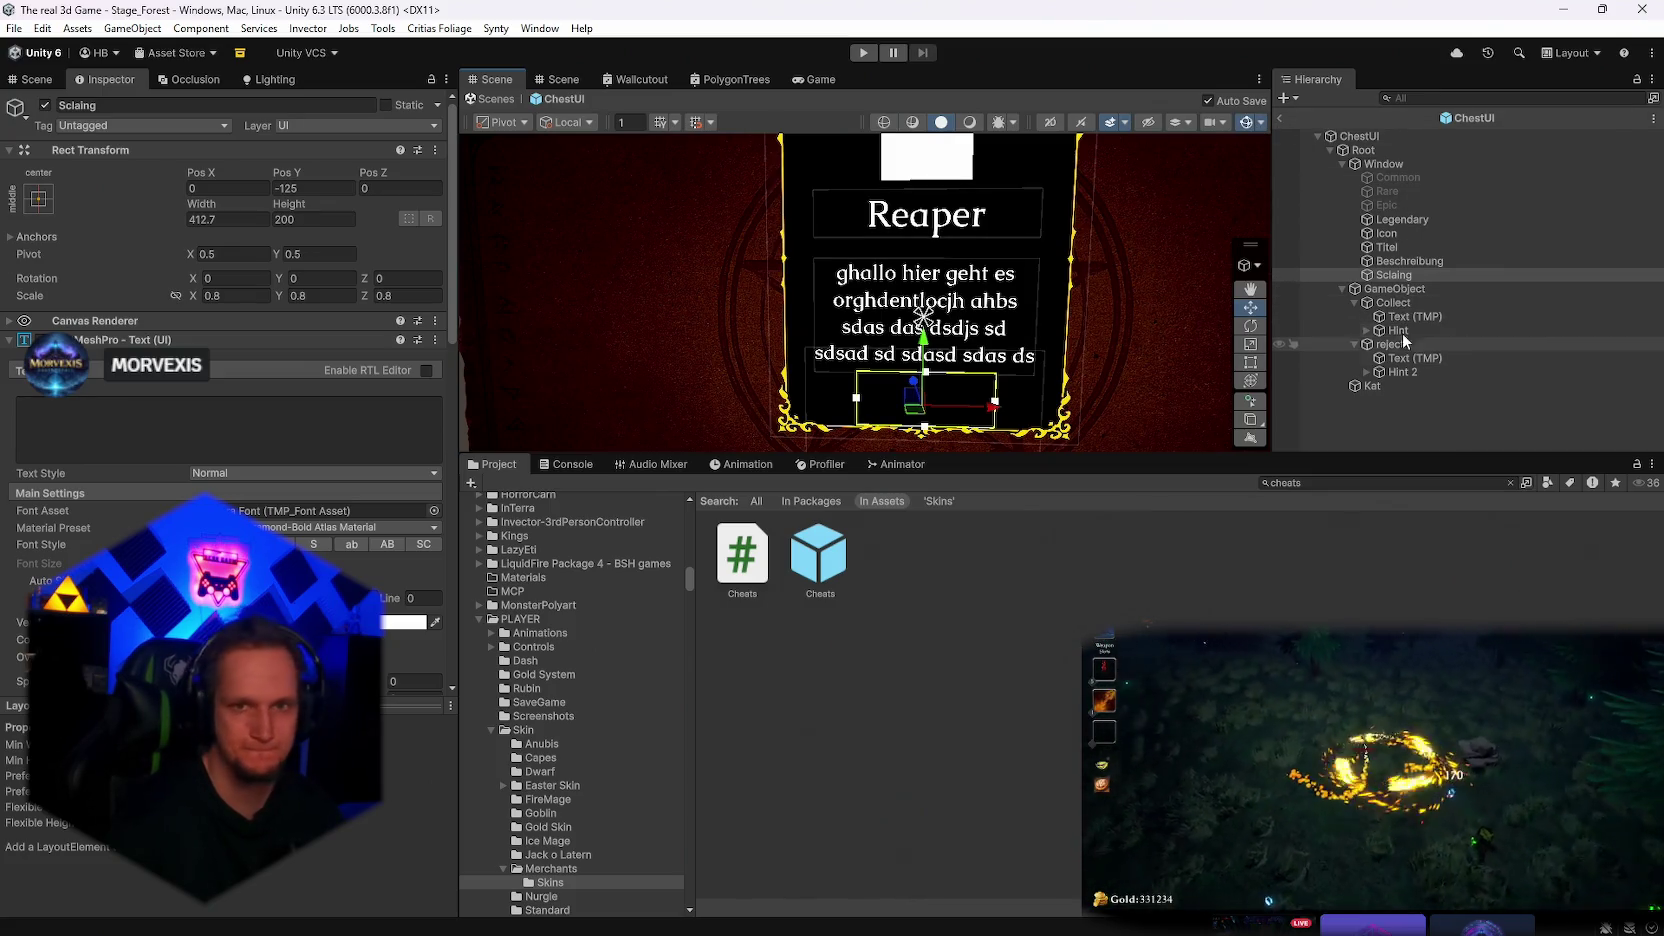
click(1404, 263)
click(1400, 247)
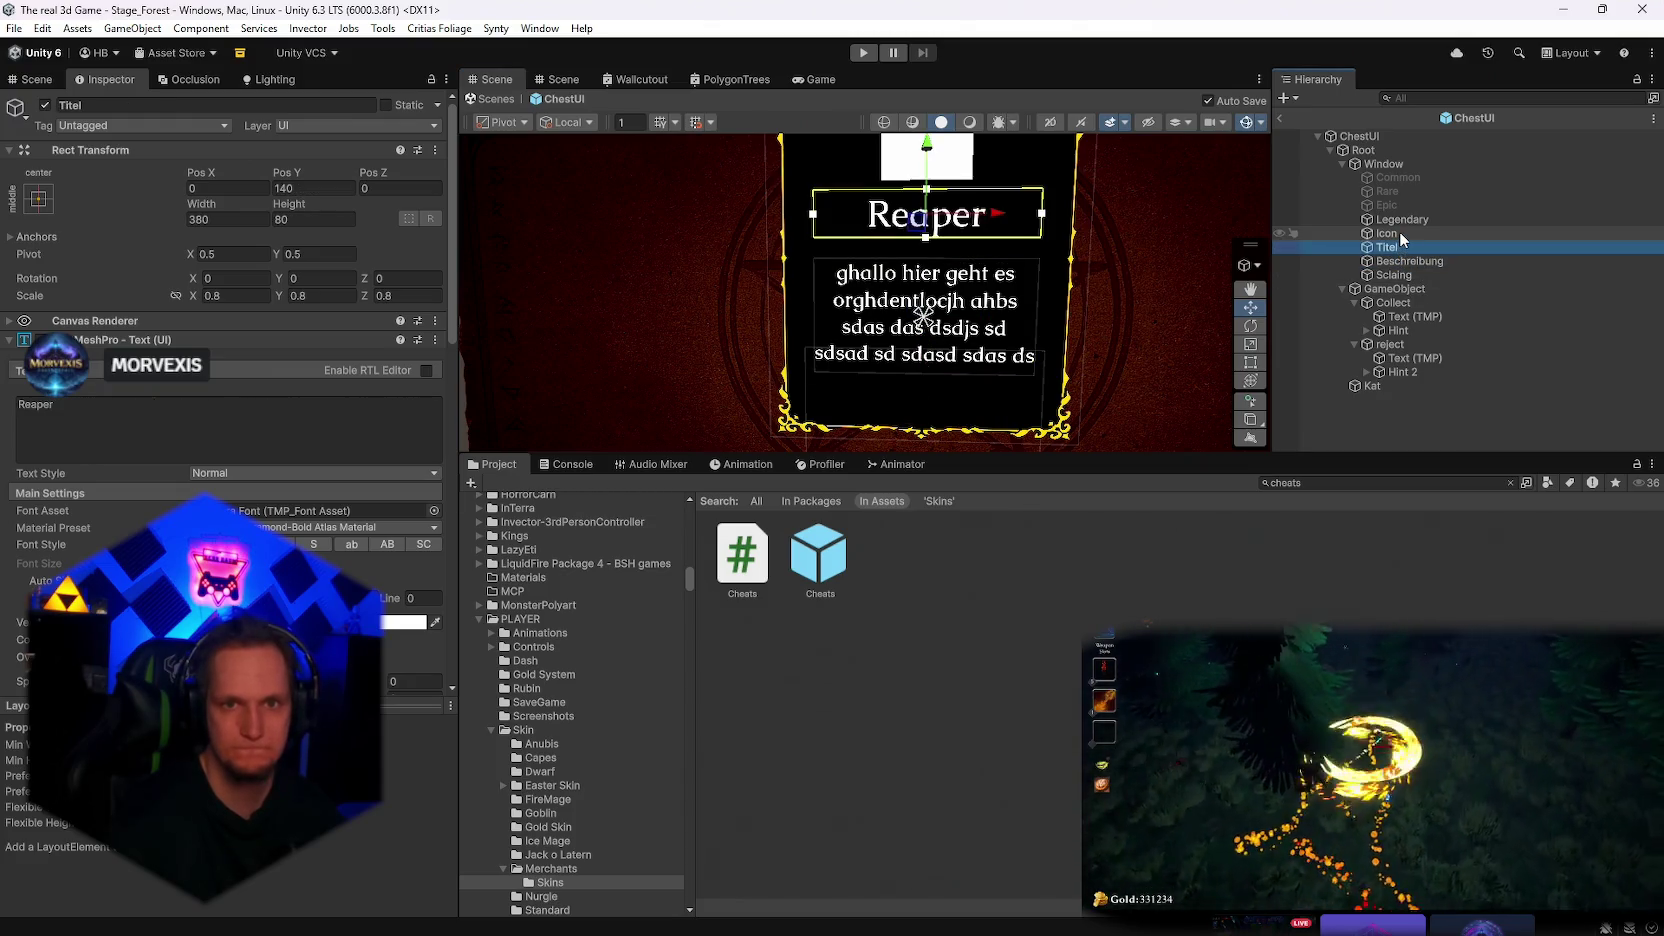
click(1403, 234)
click(1409, 276)
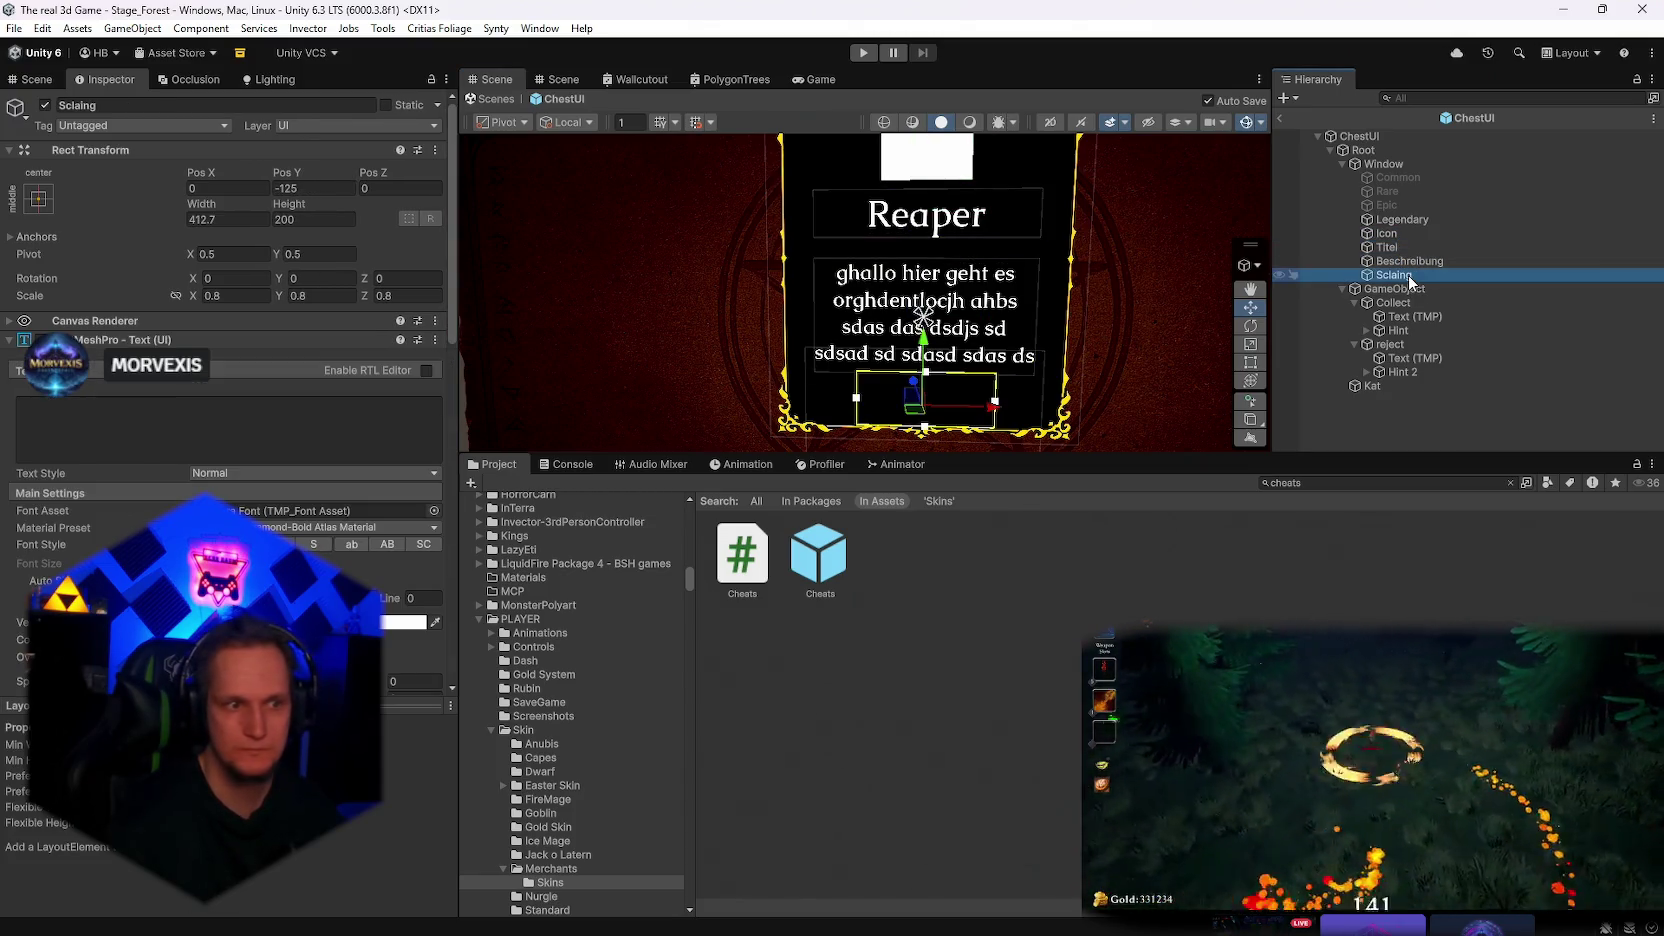
click(1377, 136)
scroll(412, 610, down, 3)
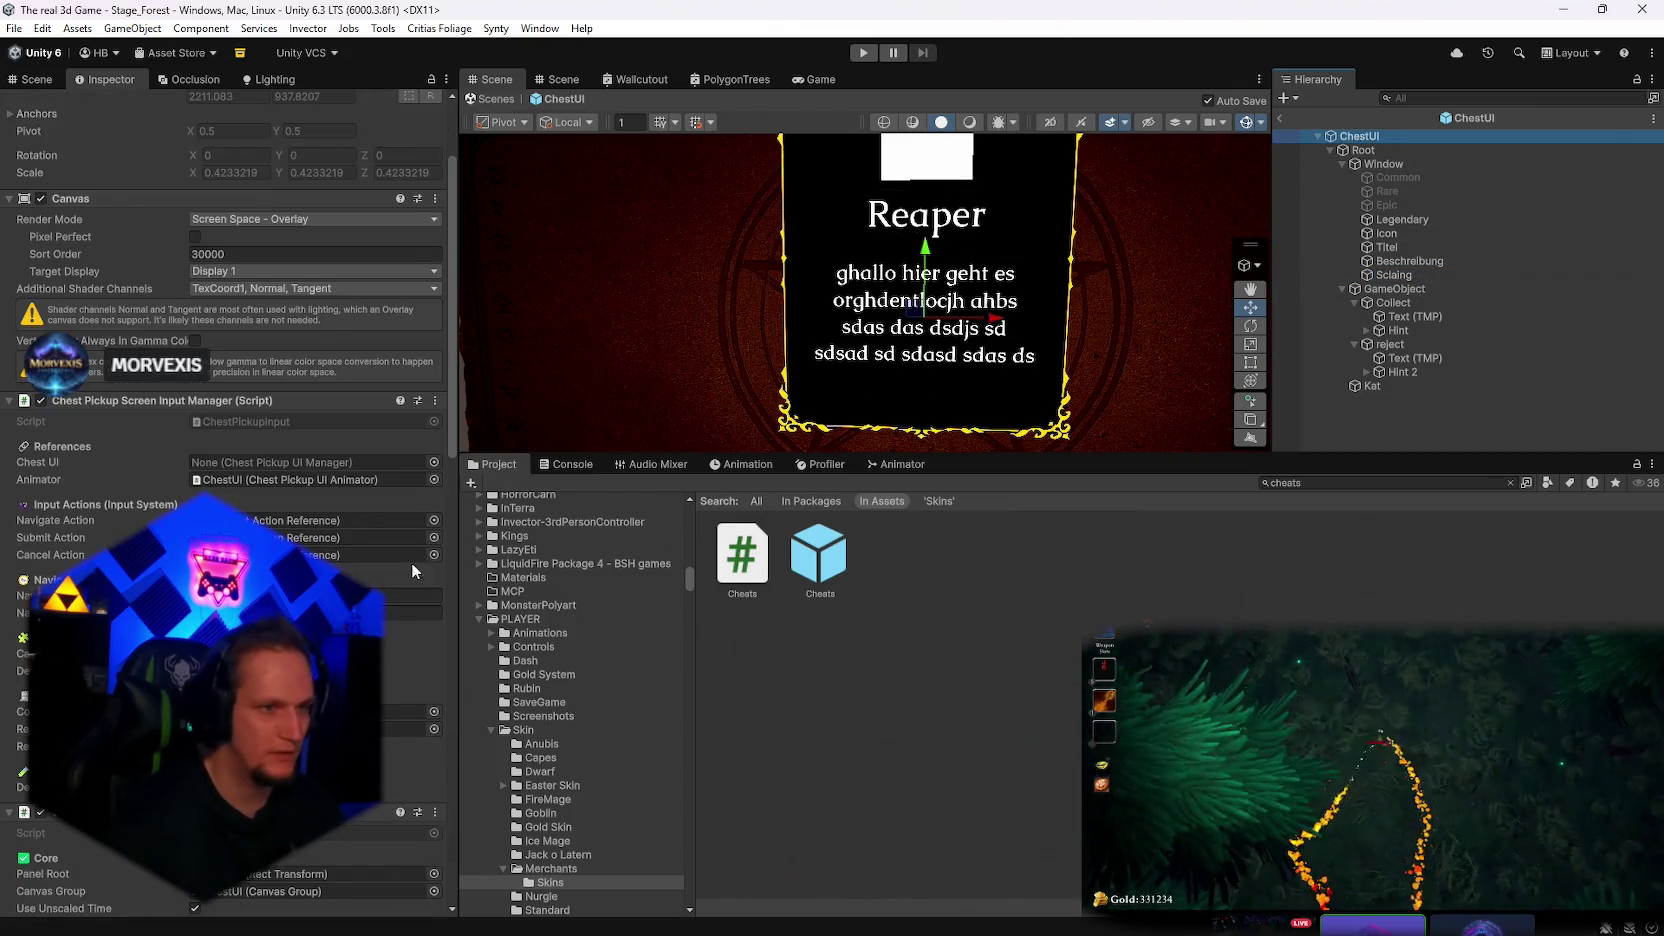
click(1414, 219)
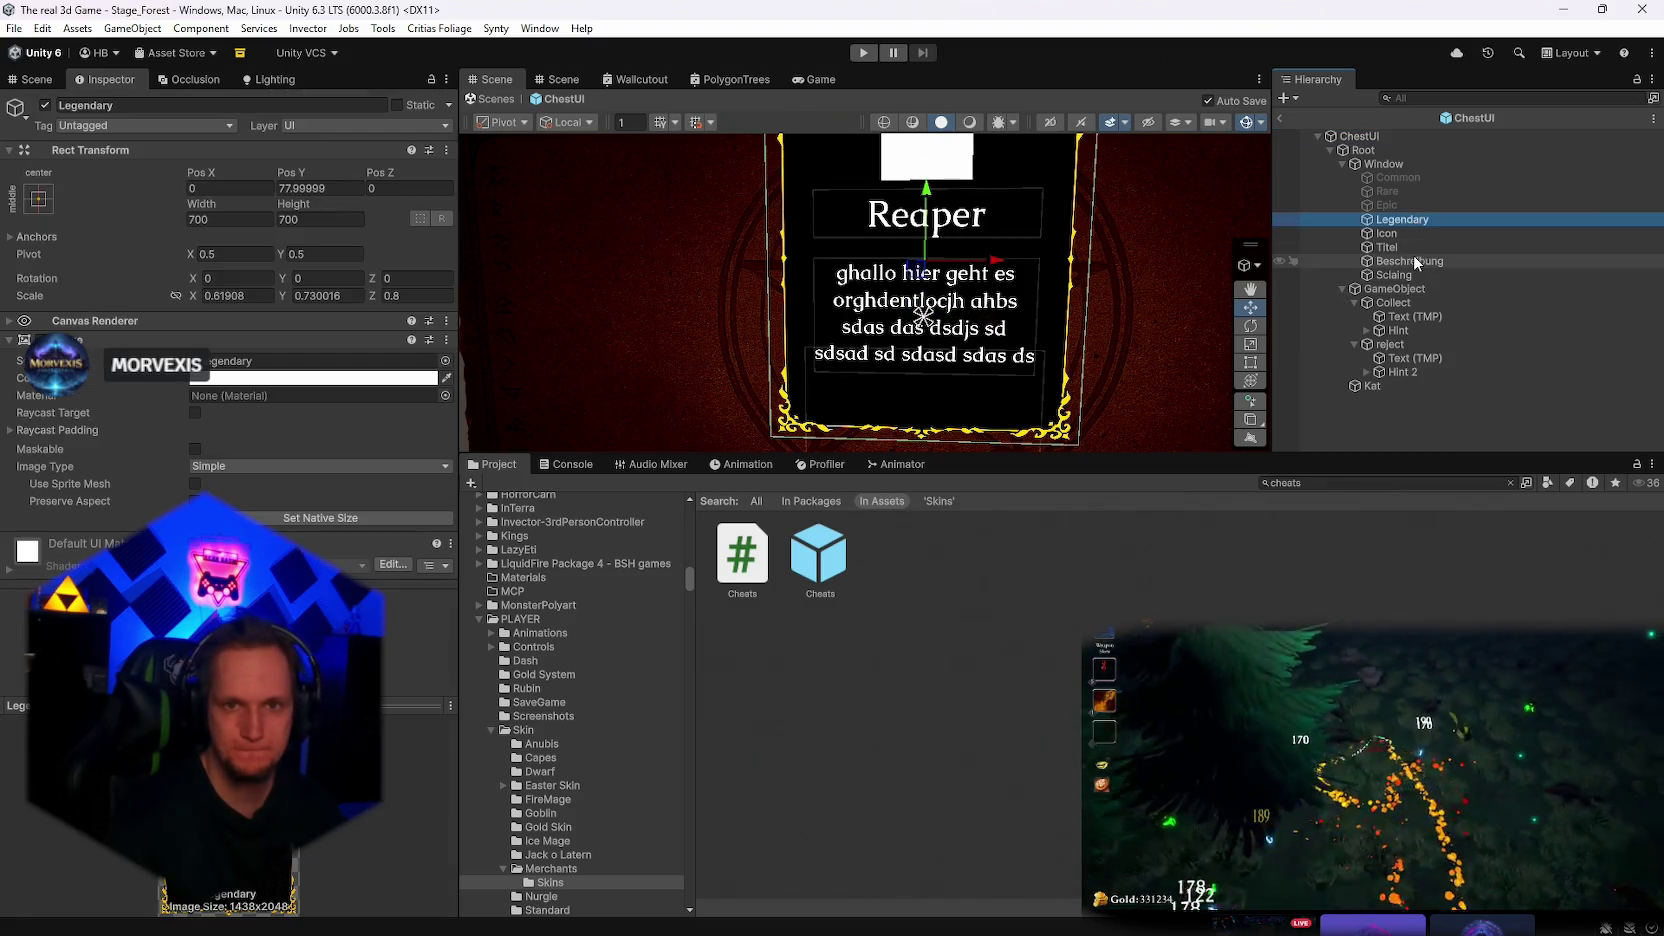
click(1408, 263)
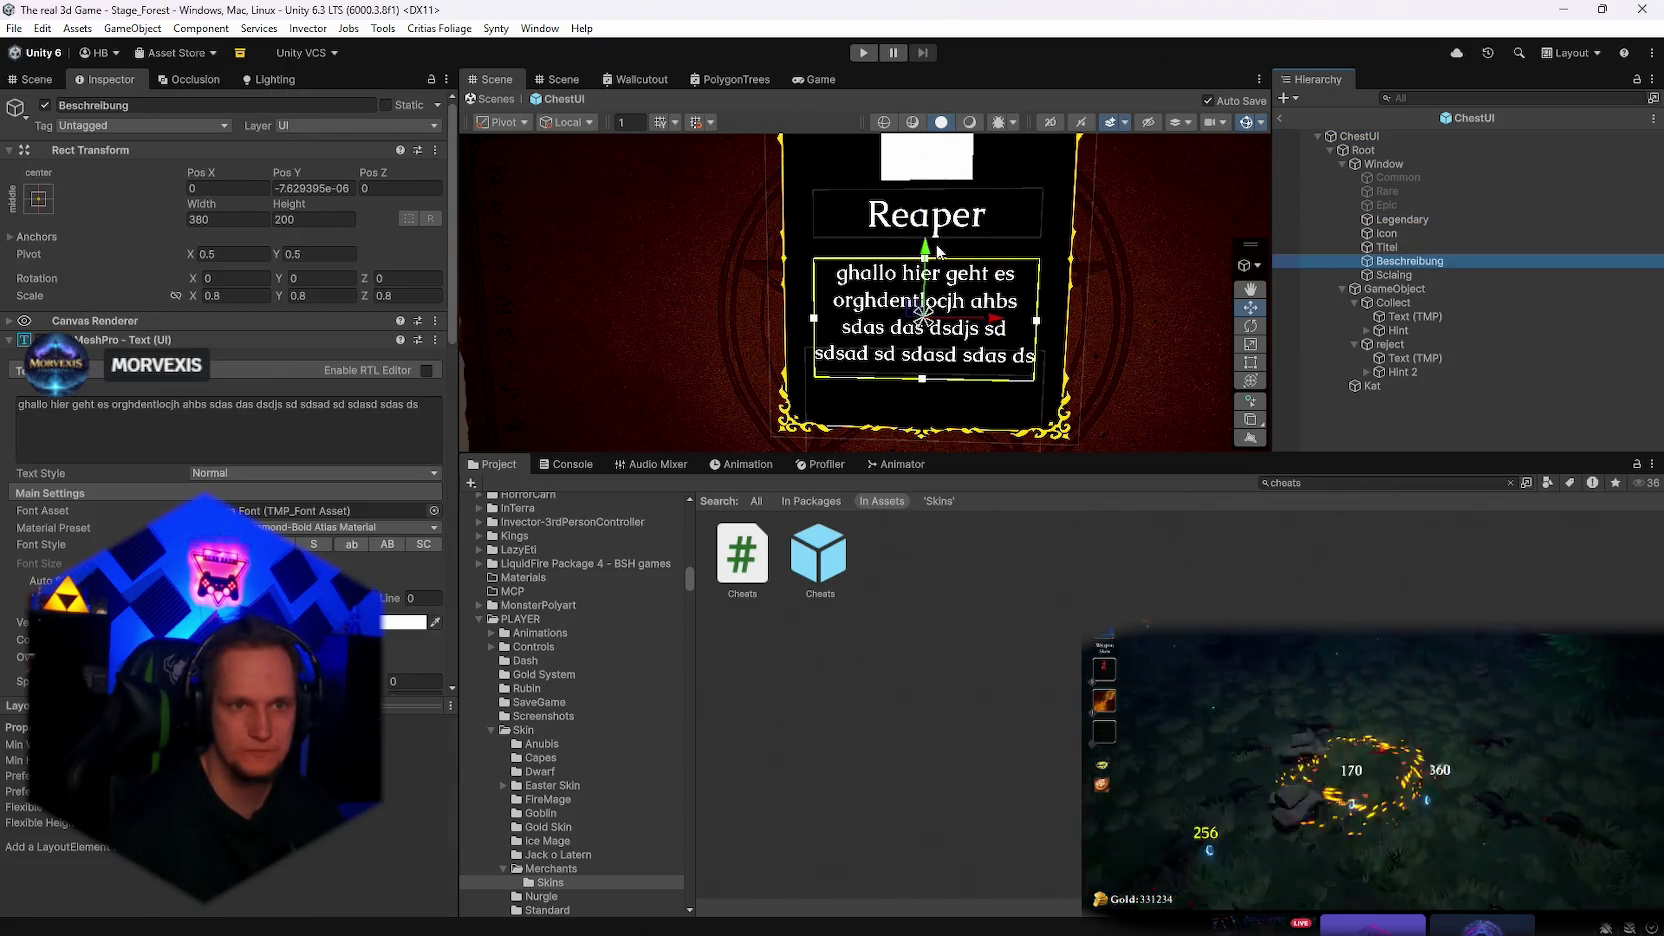
Nudge the Beschreibung and Scaling text boxes upward and save the prefab
drag(929, 251, 935, 240)
click(1405, 278)
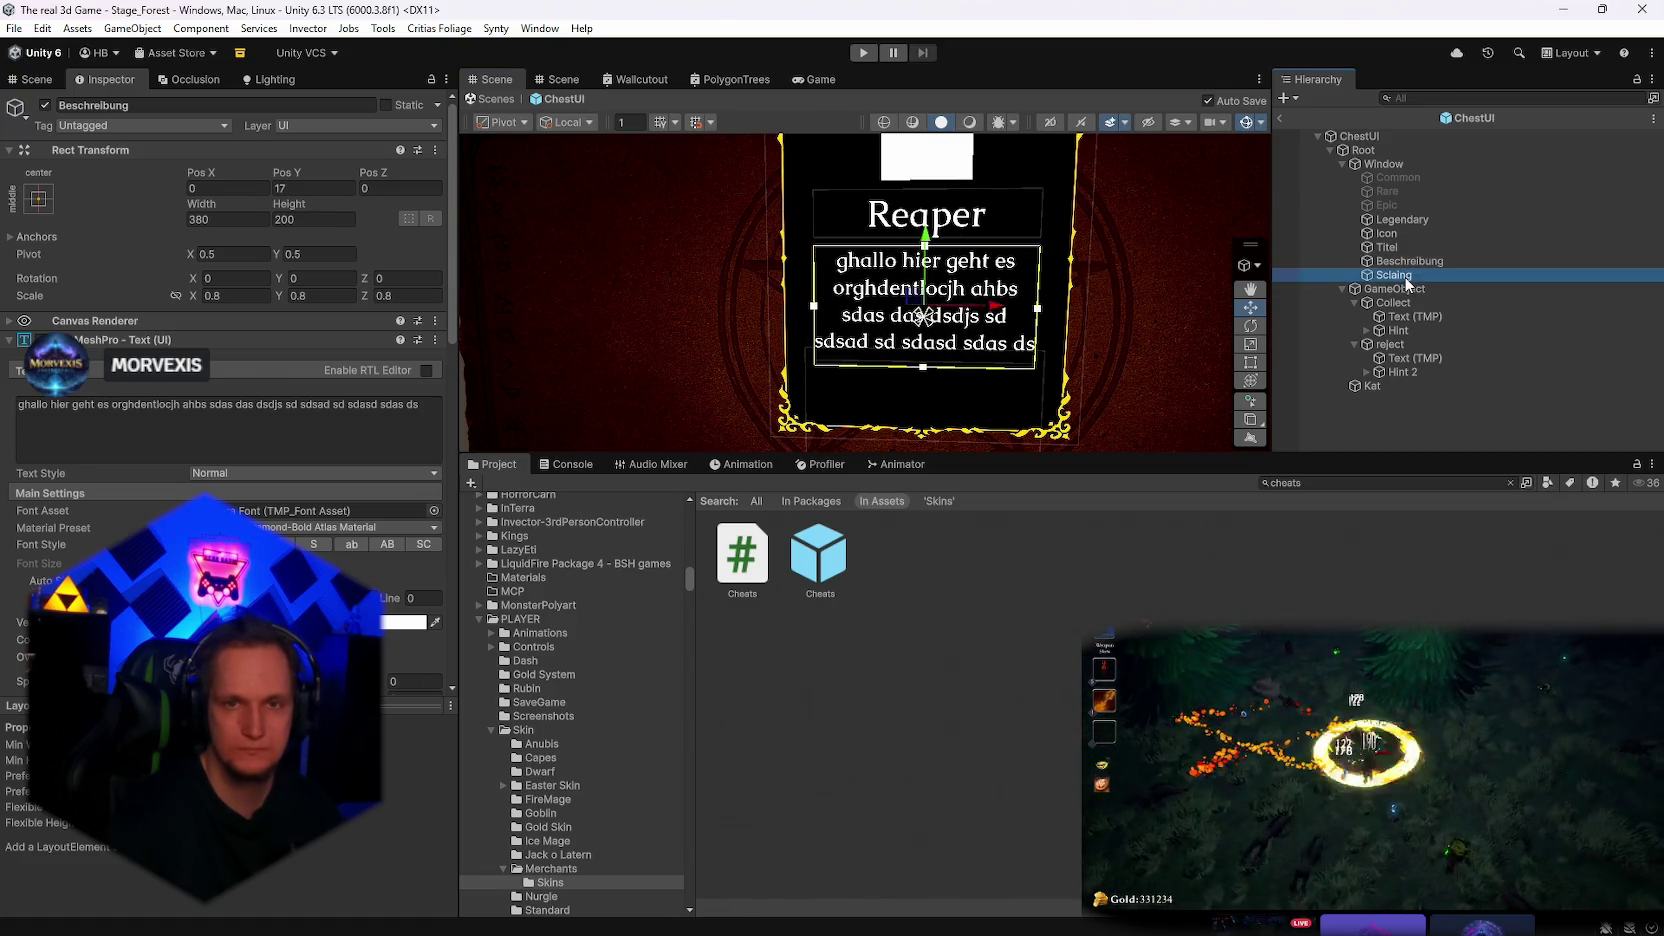
drag(924, 332, 924, 322)
key(ctrl+s)
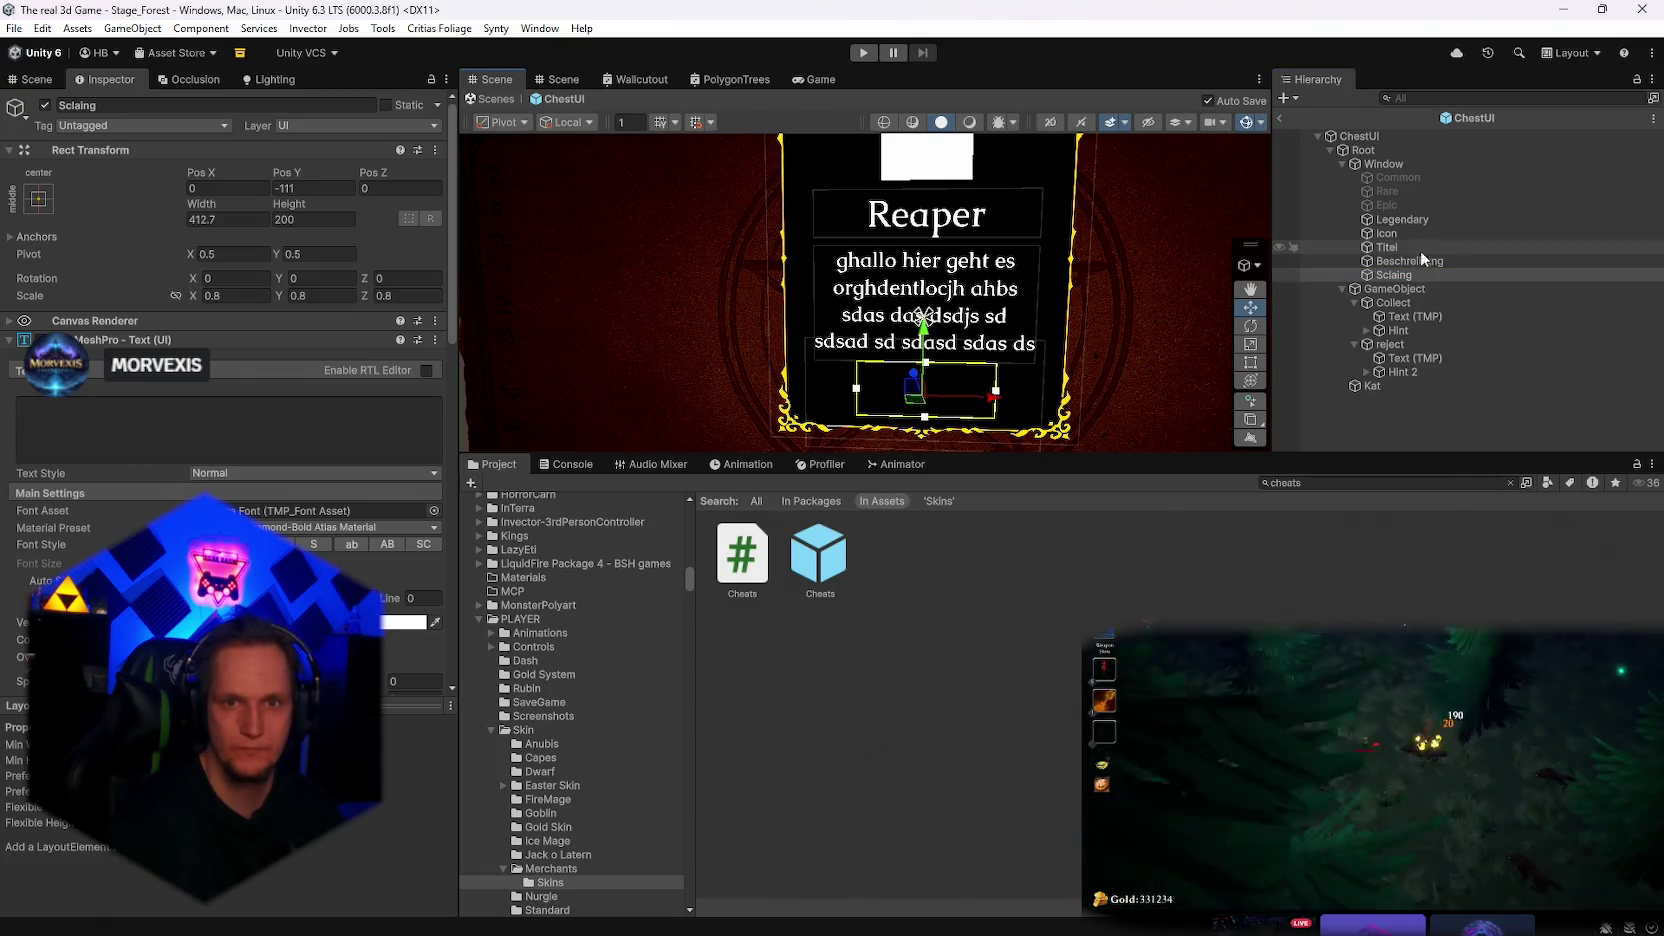
Shift the Kat text slightly and enable Auto Size, testing then removing the word 'Waffe'
click(1403, 388)
drag(916, 348, 922, 344)
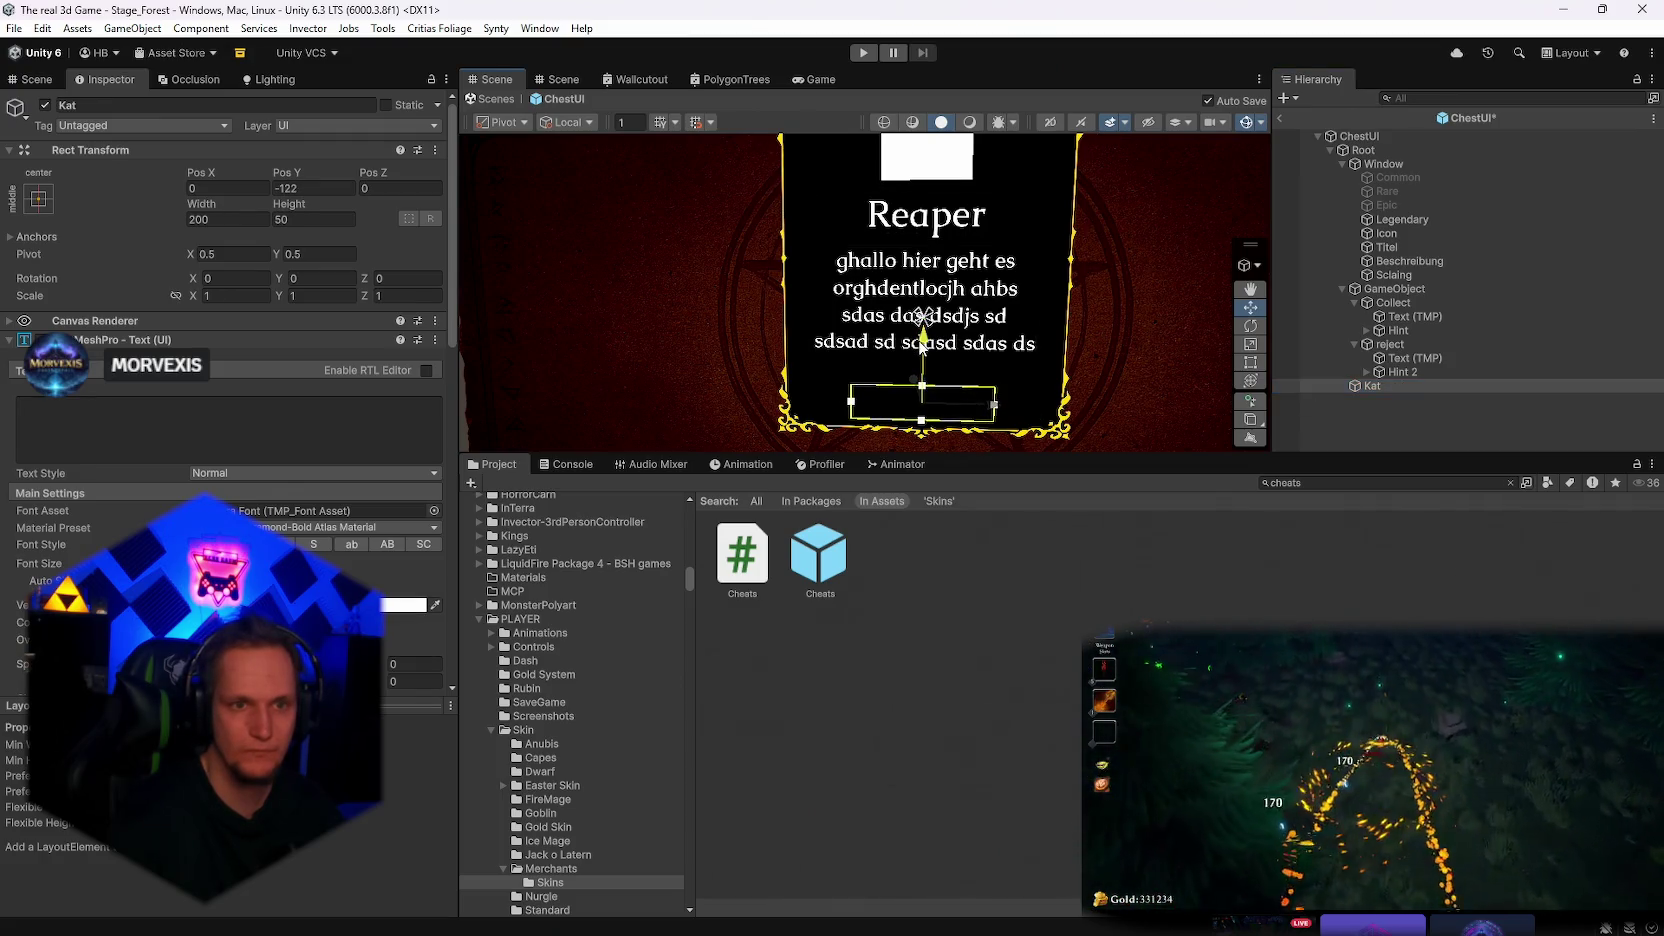
scroll(332, 500, down, 5)
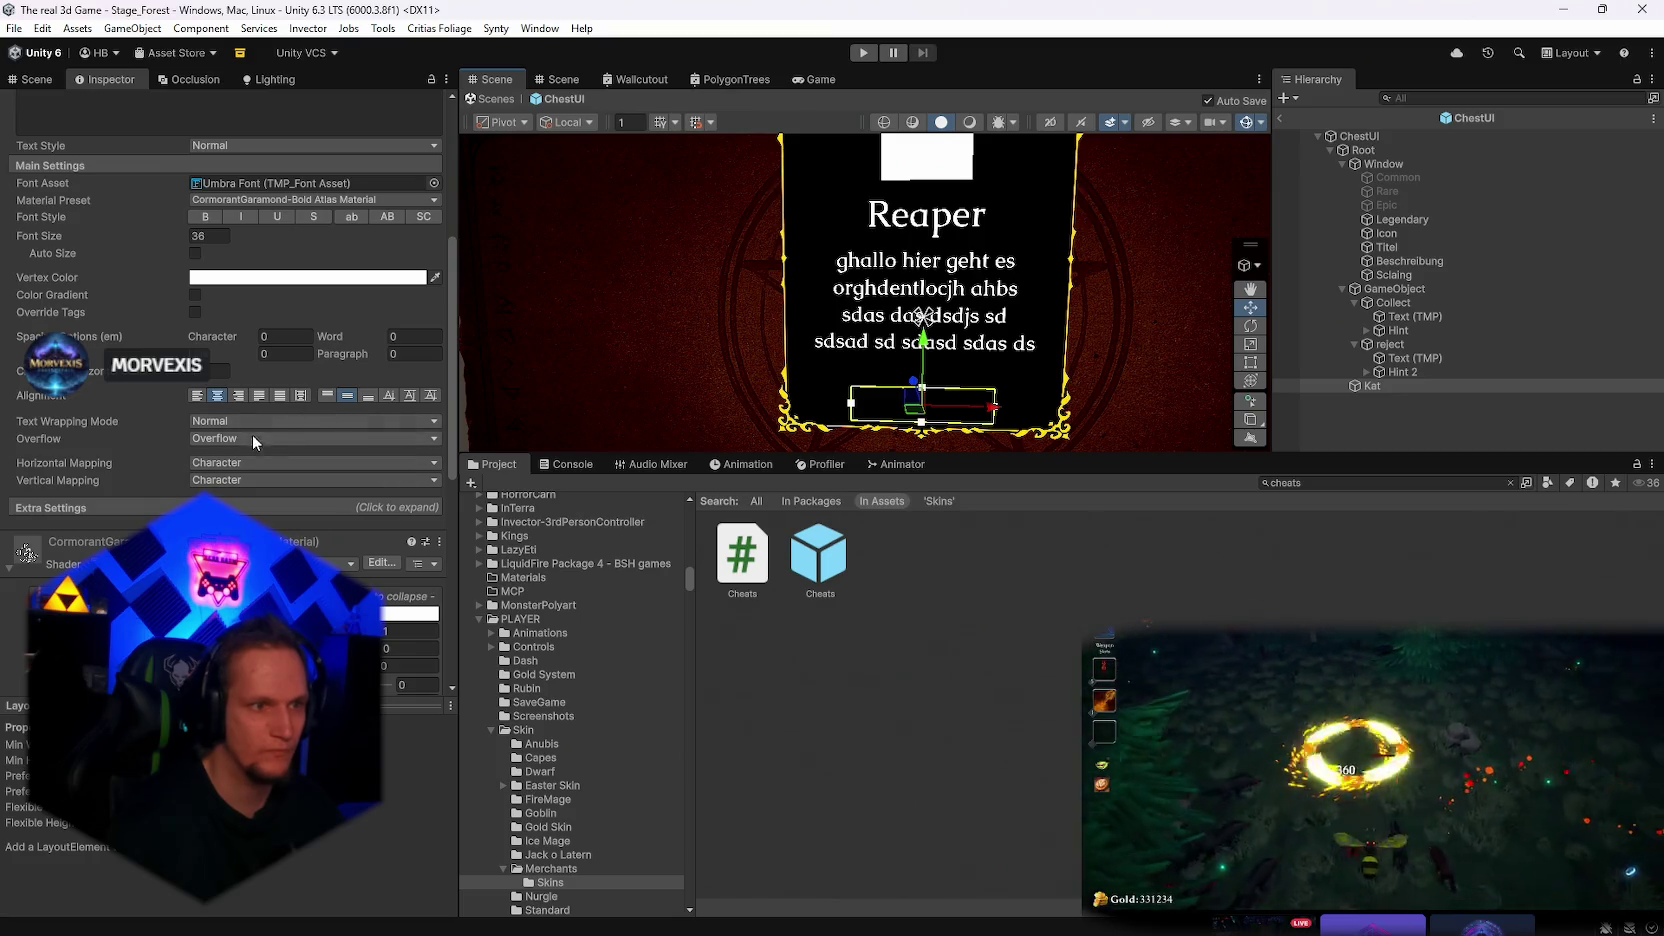
scroll(252, 438, up, 2)
click(197, 346)
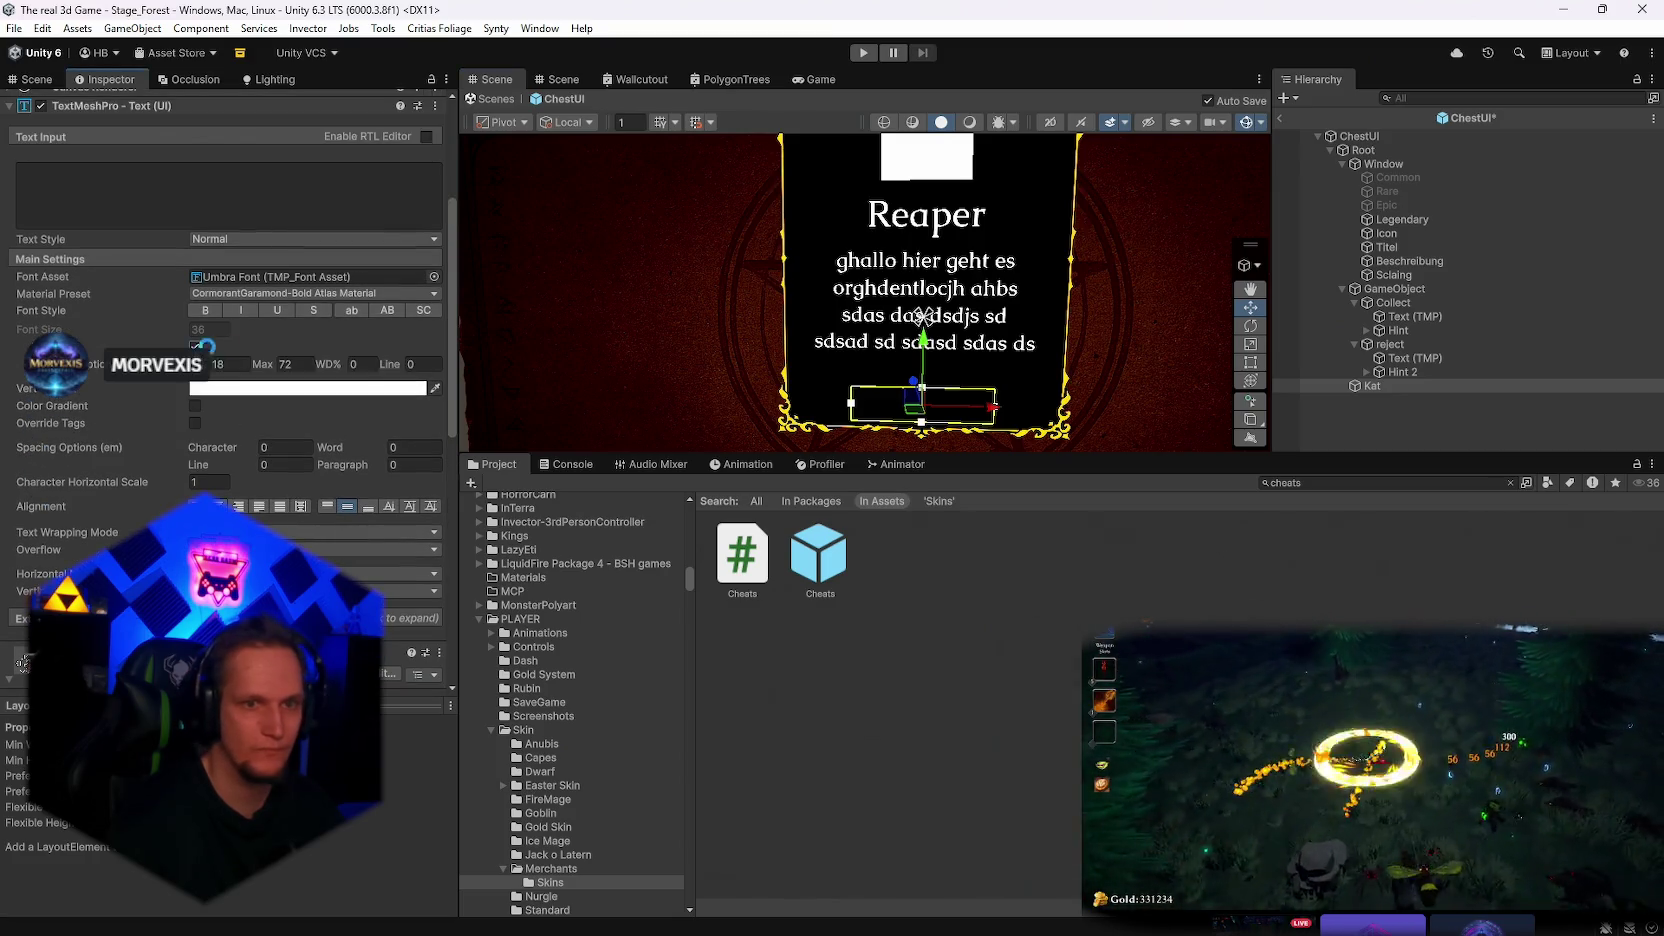
scroll(346, 456, up, 1)
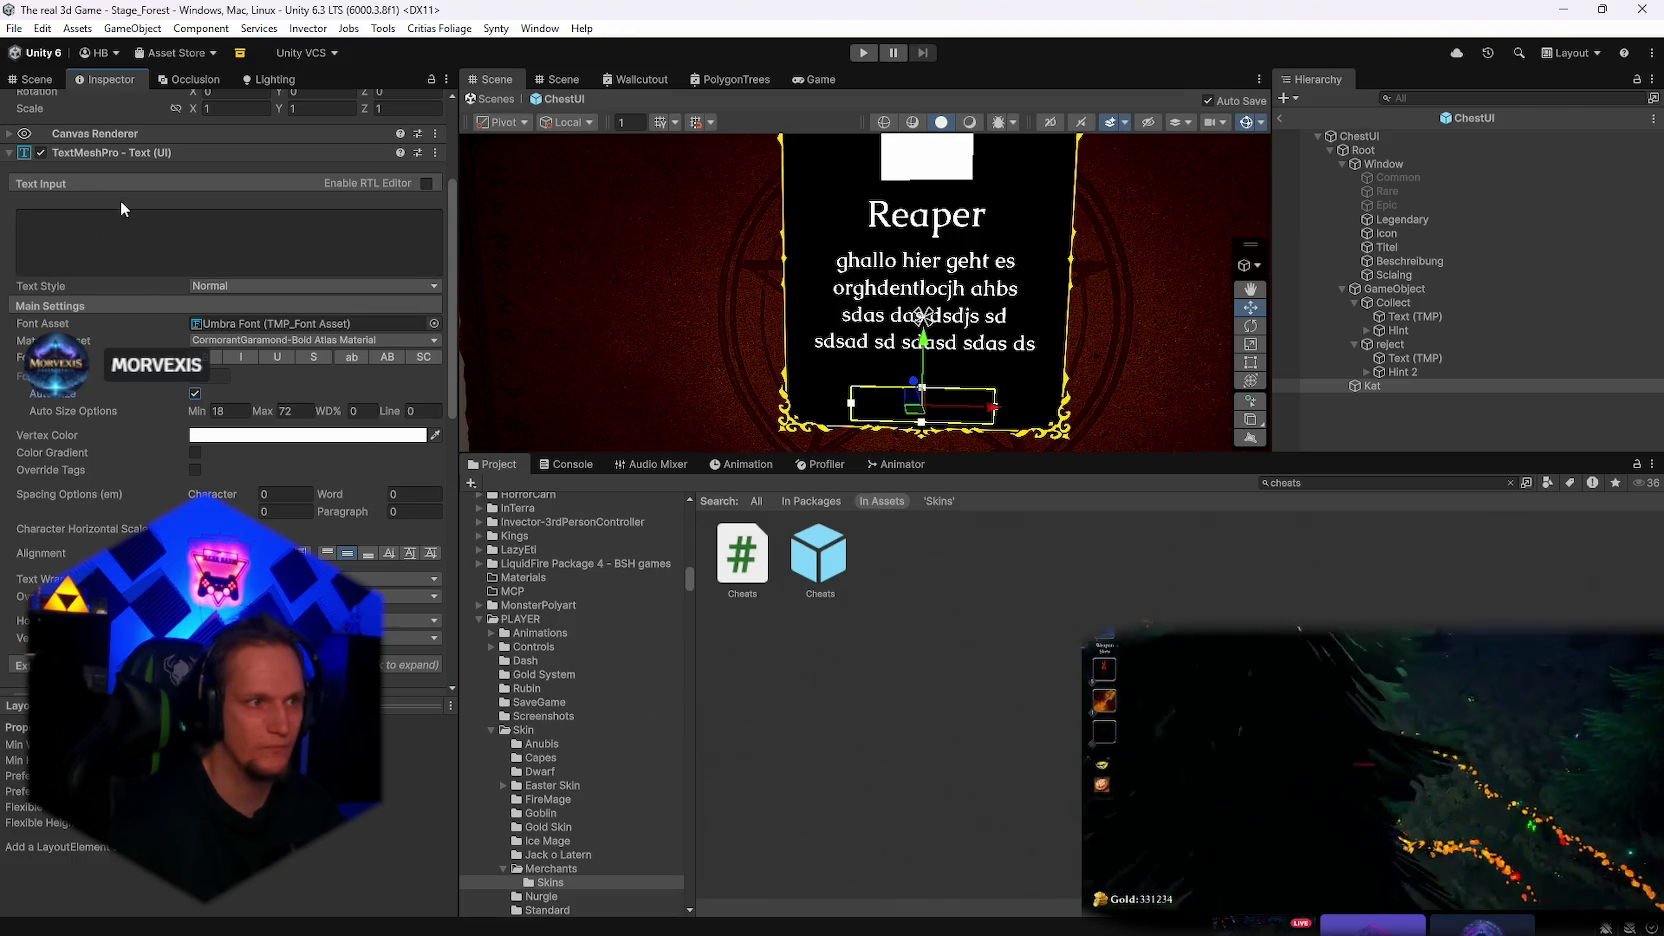
click(134, 226)
text(Waffe)
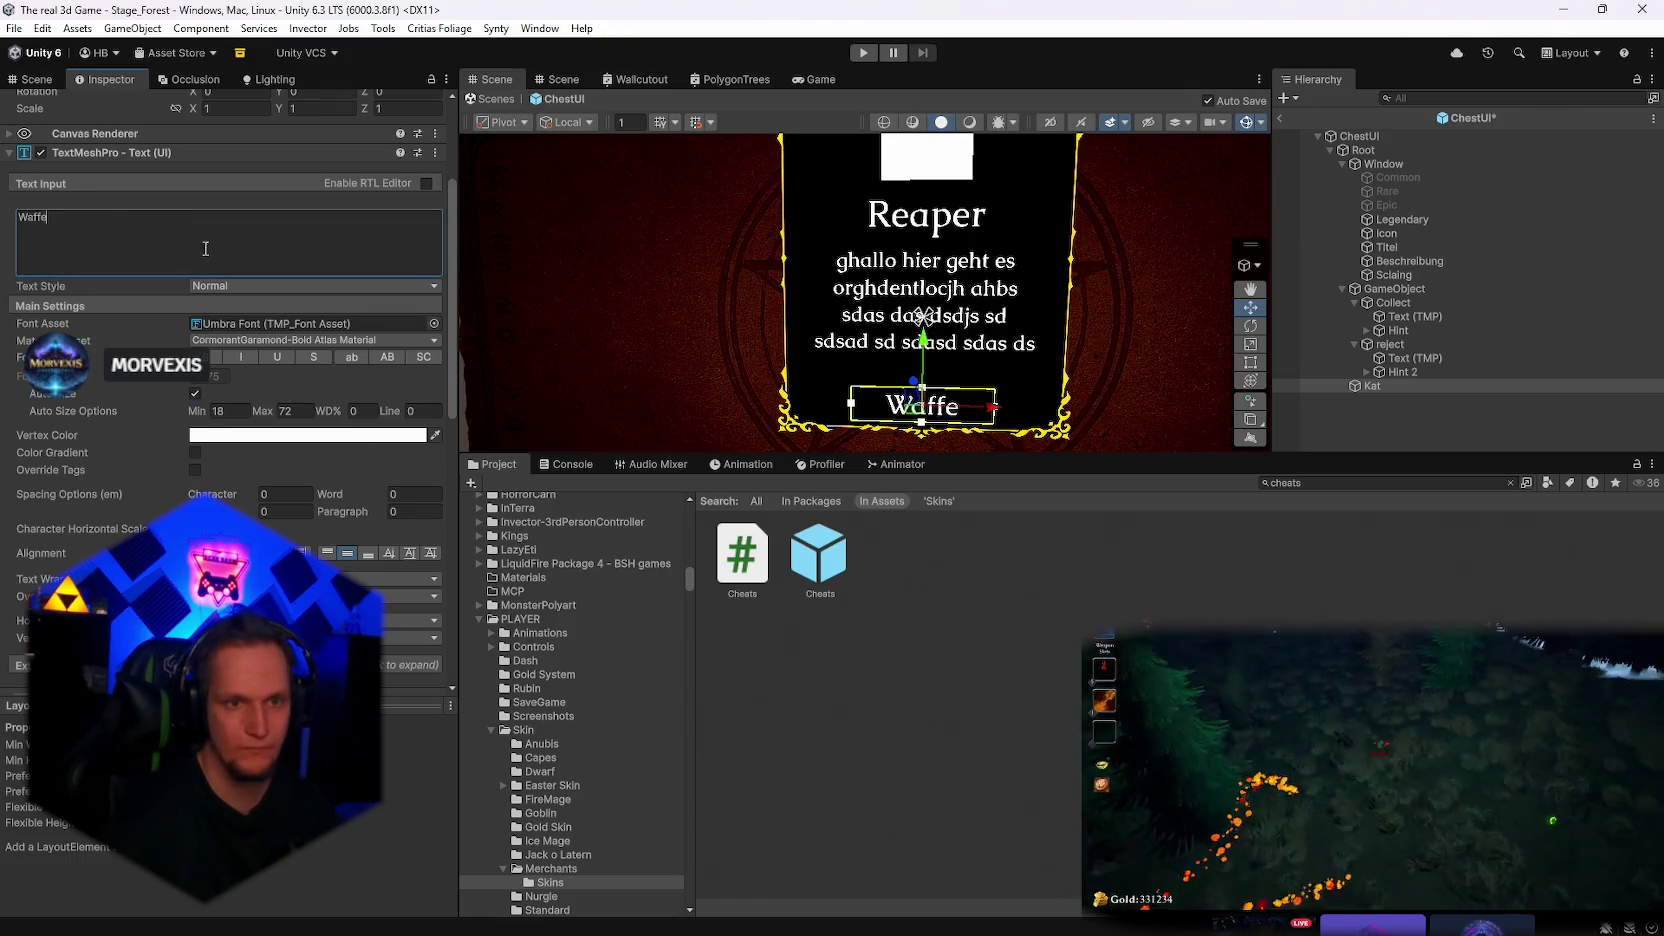
key(ctrl+a)
key(BackSpace)
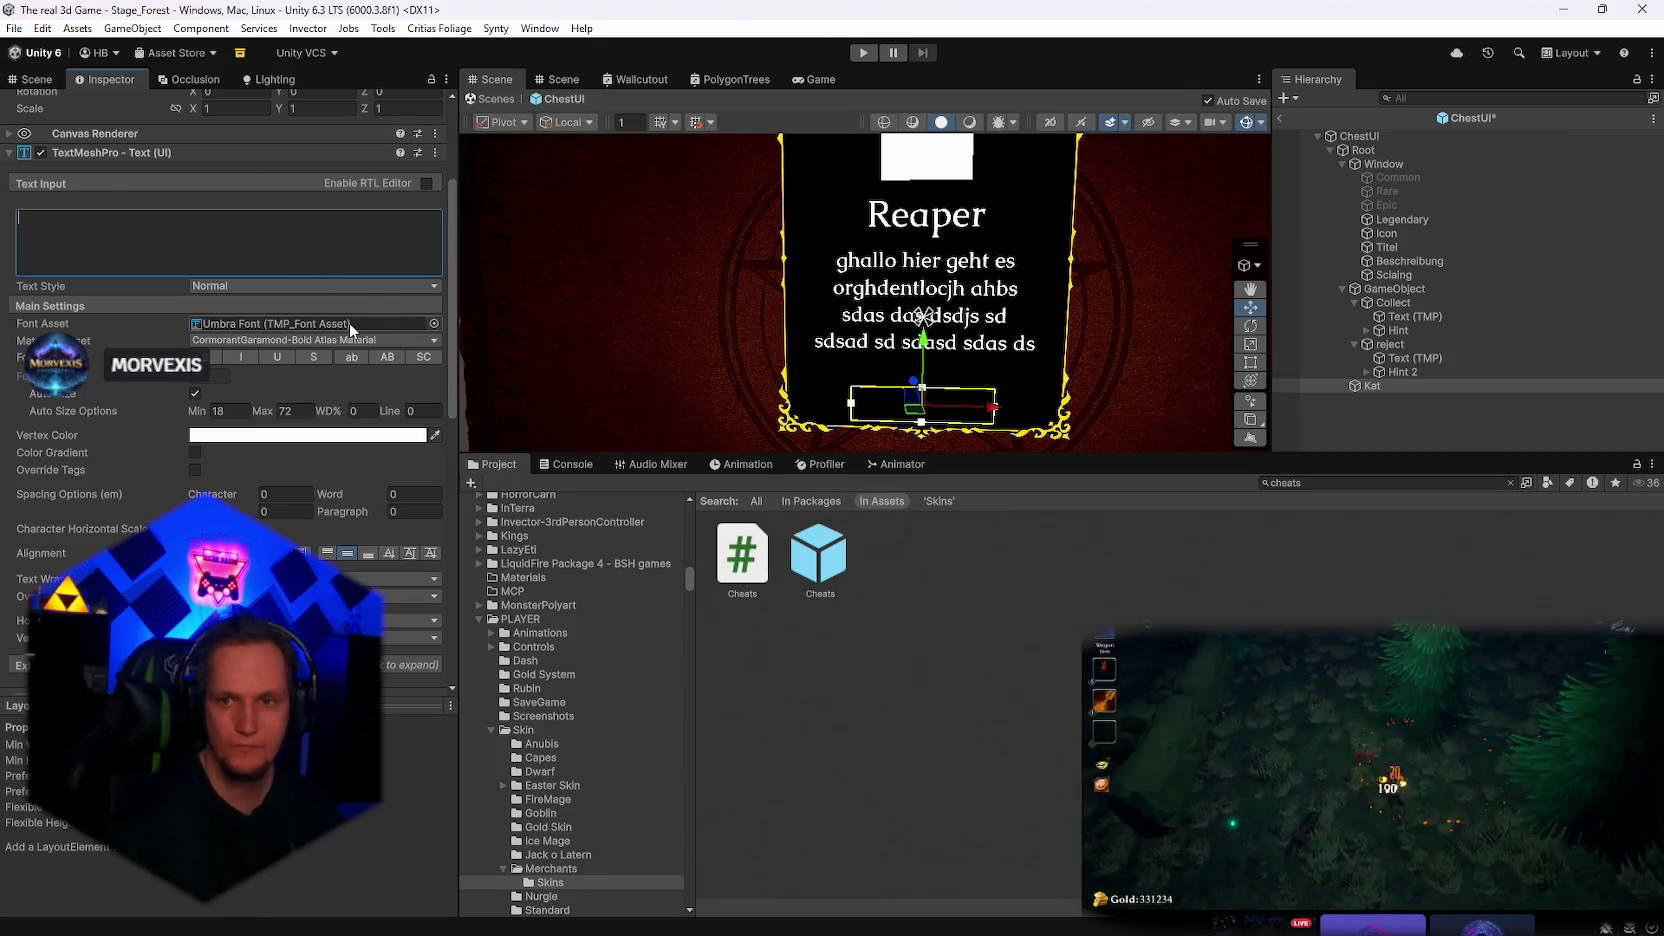
Nest Kat under Beschreibung and return to the Stage_Forest scene
click(1405, 261)
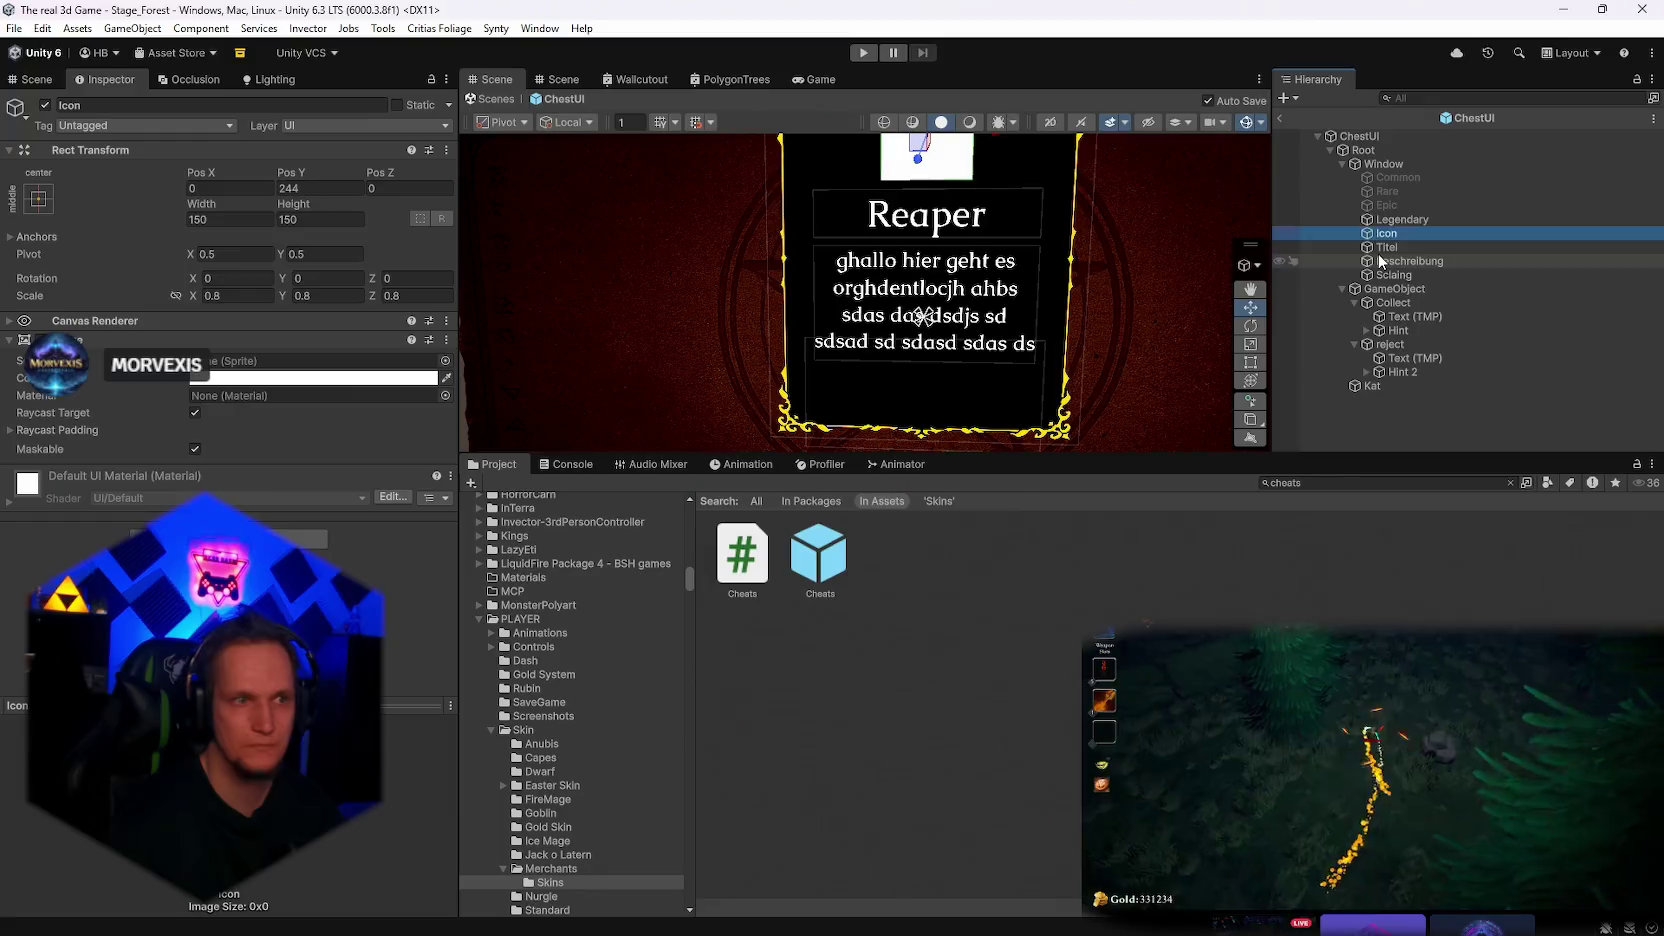
click(1386, 276)
drag(1372, 385, 1385, 262)
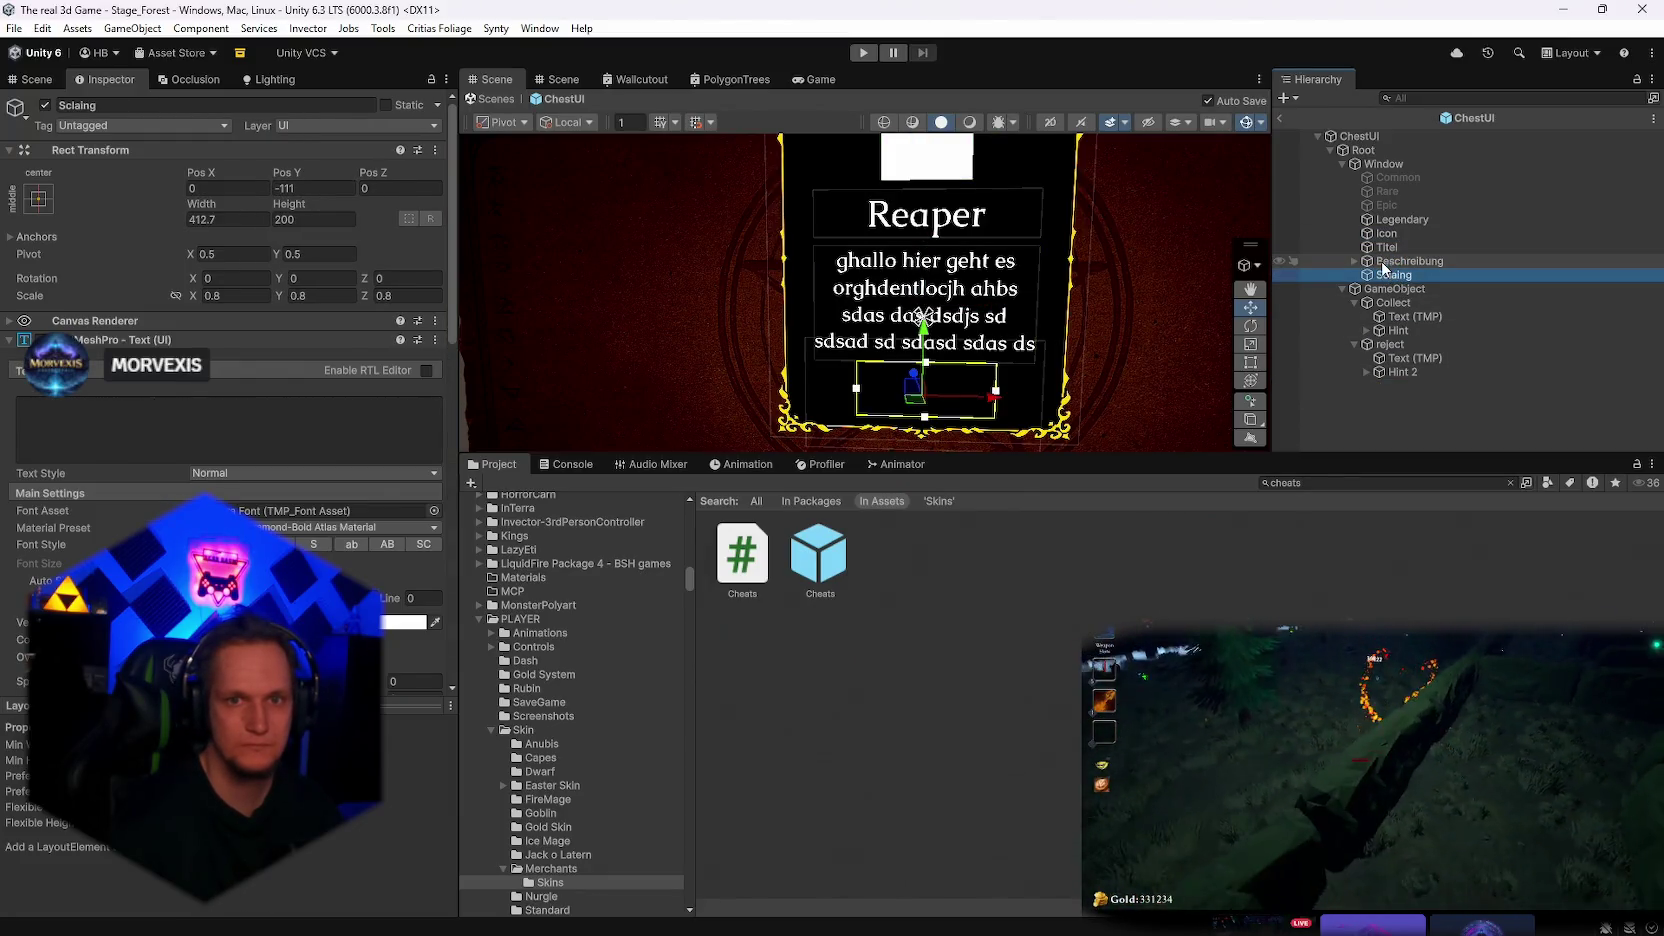
click(1355, 261)
click(1396, 275)
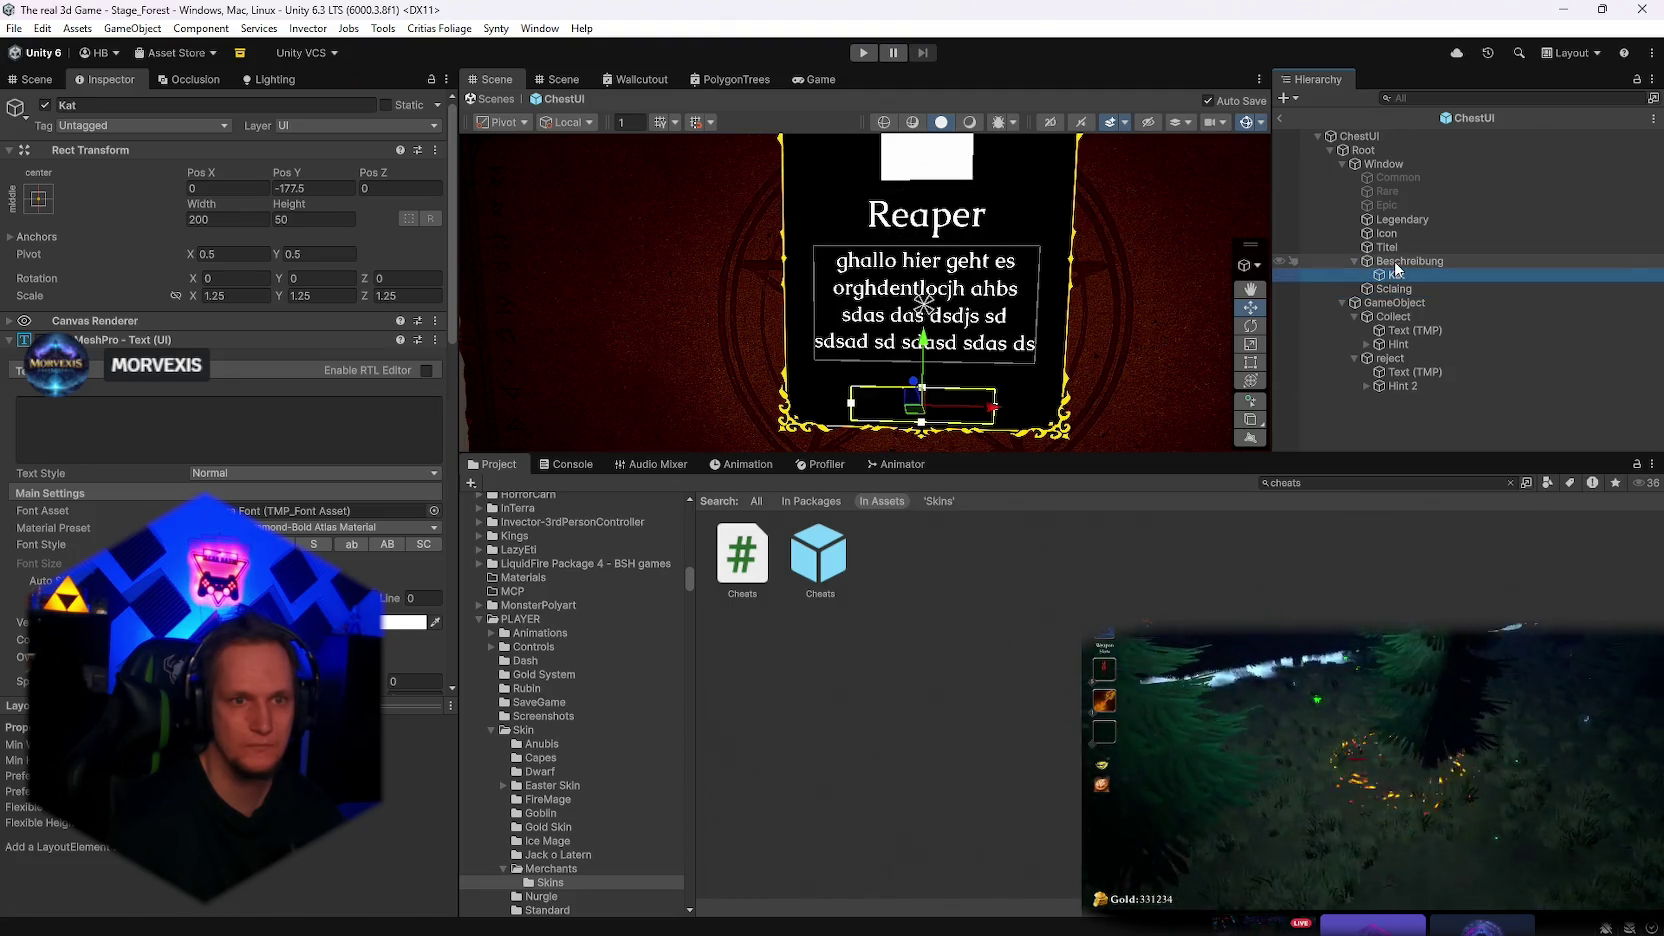
click(1281, 119)
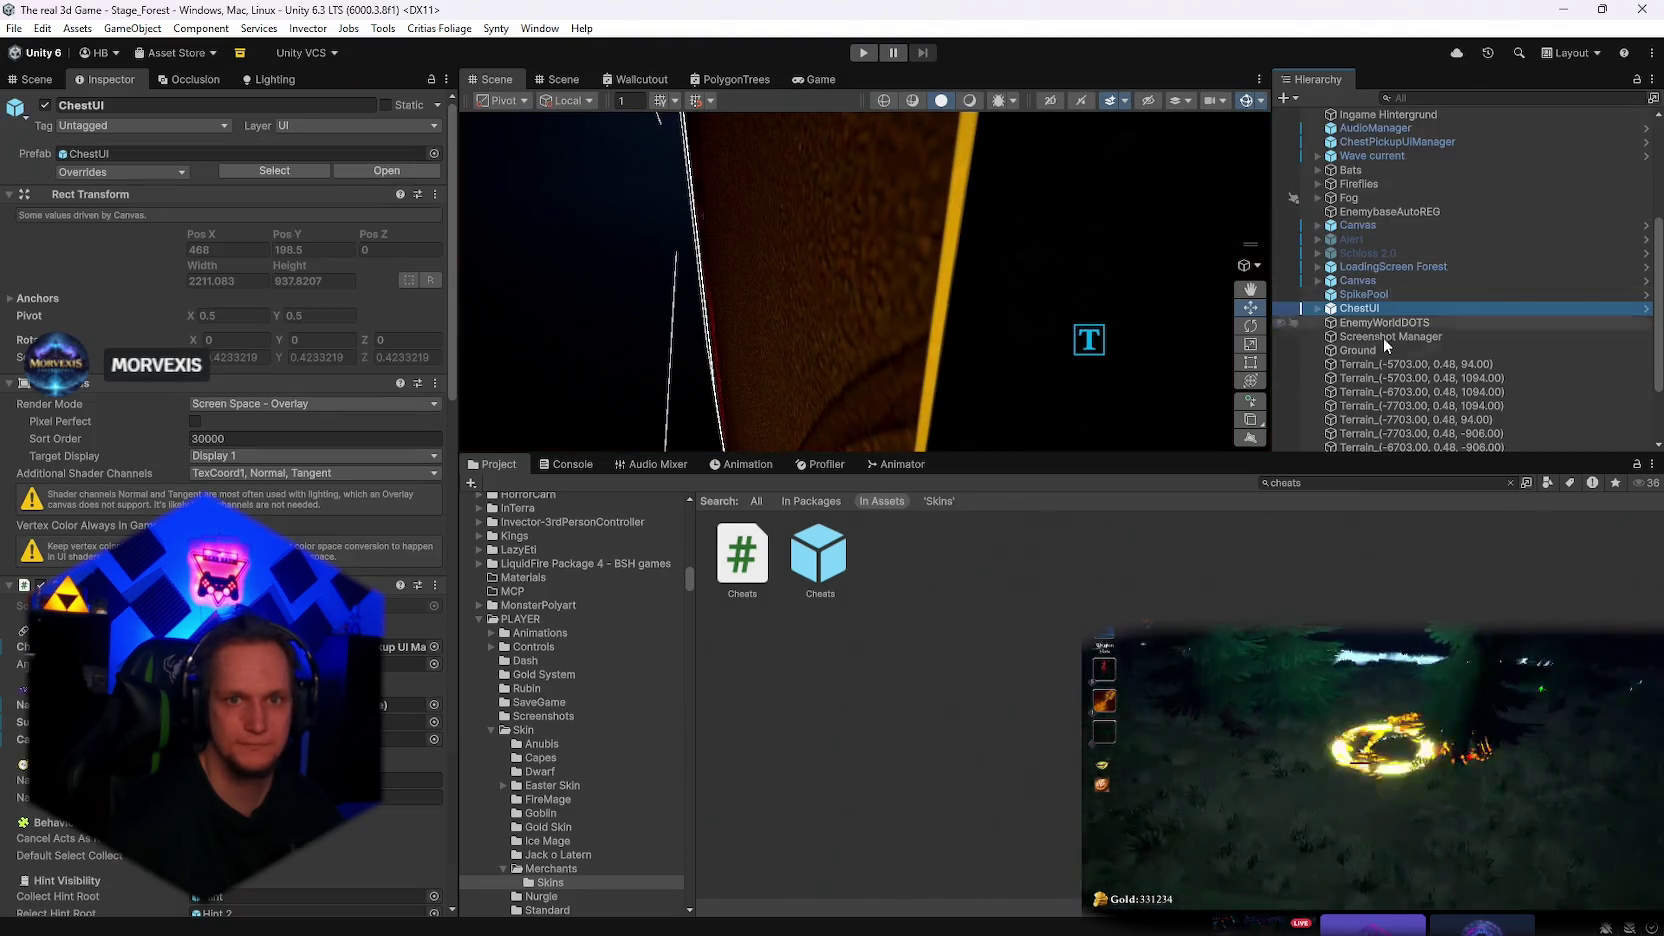
Select ChestPickupUIManager and ping the Kat object from its Category Text field
scroll(1372, 266, up, 4)
click(1396, 297)
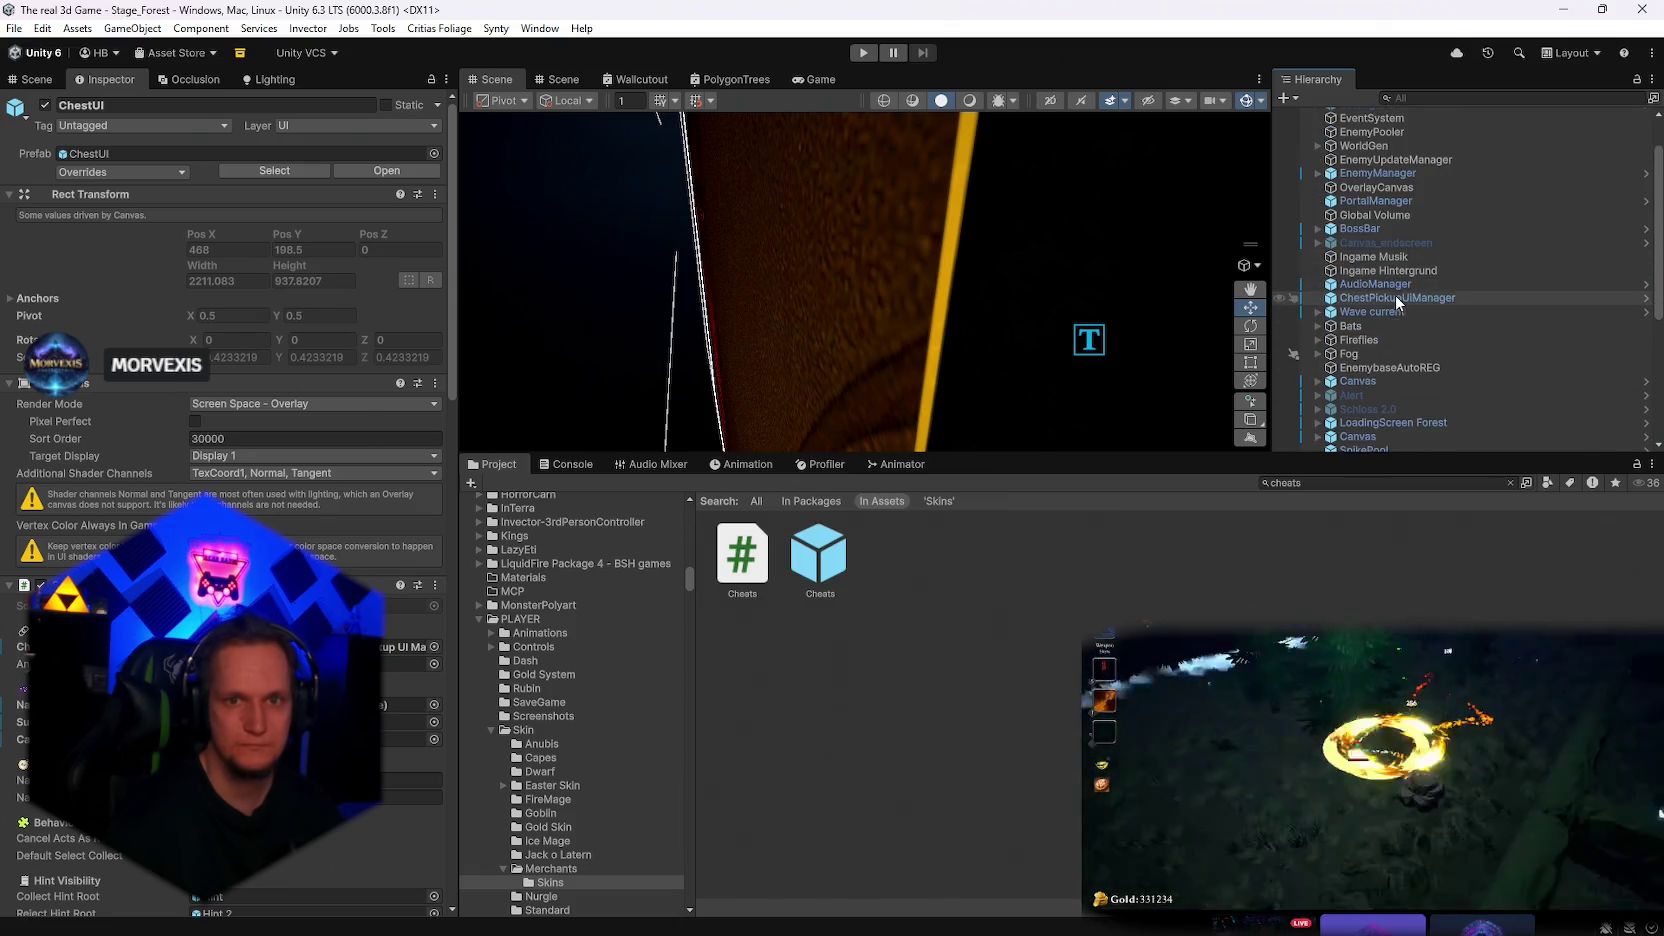
scroll(310, 518, down, 10)
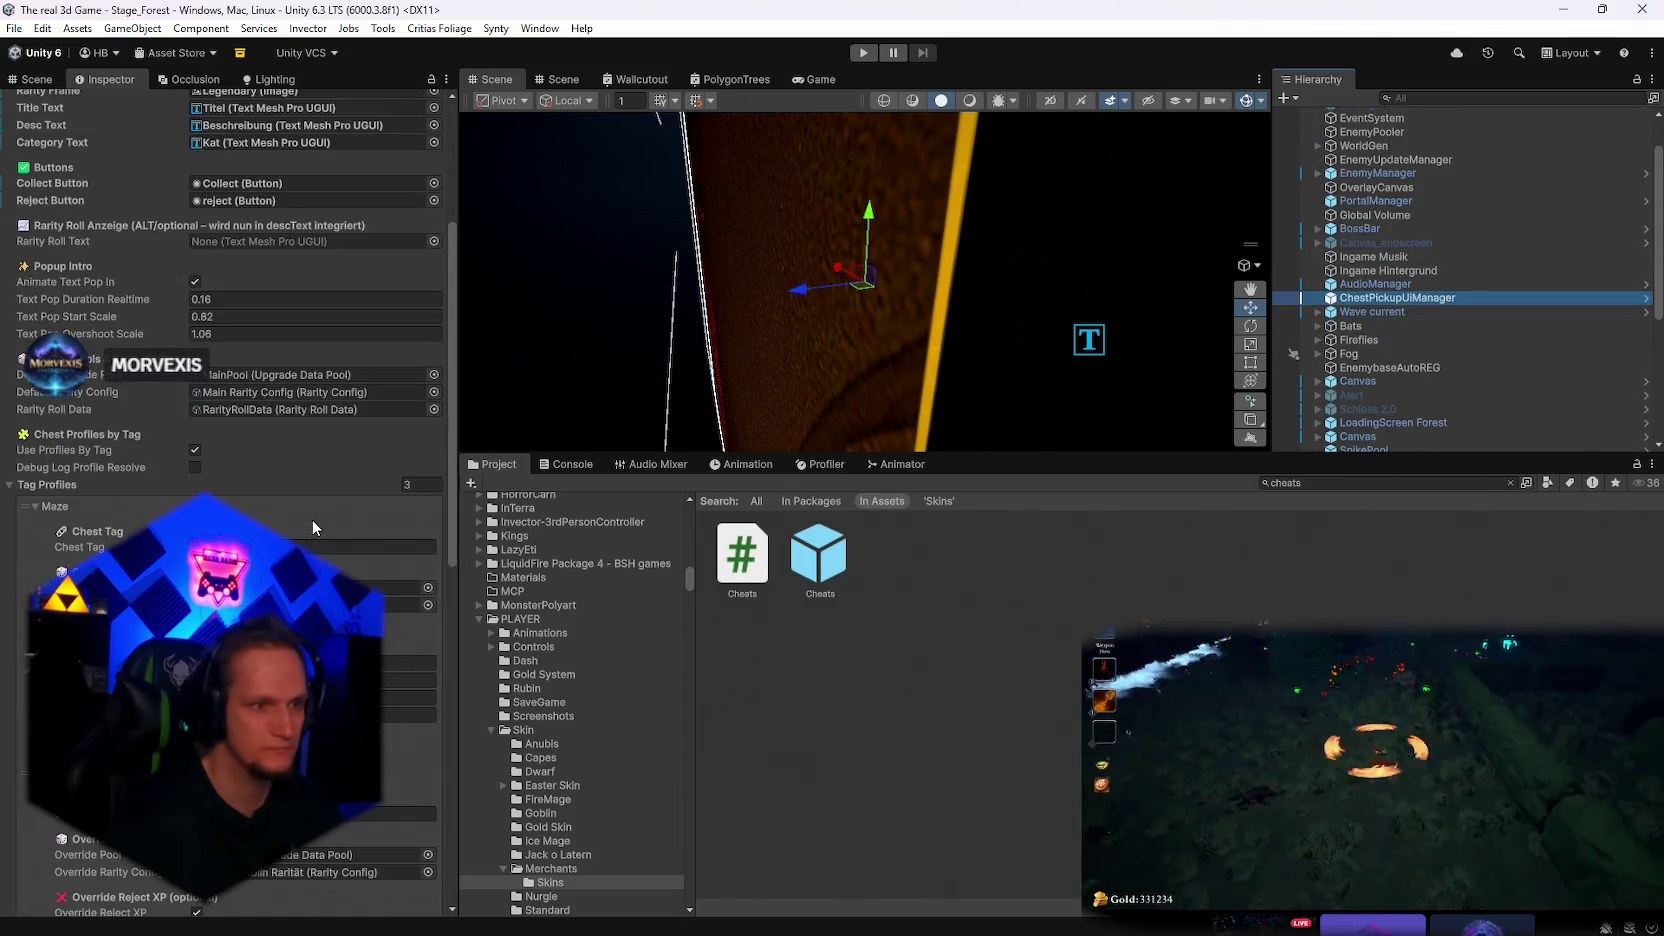
scroll(312, 519, down, 11)
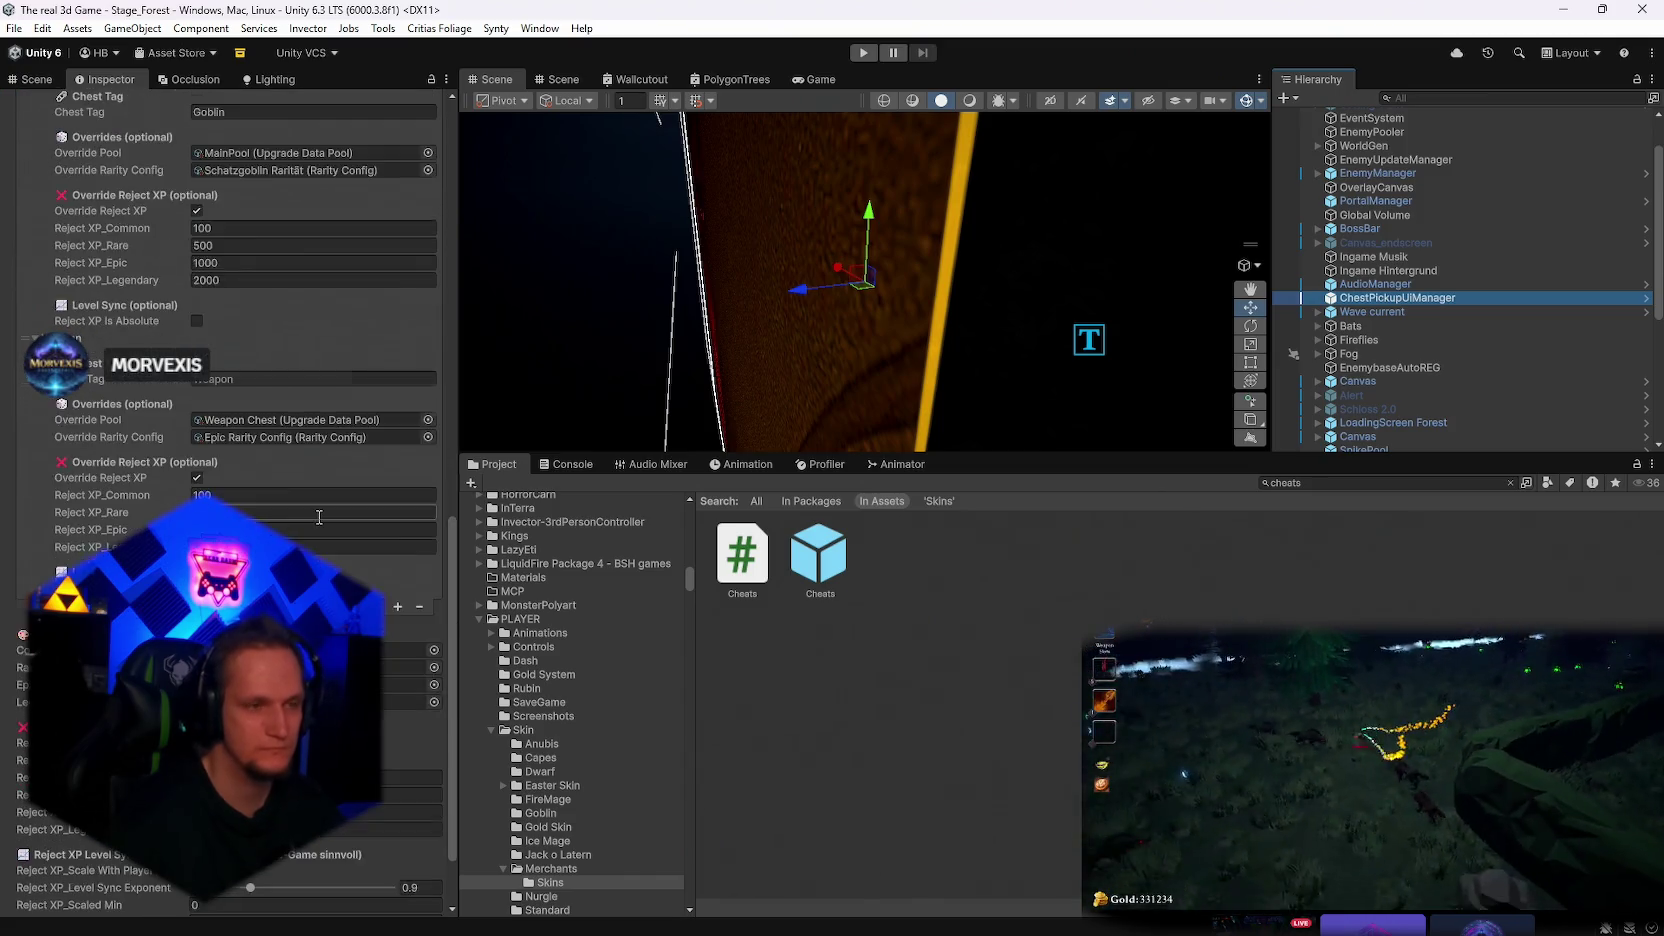
scroll(318, 516, up, 20)
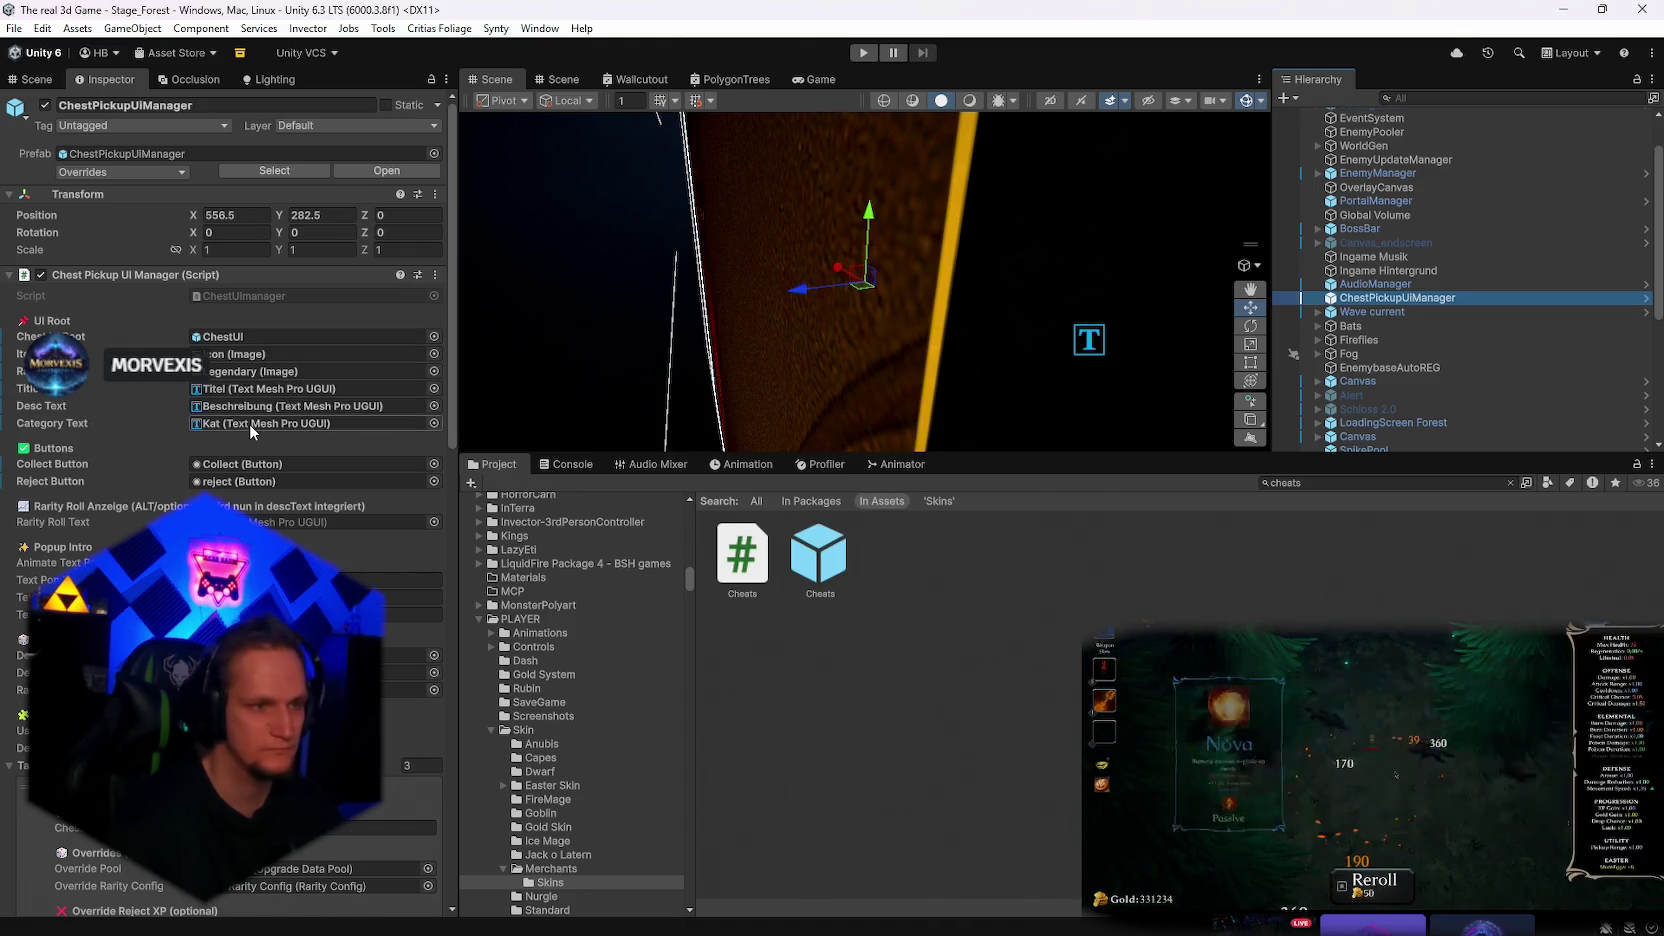
click(250, 422)
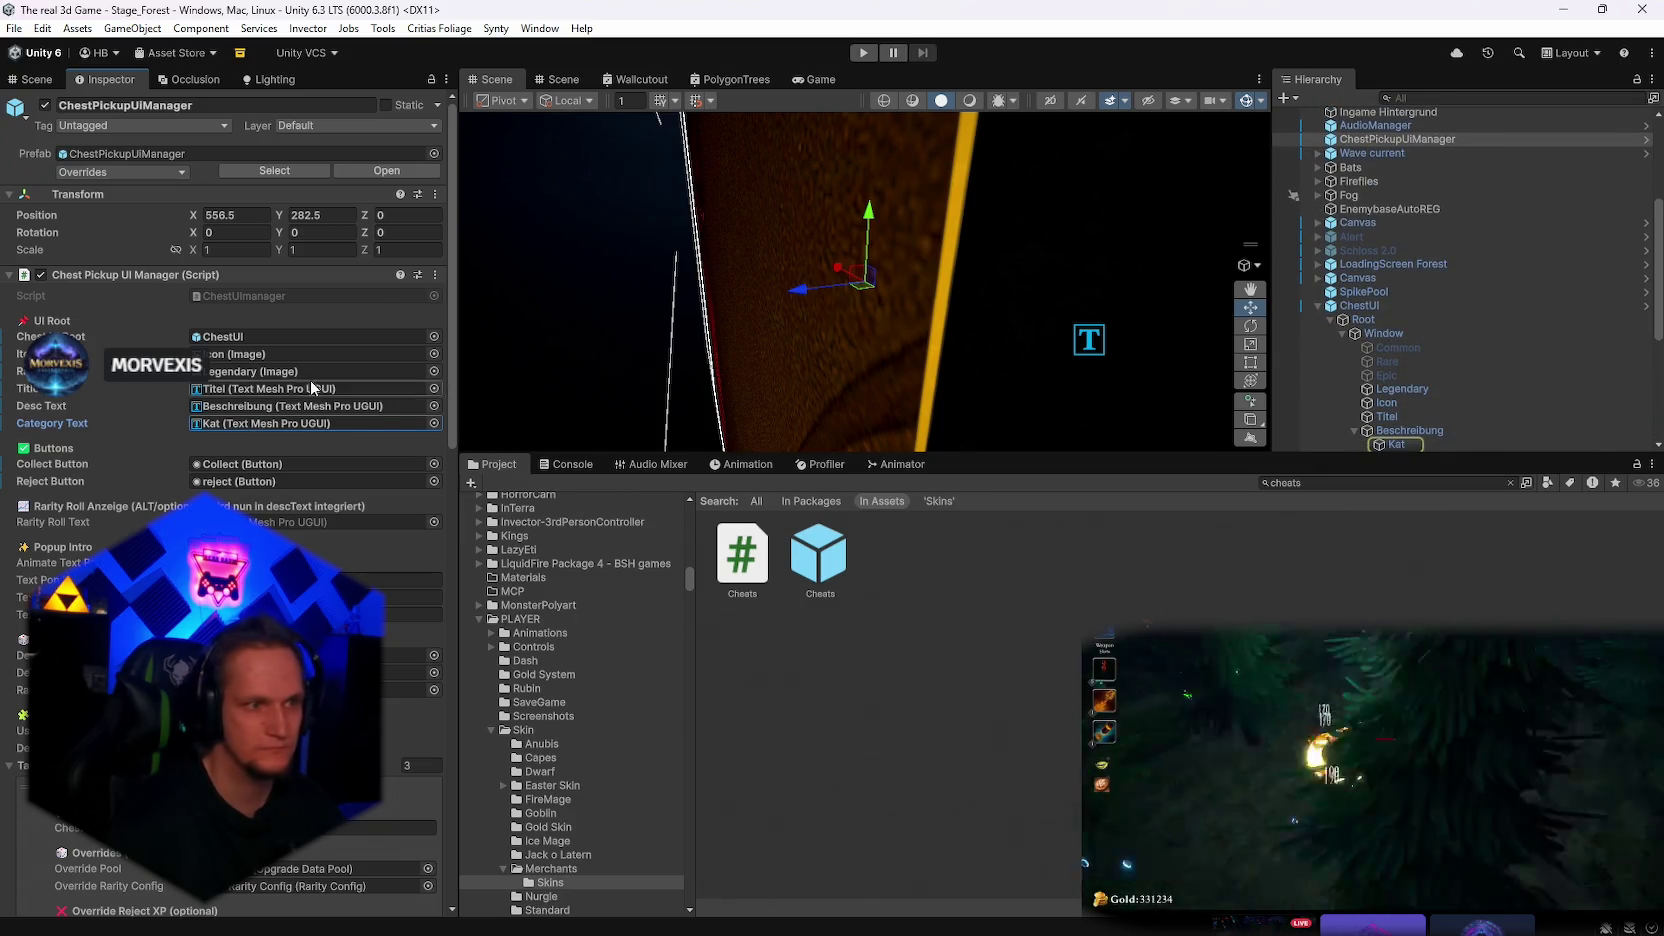
Select ChestUI and open its Overrides dropdown to review unapplied changes
click(14, 29)
click(14, 34)
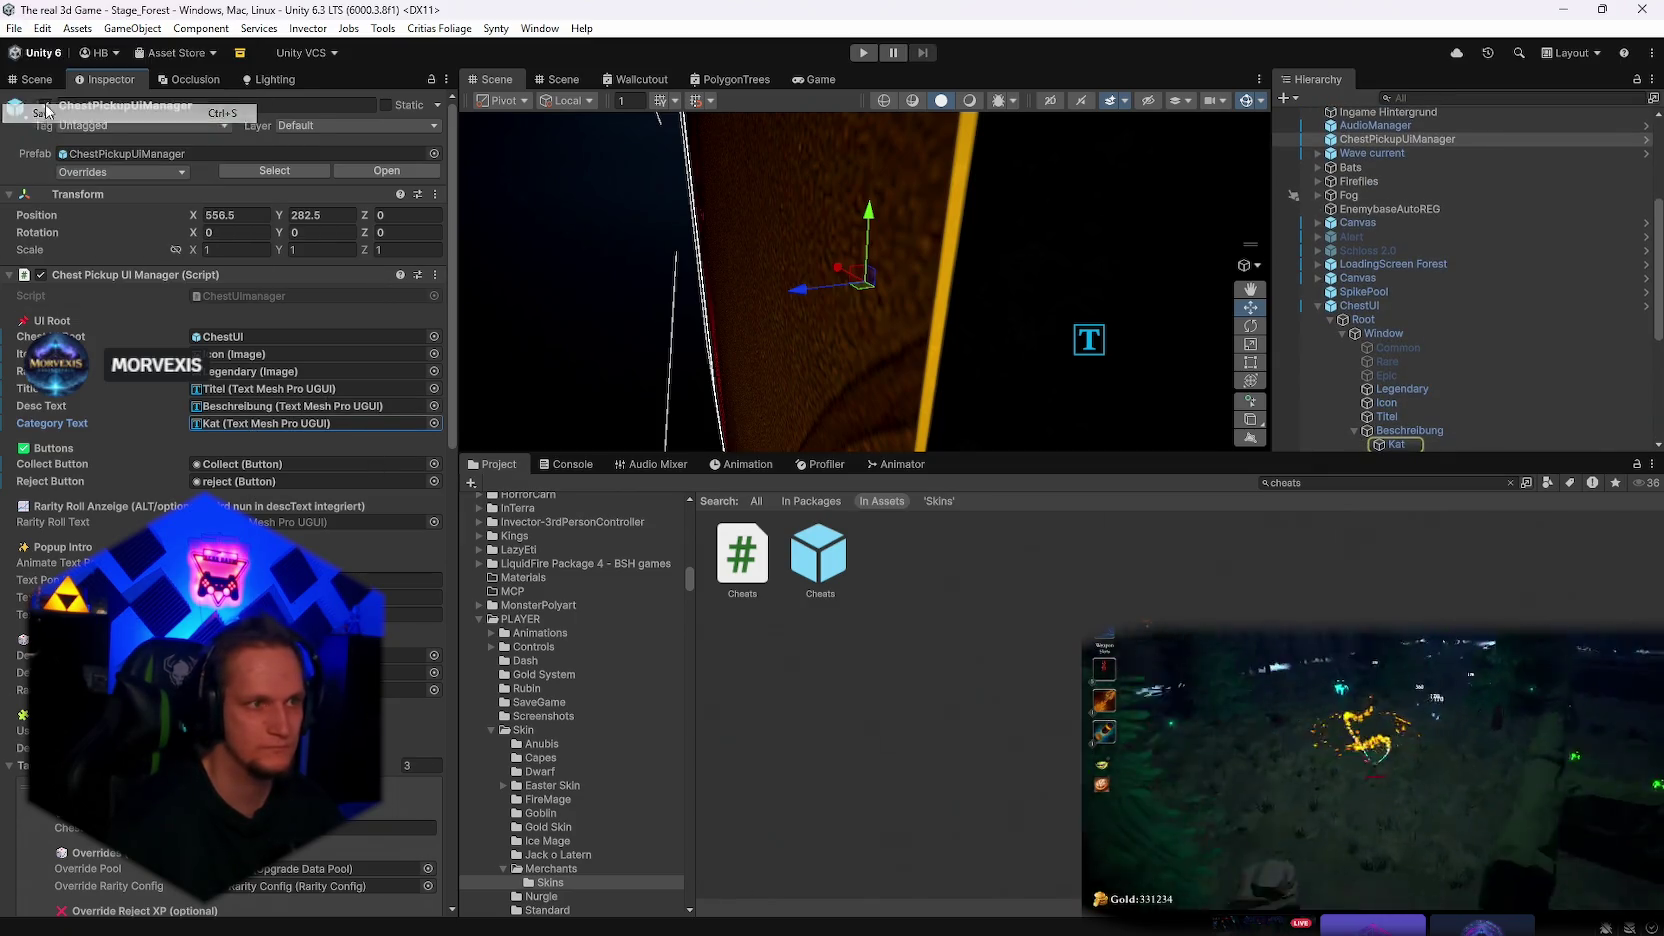
click(14, 29)
key(Escape)
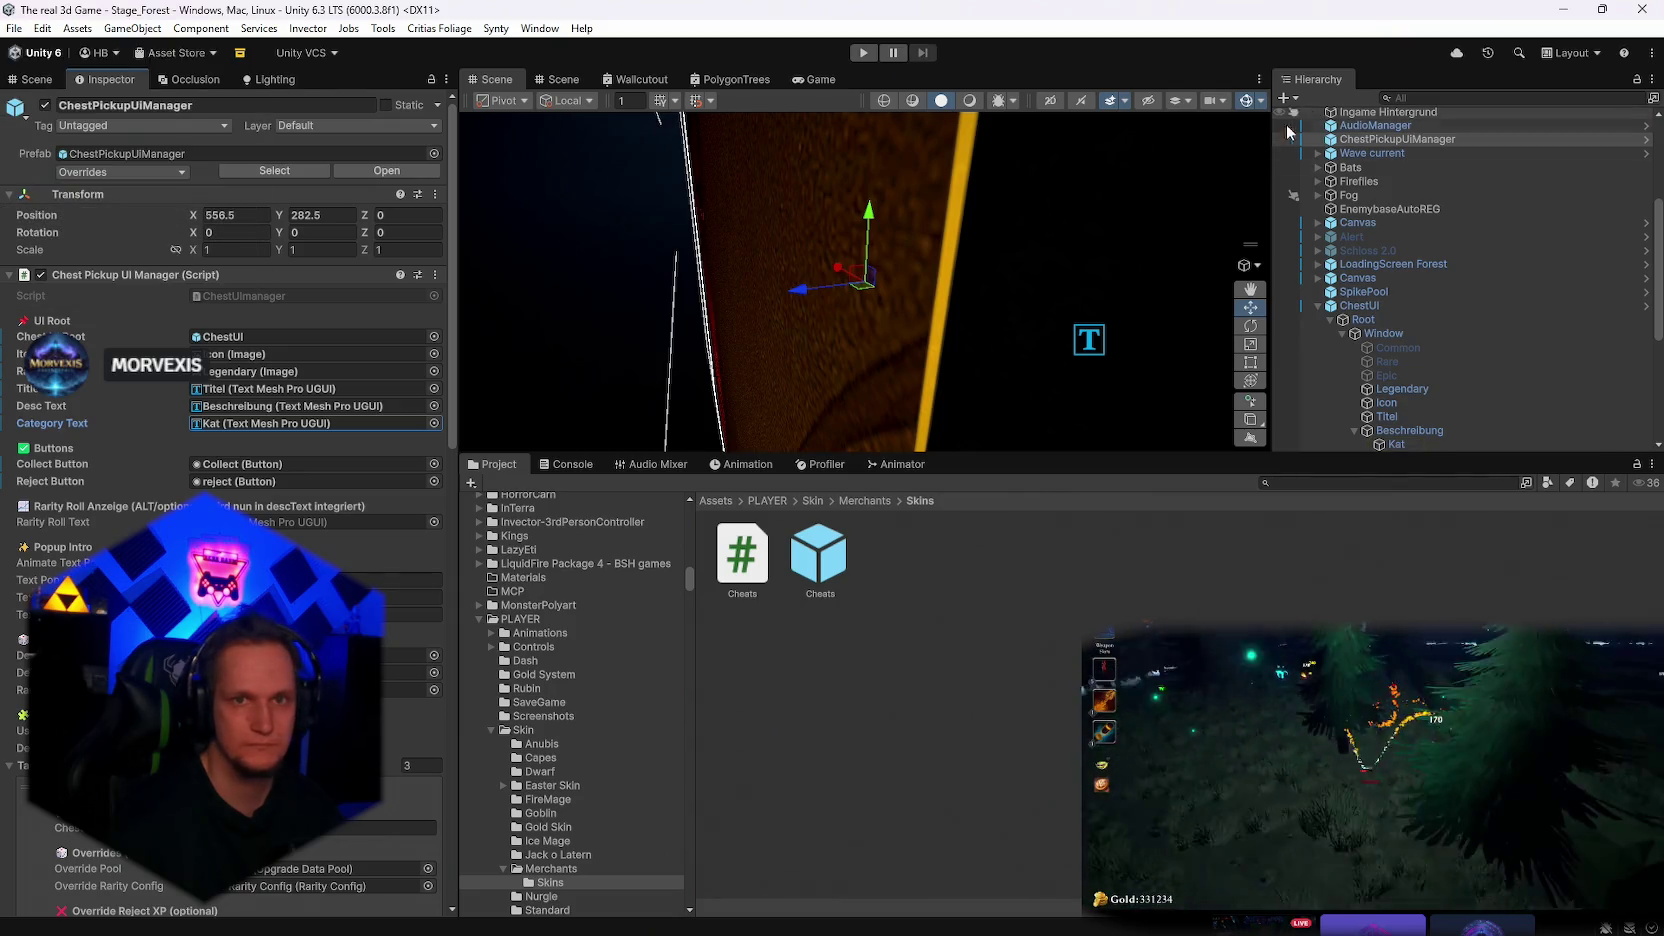
scroll(1444, 300, up, 4)
scroll(1444, 332, down, 3)
click(1372, 305)
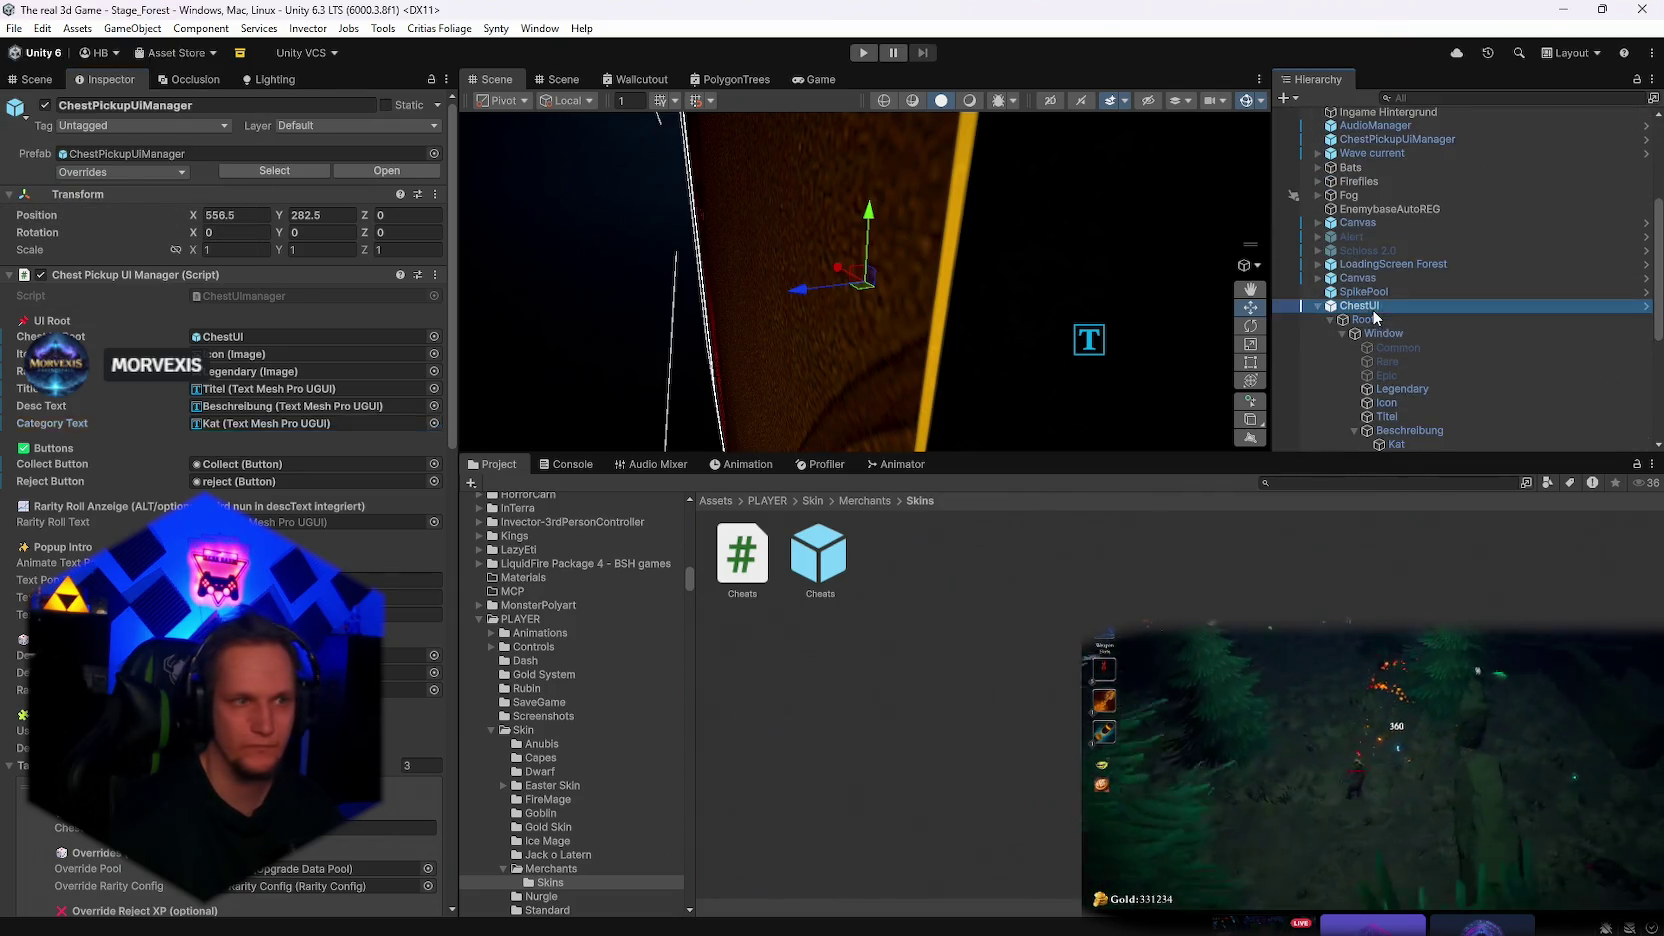
click(104, 171)
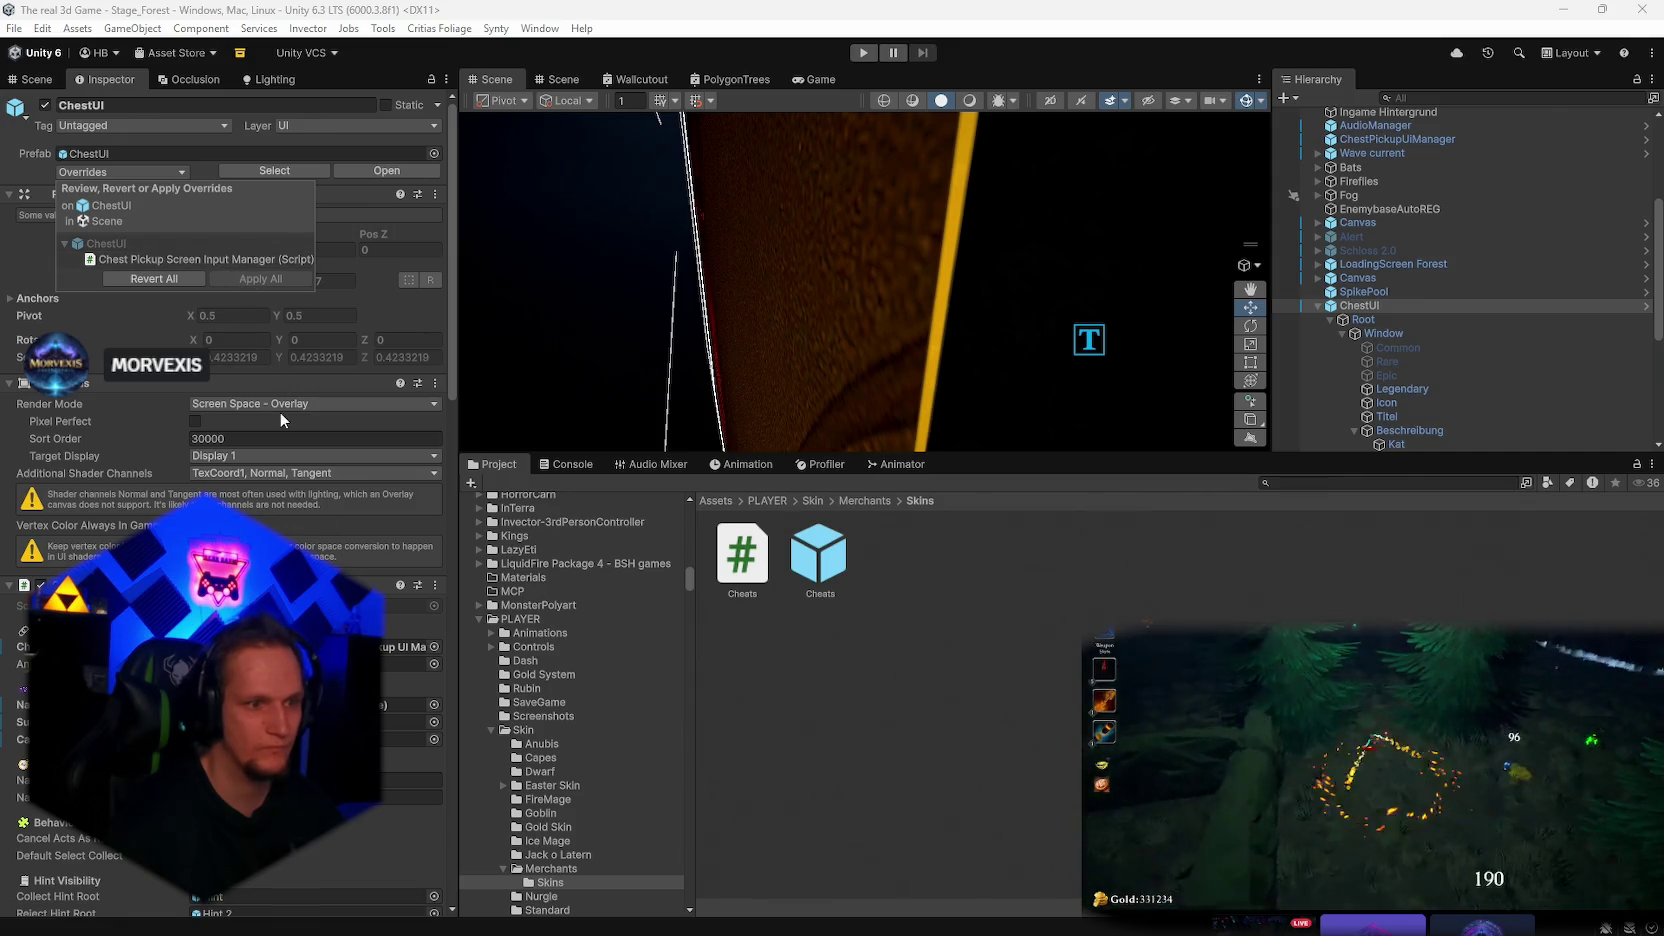
Save the forest scene and the whole project
scroll(1400, 330, down, 3)
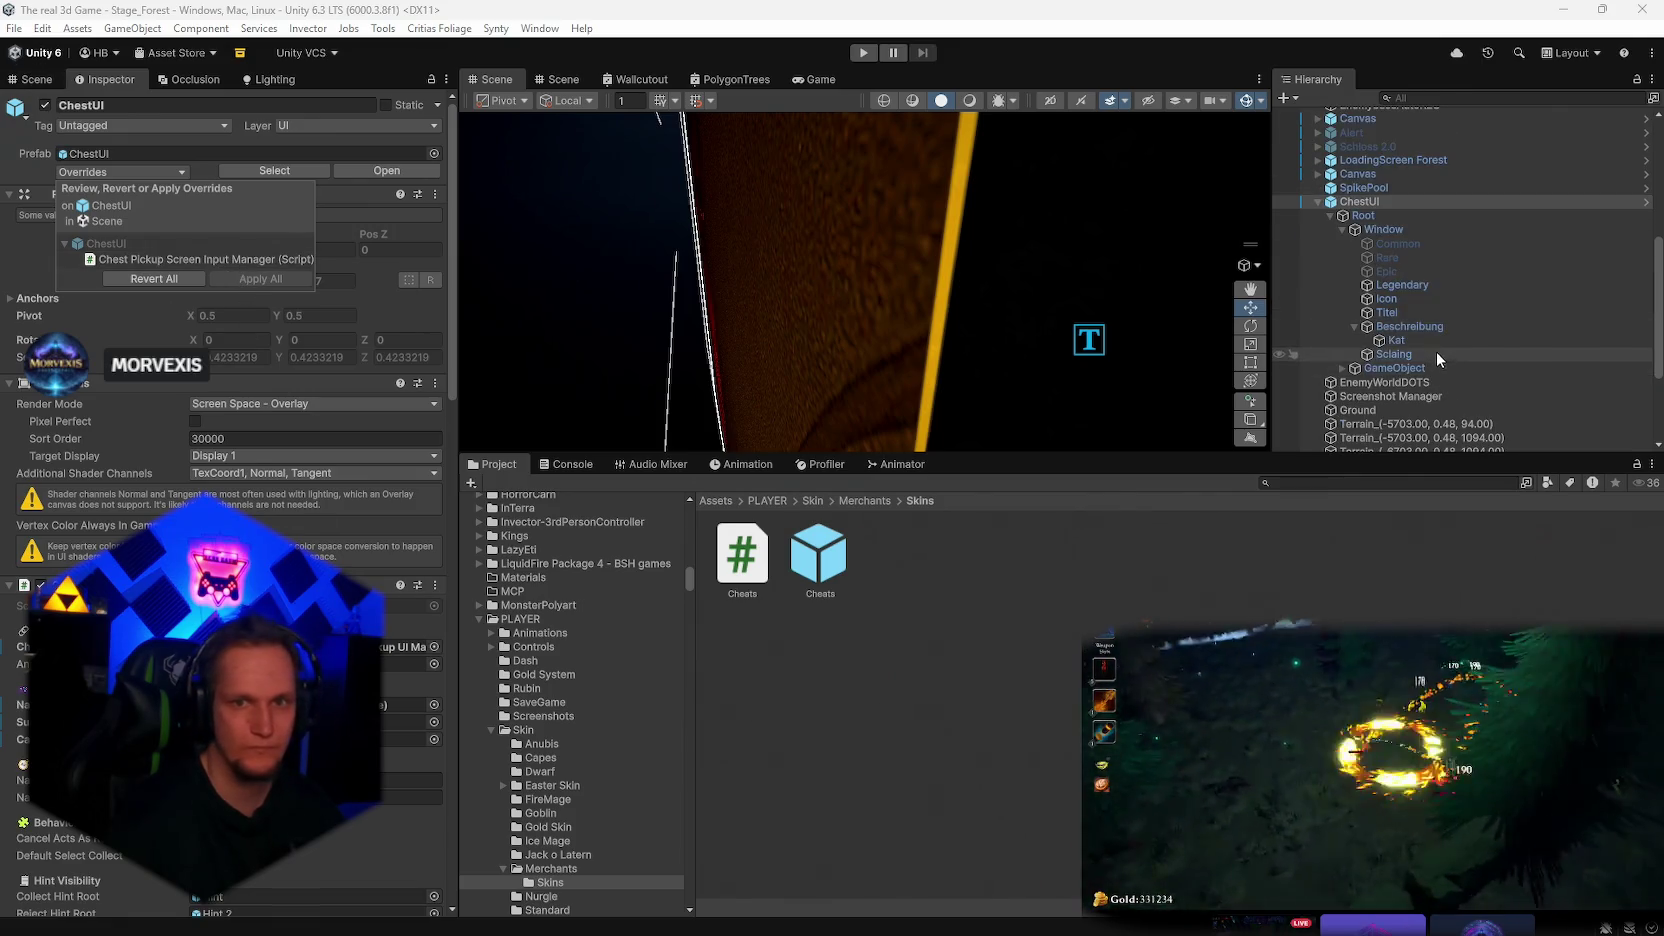
click(14, 28)
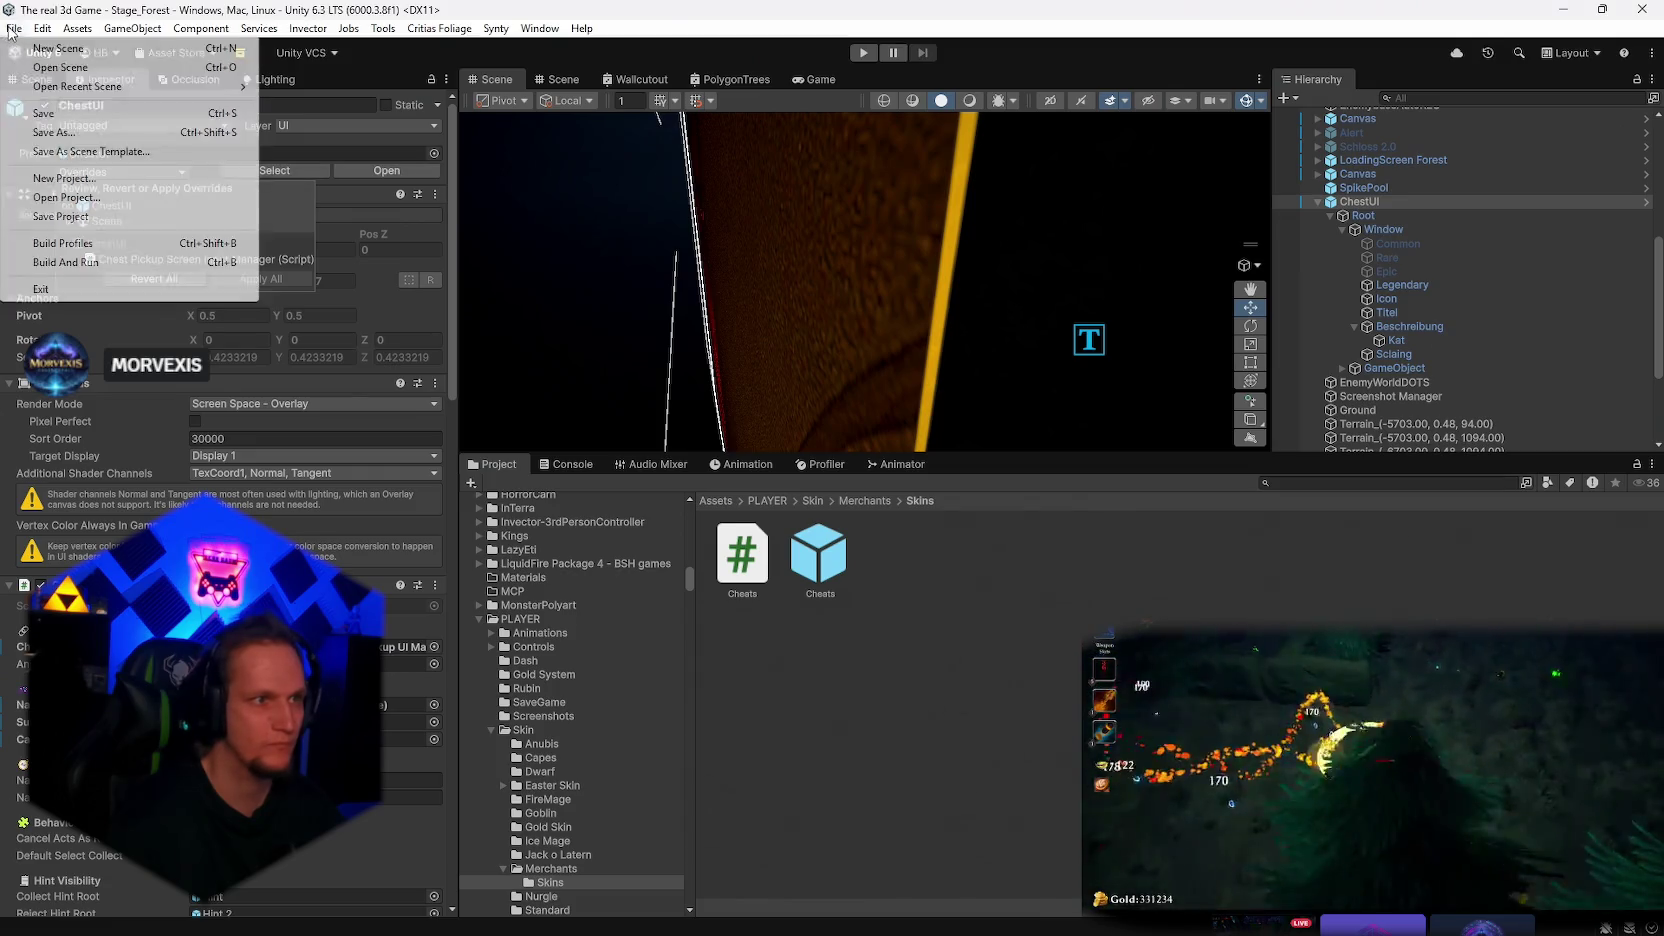
click(59, 113)
click(14, 28)
click(60, 216)
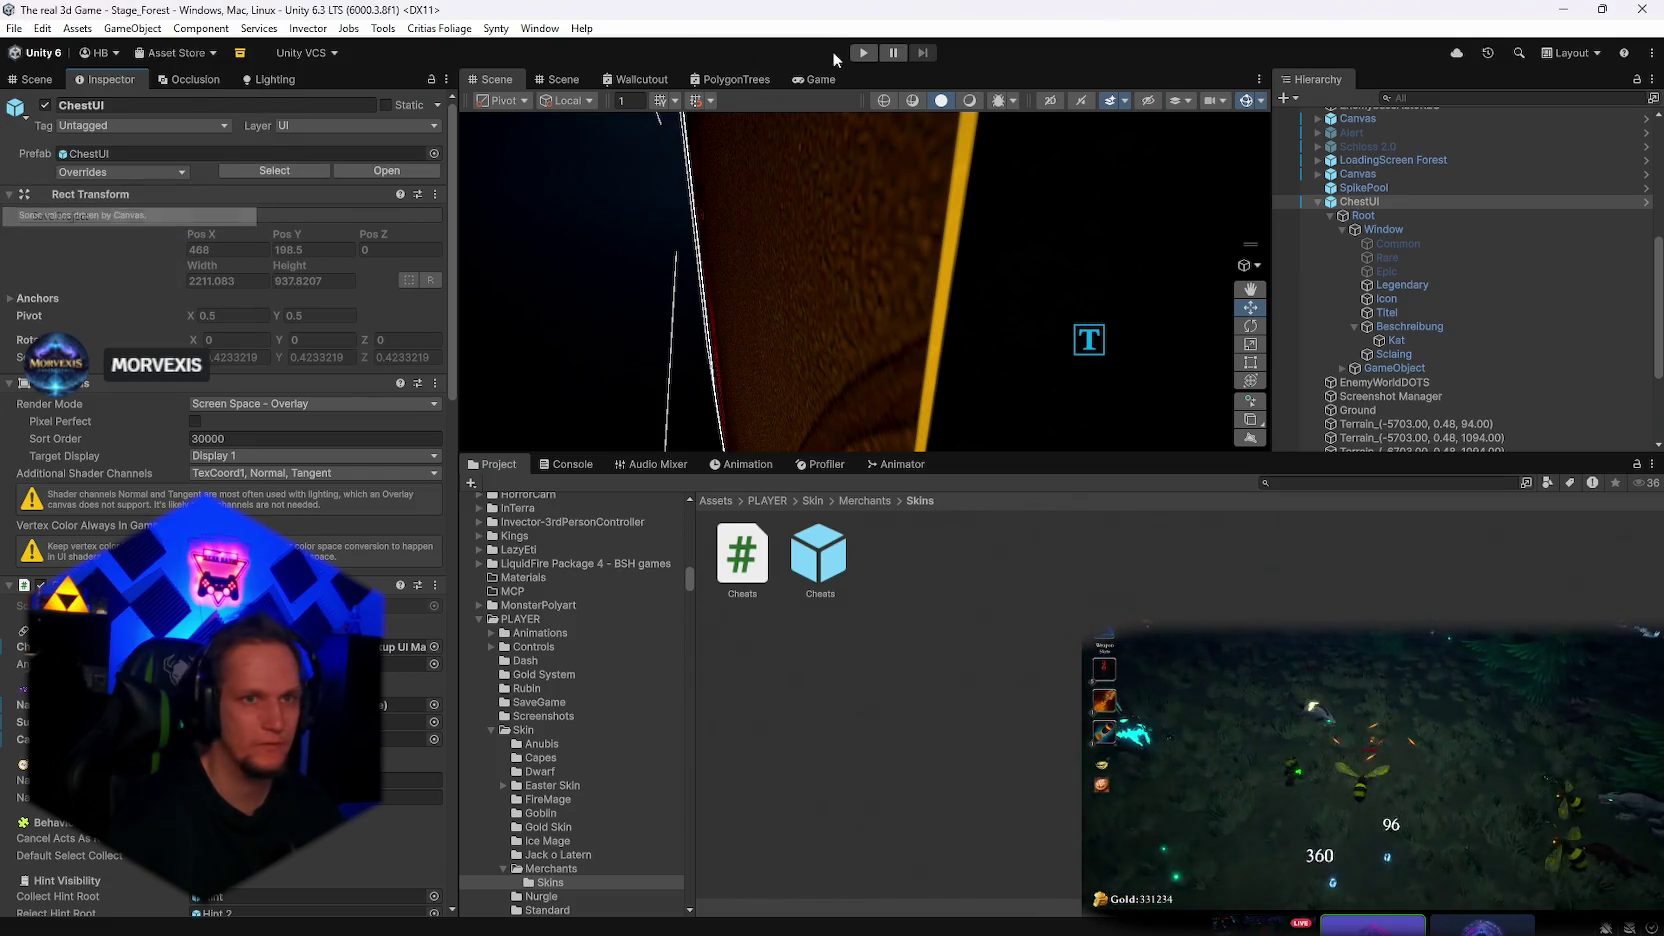
Load the Stage_Hub lobby scene from File > Open Recent Scene
click(14, 28)
mouse_move(100, 86)
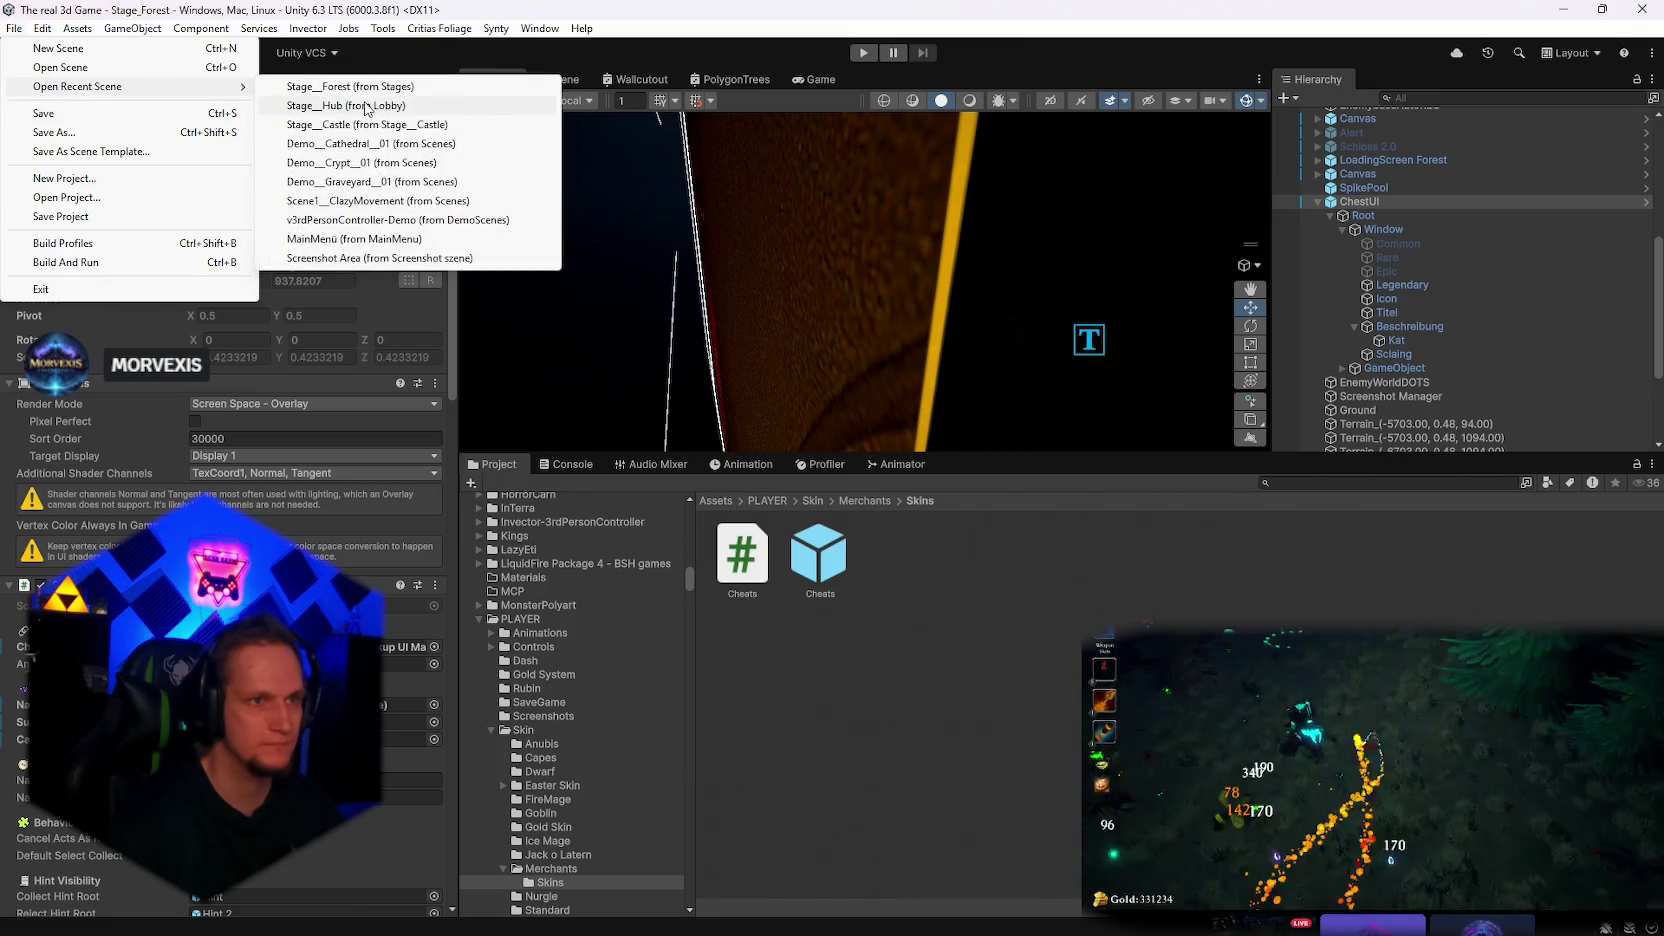
click(400, 108)
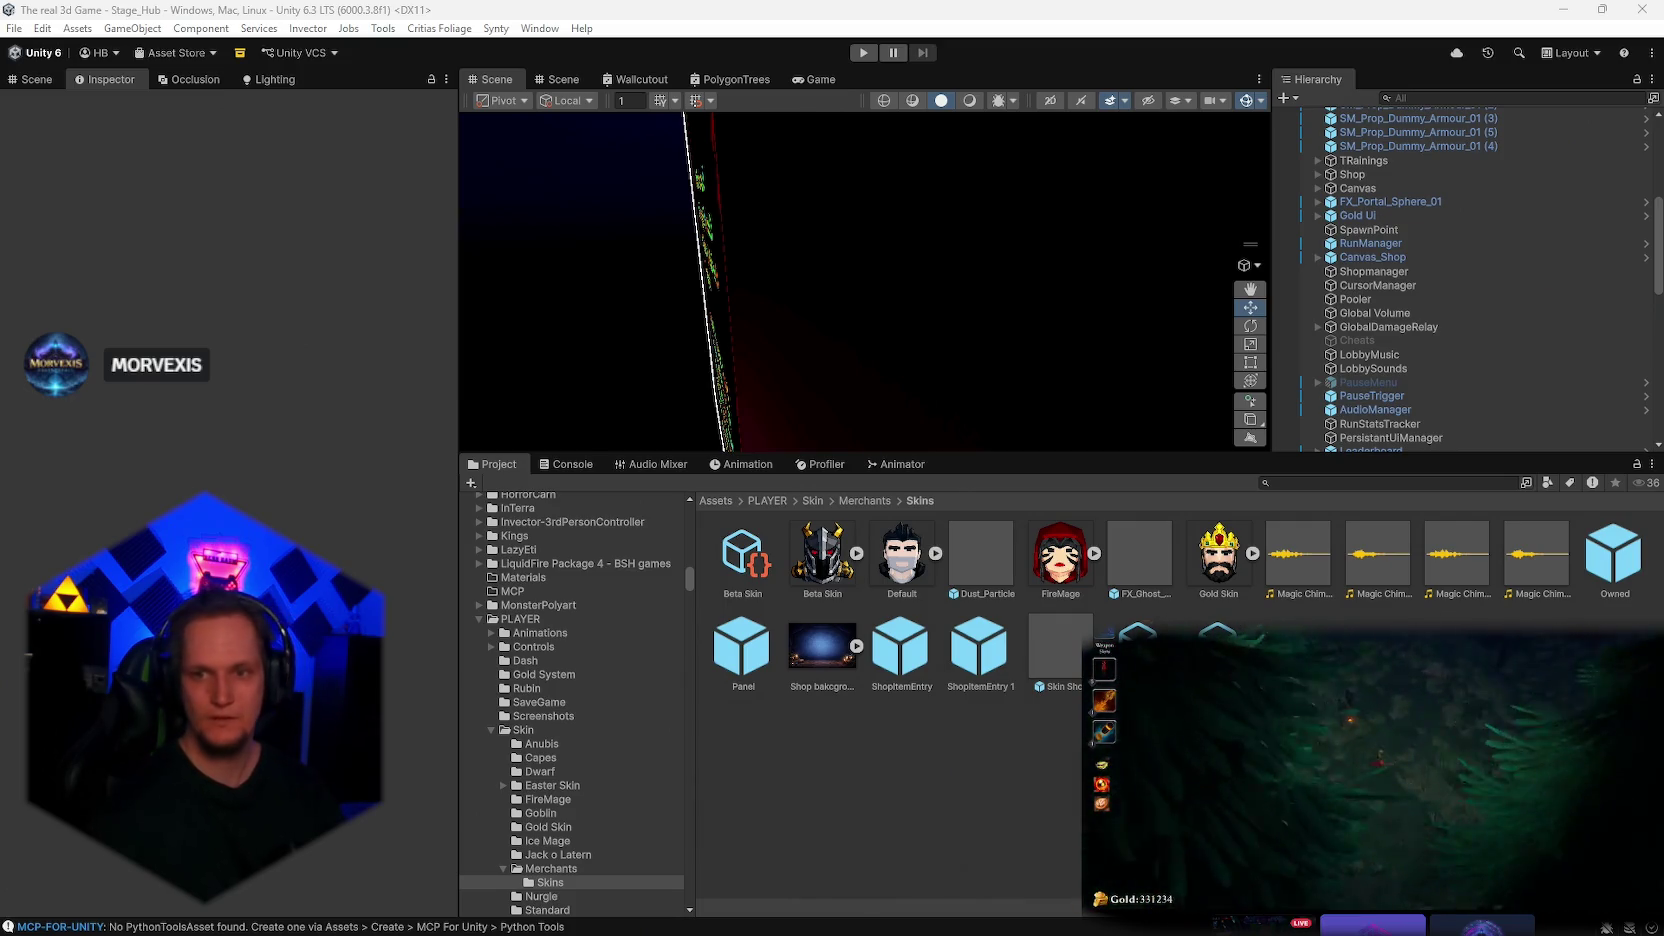
Save the hub scene and the whole project
scroll(1450, 270, up, 4)
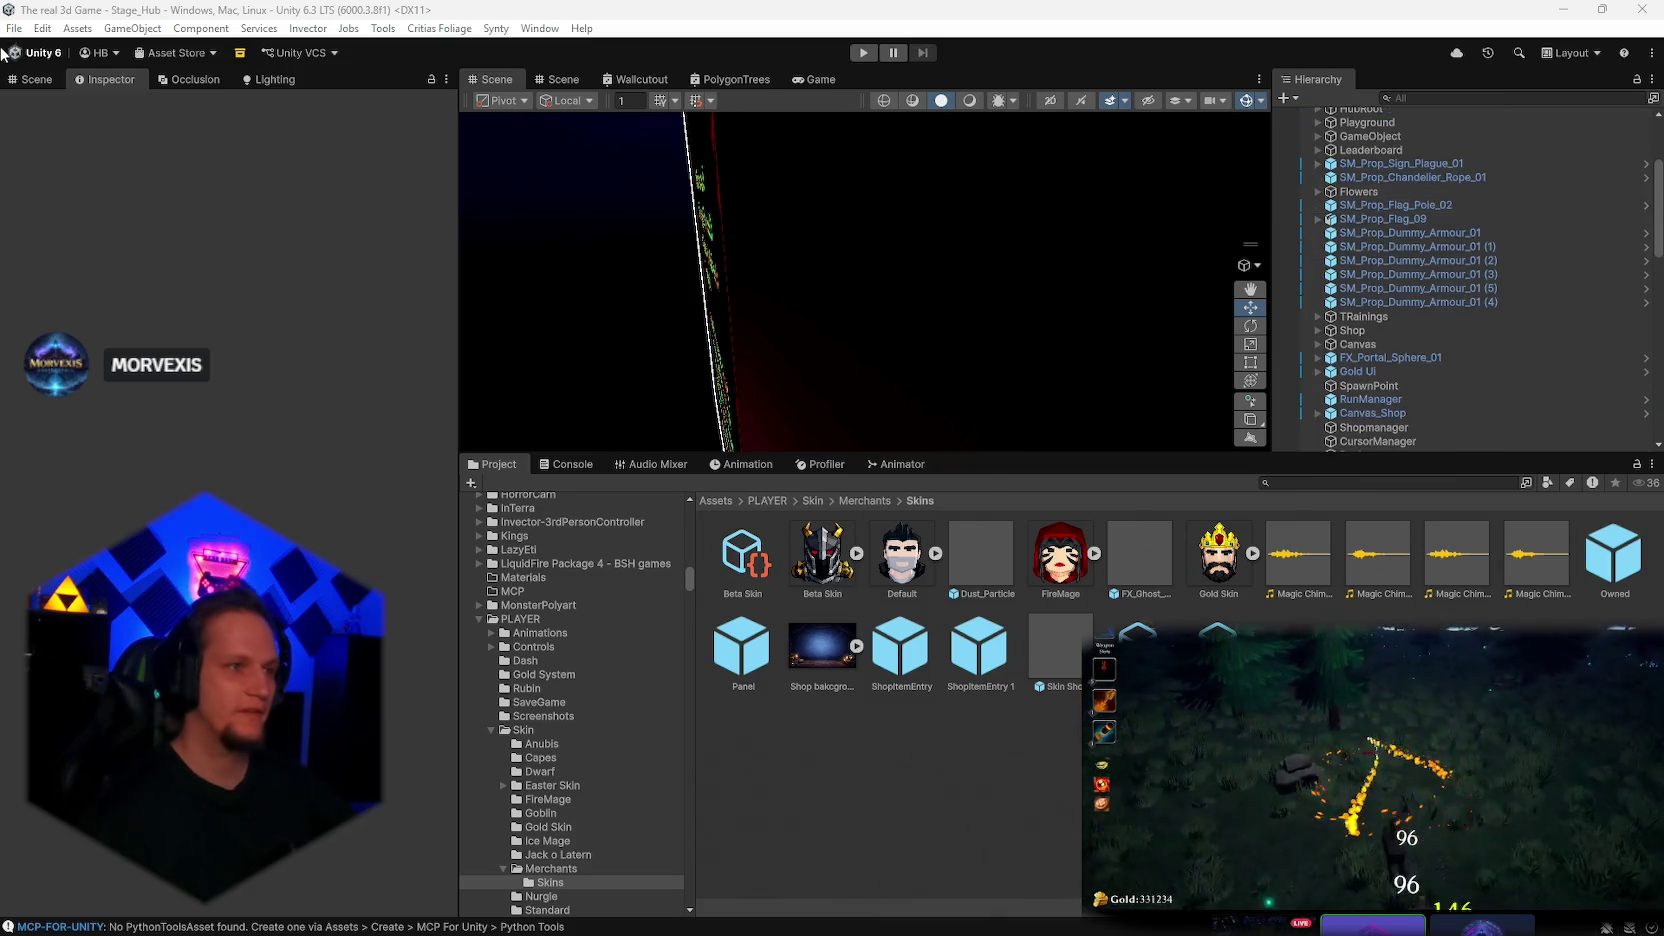
click(14, 28)
click(61, 116)
click(14, 28)
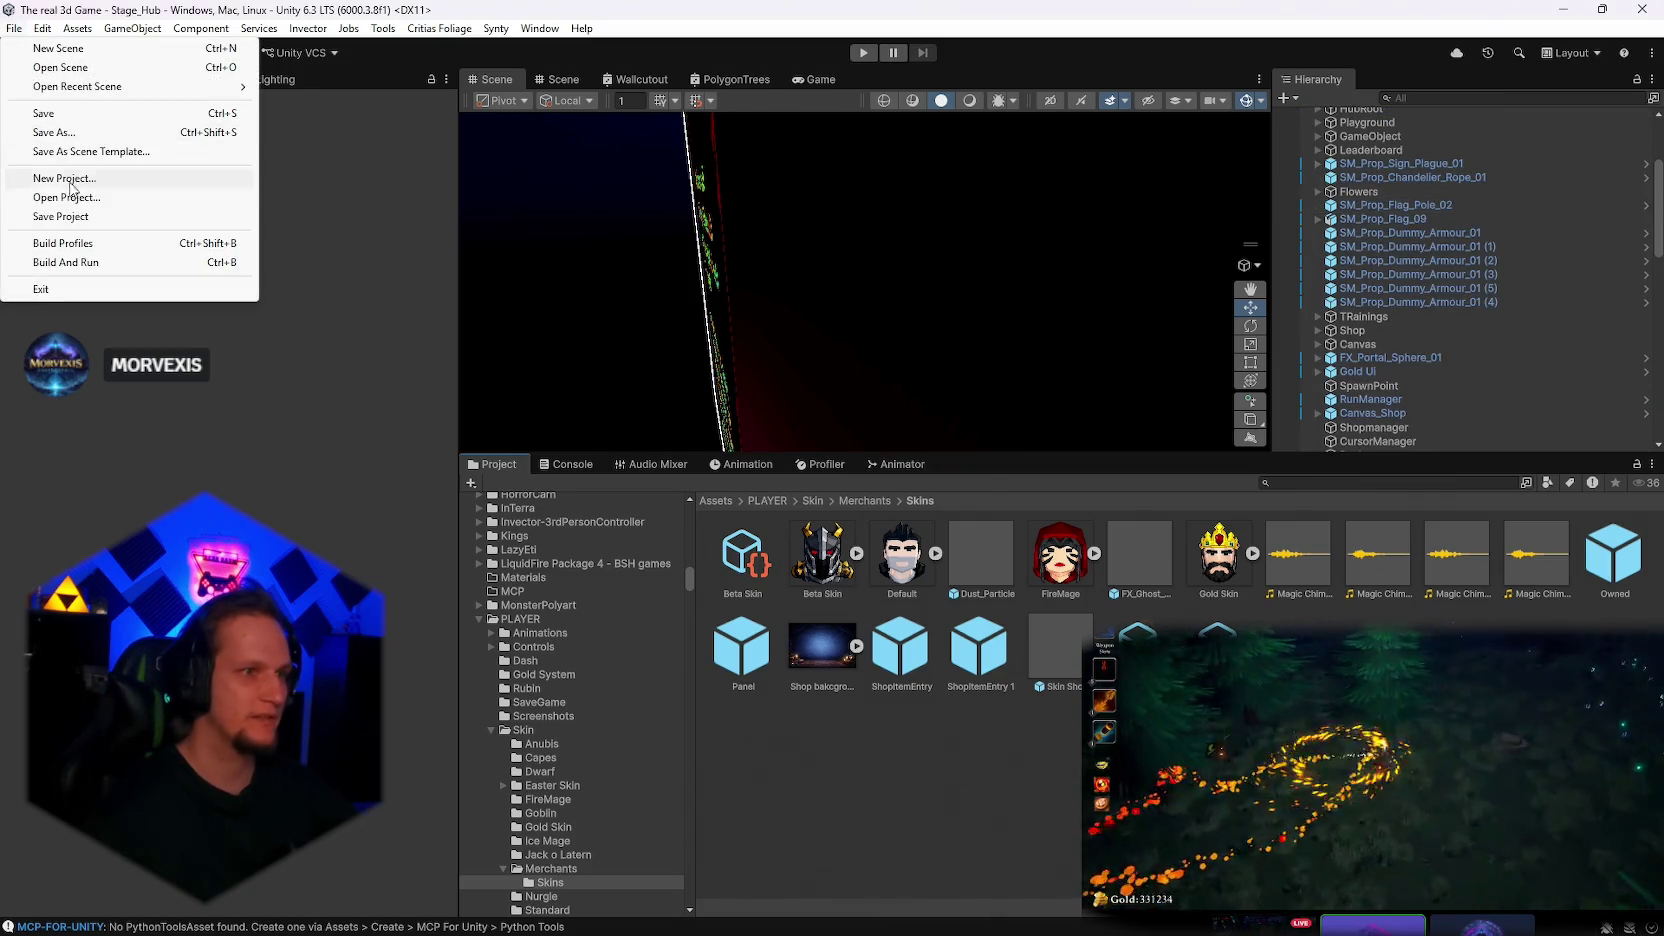
click(60, 216)
Orbit the Scene view toward the lobby sign and start Play mode
scroll(1412, 240, down, 5)
mouse_move(1069, 269)
mouse_down()
mouse_move(624, 279)
mouse_move(838, 245)
mouse_move(1181, 267)
mouse_move(1446, 224)
mouse_up()
scroll(1446, 224, up, 5)
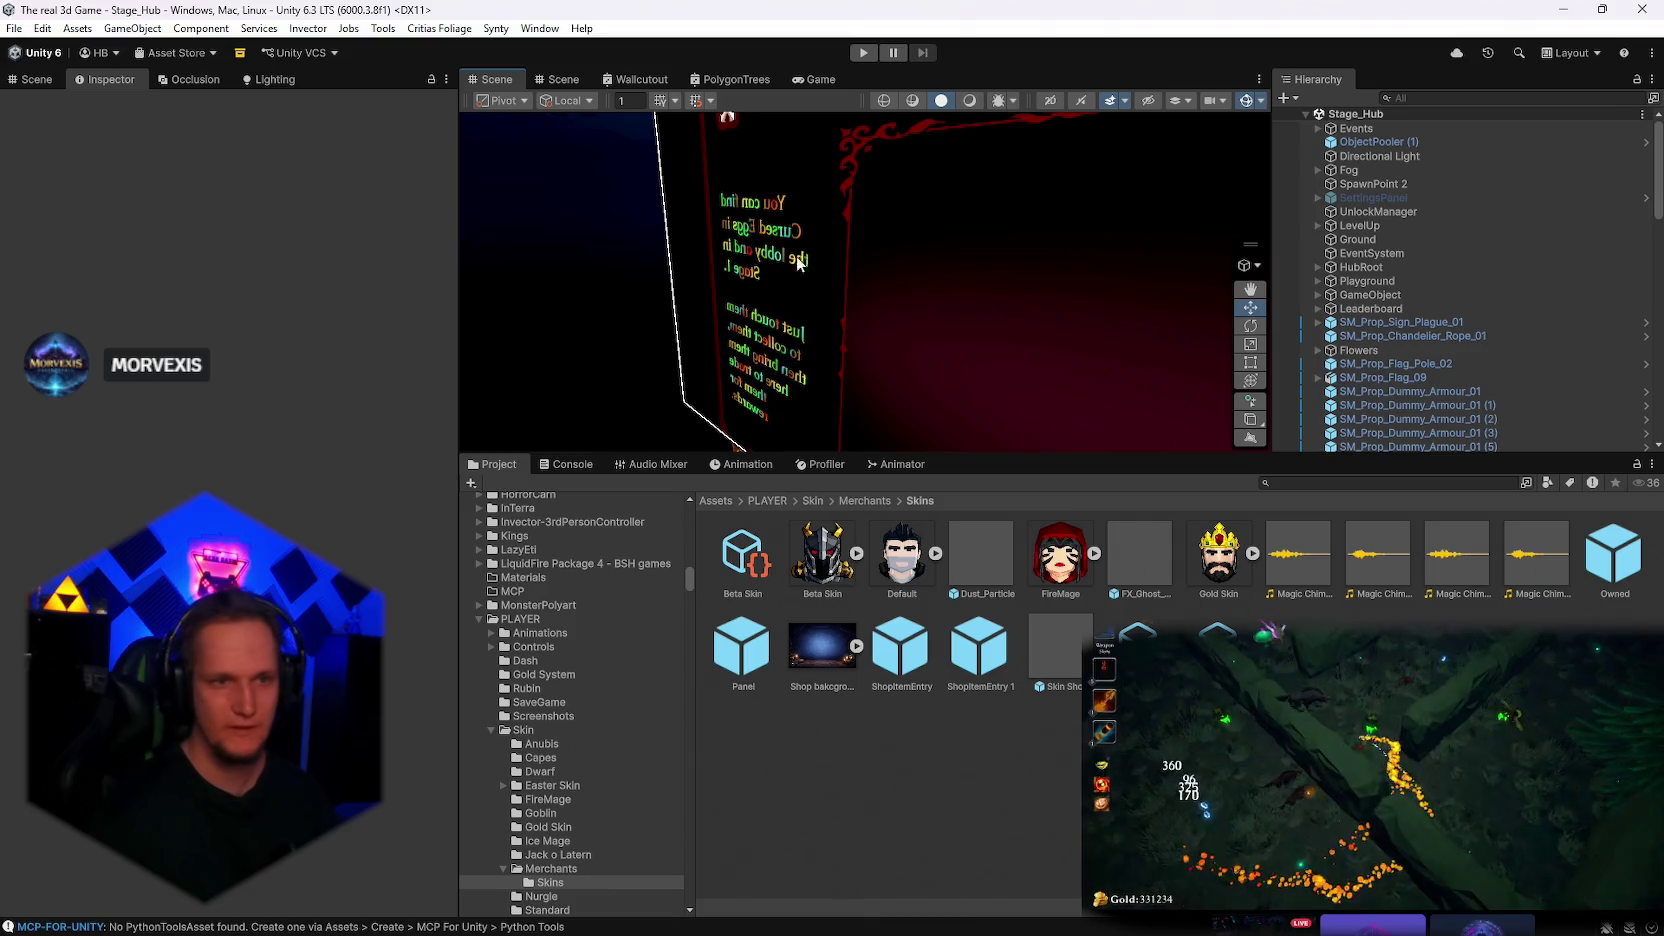
click(866, 54)
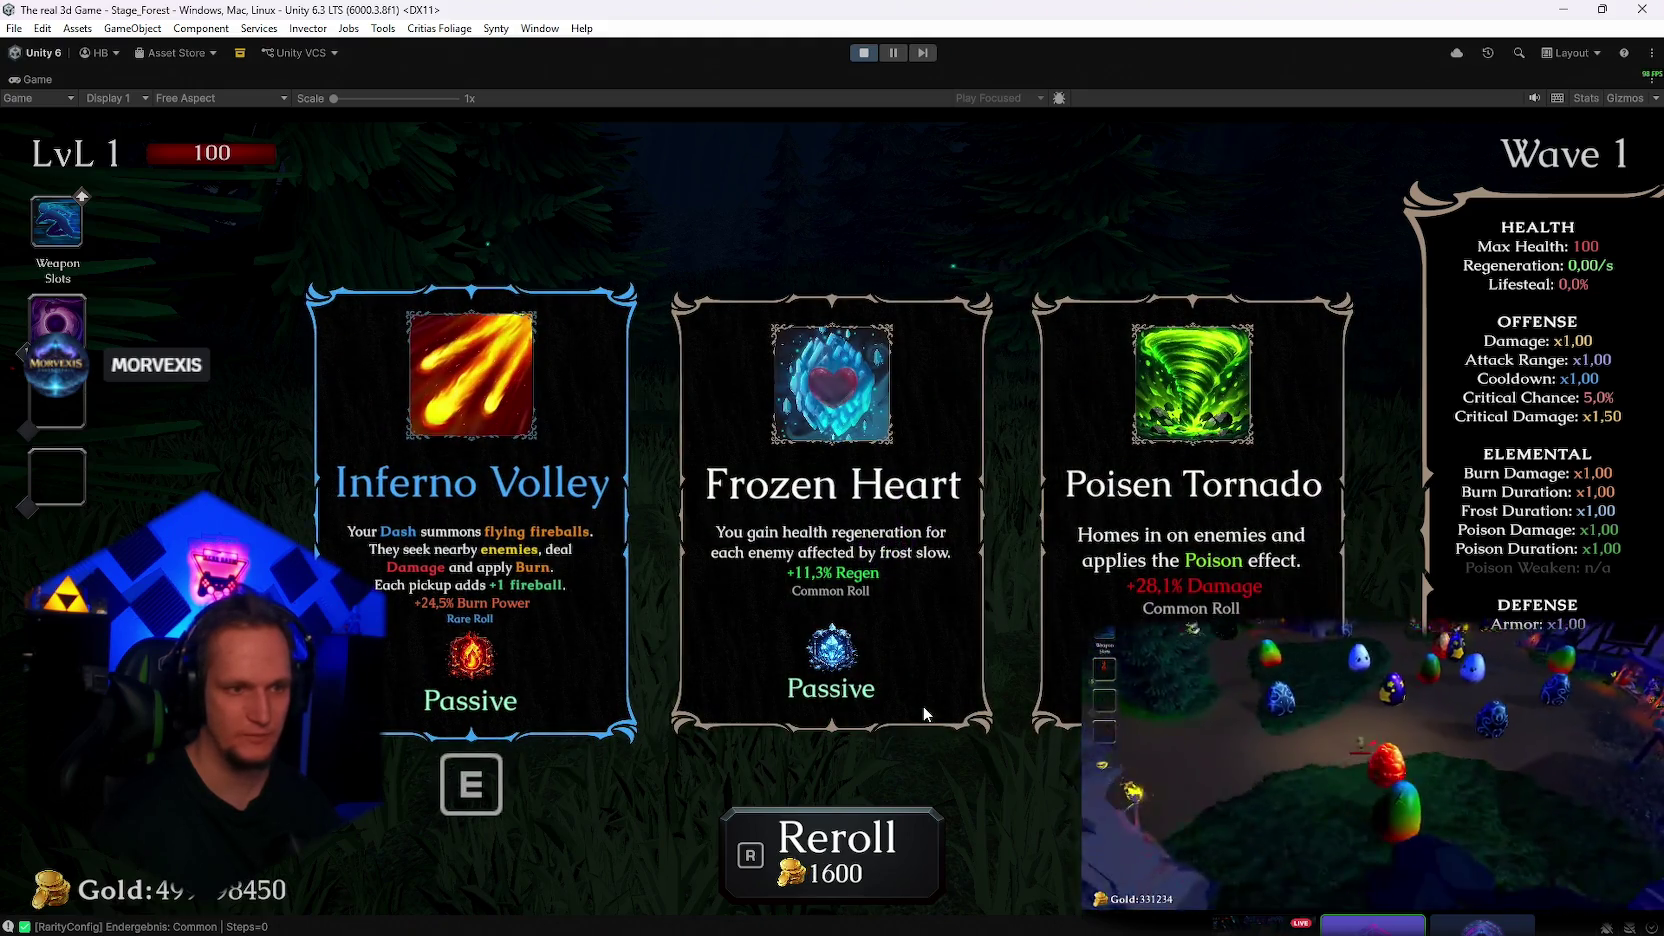
Reroll the level-up cards ten times, then take AshenPact
key(r)
key(r)
key(r)
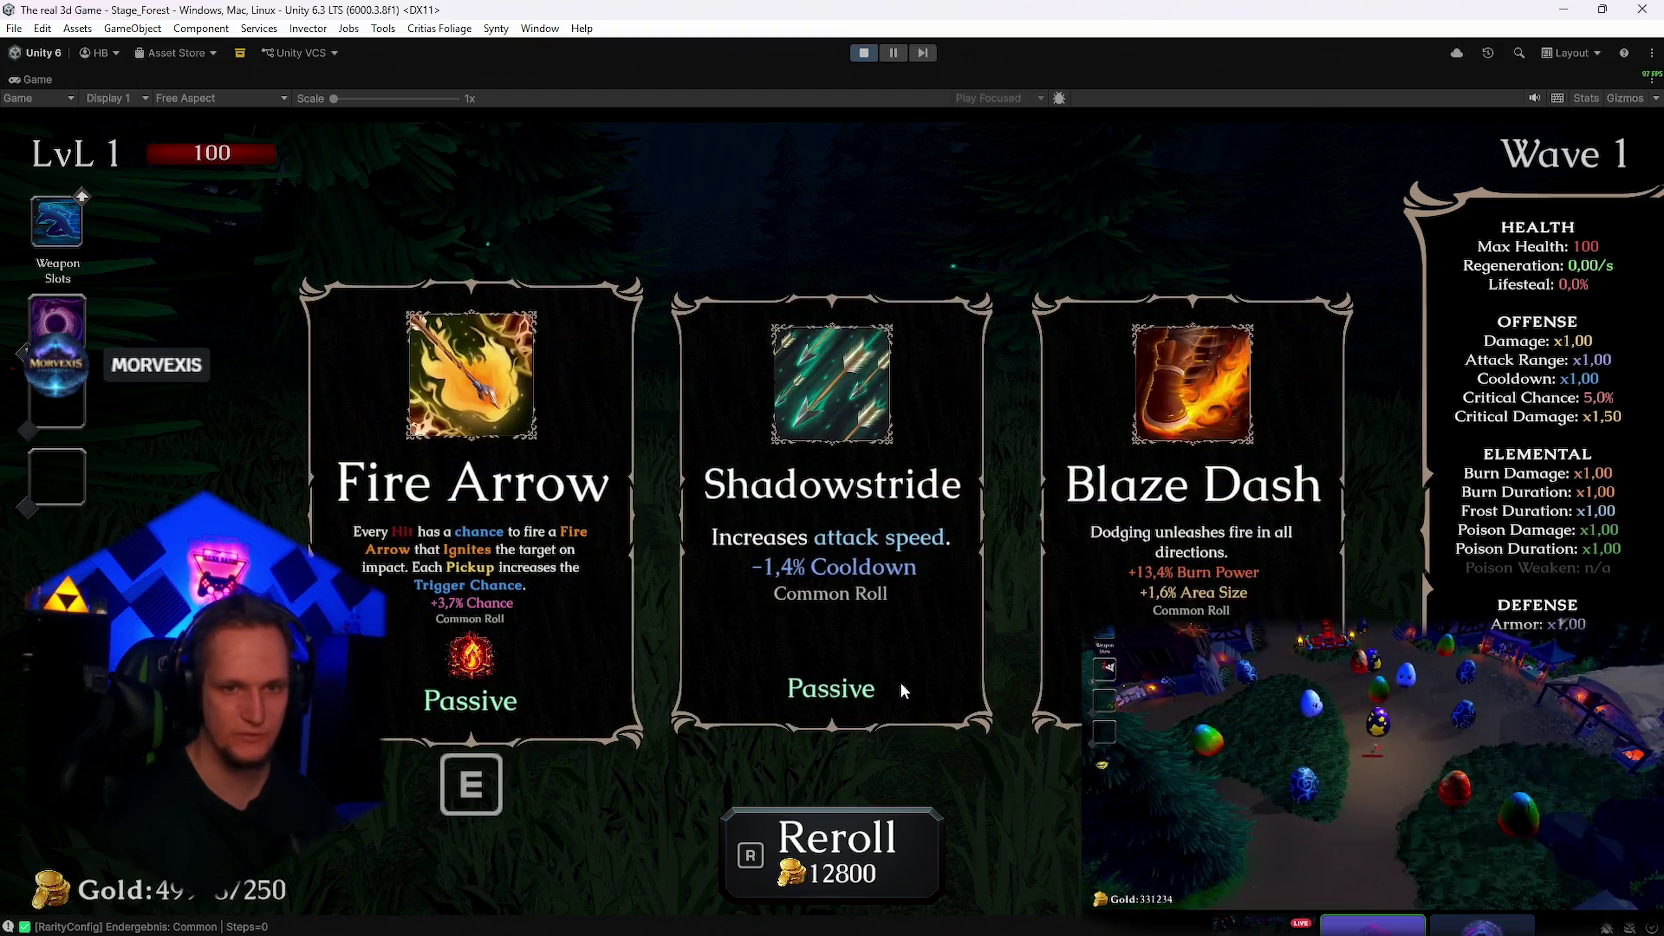
key(r)
key(r)
key(r)
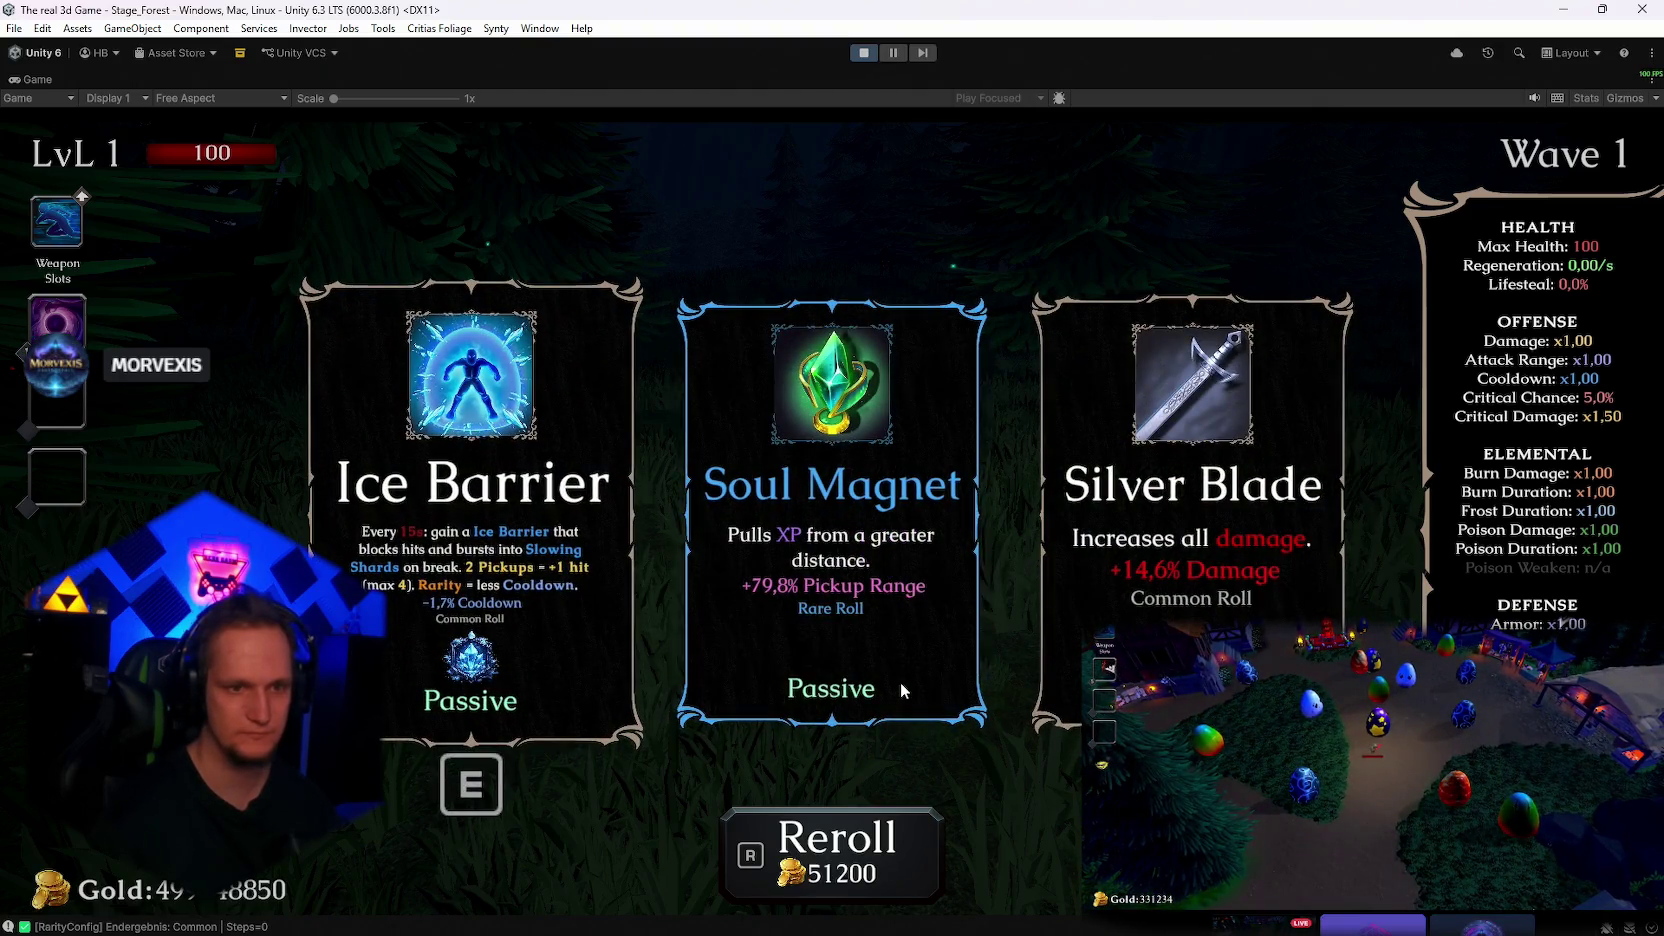
key(r)
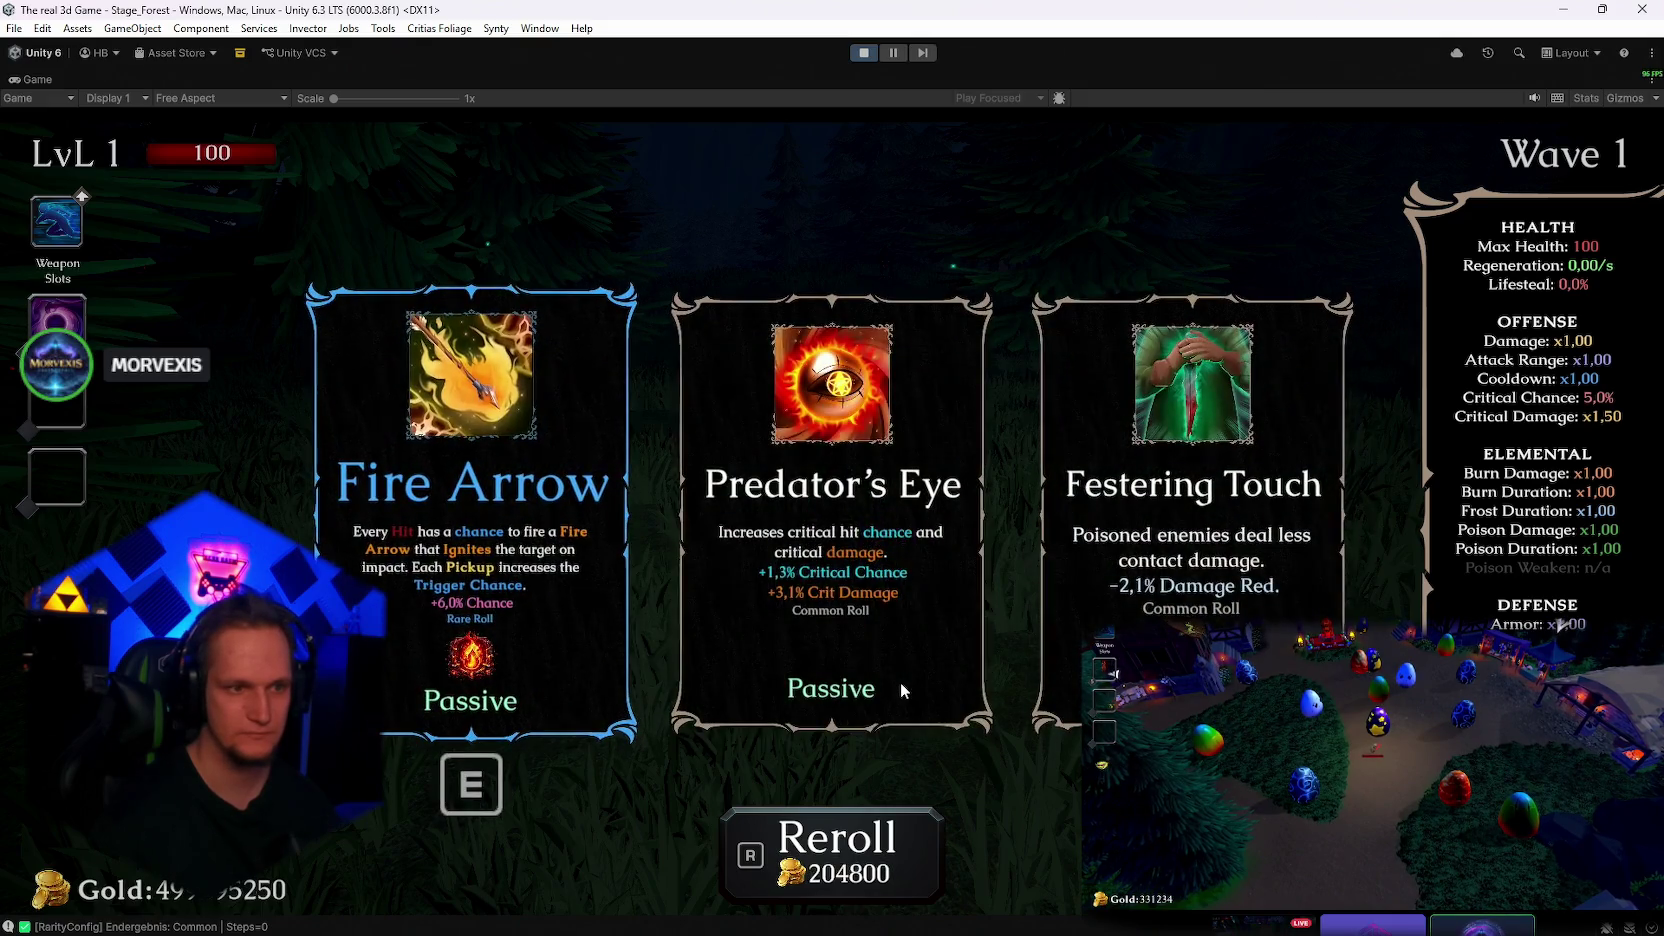
key(r)
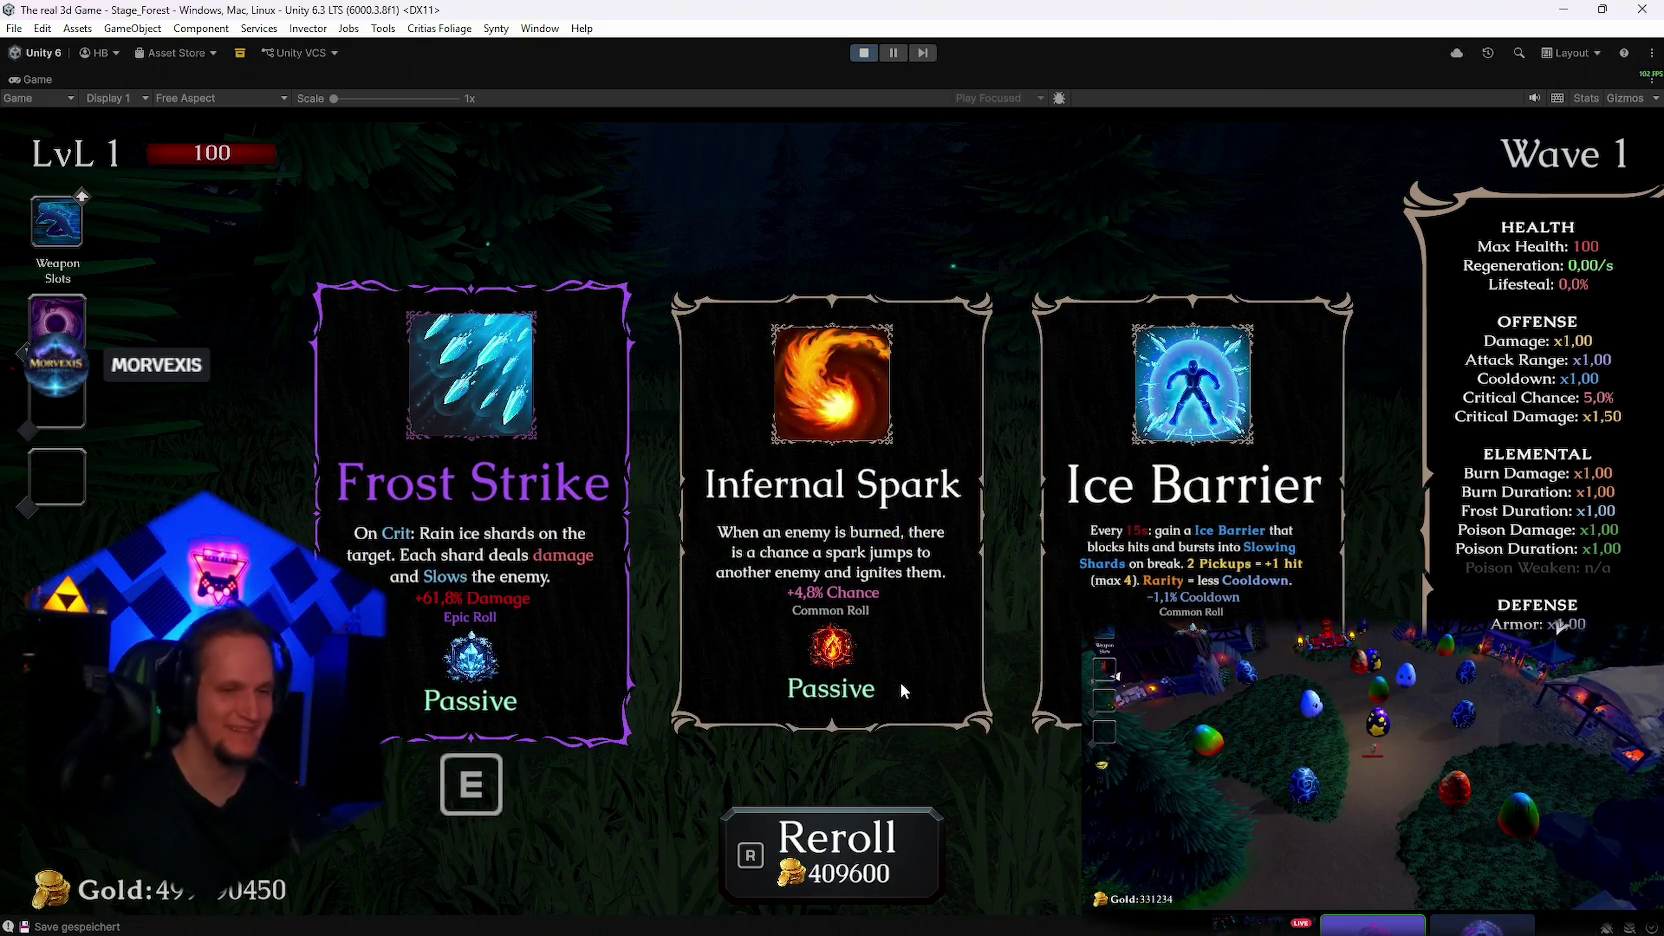
key(r)
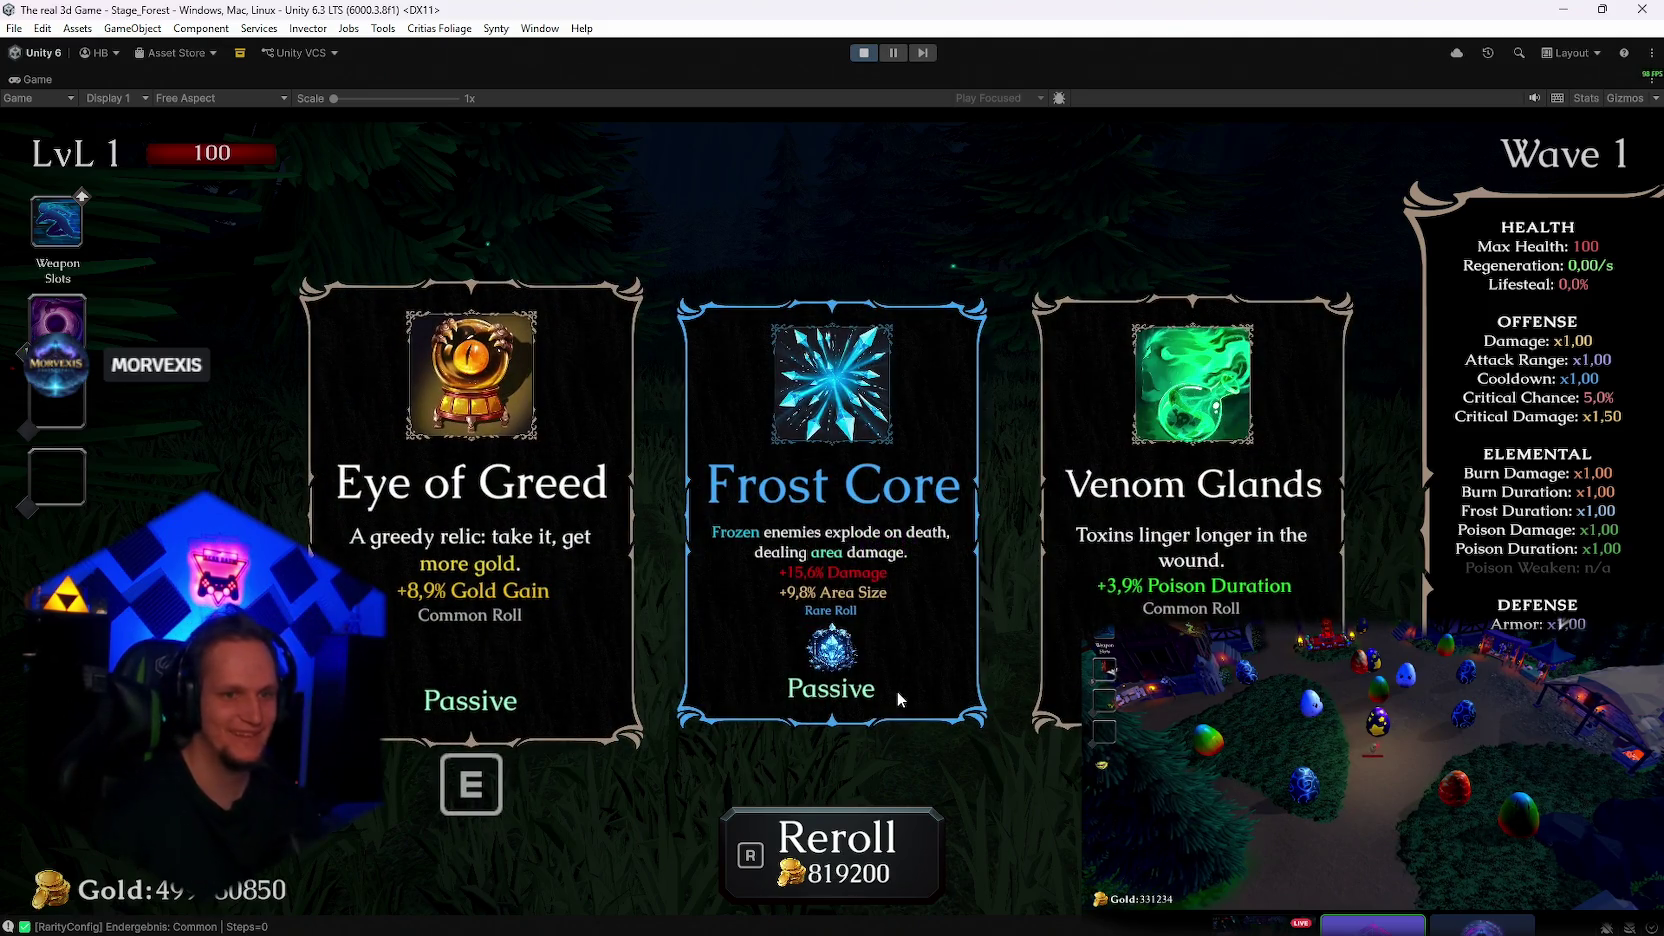
key(r)
key(r)
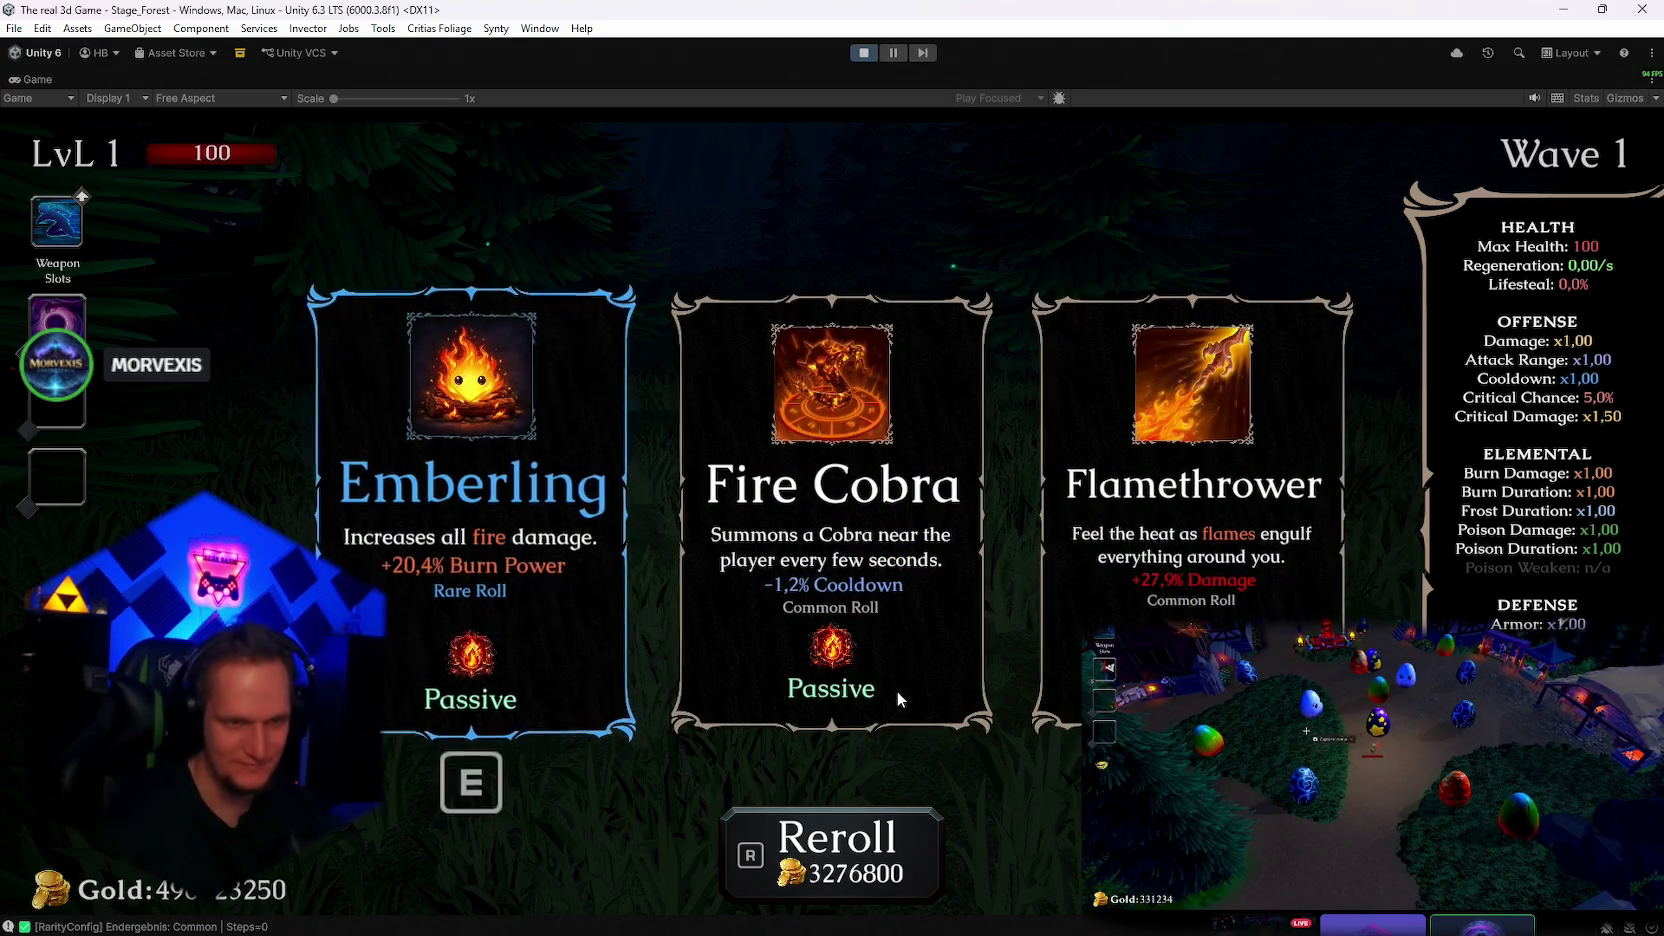
key(r)
key(r)
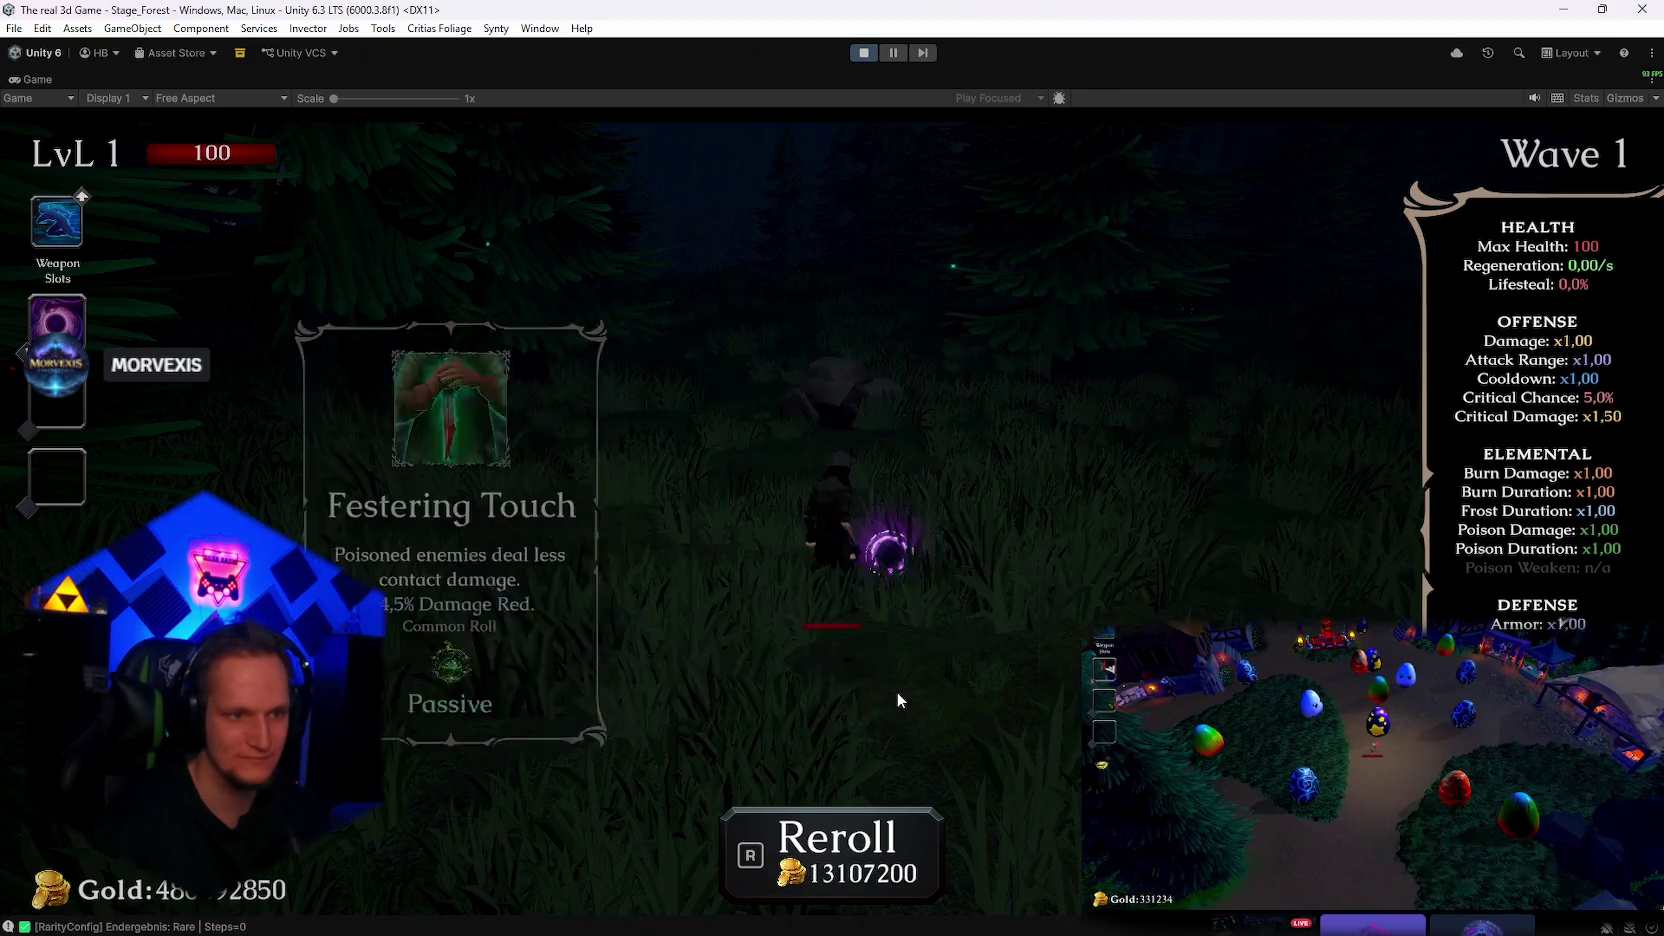
key(r)
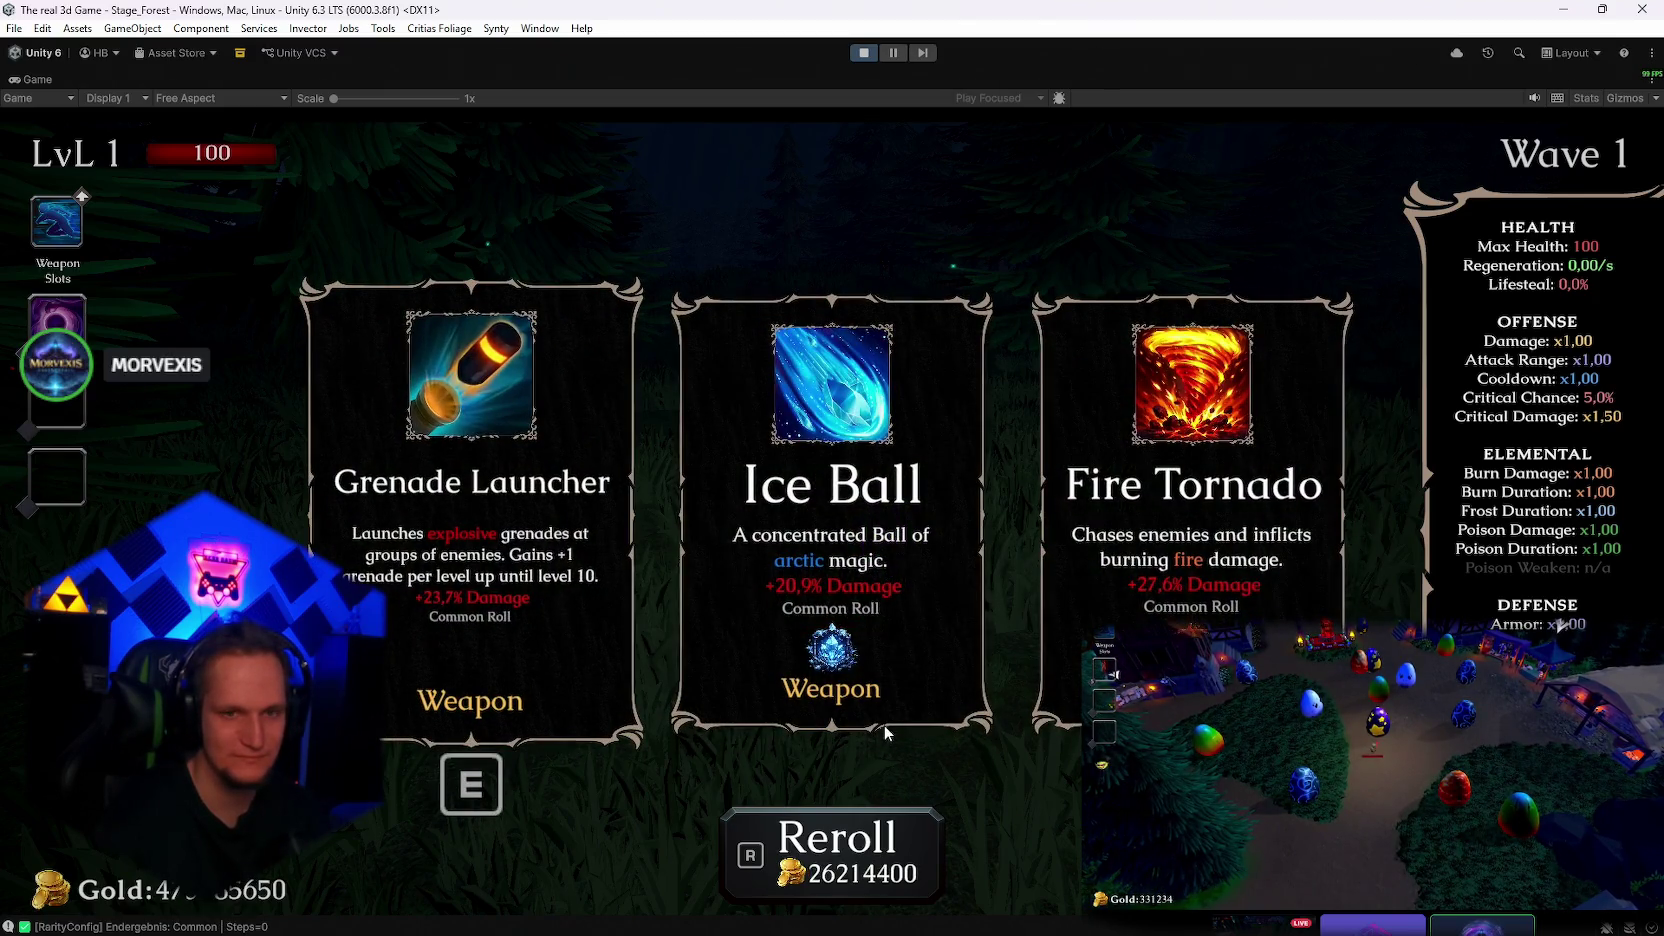
key(r)
key(r)
key(r)
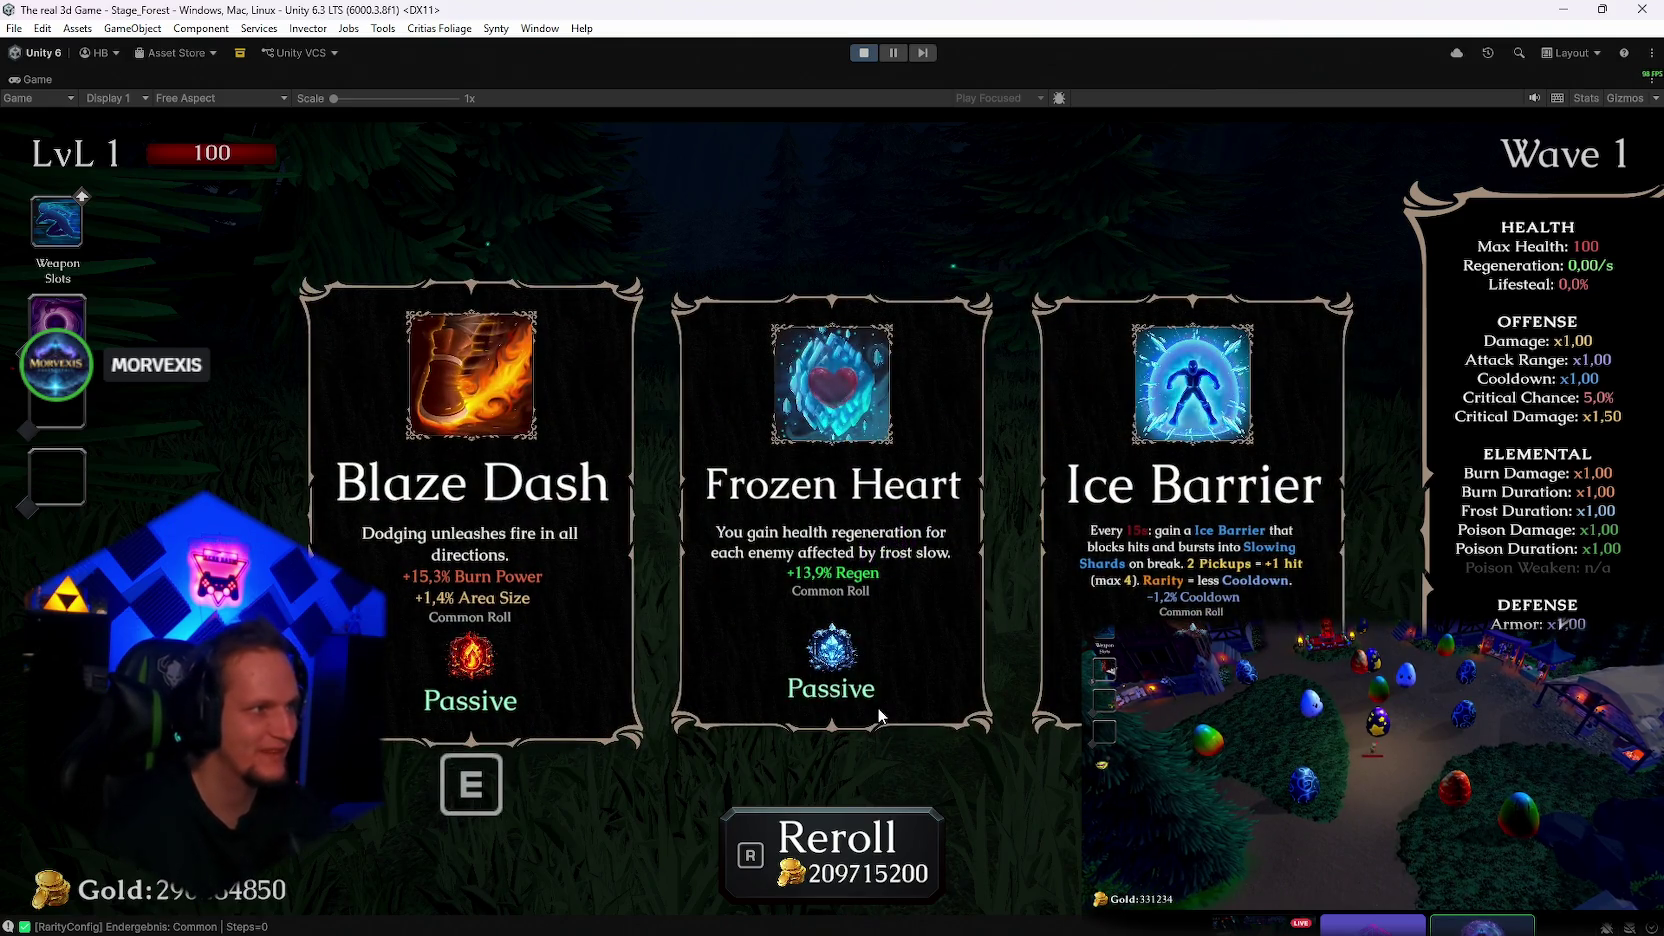
key(r)
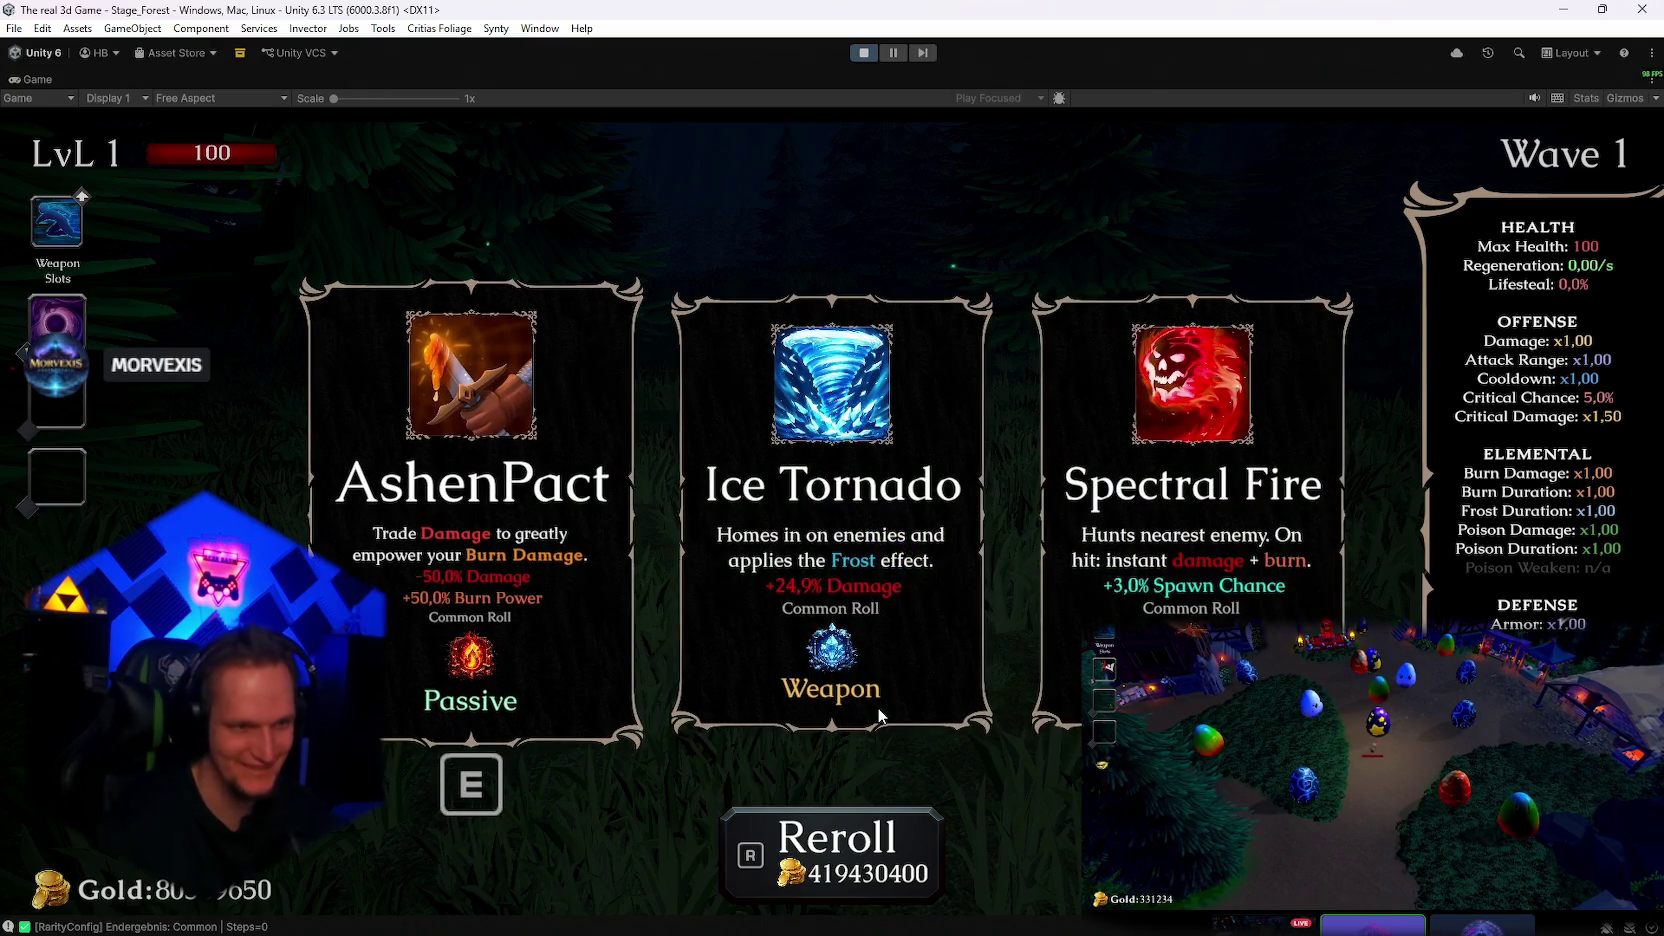
key(e)
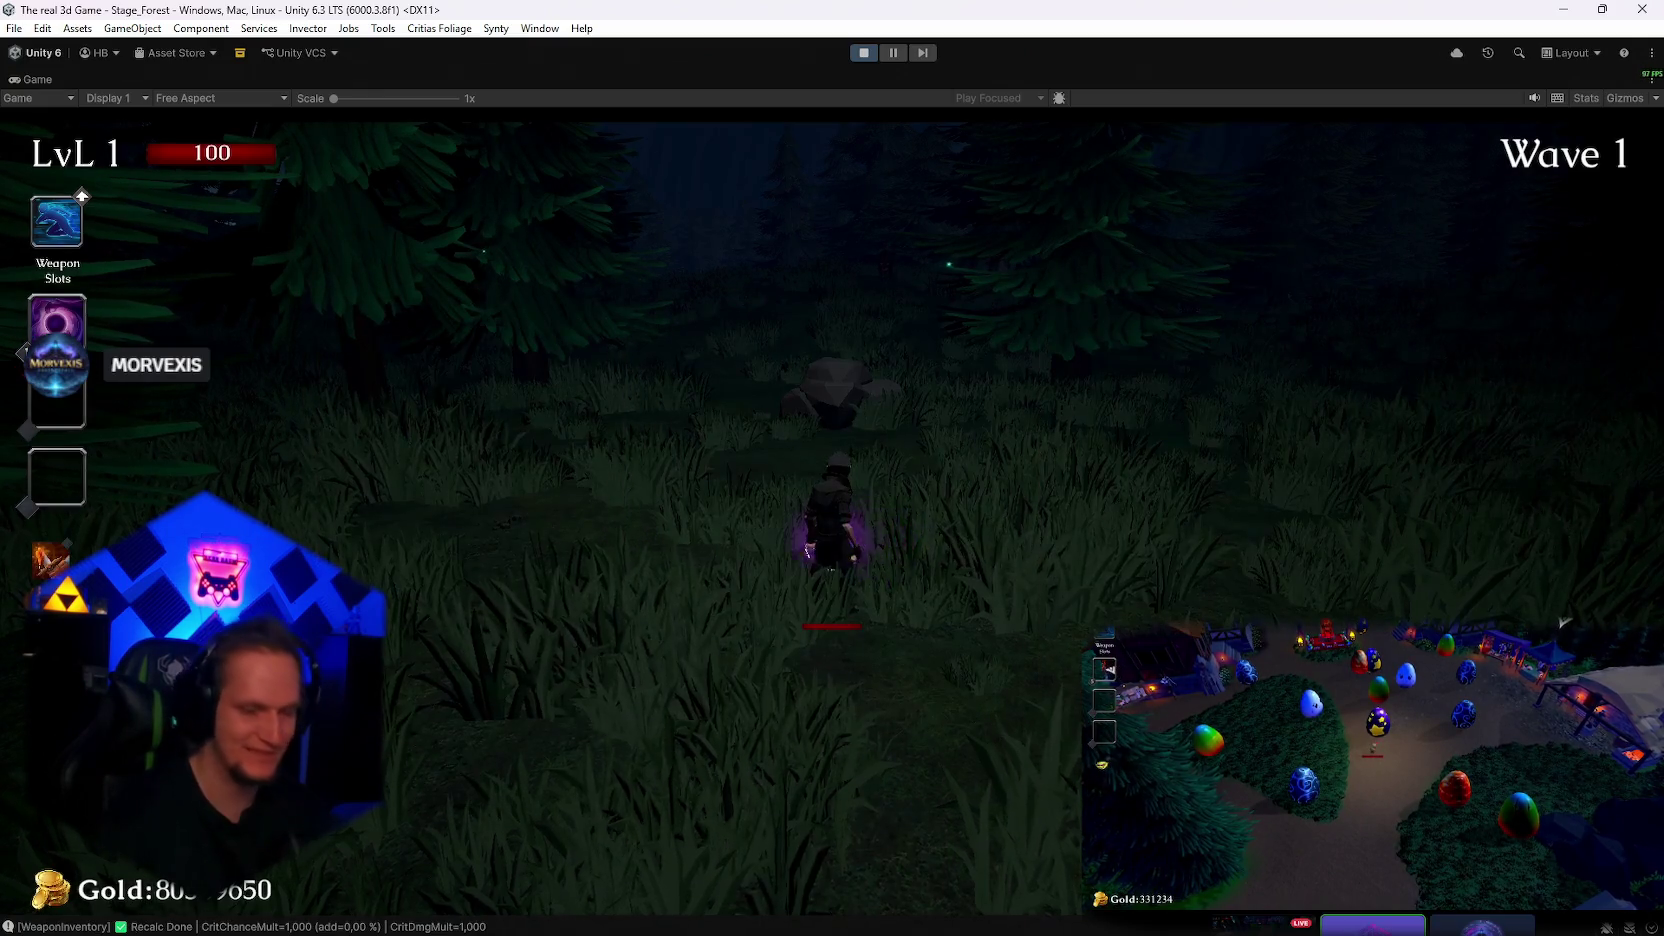
Reroll the cards five more times and choose Frost Dash
key(r)
key(r)
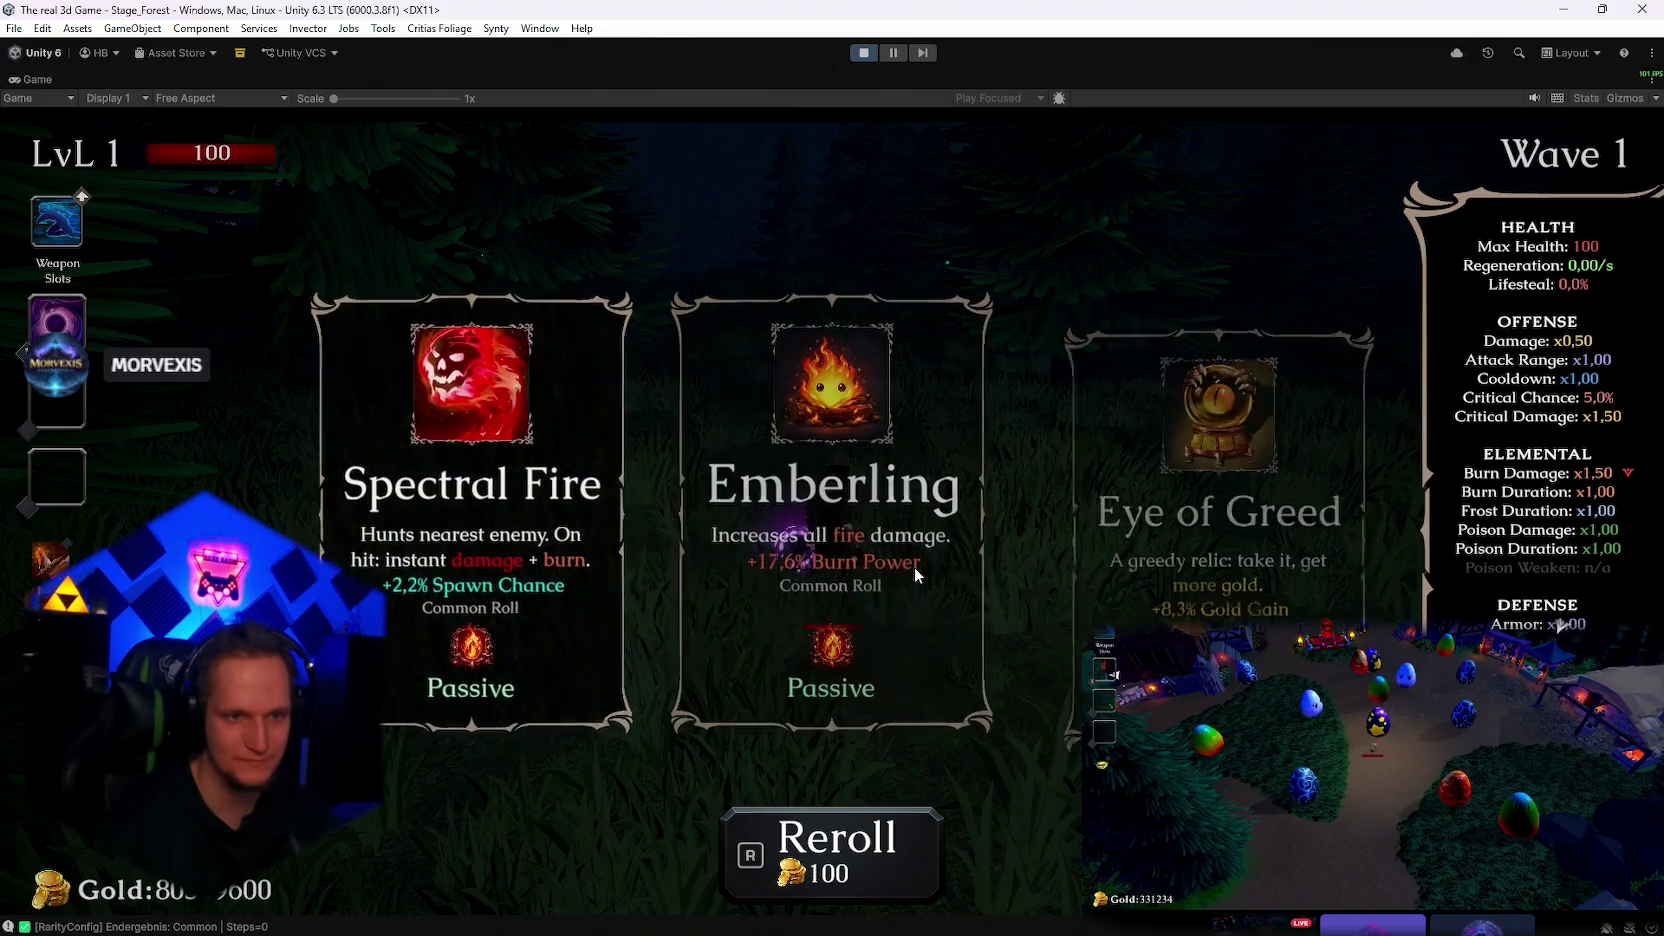
key(r)
key(r)
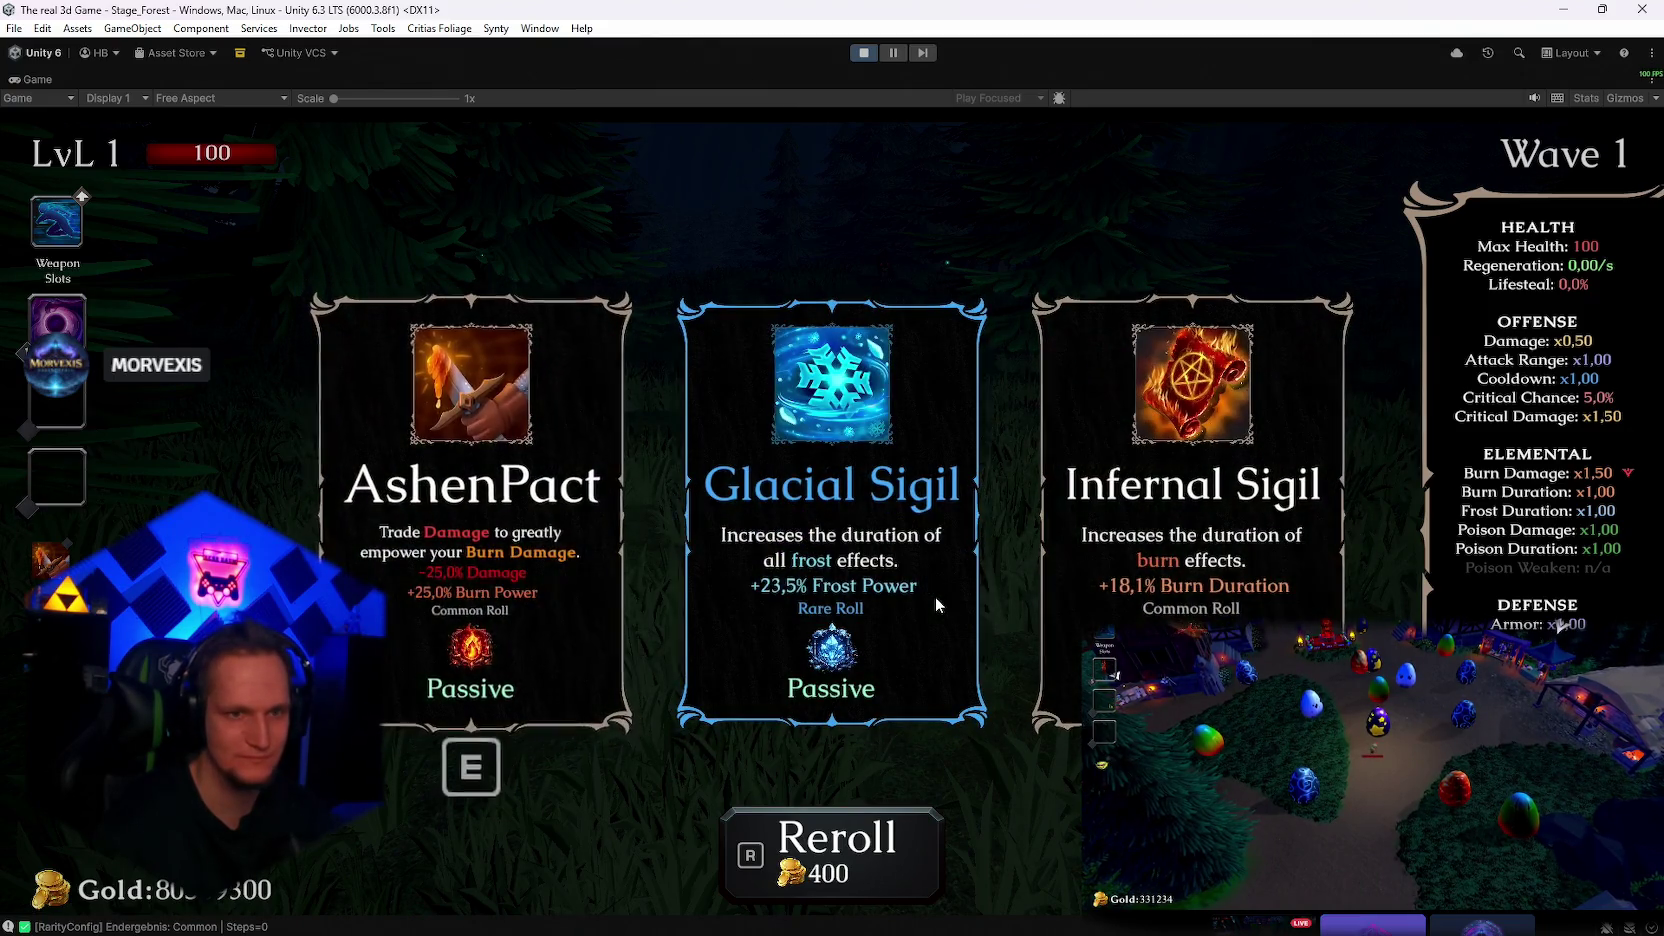
key(r)
key(r)
key(r)
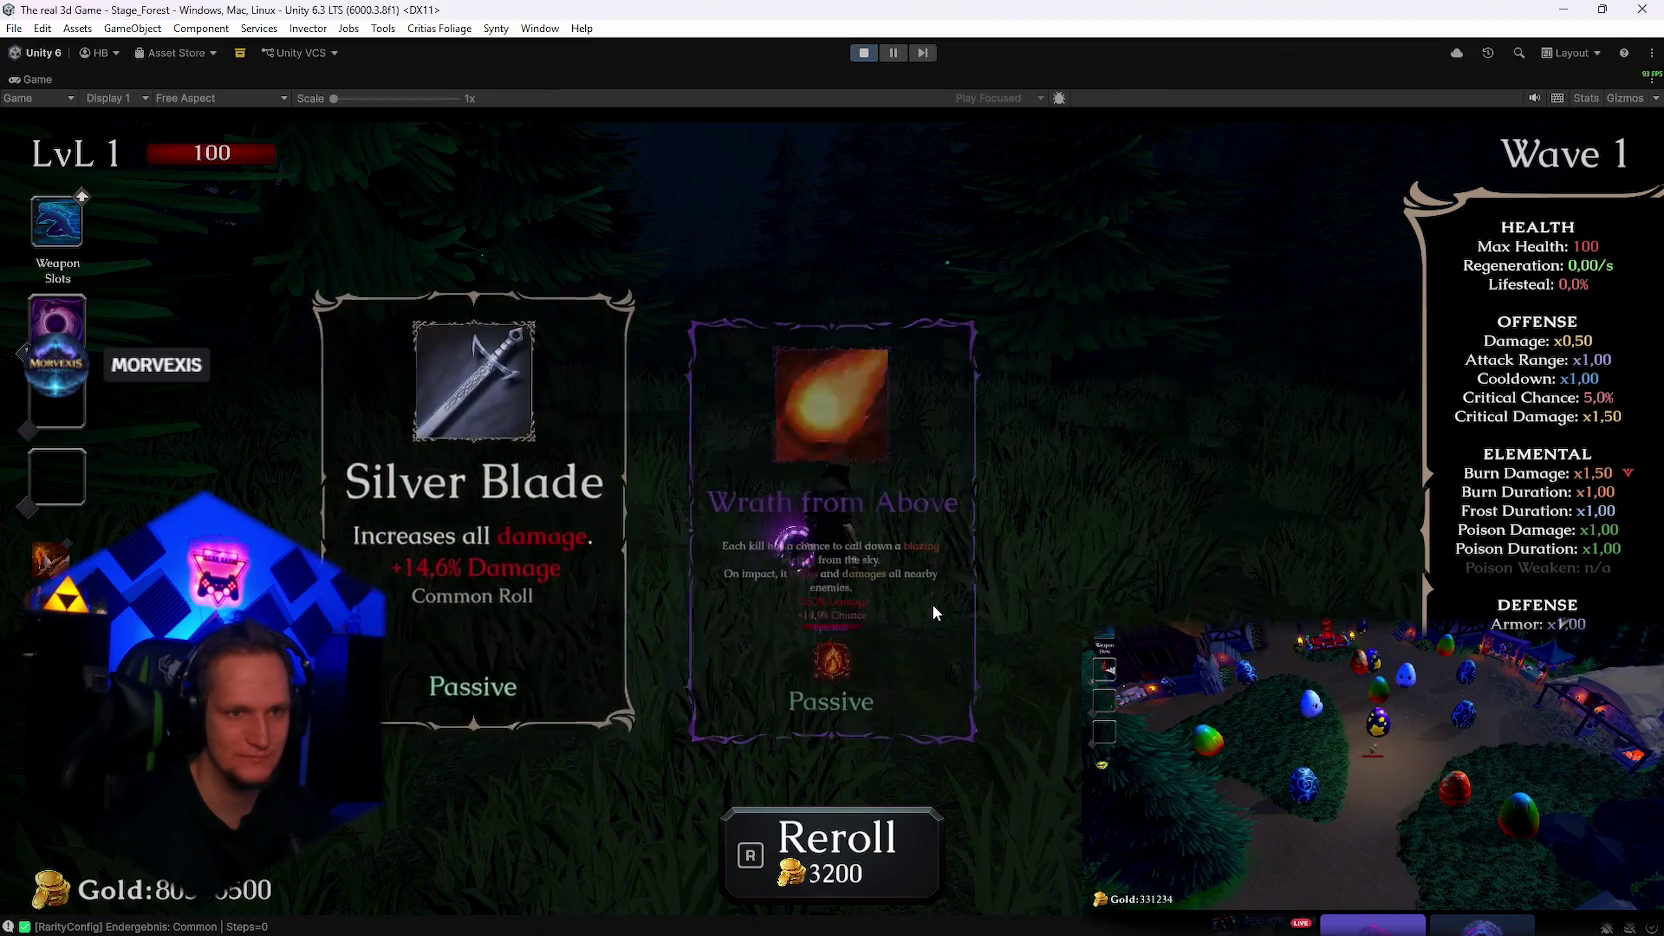
key(r)
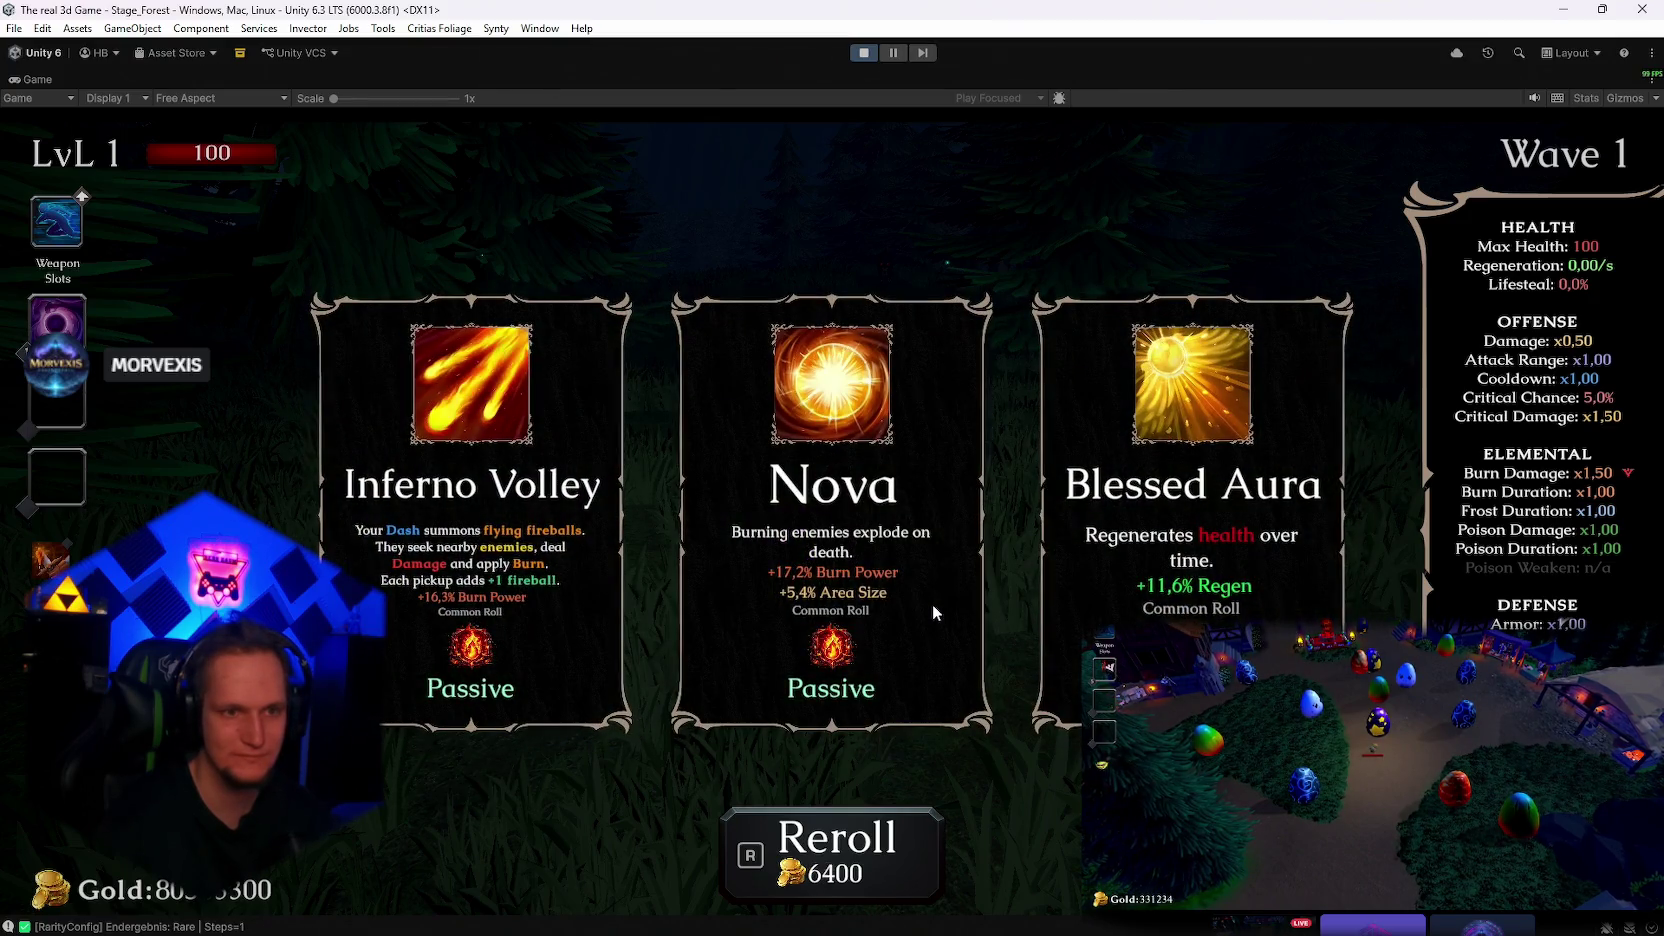
key(r)
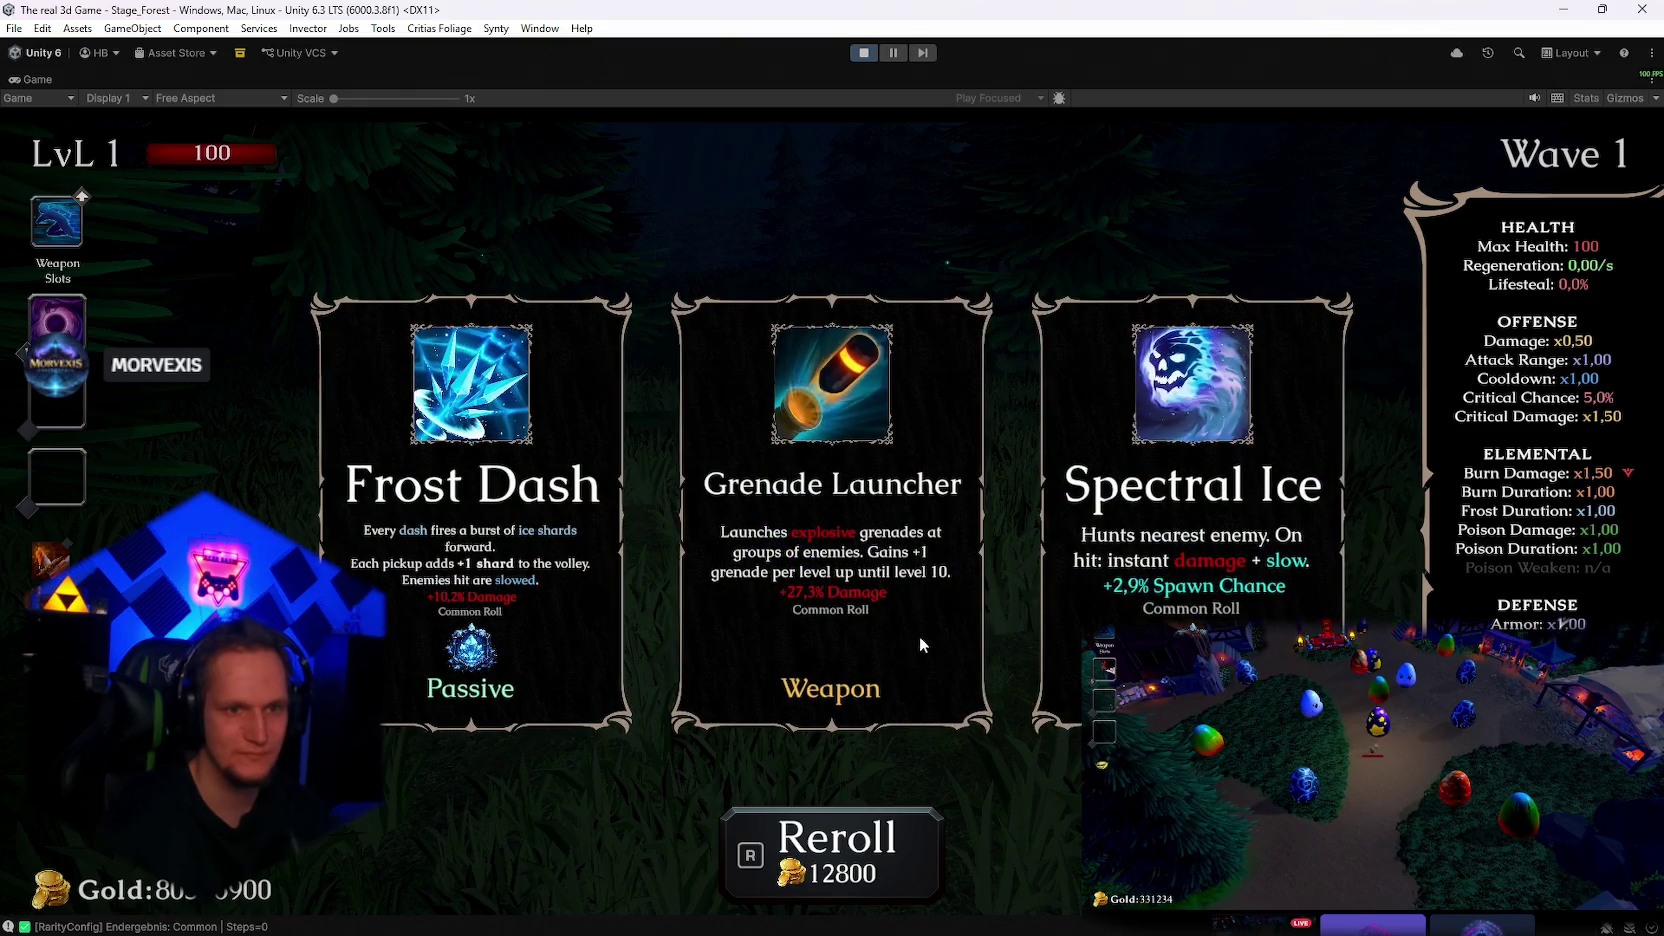
key(e)
Walk the character forward through the forest, then pause the game
key(w)
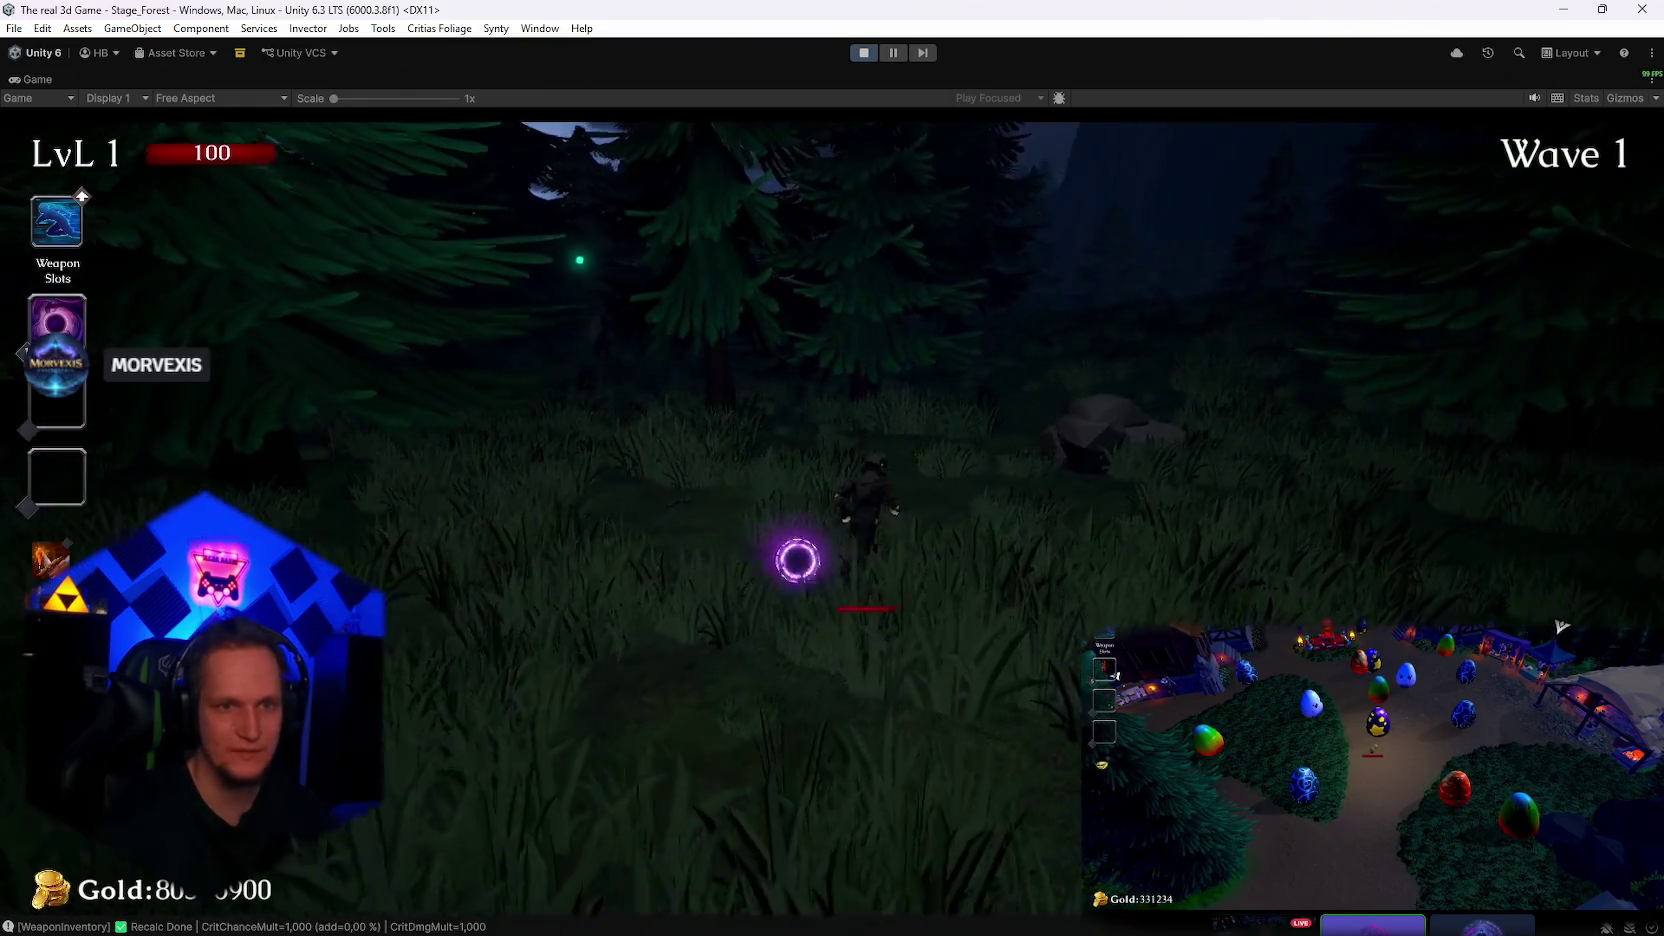
key(w)
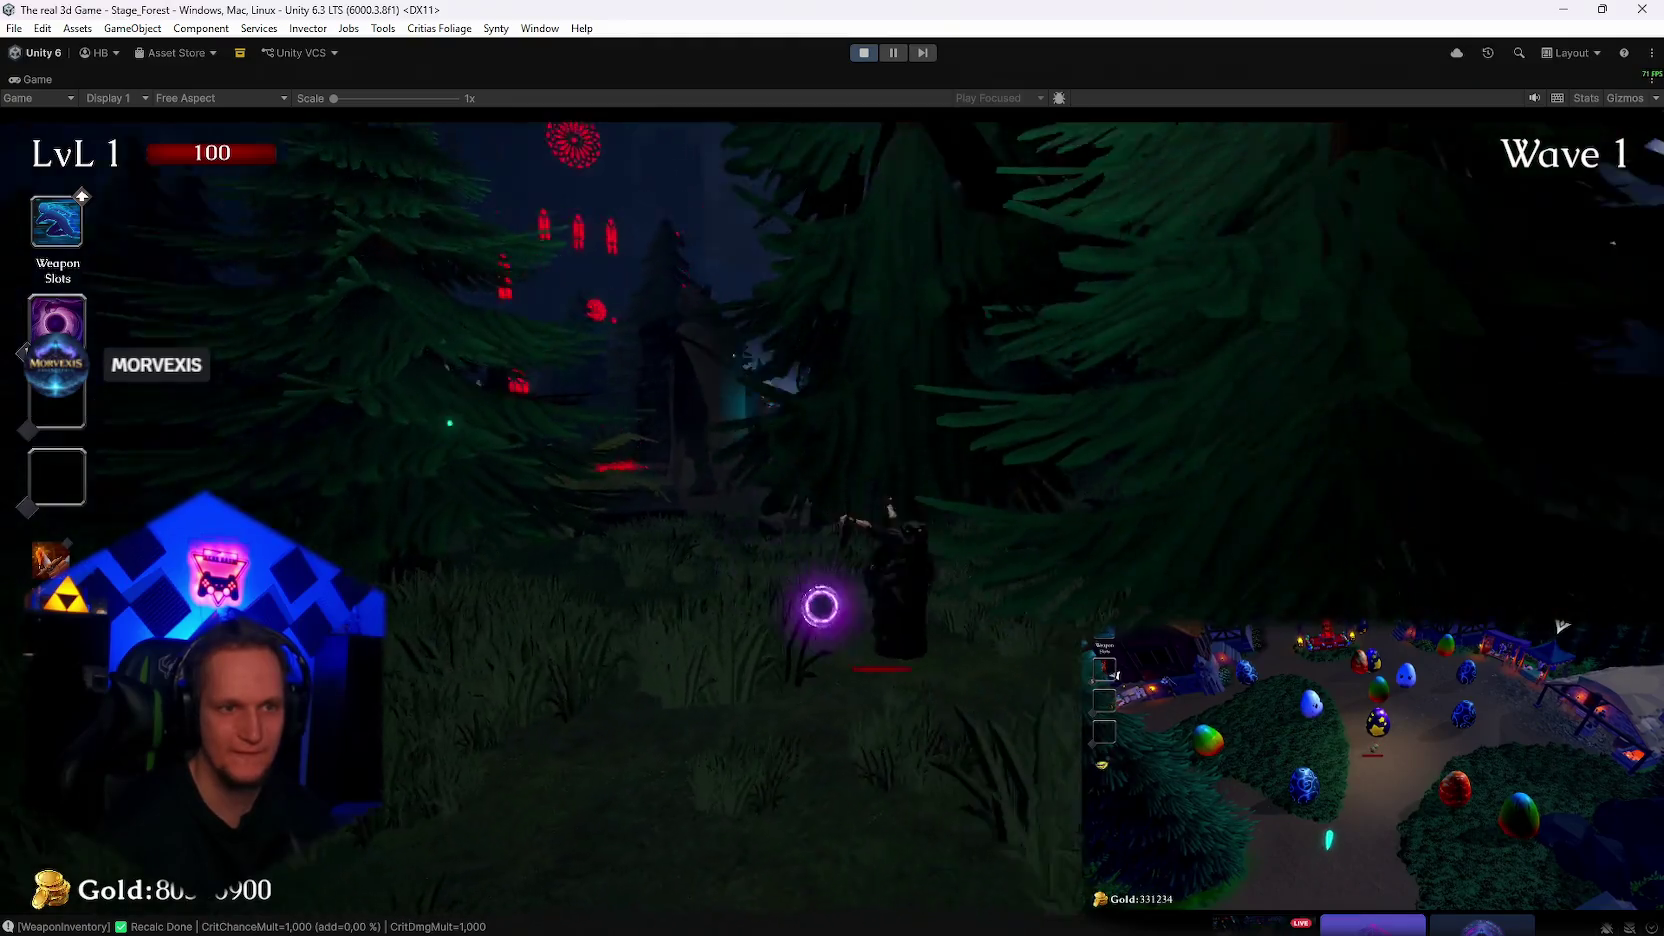
key(w)
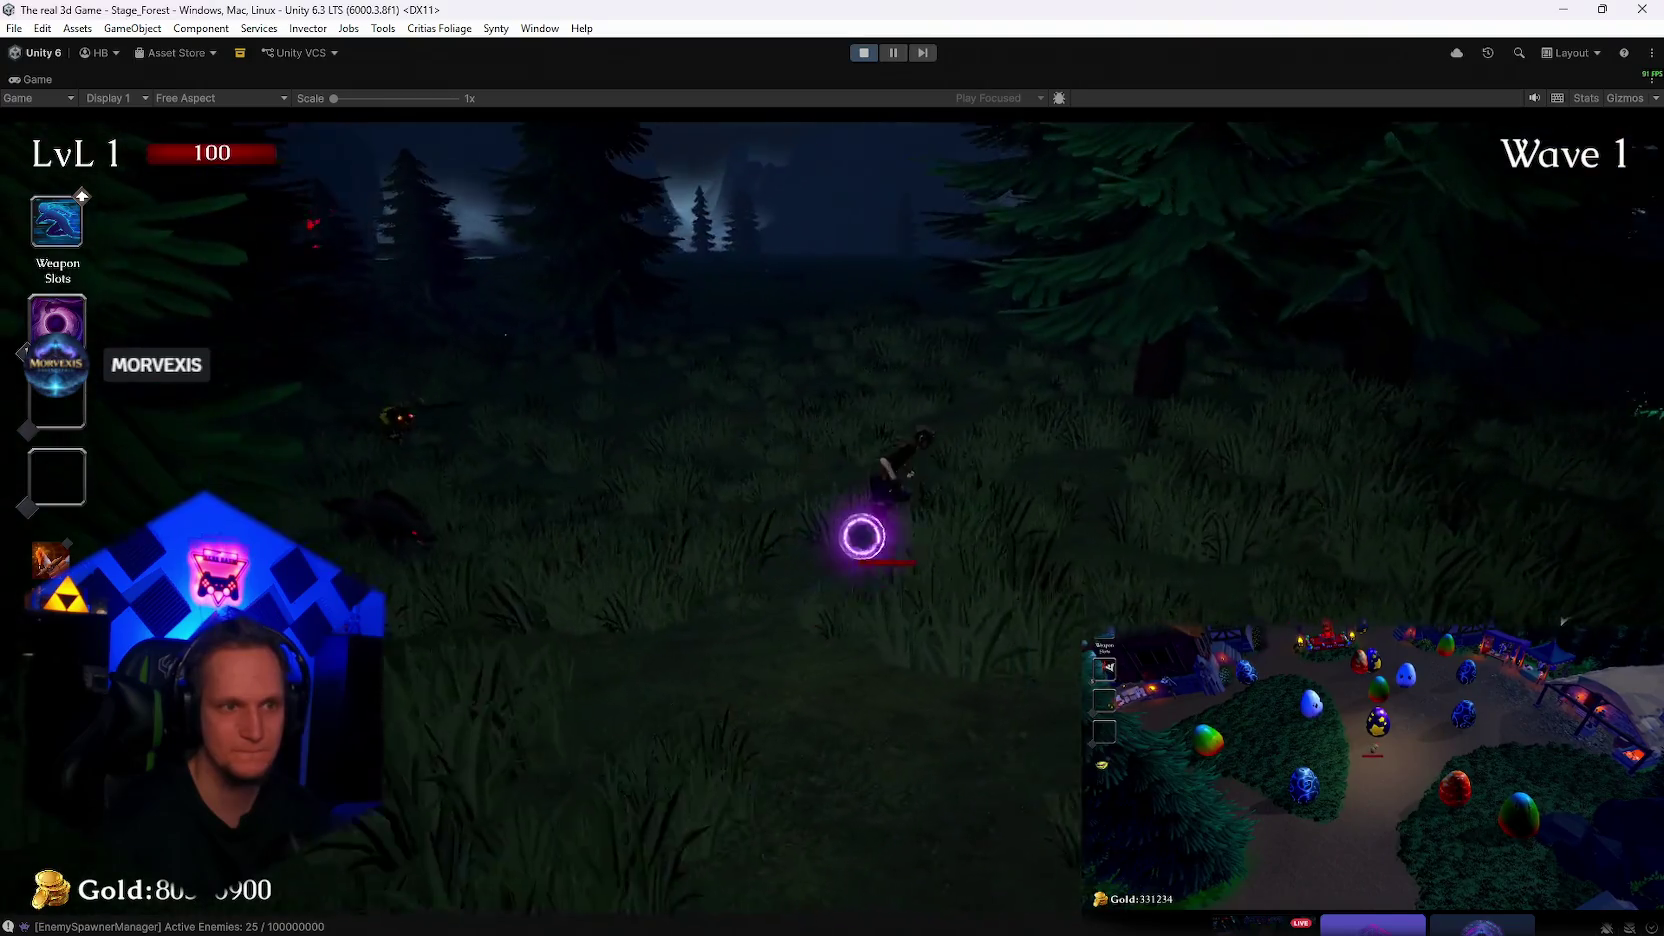
key(Escape)
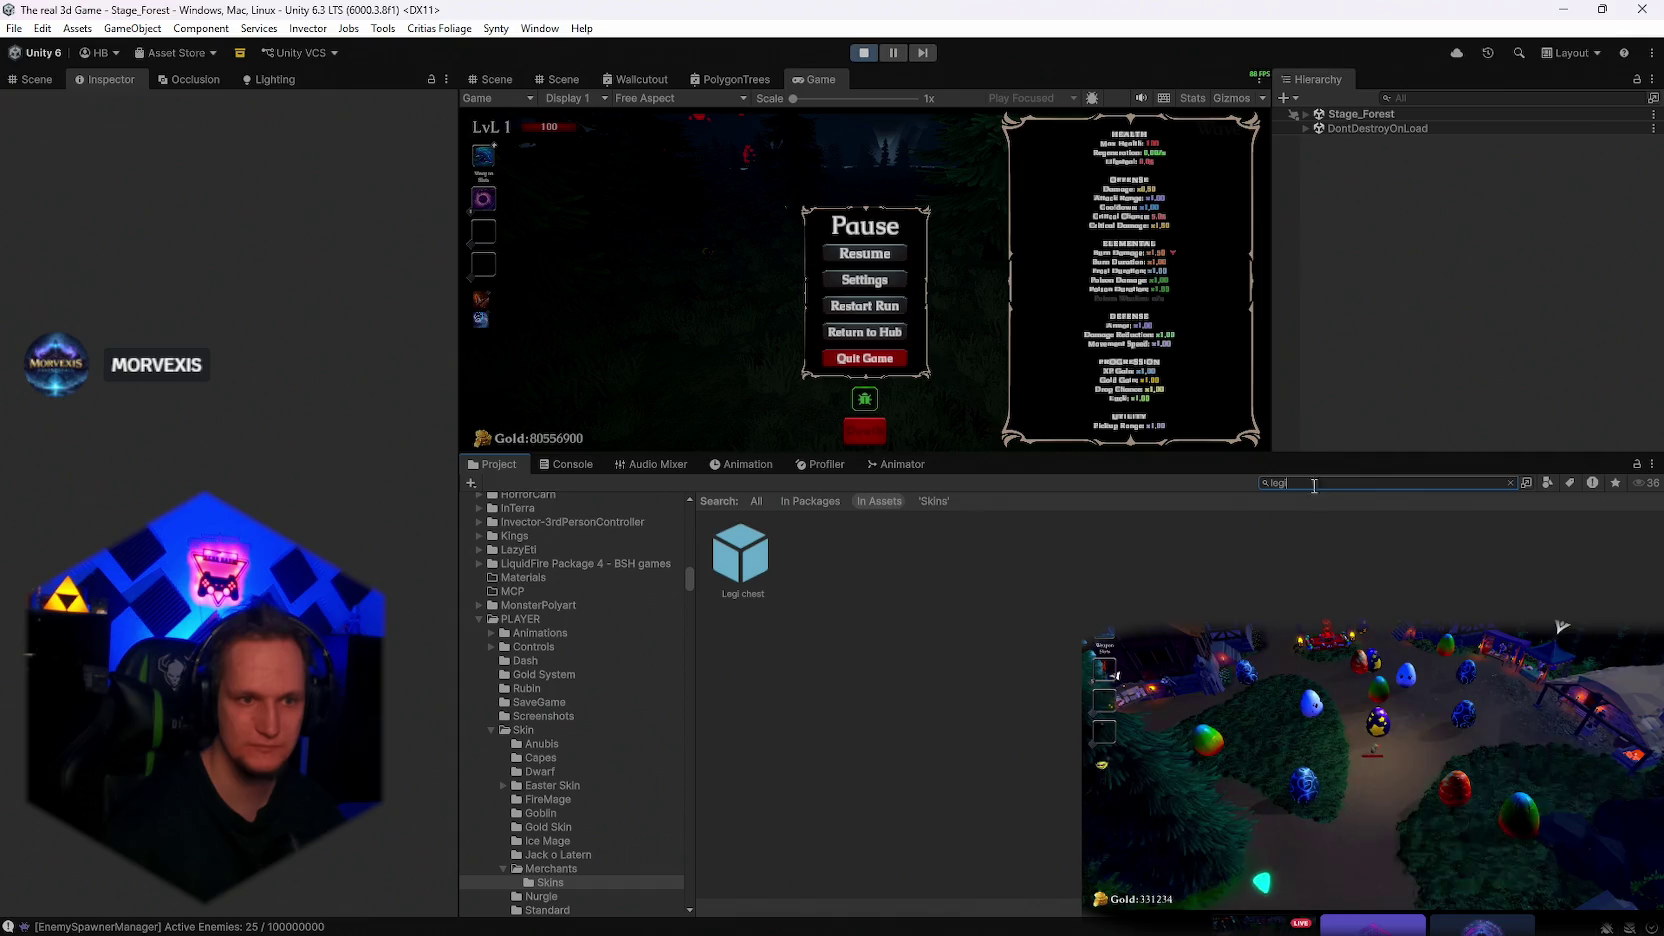
Select the Legi chest prefab and frame the Player in the 3D Scene view
click(741, 555)
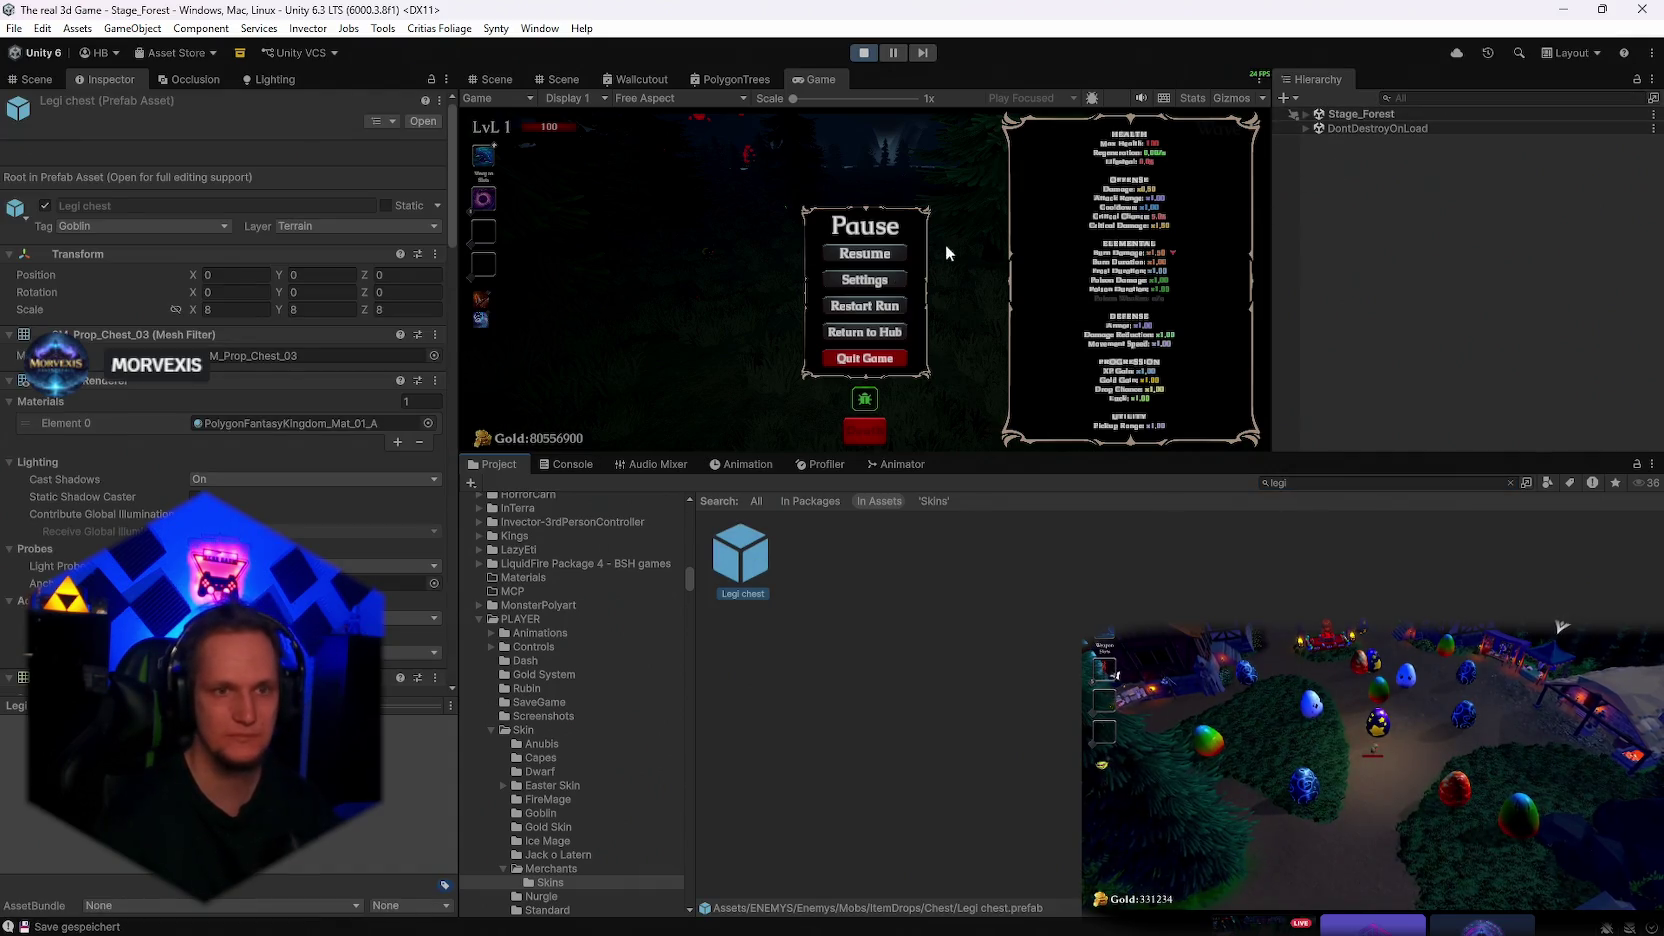
click(497, 80)
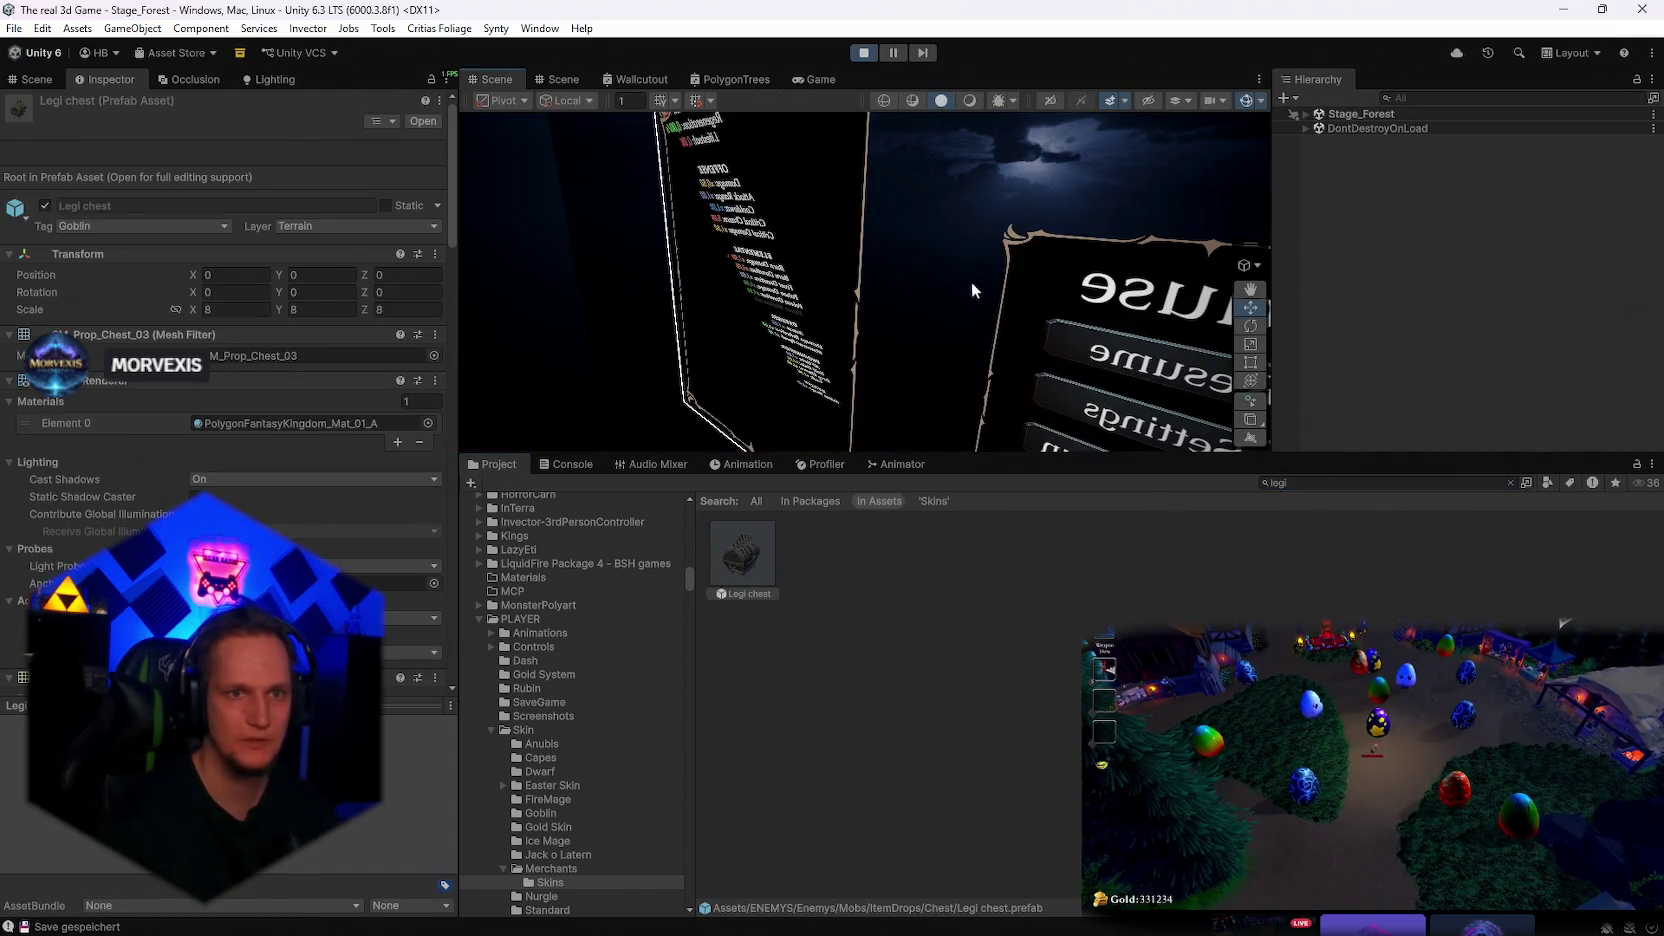
click(1305, 128)
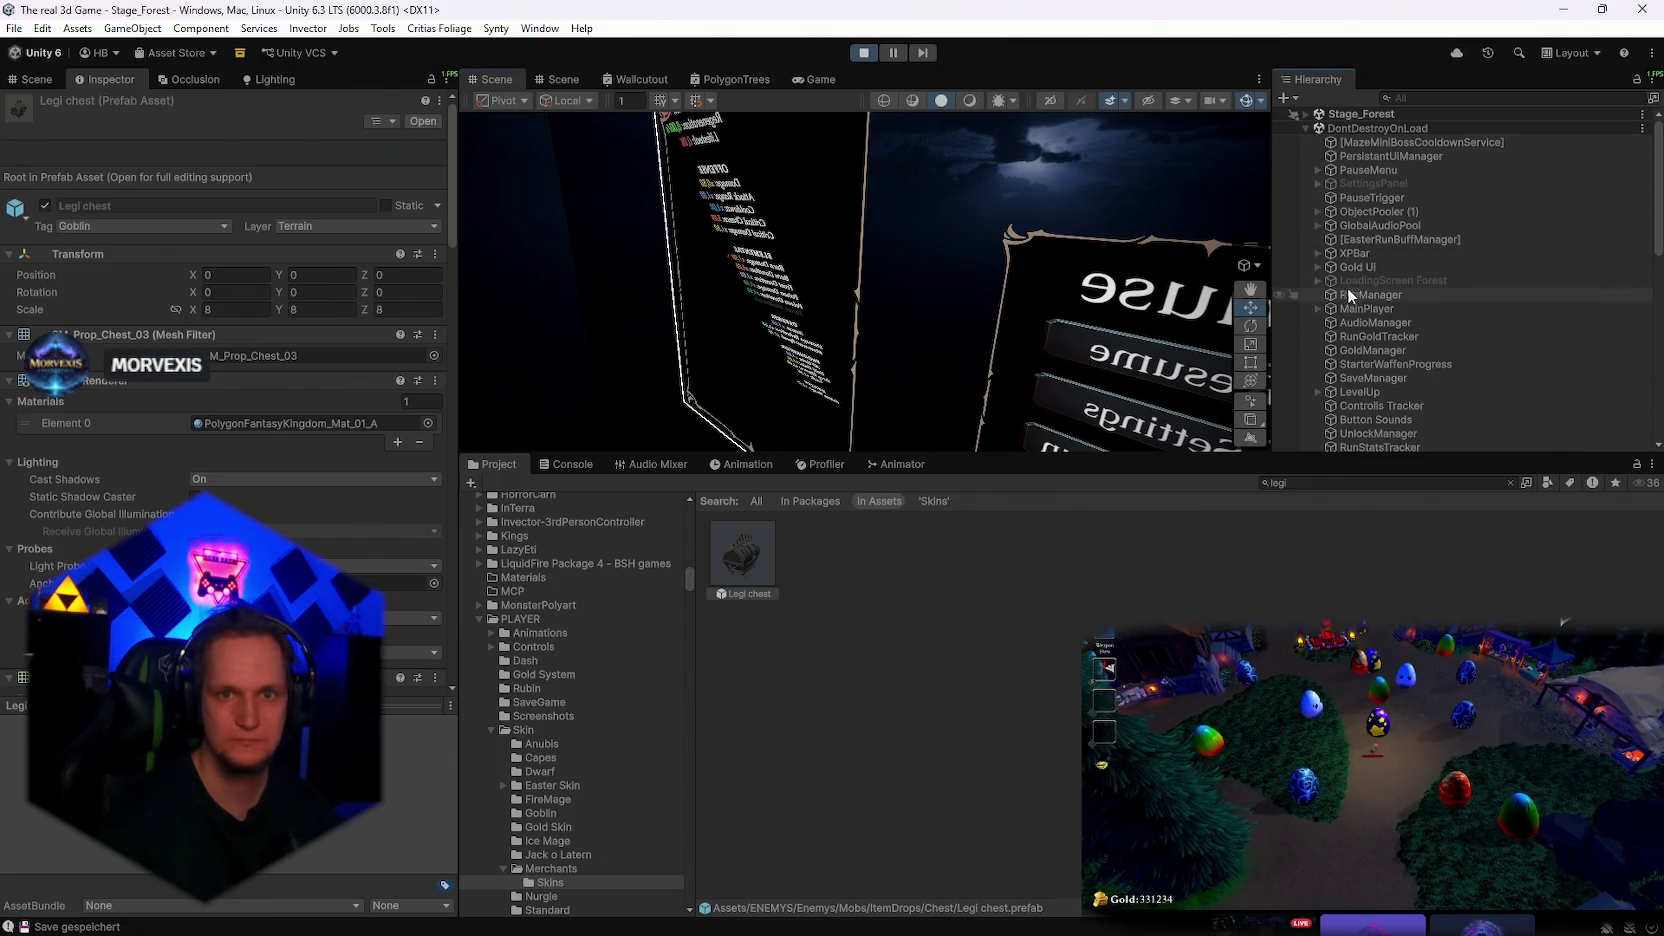
scroll(1358, 239, down, 3)
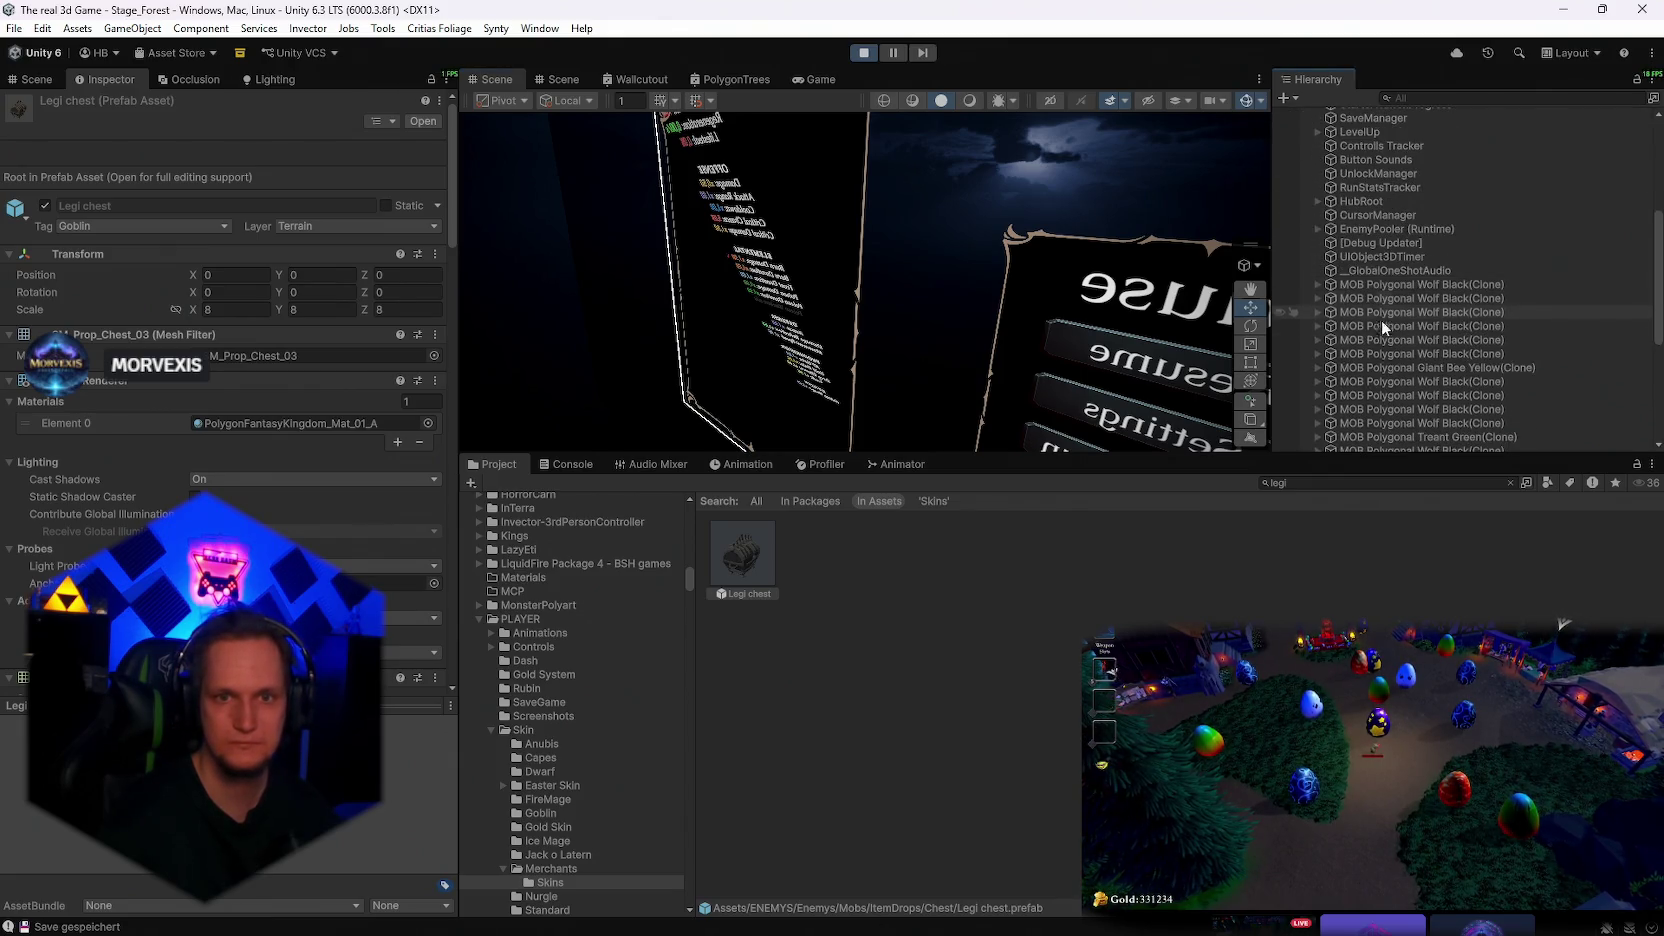
click(1318, 152)
double_click(1366, 180)
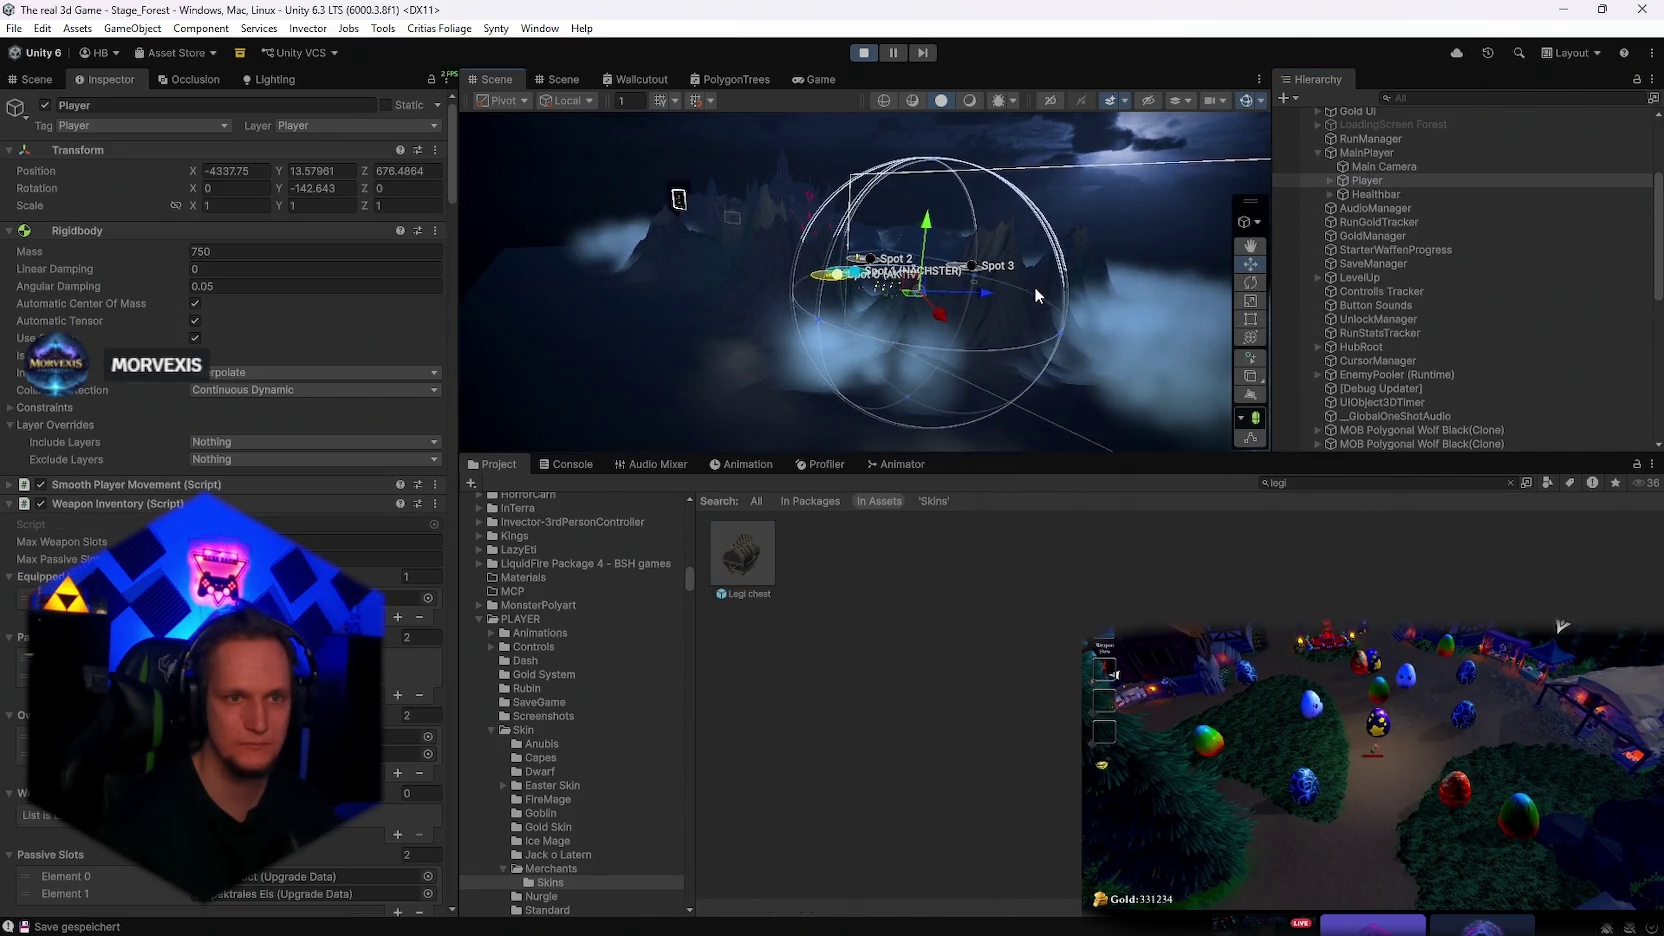
alt+drag(1034, 287, 1001, 394)
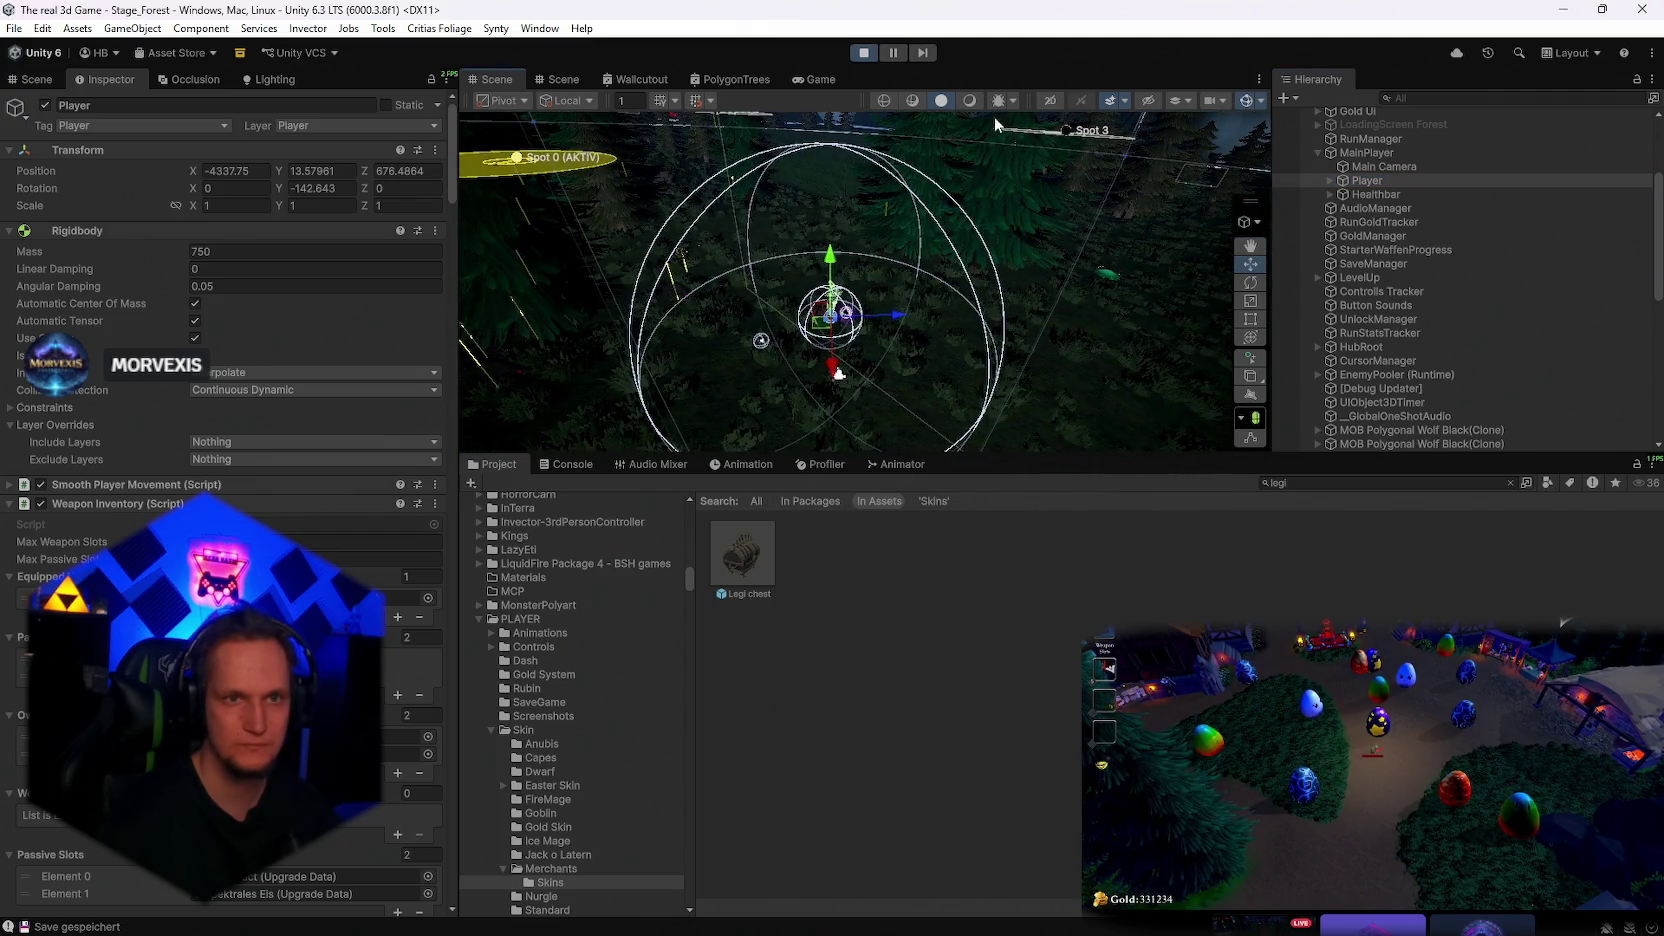
Drag three Legi chests into the forest near the player
drag(932, 410, 1000, 312)
drag(1034, 432, 1040, 433)
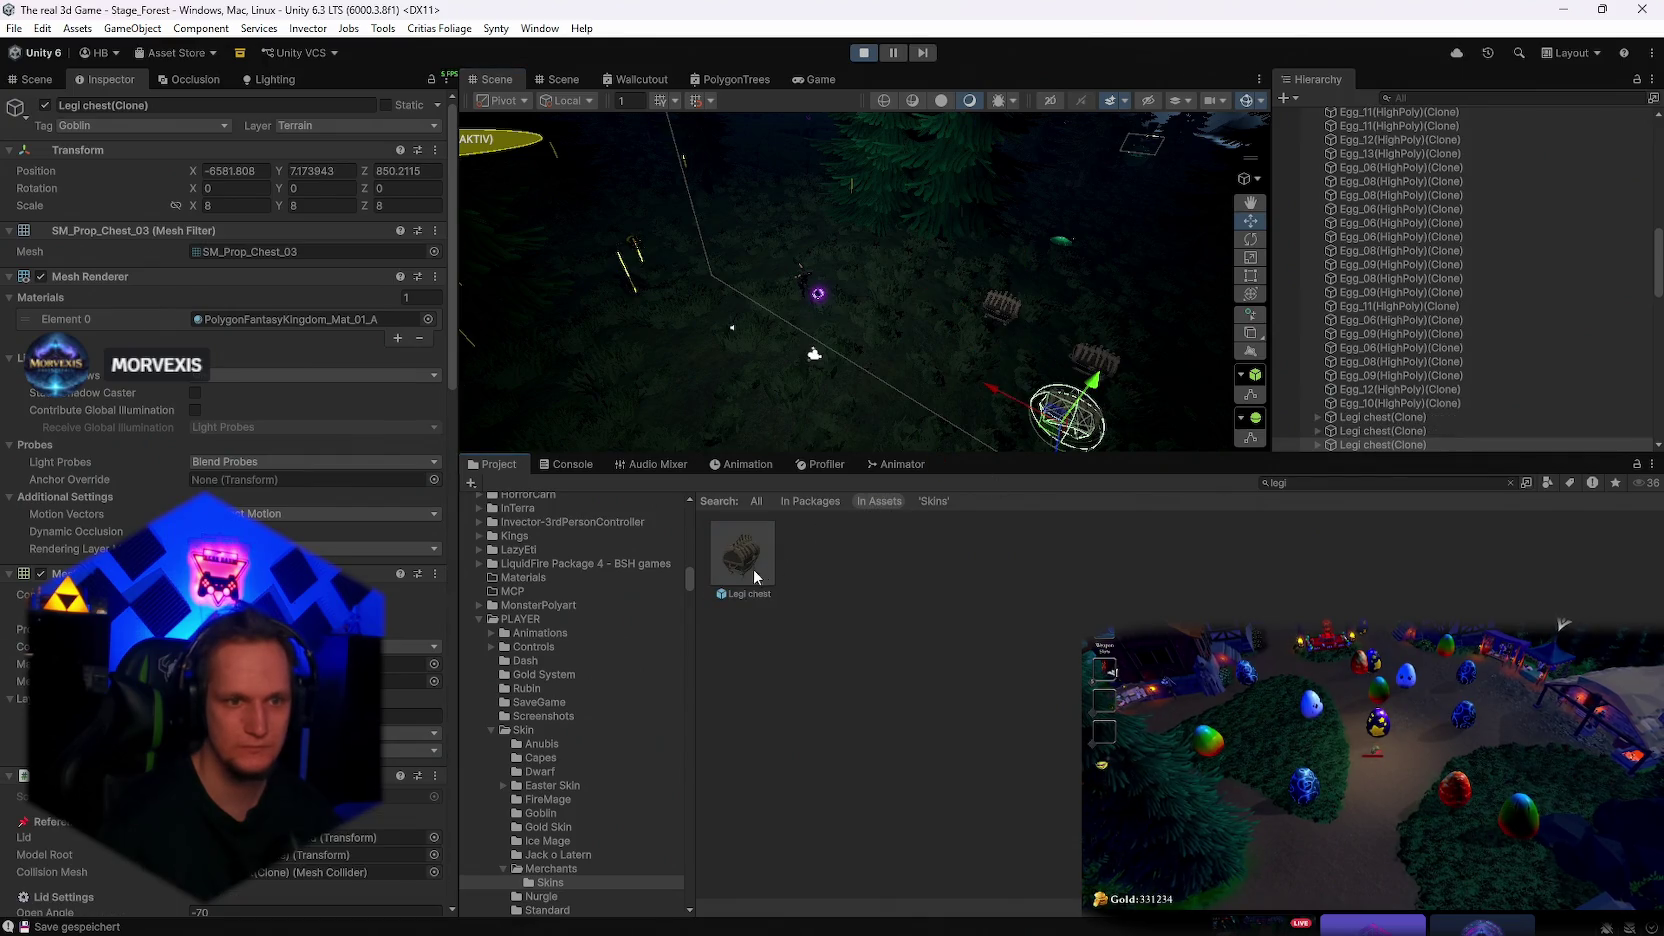
drag(742, 555, 956, 424)
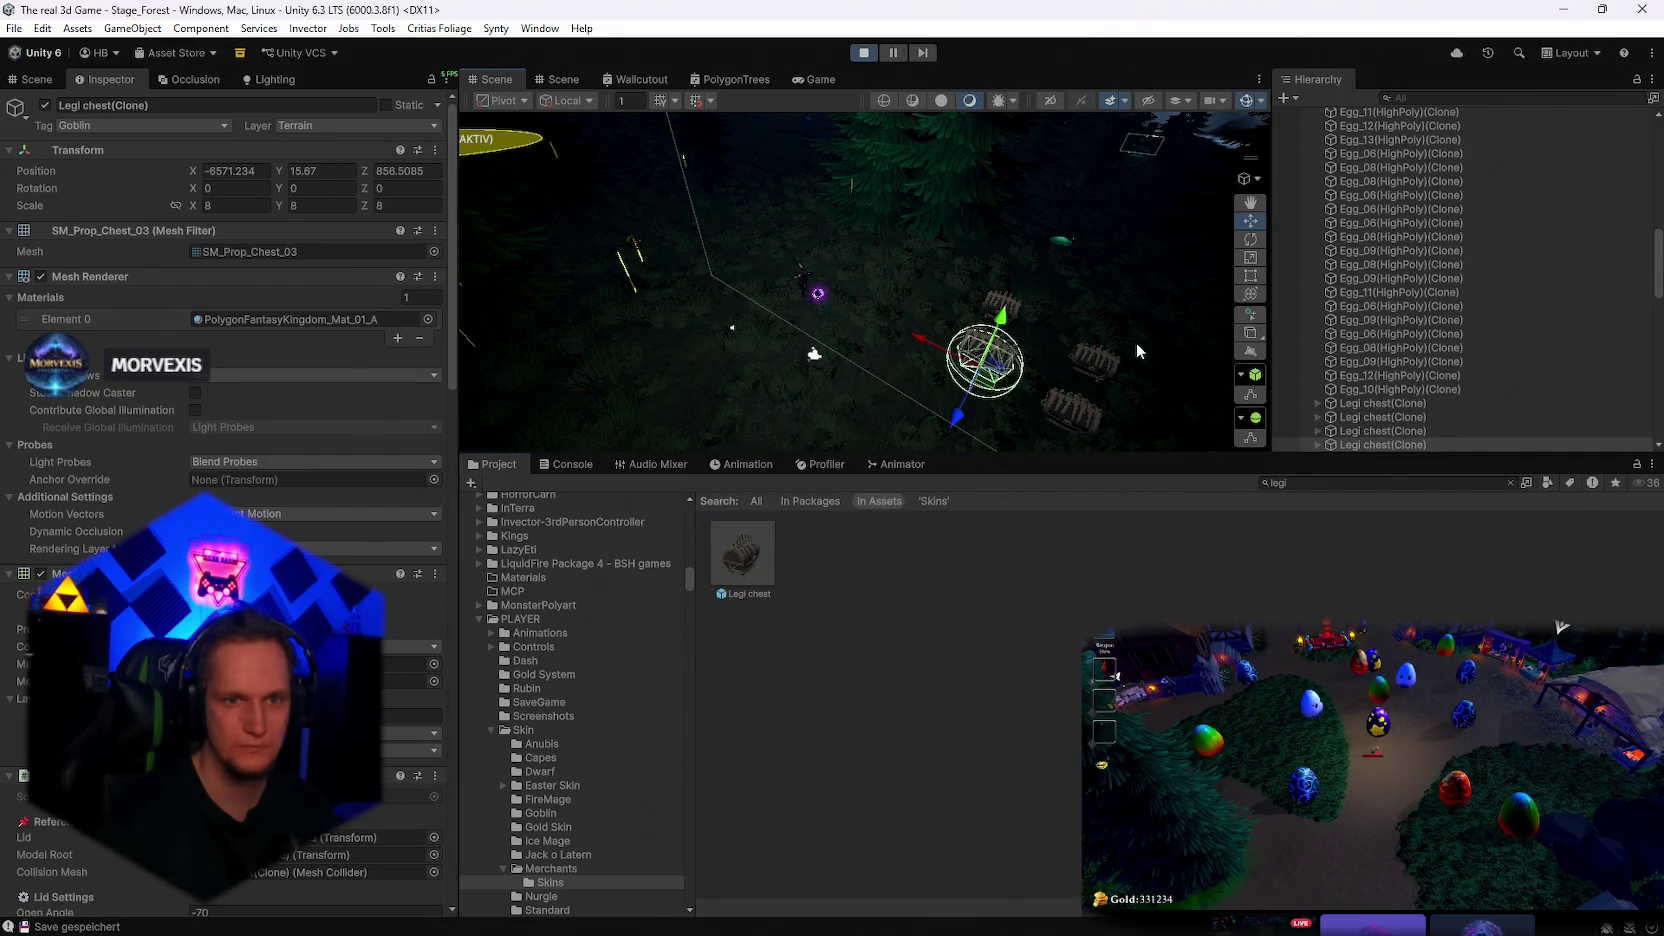
click(1079, 406)
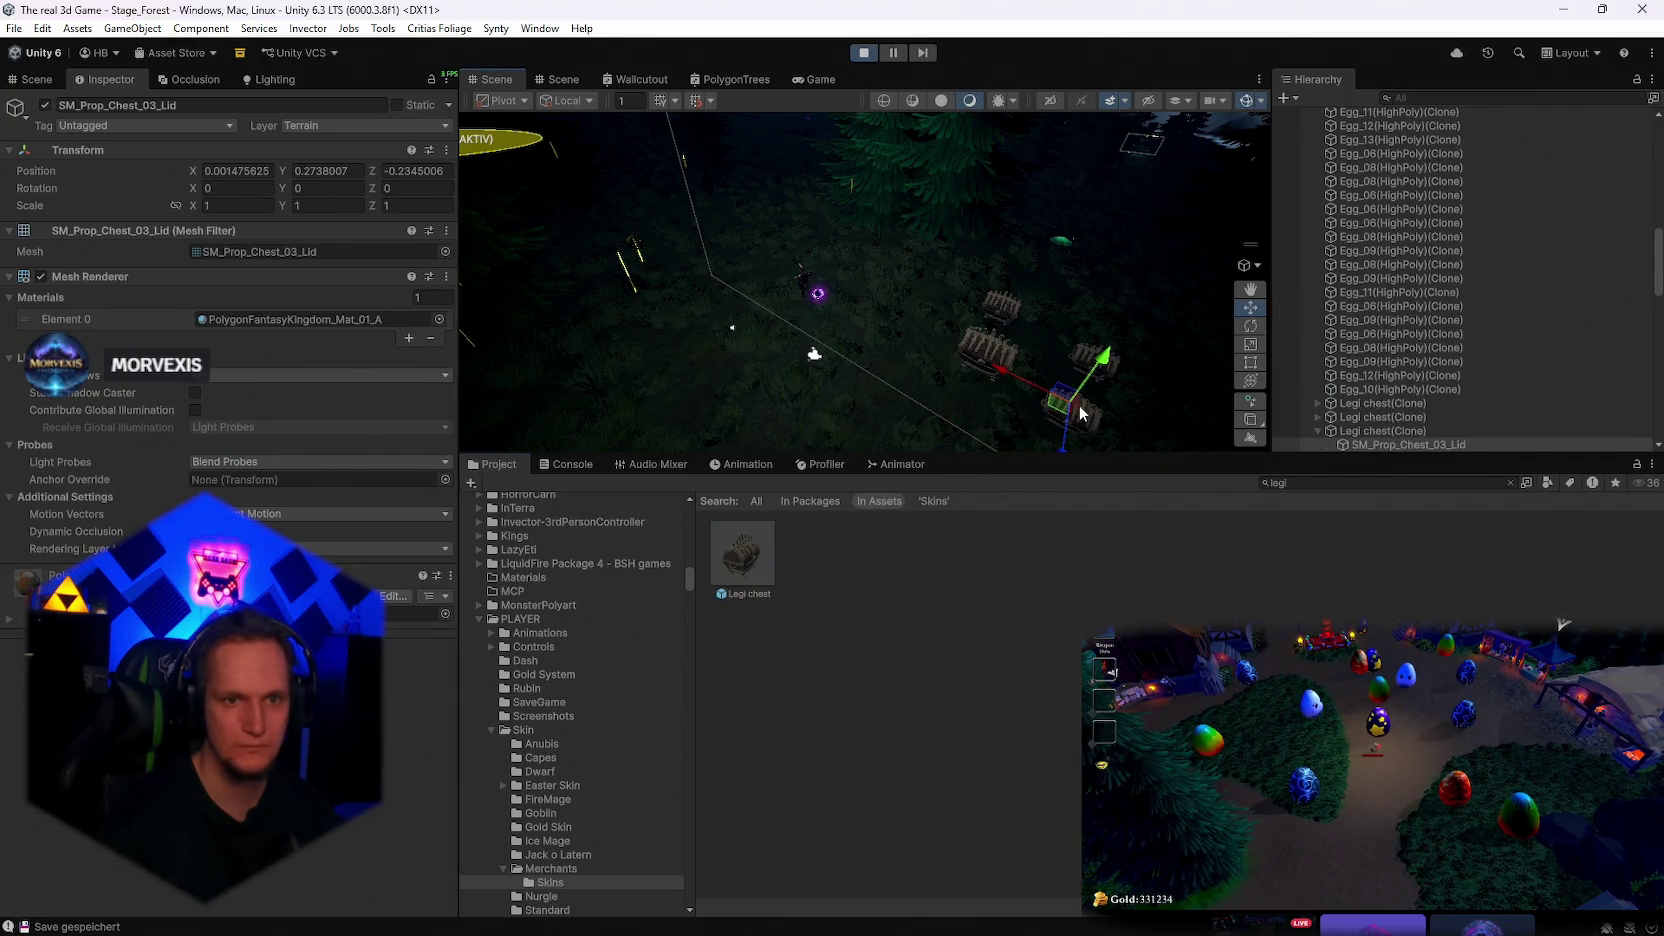
click(1178, 366)
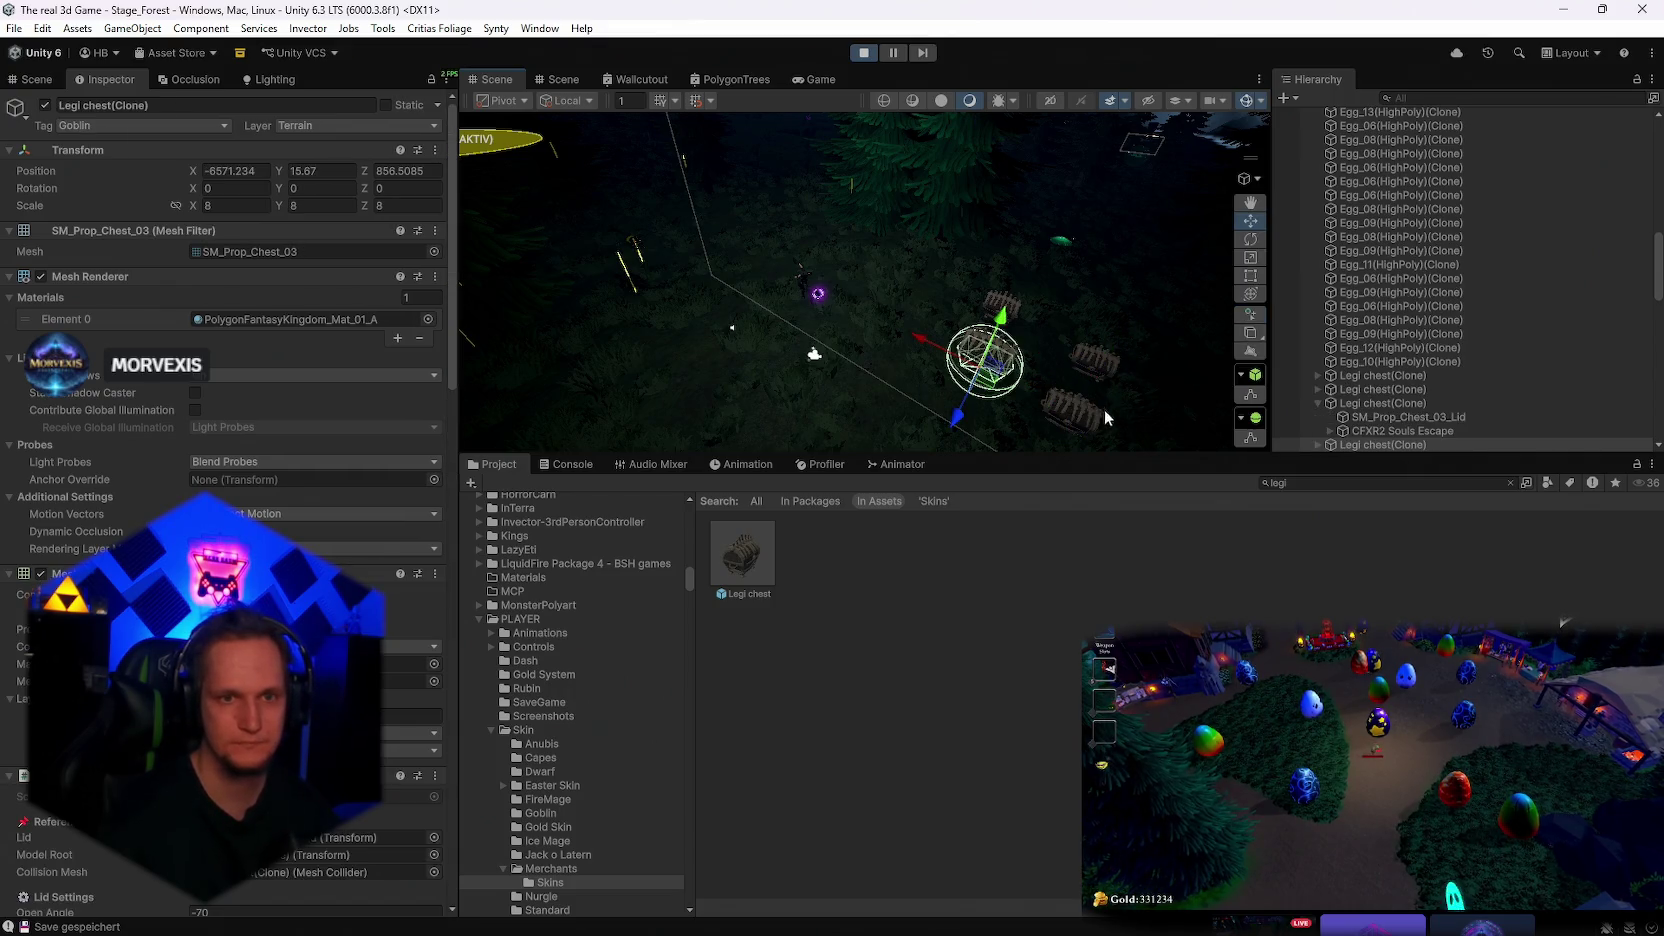
Shift-select all placed Legi chests, then maximise the Game view
click(1399, 404)
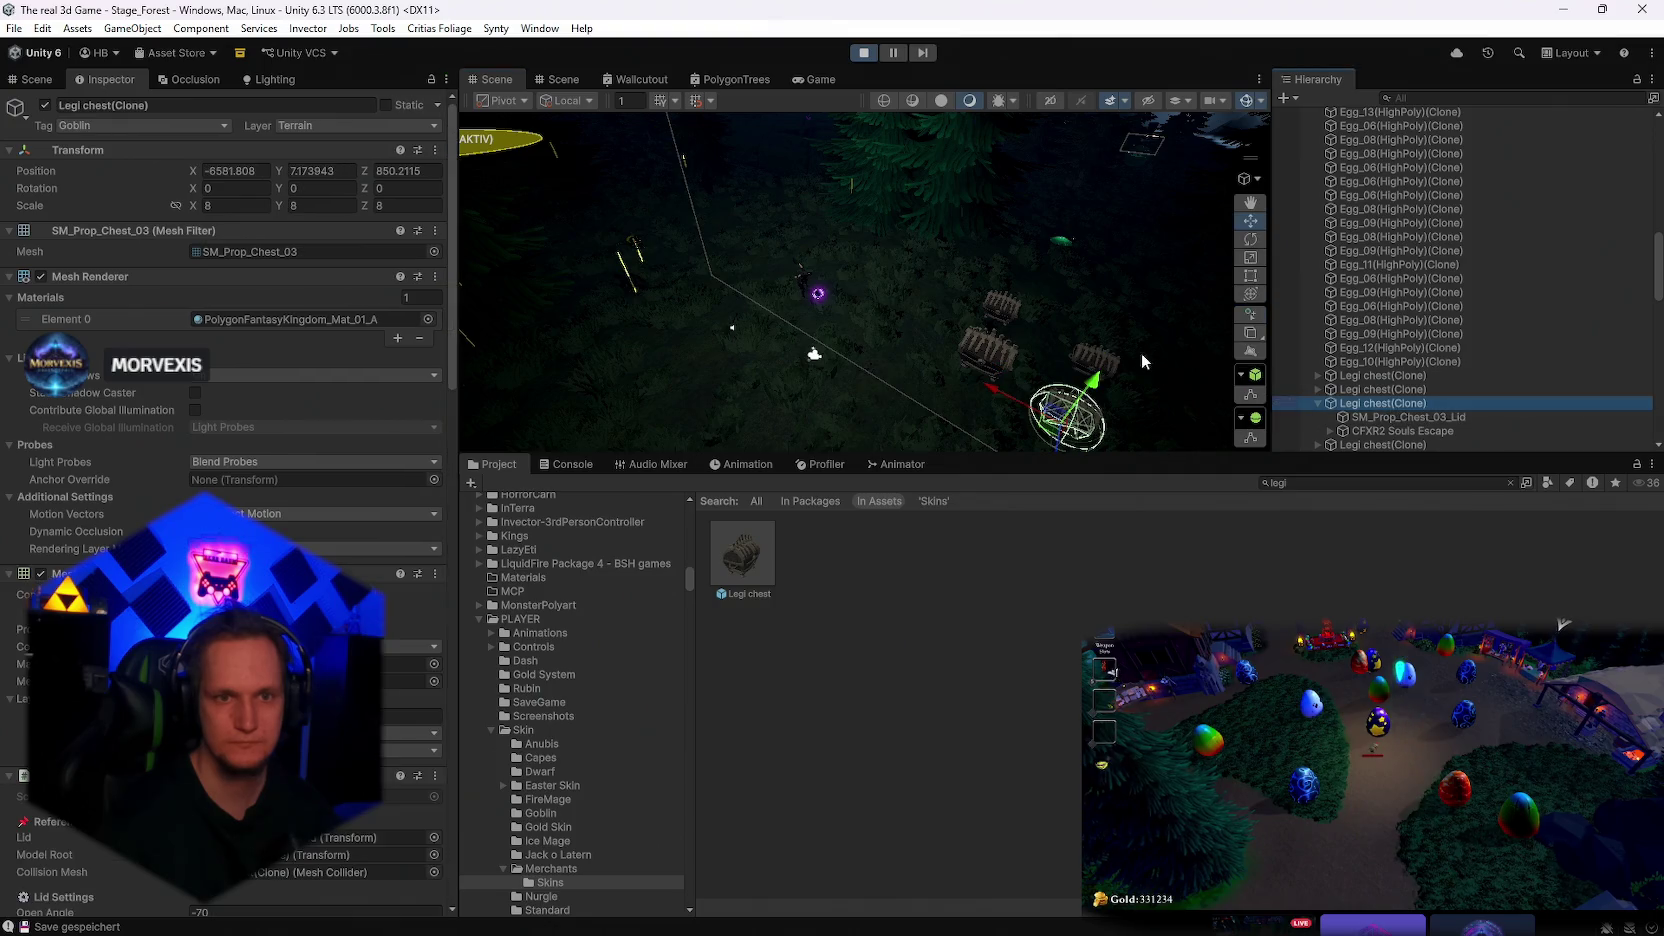
ctrl+click(1359, 391)
ctrl+click(1362, 376)
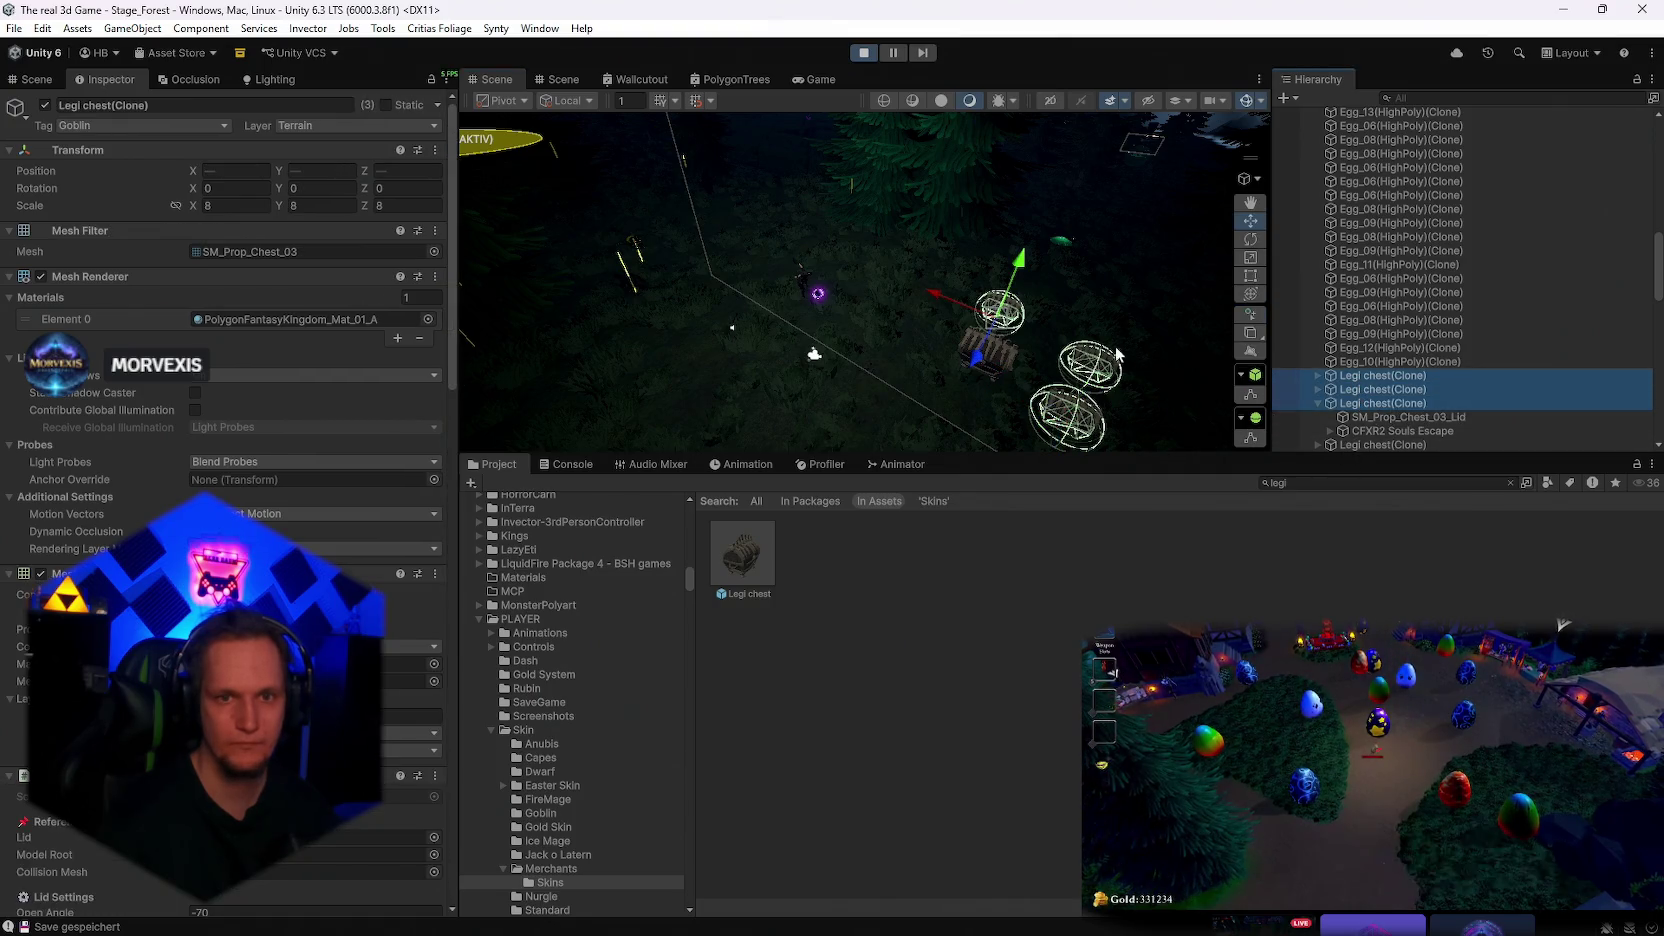
shift+click(1352, 444)
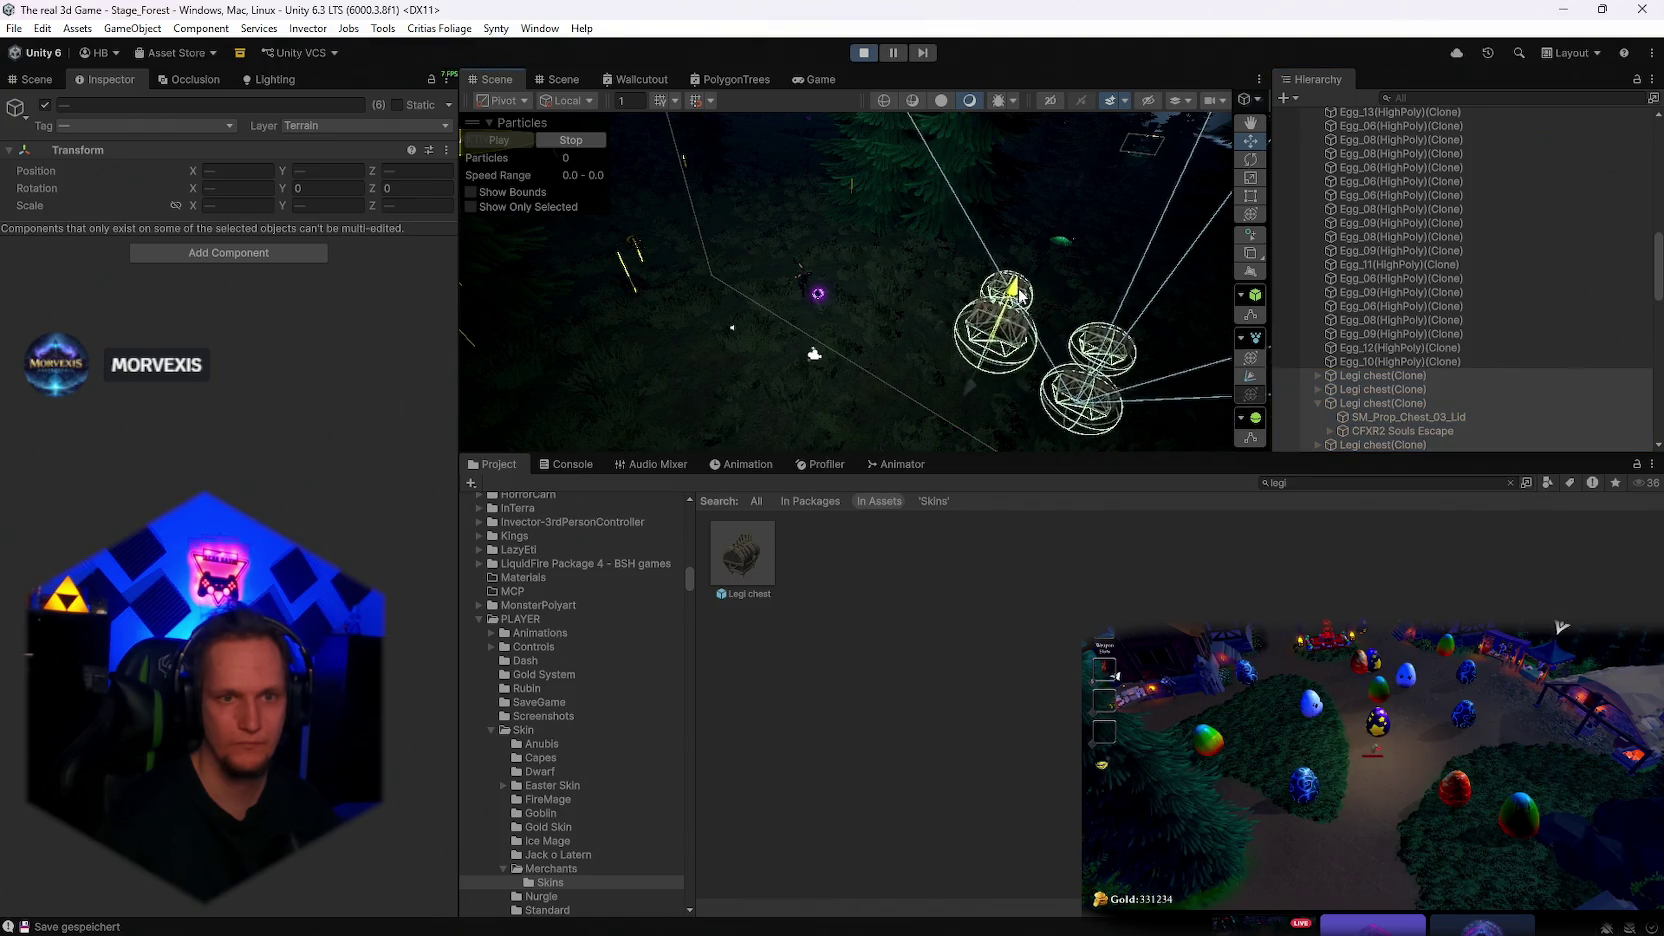
click(563, 79)
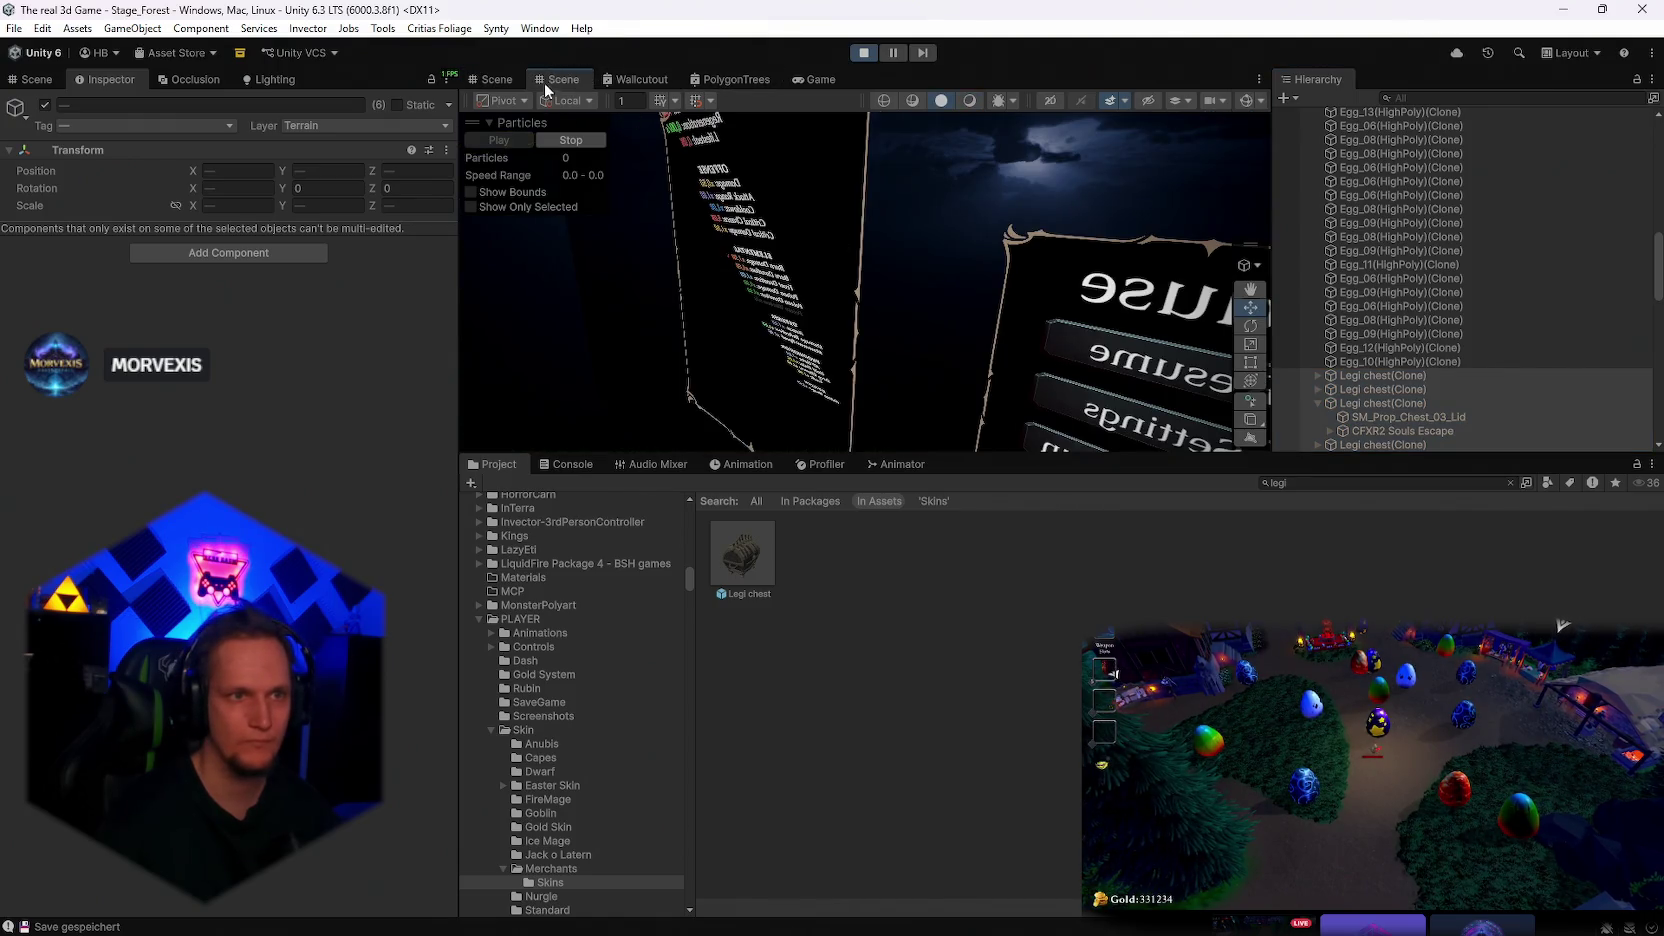
double_click(798, 78)
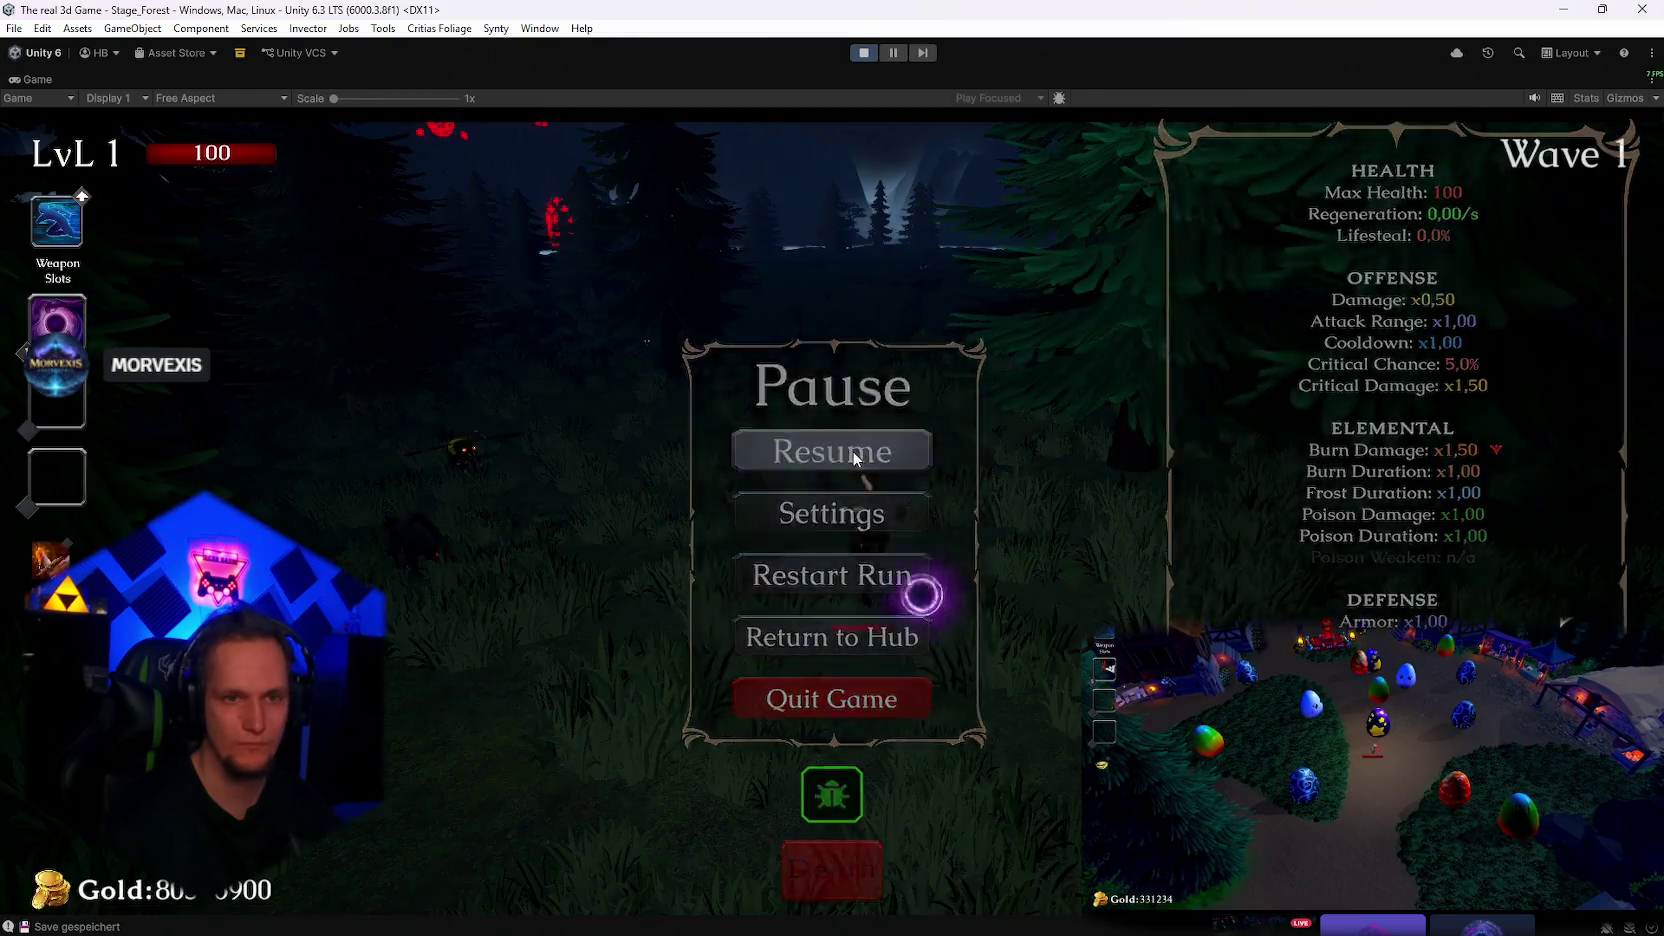
Resume the run and collect the Poisen Tornado and Fire Tornado weapons
click(855, 455)
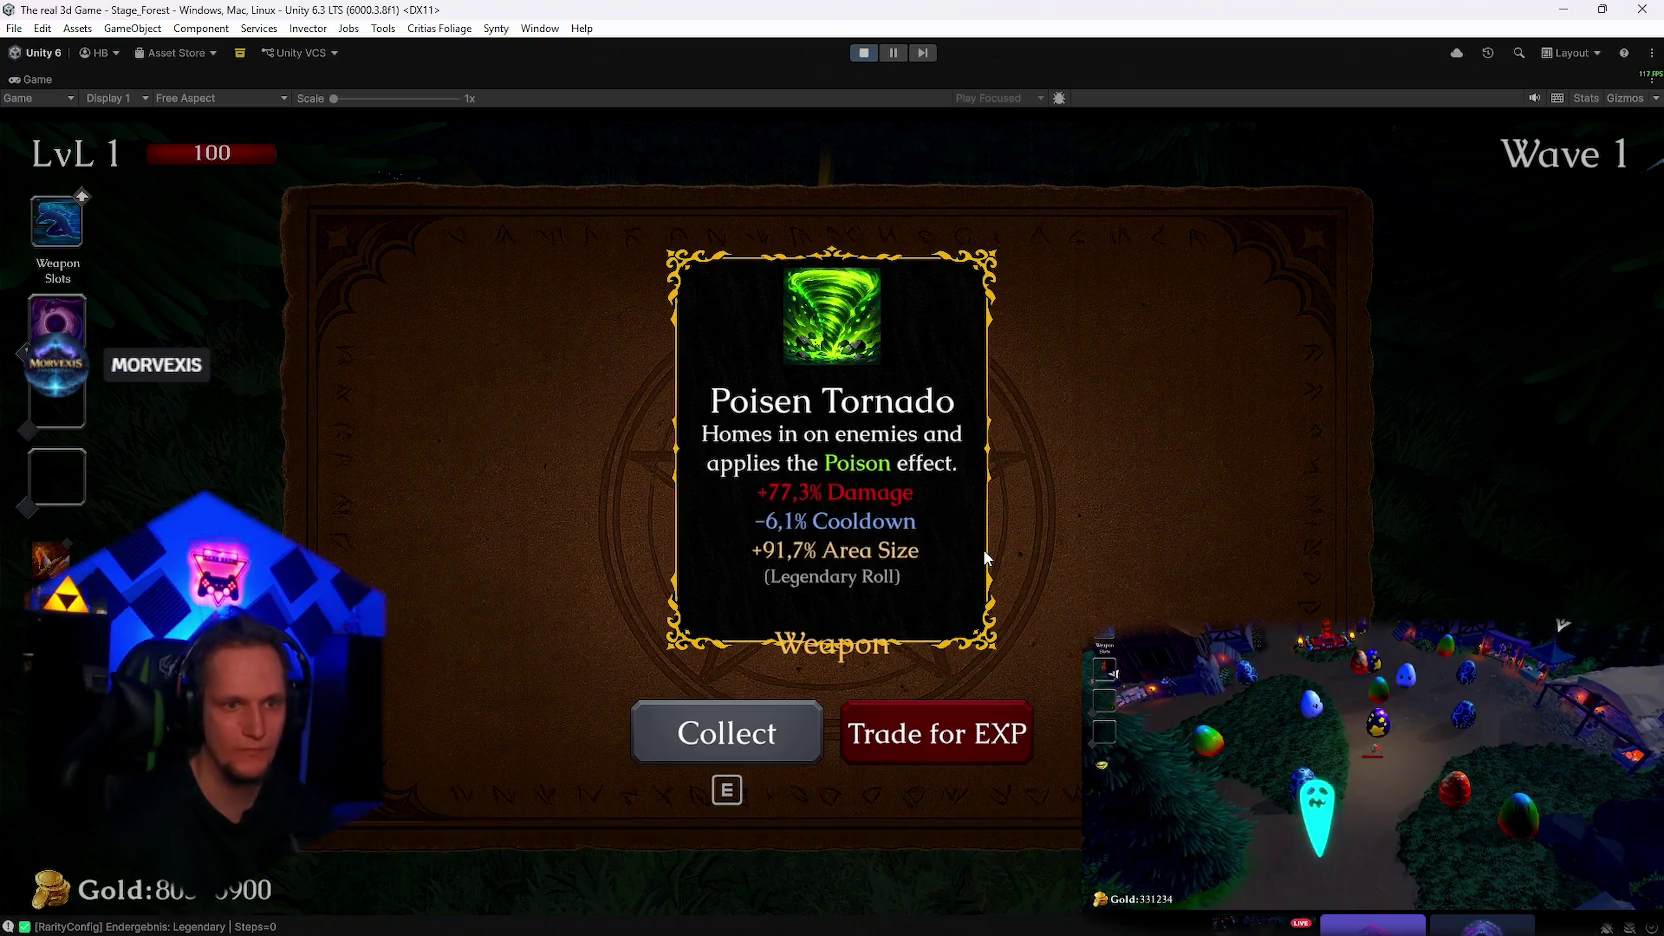
click(757, 752)
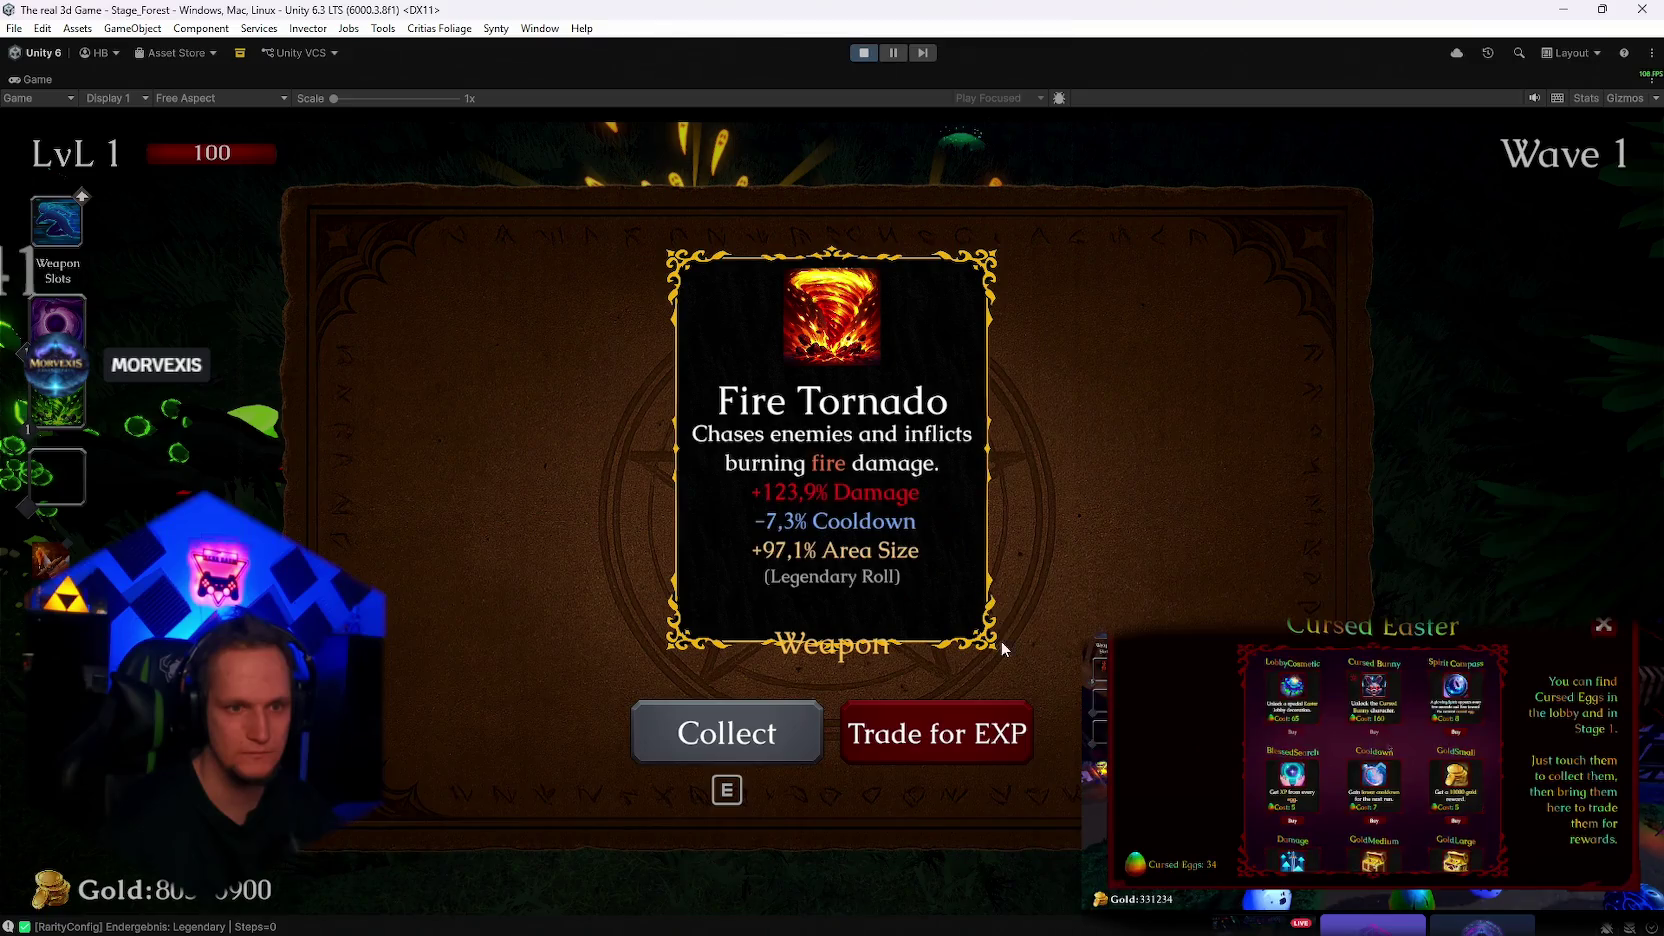
click(934, 738)
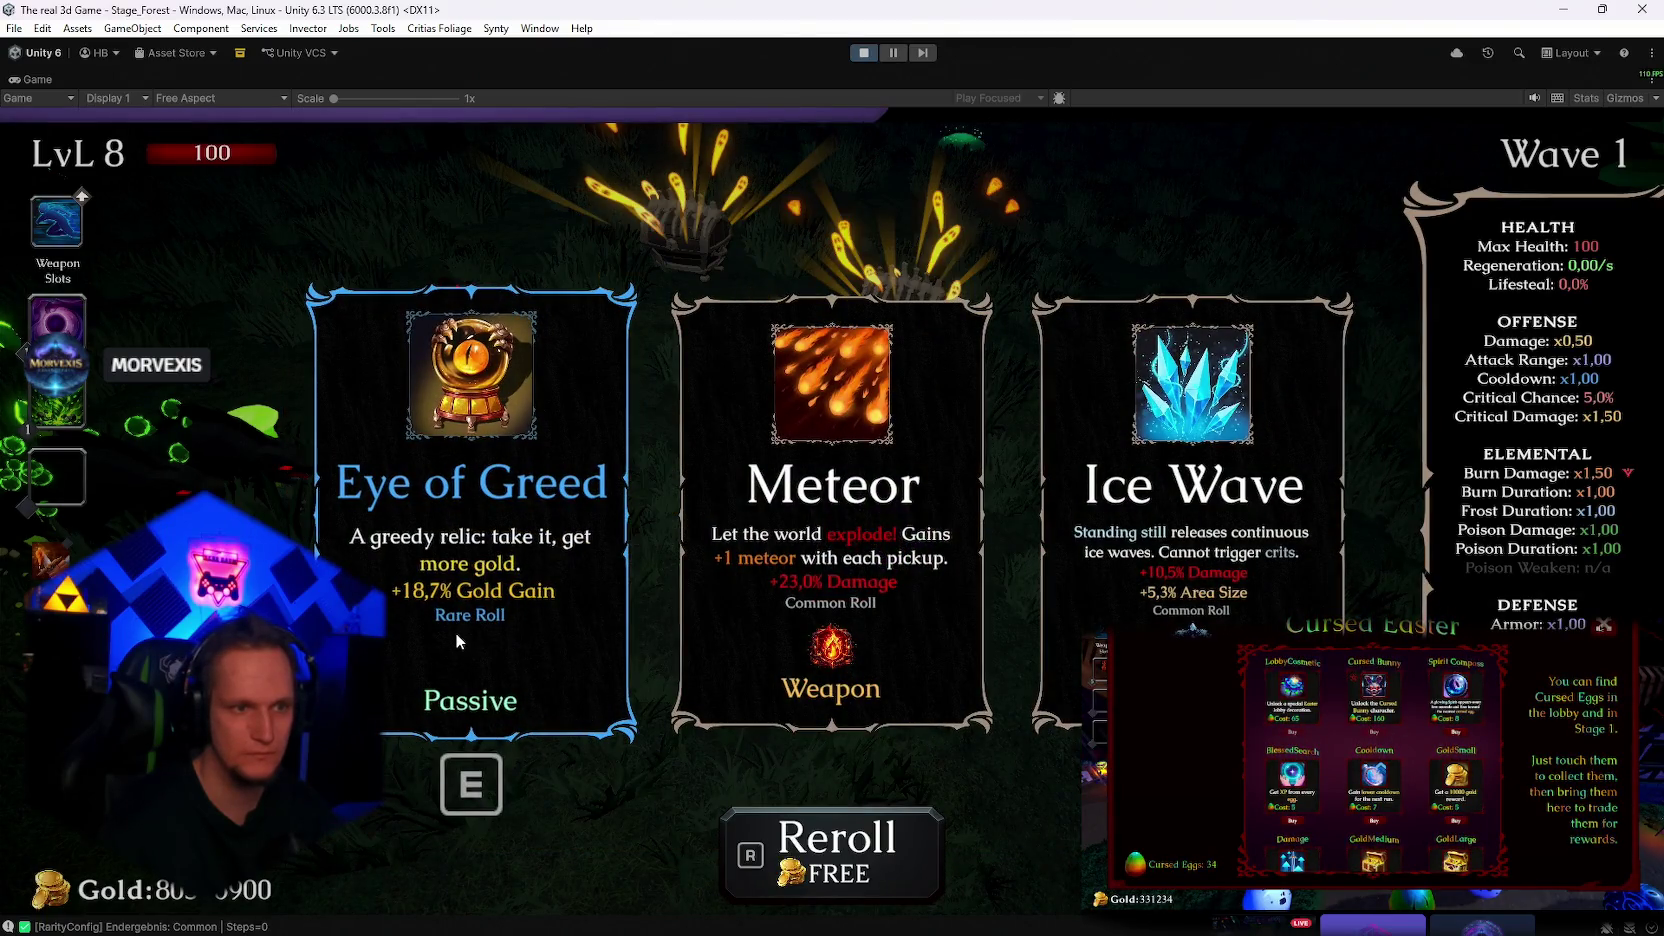
Pick upgrades: Eye of Greed, Arcane Extension, Festering Touch, Glacial Sigil, Festering Touch, Eye of Greed, Nova
click(479, 642)
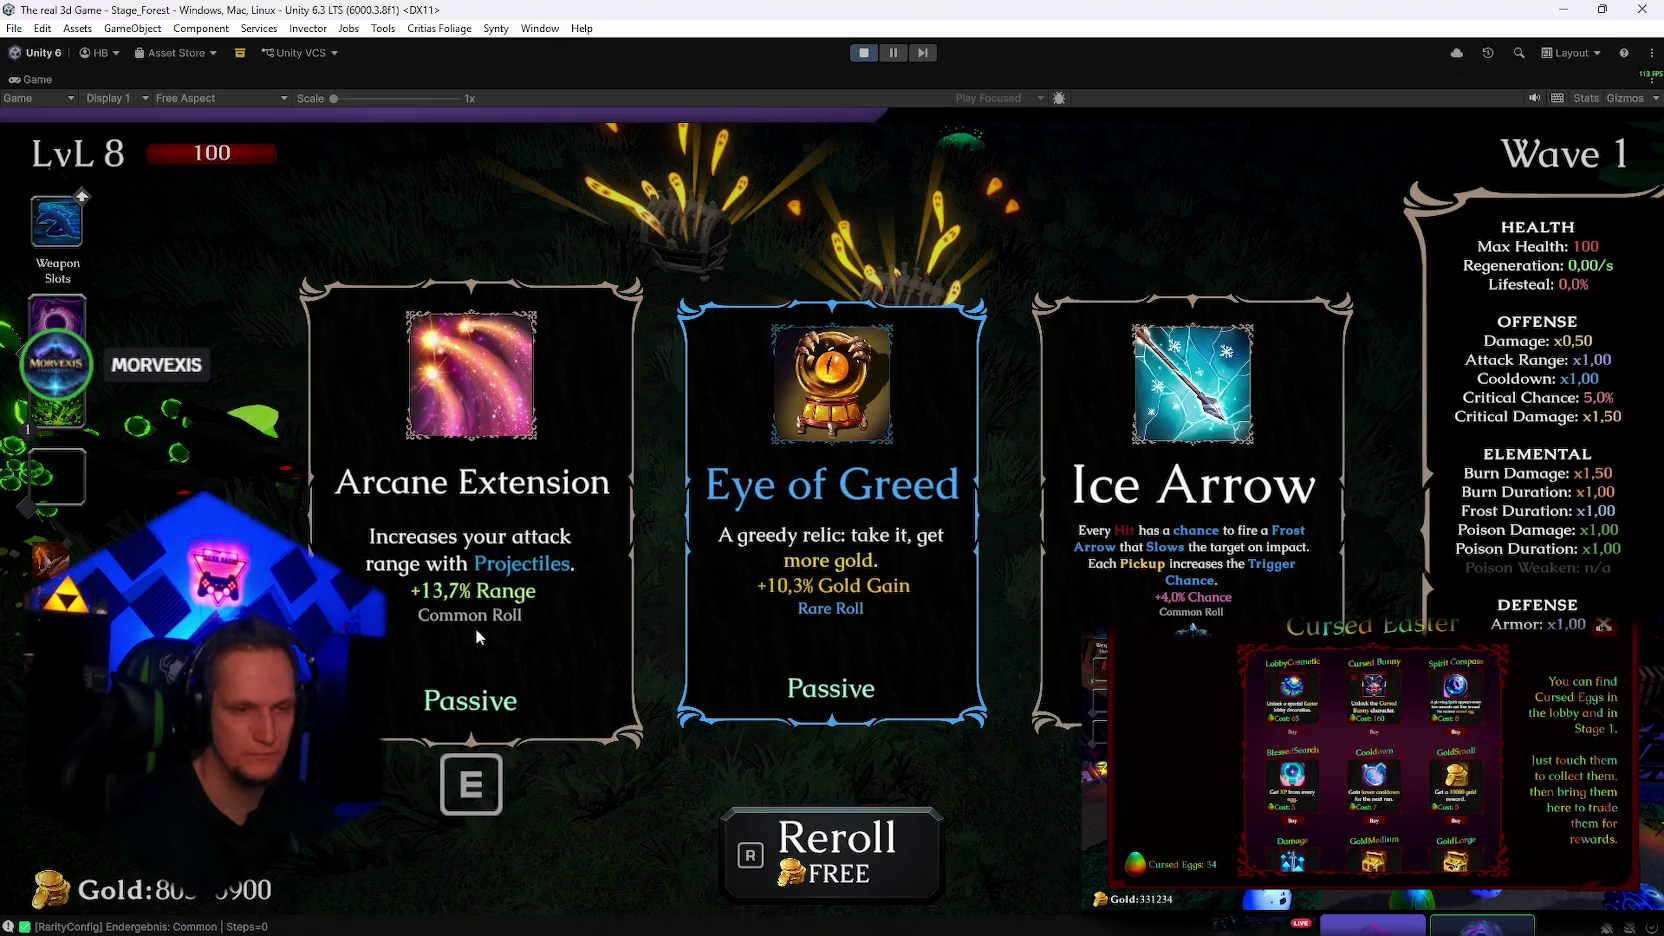
click(462, 624)
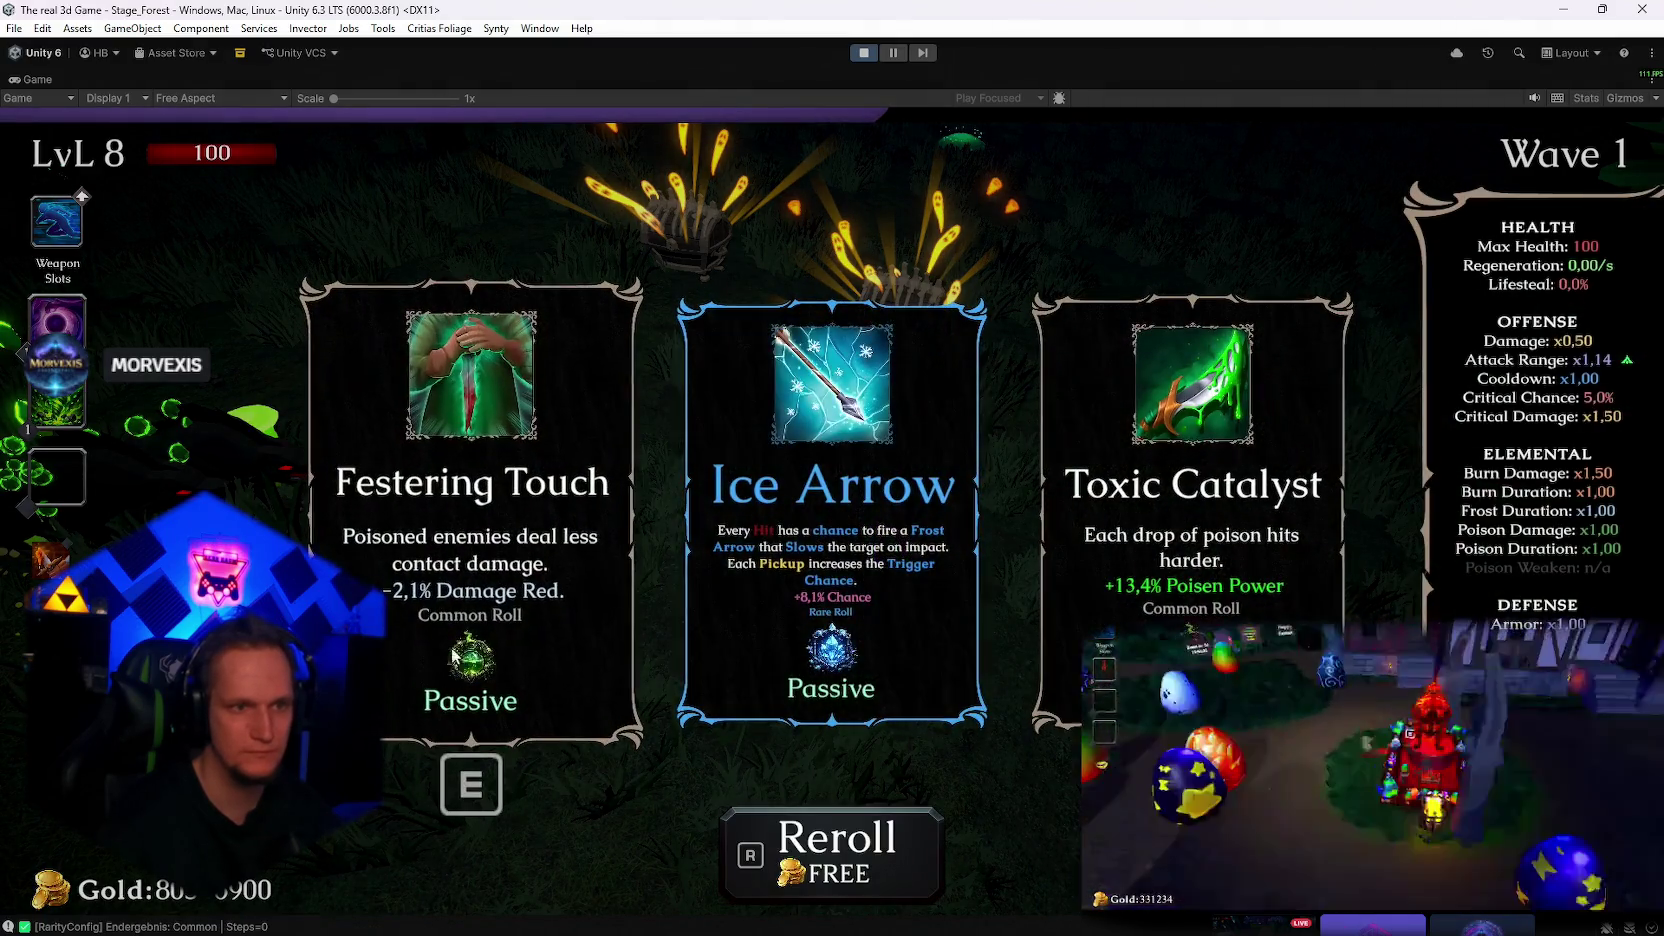
click(462, 640)
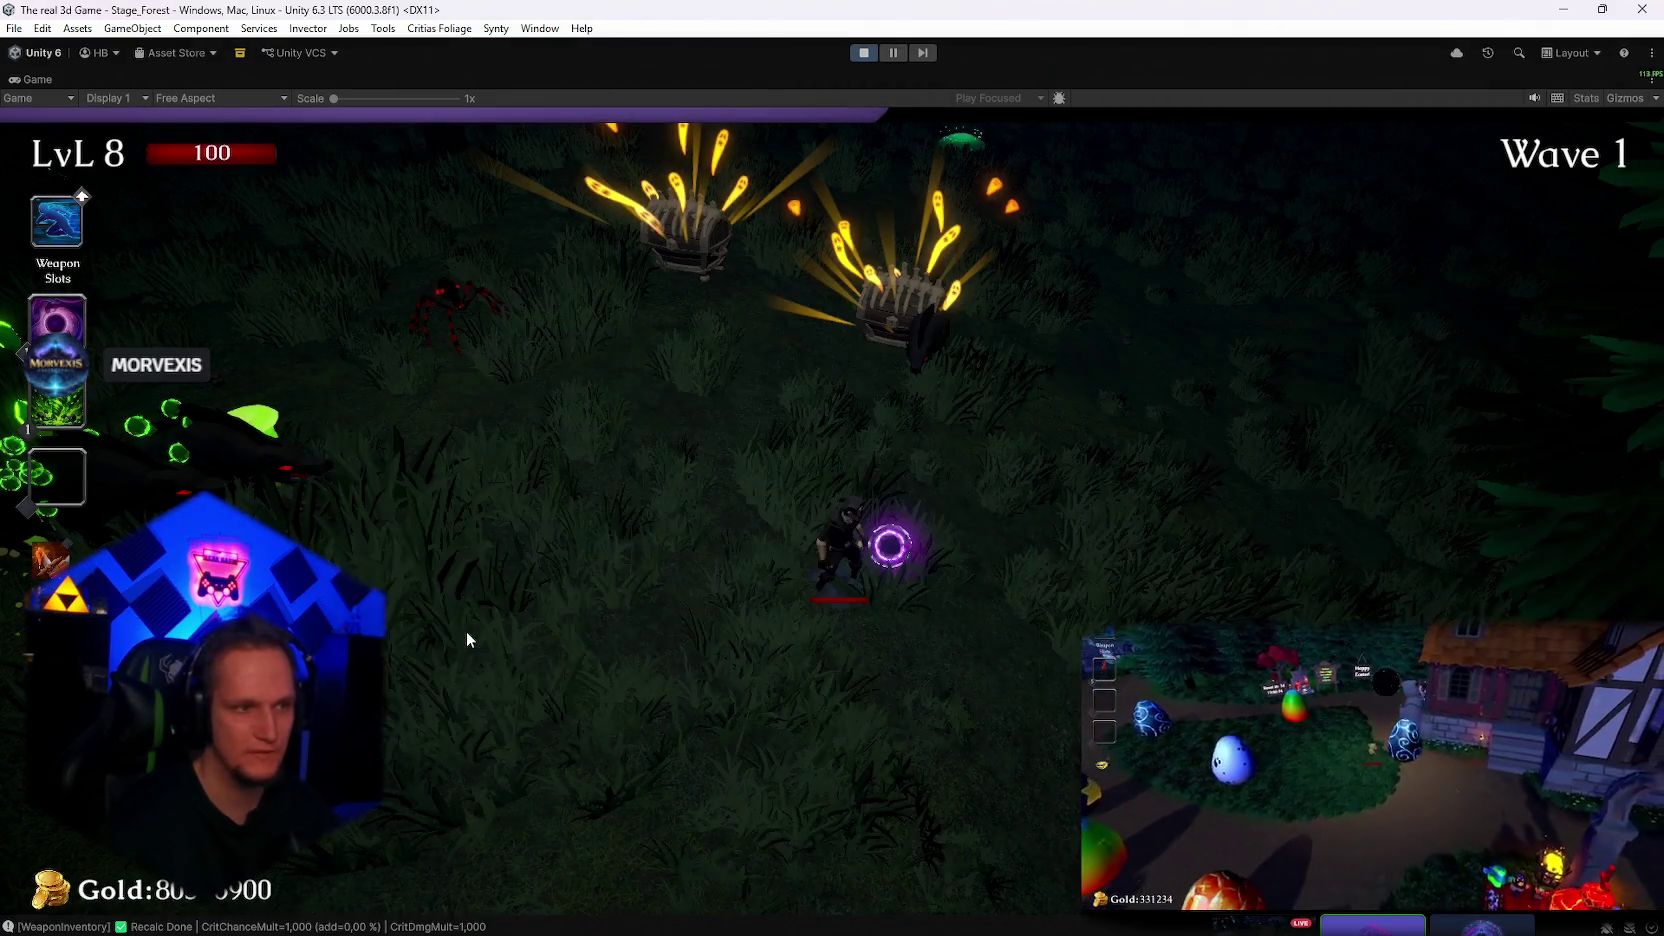
click(479, 630)
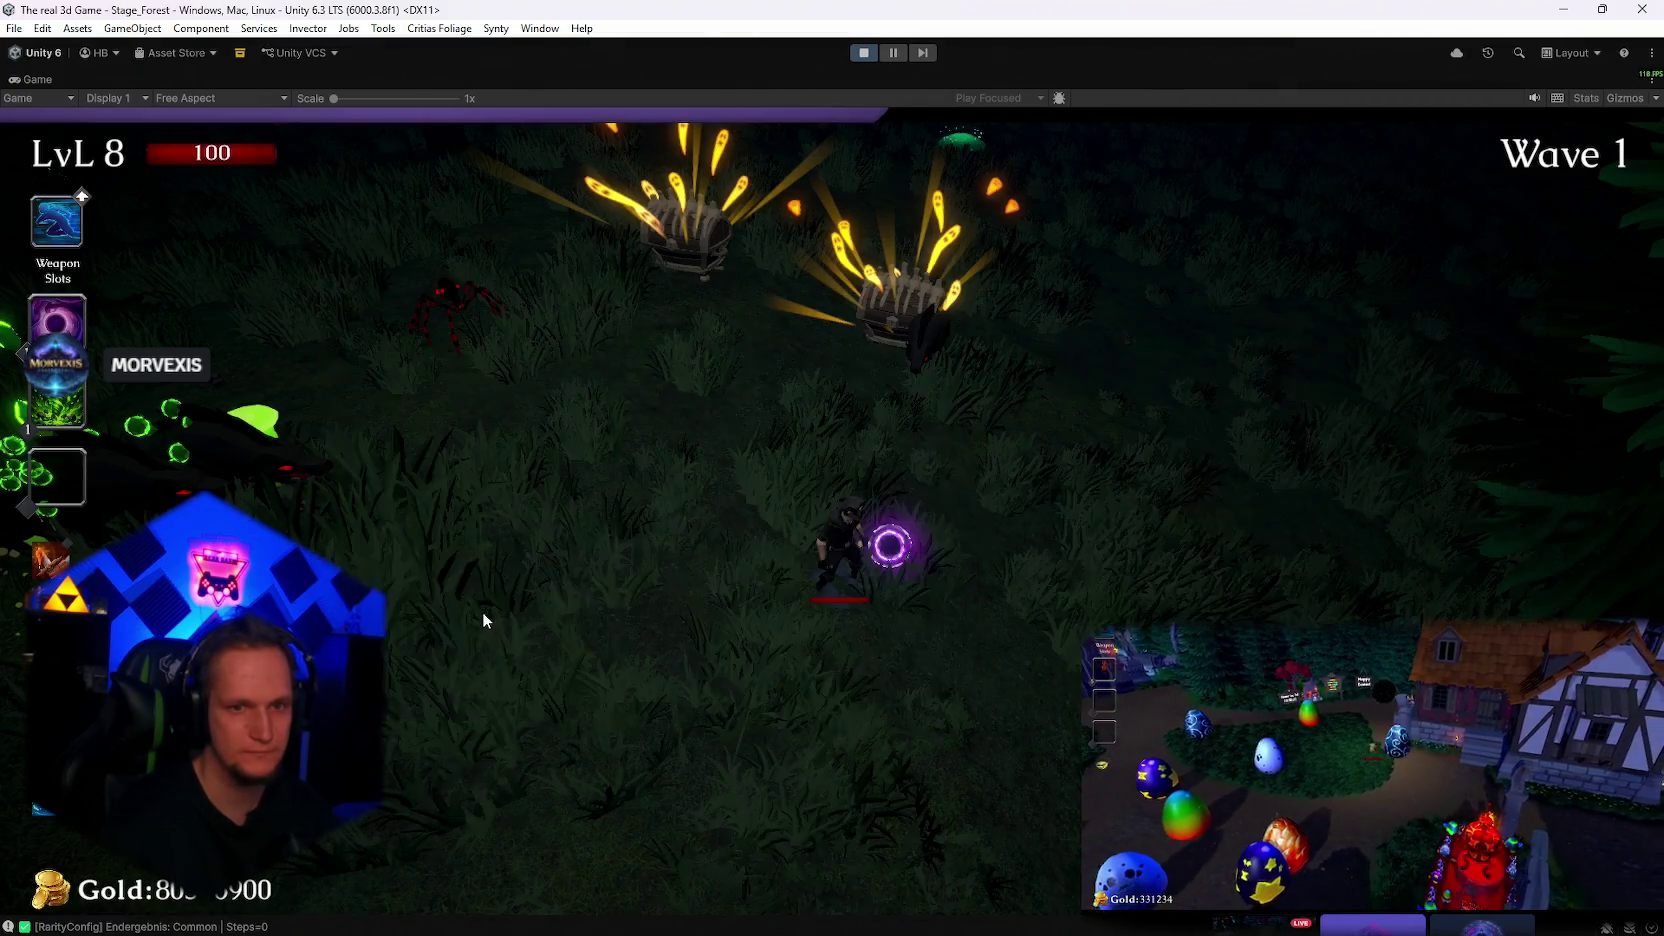
click(494, 630)
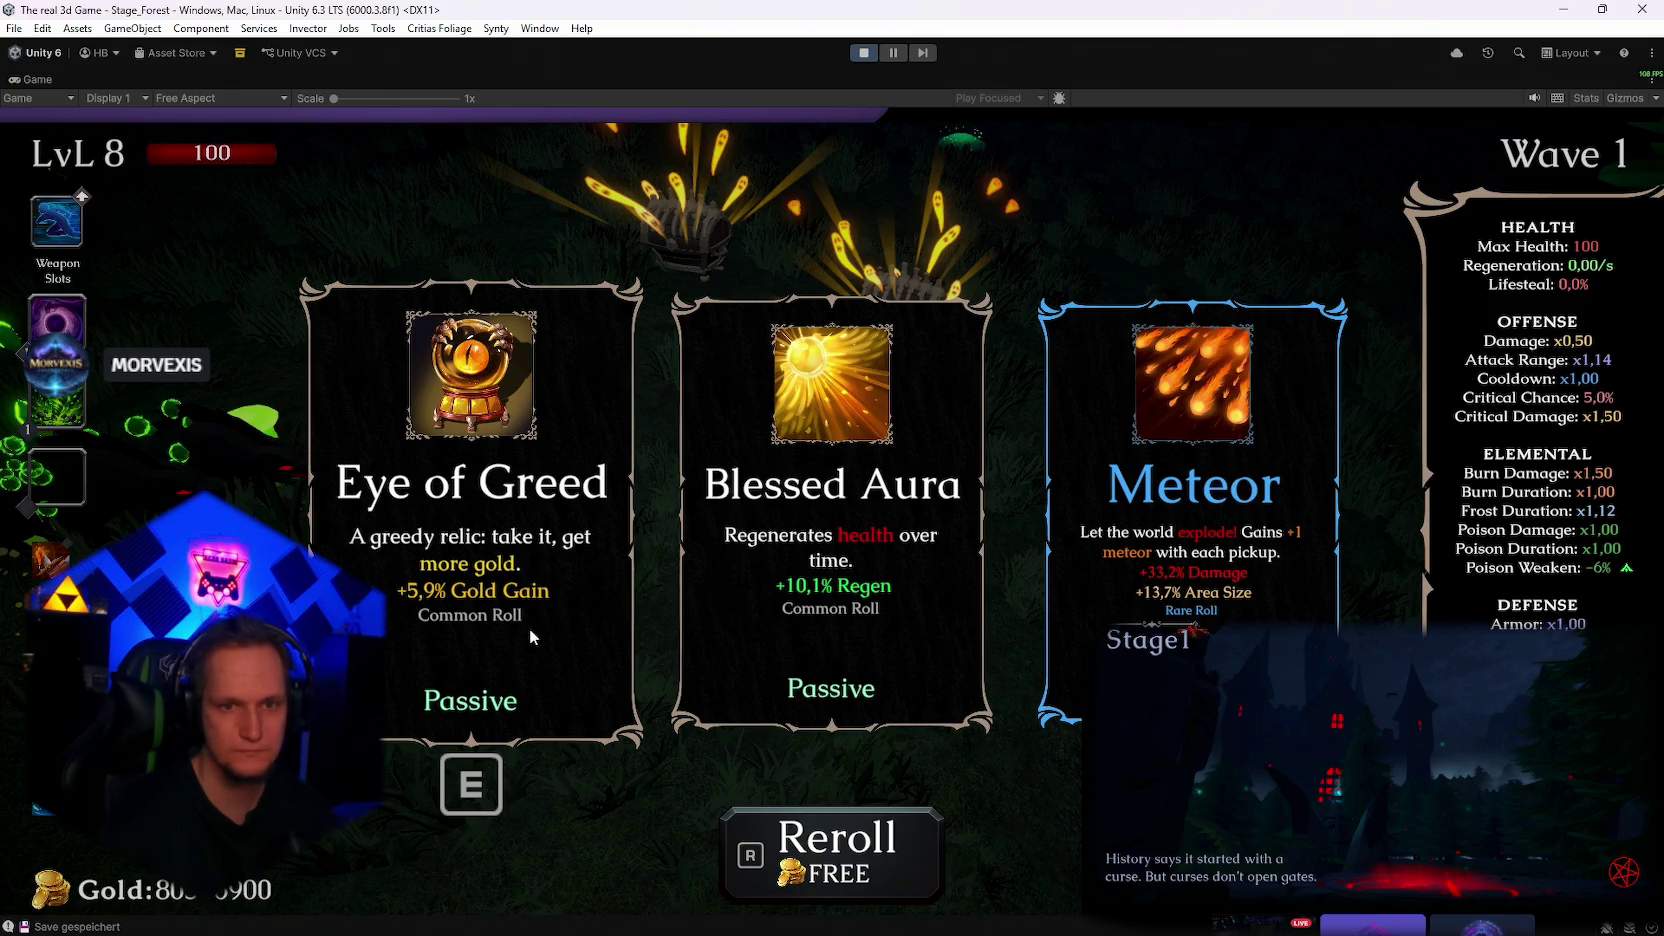
click(526, 628)
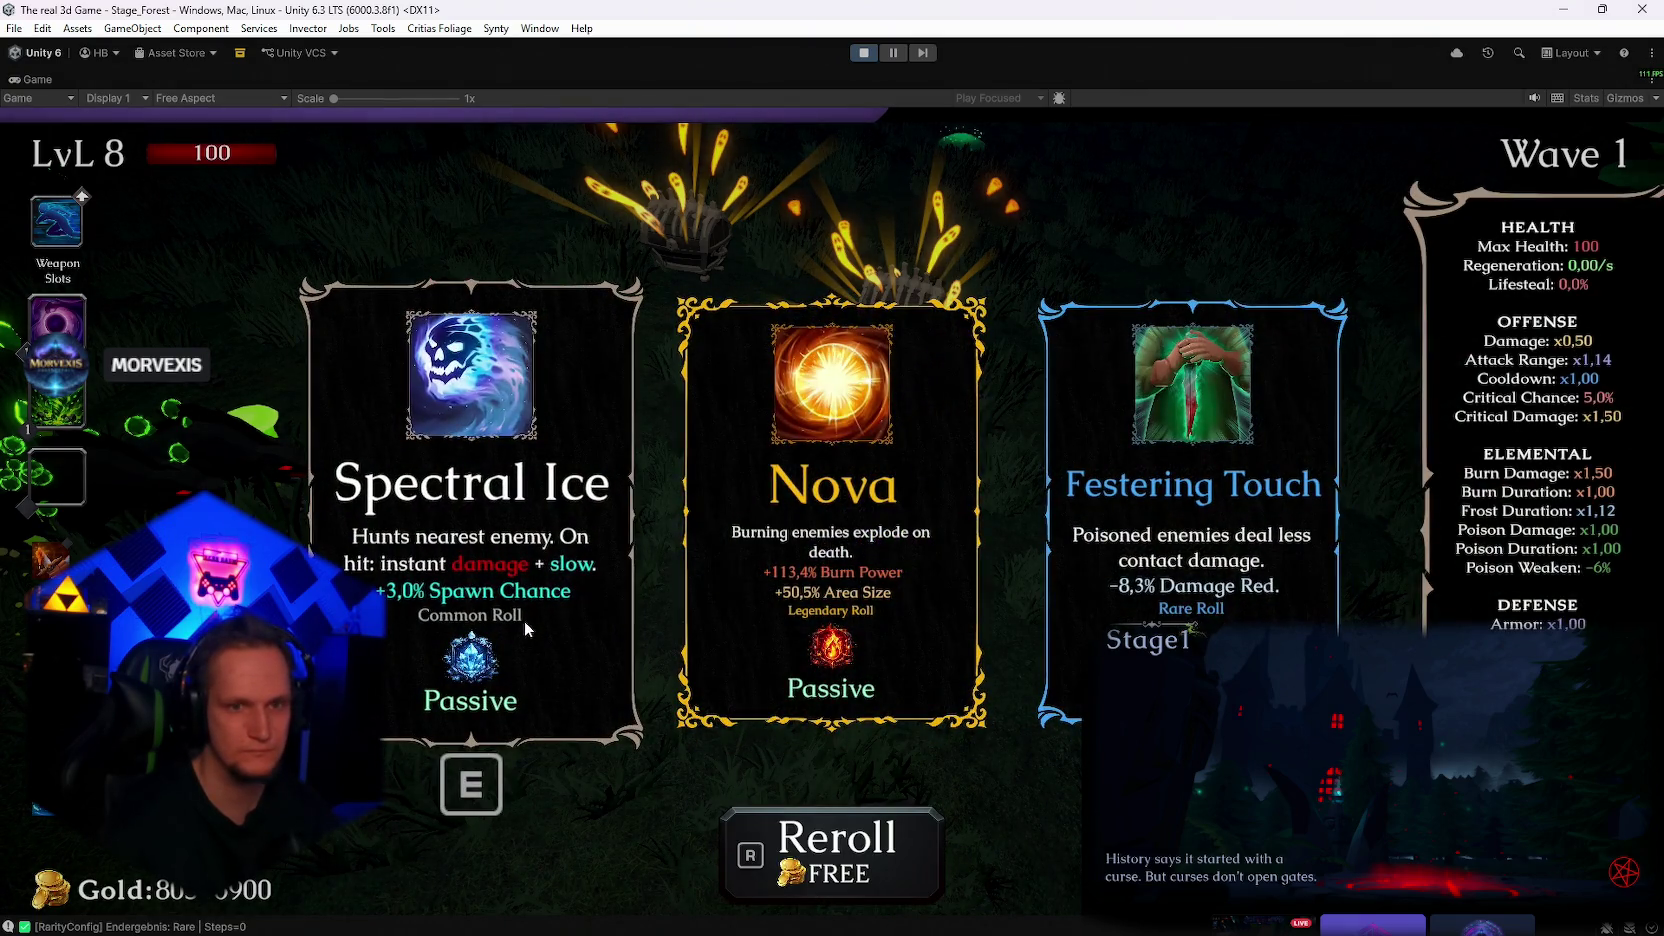
click(792, 645)
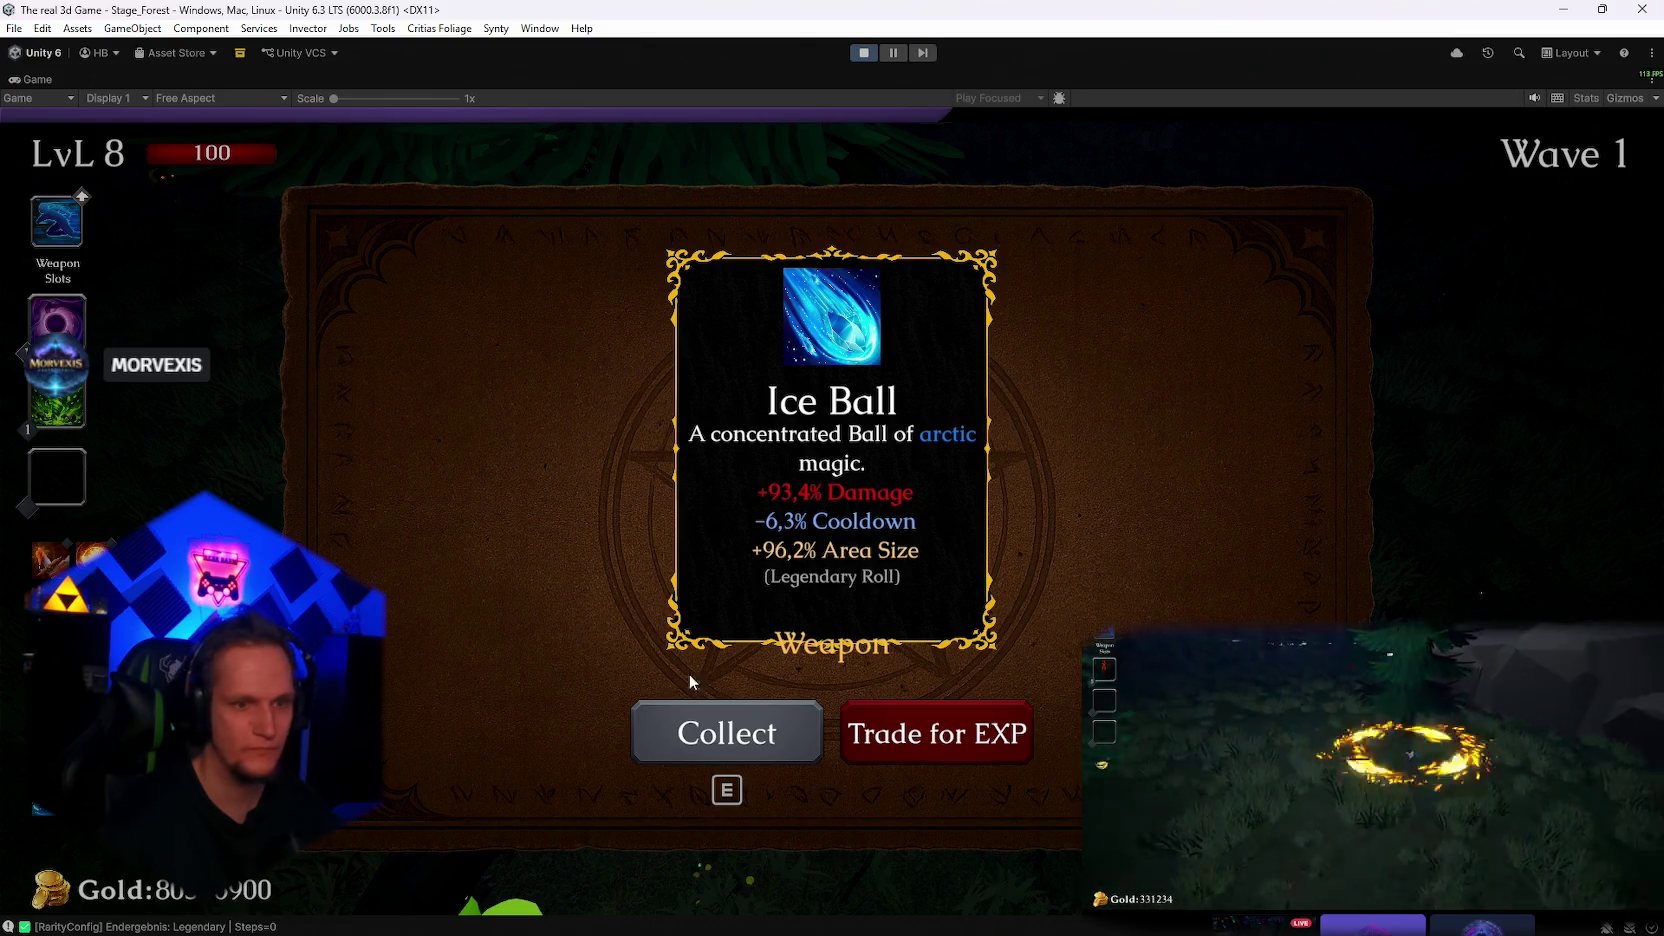
Collect the Ice Ball weapon, pause, restore the editor layout and inspect MainPlayer
click(727, 733)
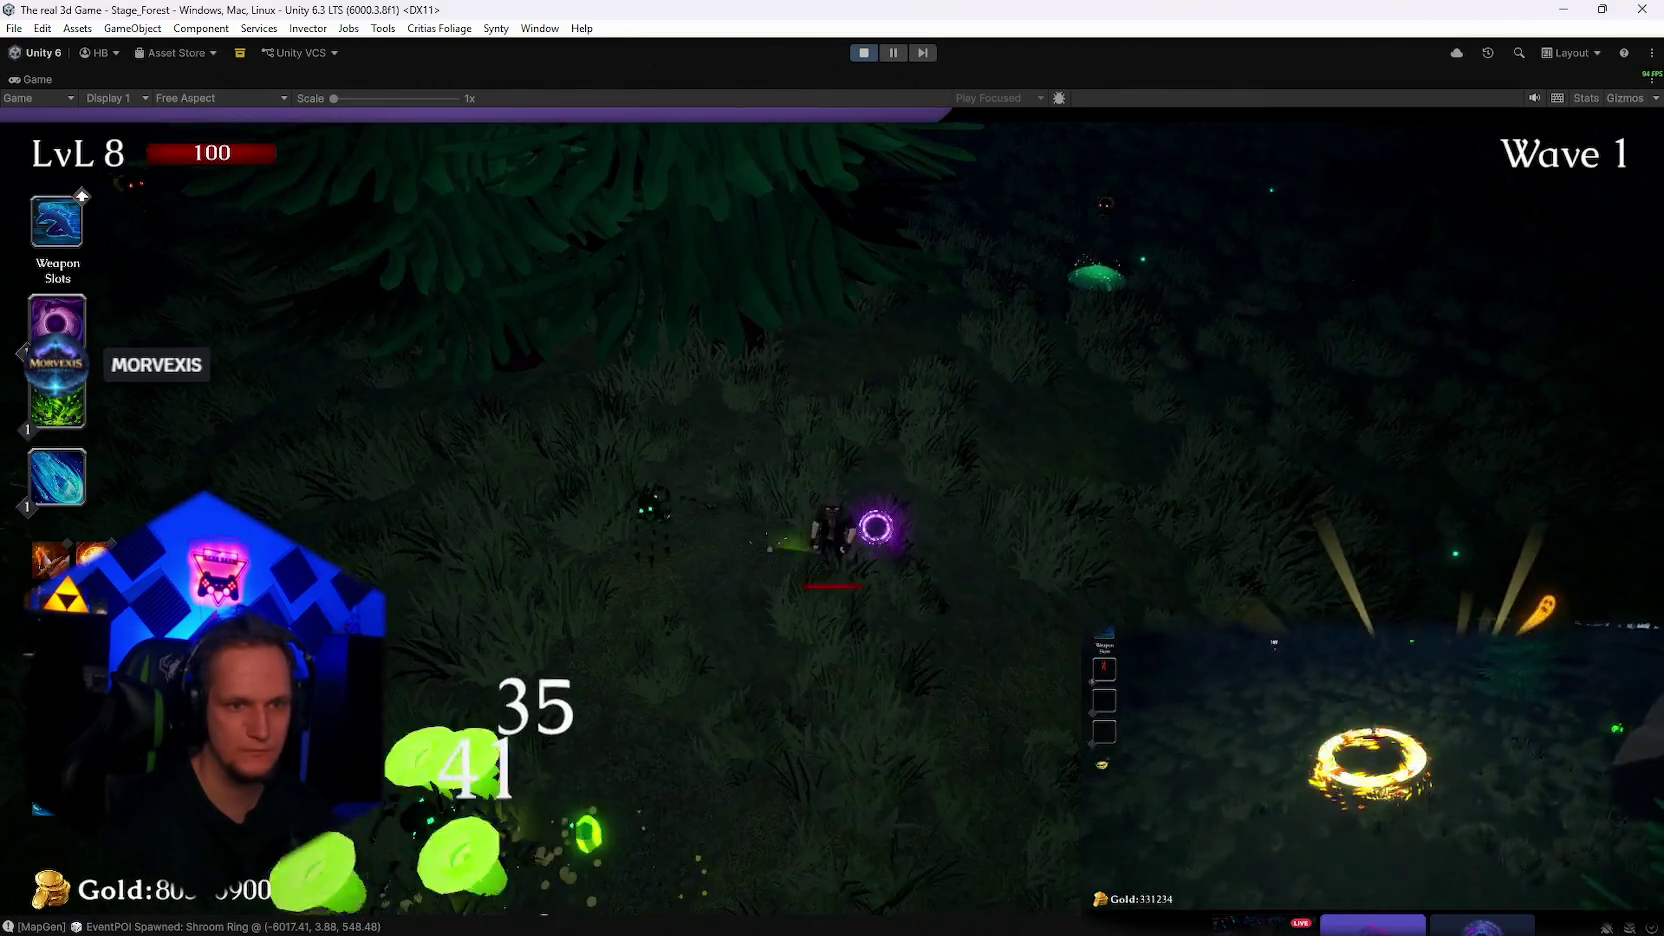
key(Escape)
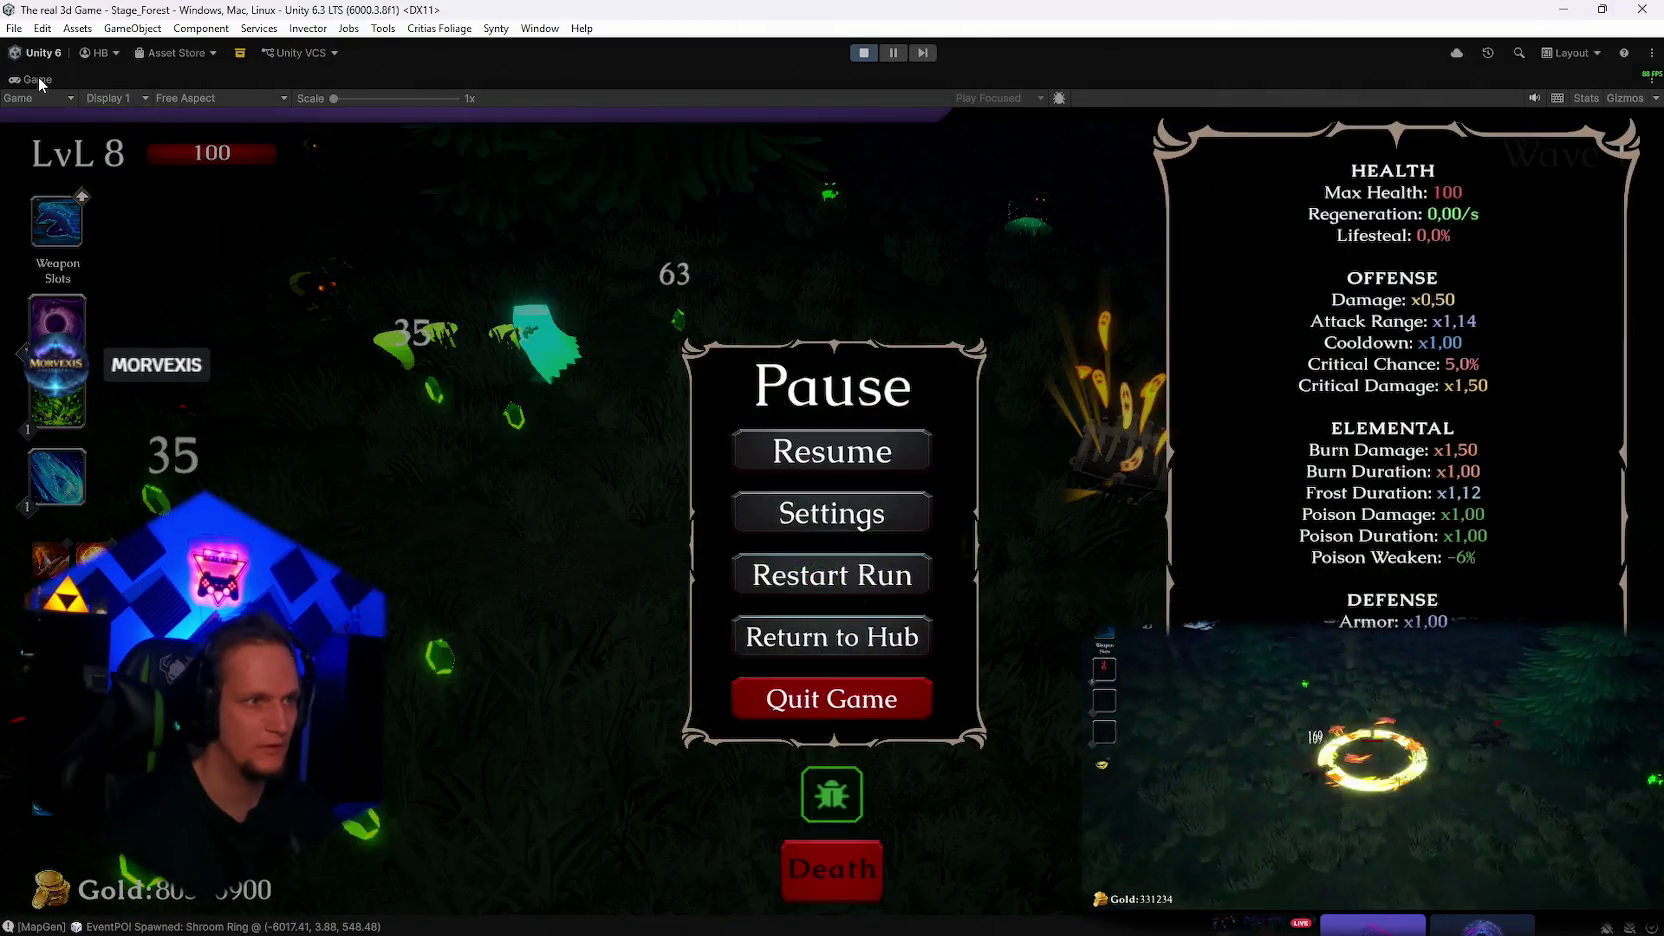
double_click(38, 80)
scroll(1425, 350, down, 10)
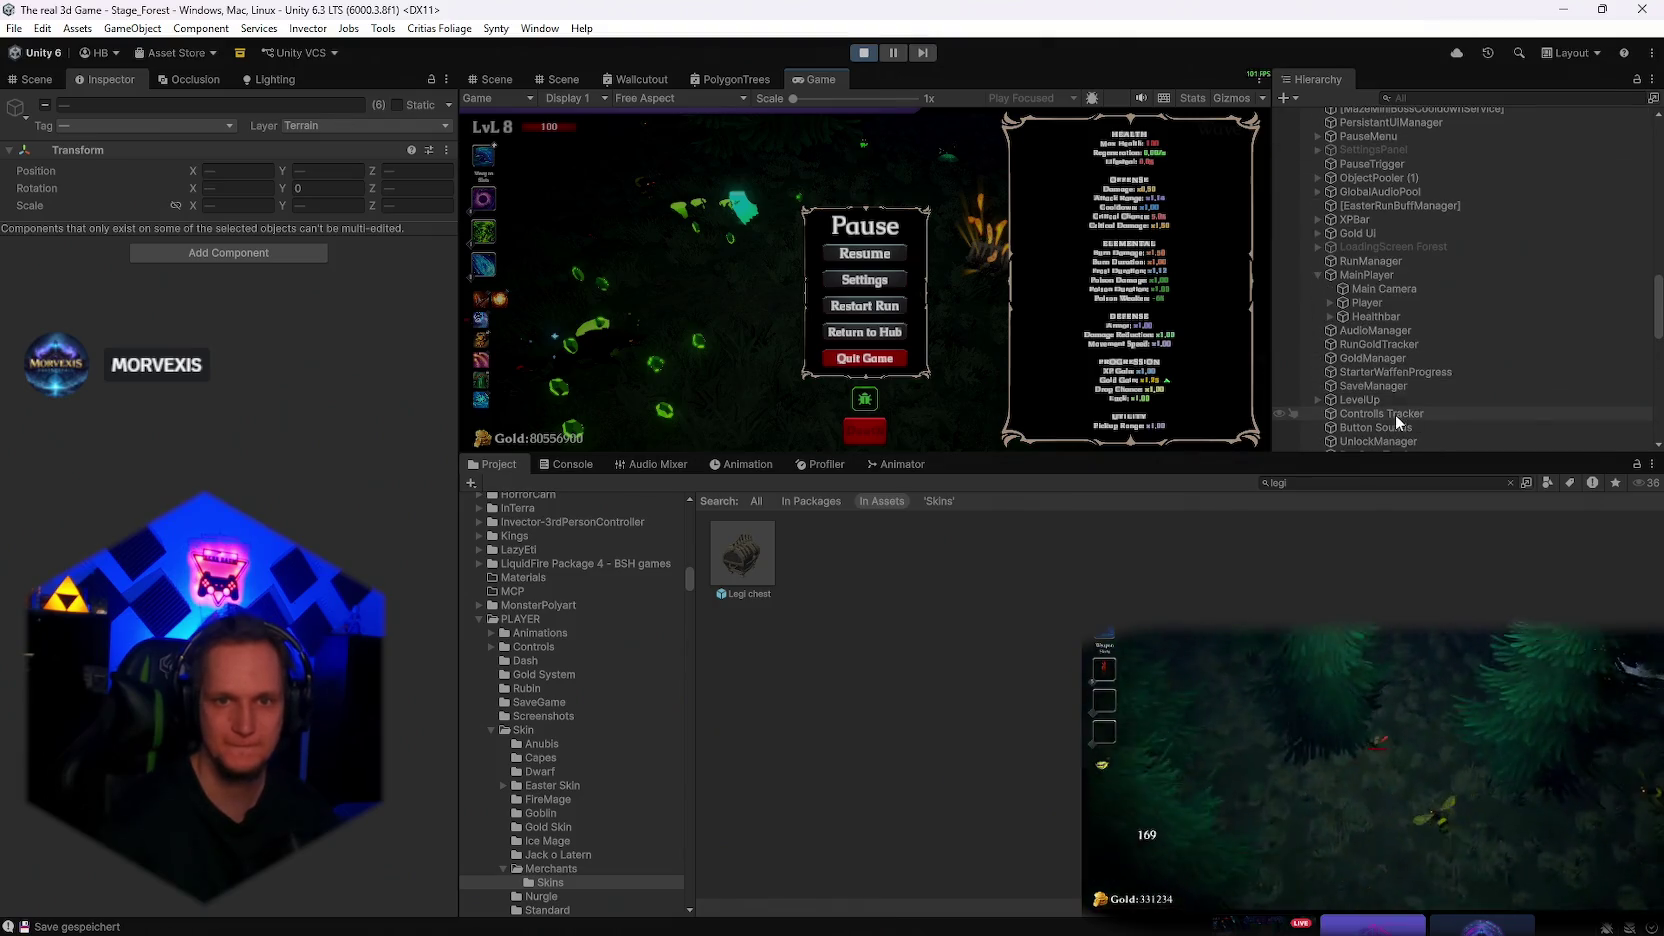
click(1368, 276)
Inspect MainPlayer's Player children and the EisZapfen(Clone) weapon's stats
scroll(289, 500, down, 5)
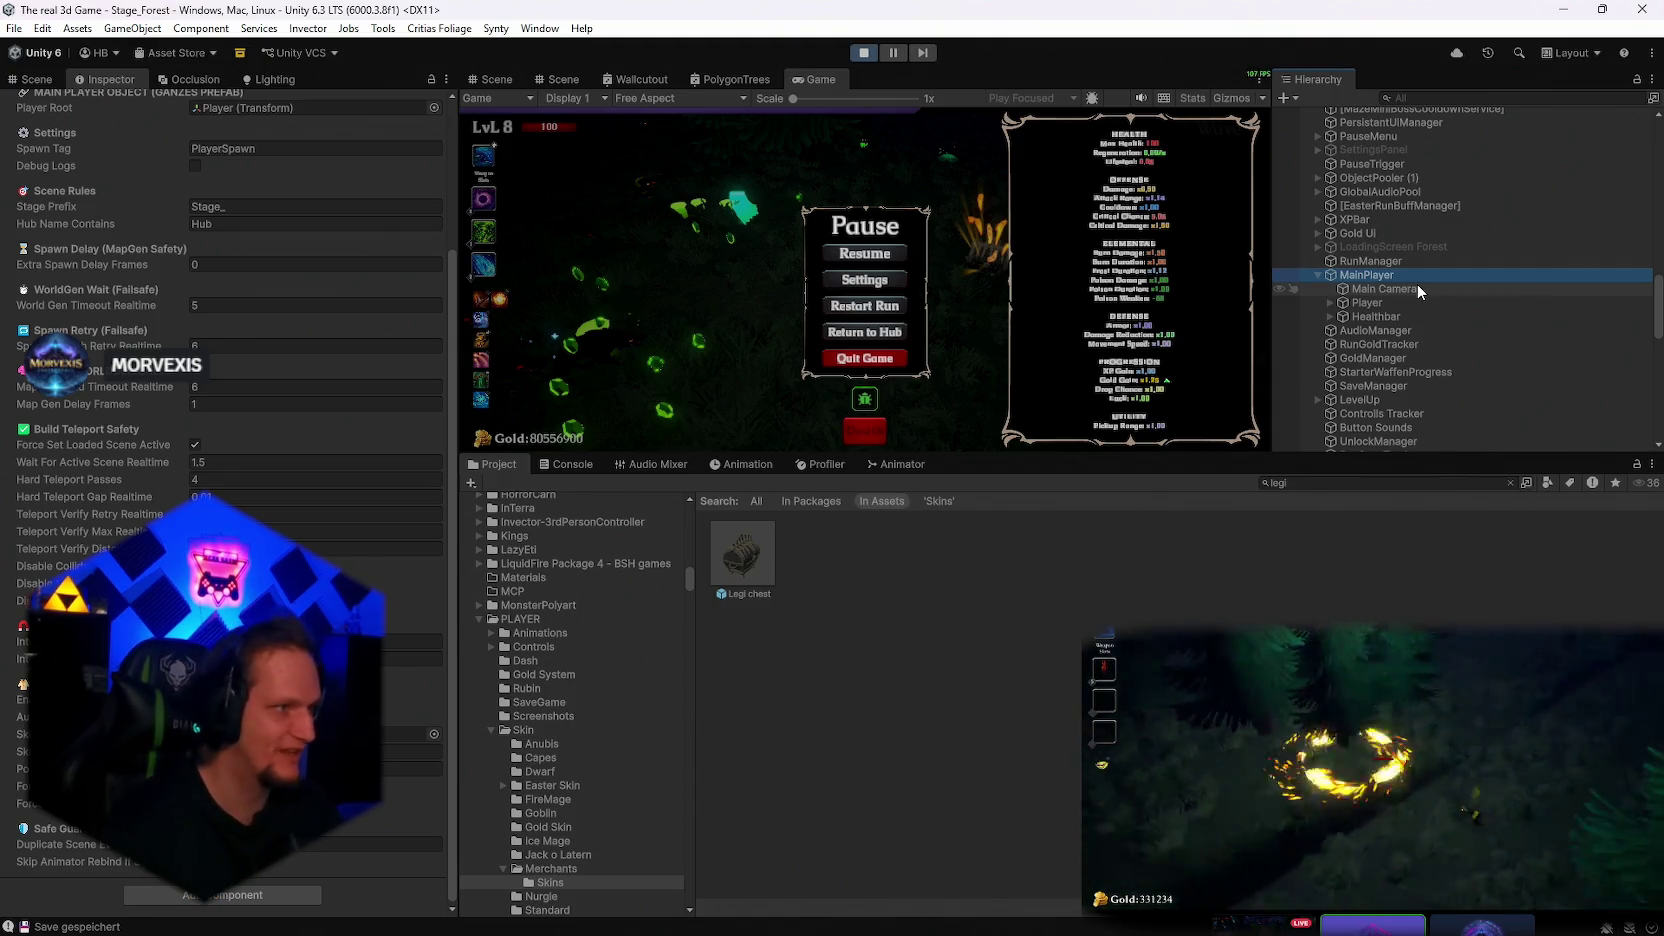
click(1369, 300)
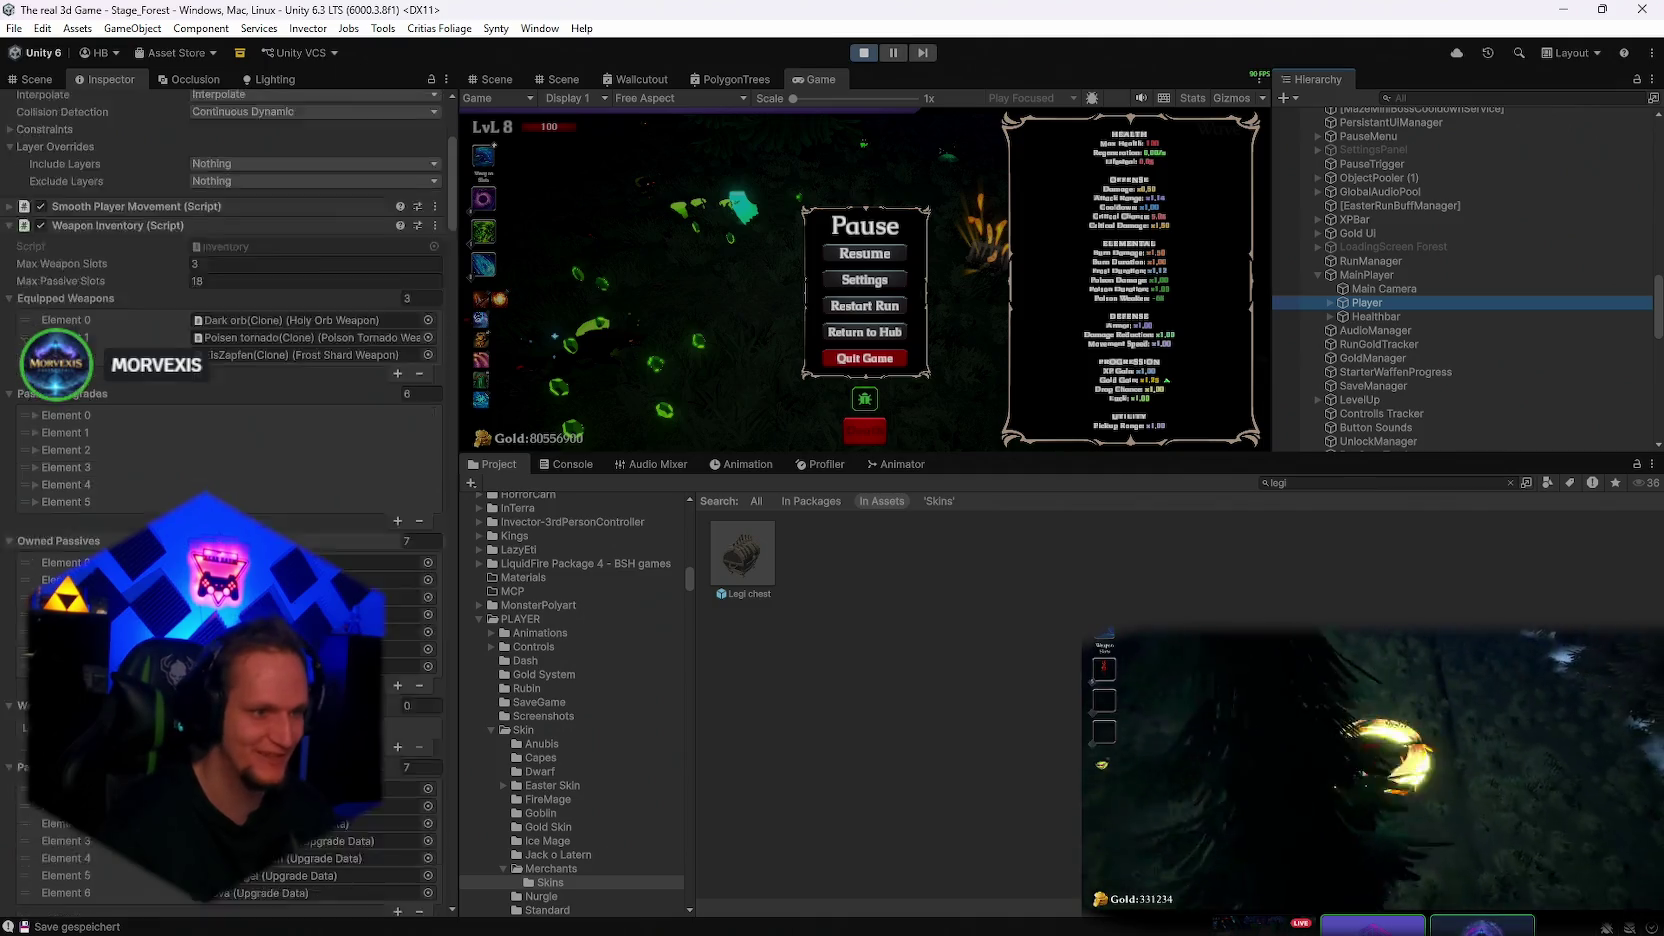
click(1333, 303)
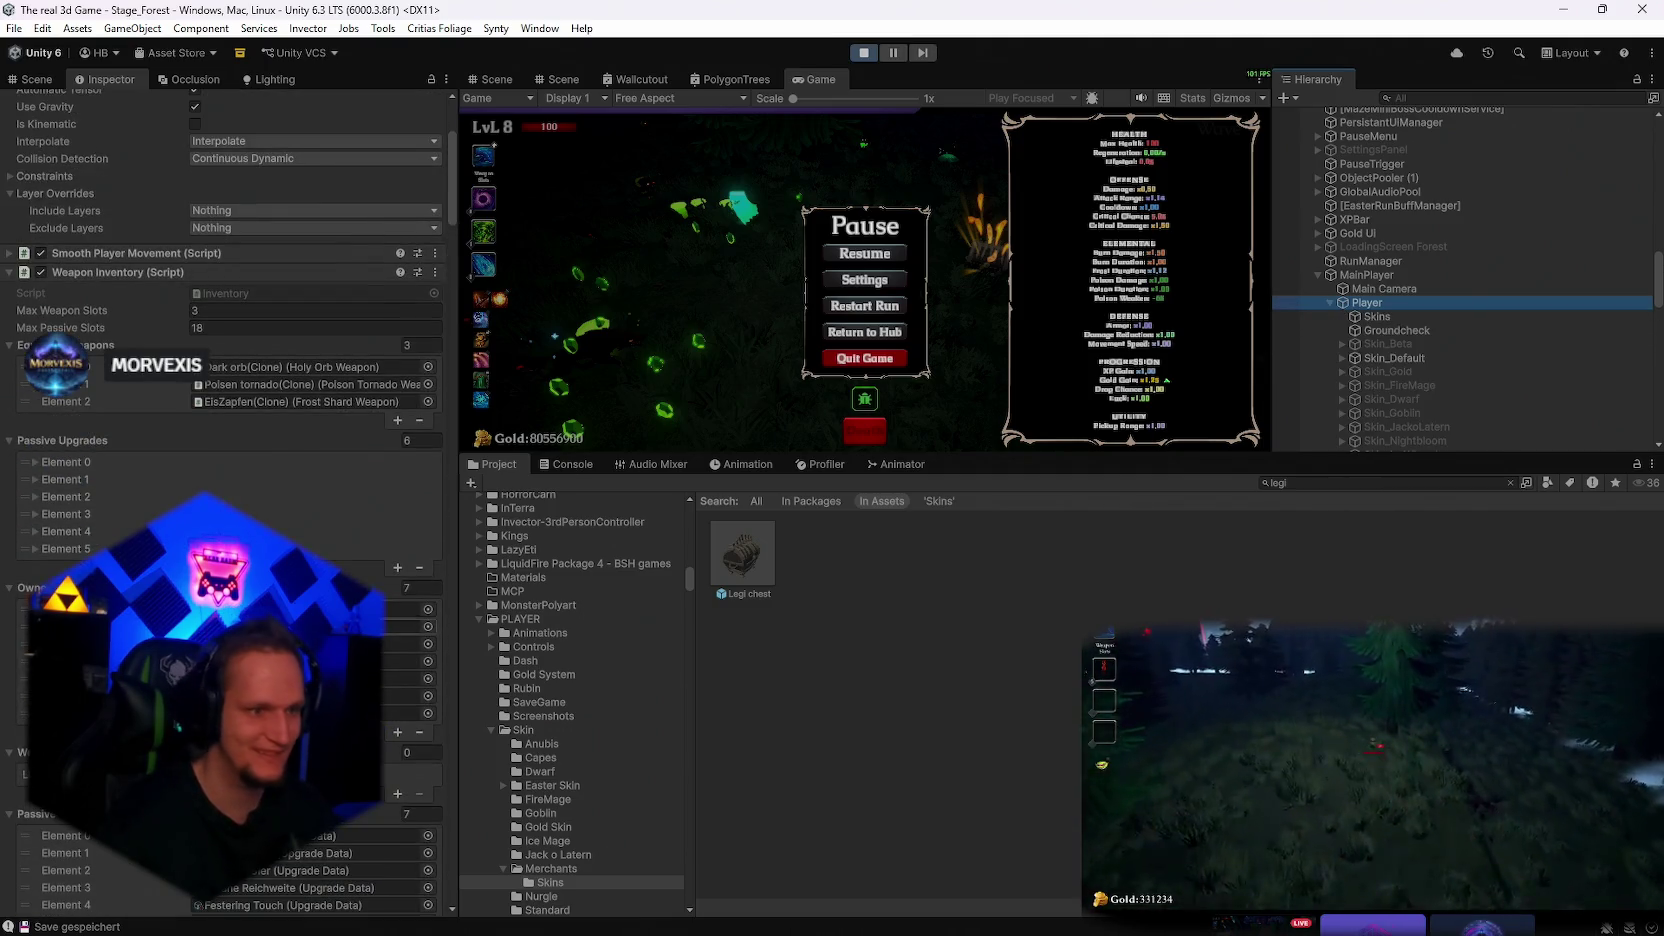
scroll(240, 476, up, 2)
click(240, 452)
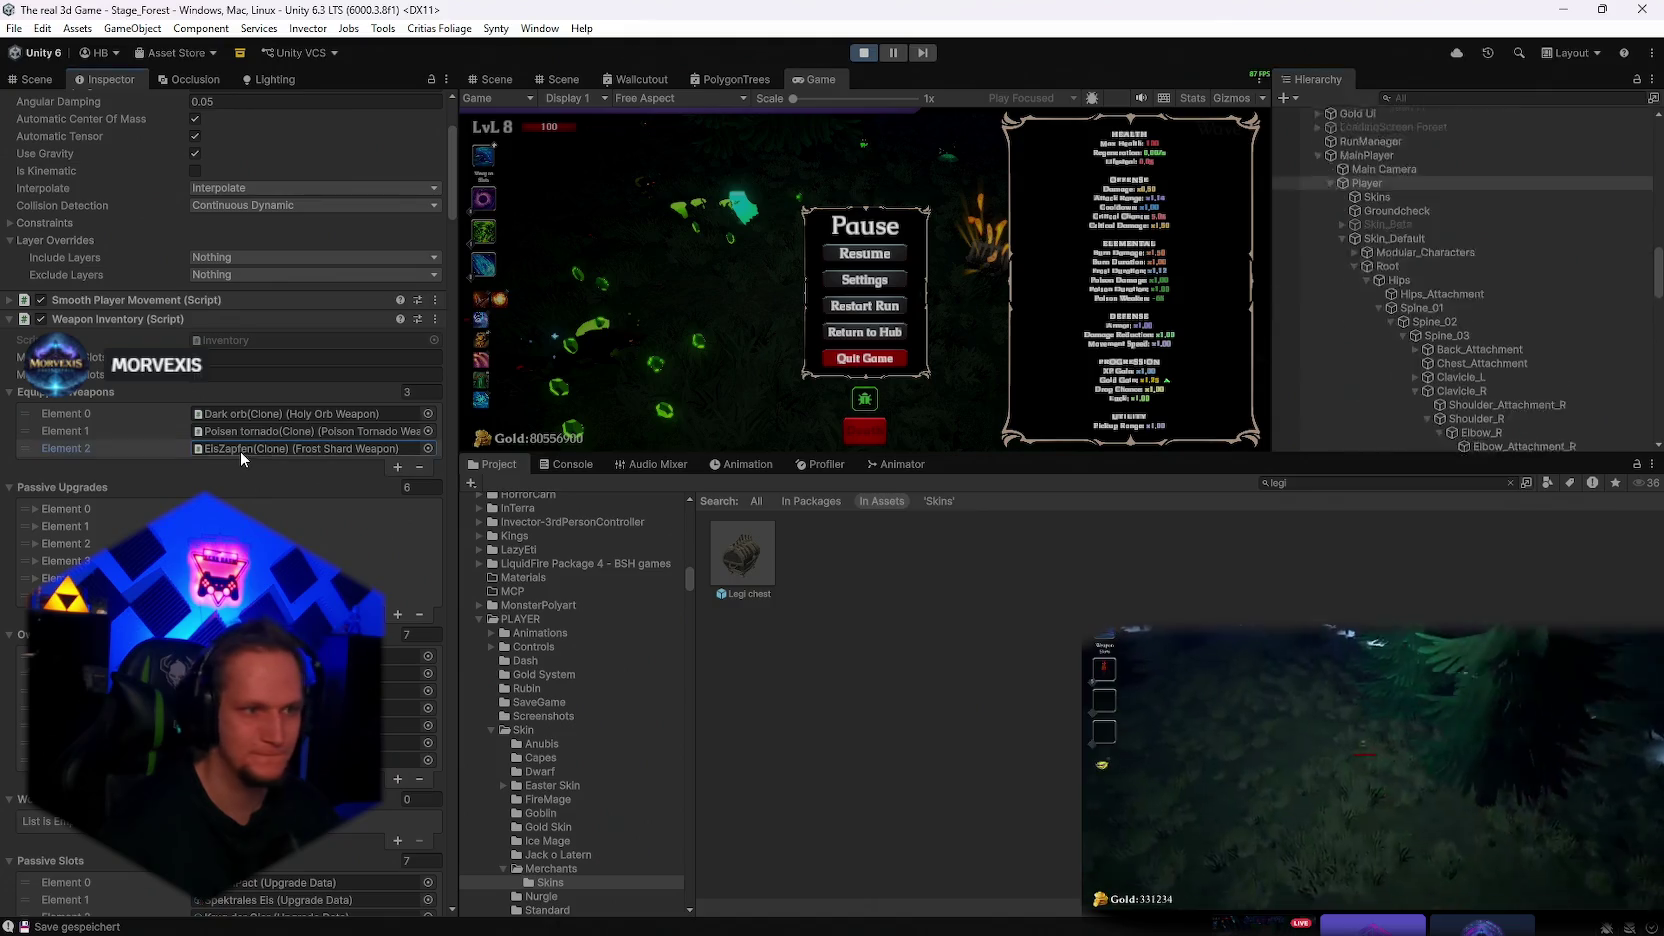
click(1502, 445)
scroll(339, 503, up, 5)
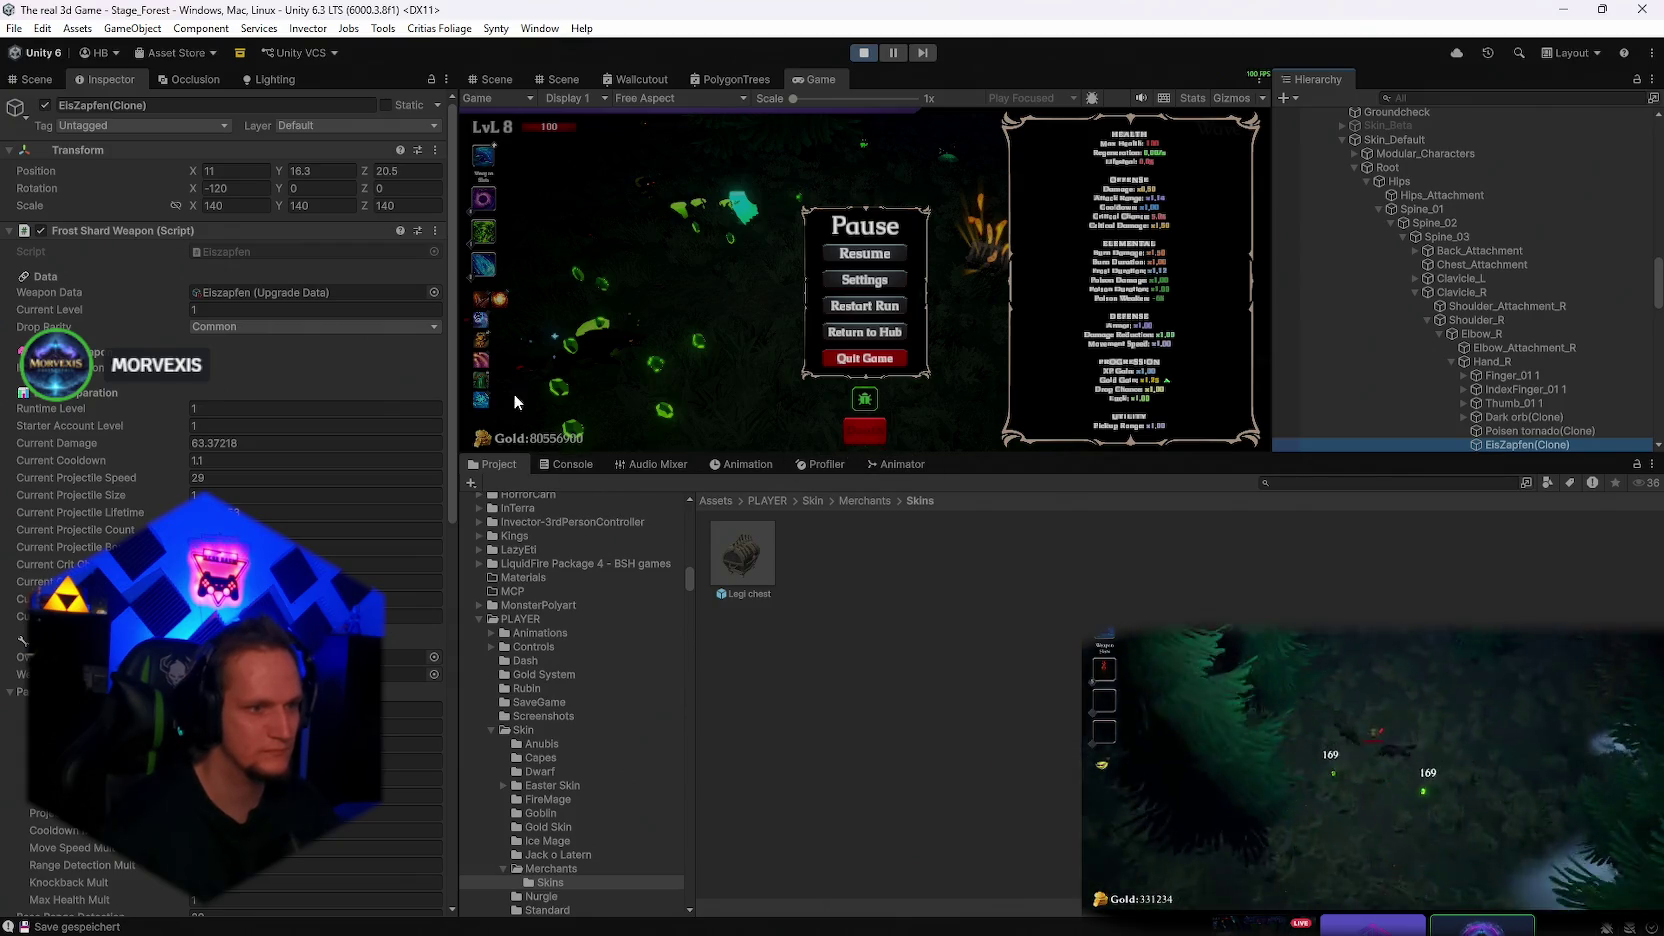
Snip a screenshot of the EisZapfen stats, then search the project assets for 'weapon'
key(super+shift+s)
drag(476, 211, 2, 819)
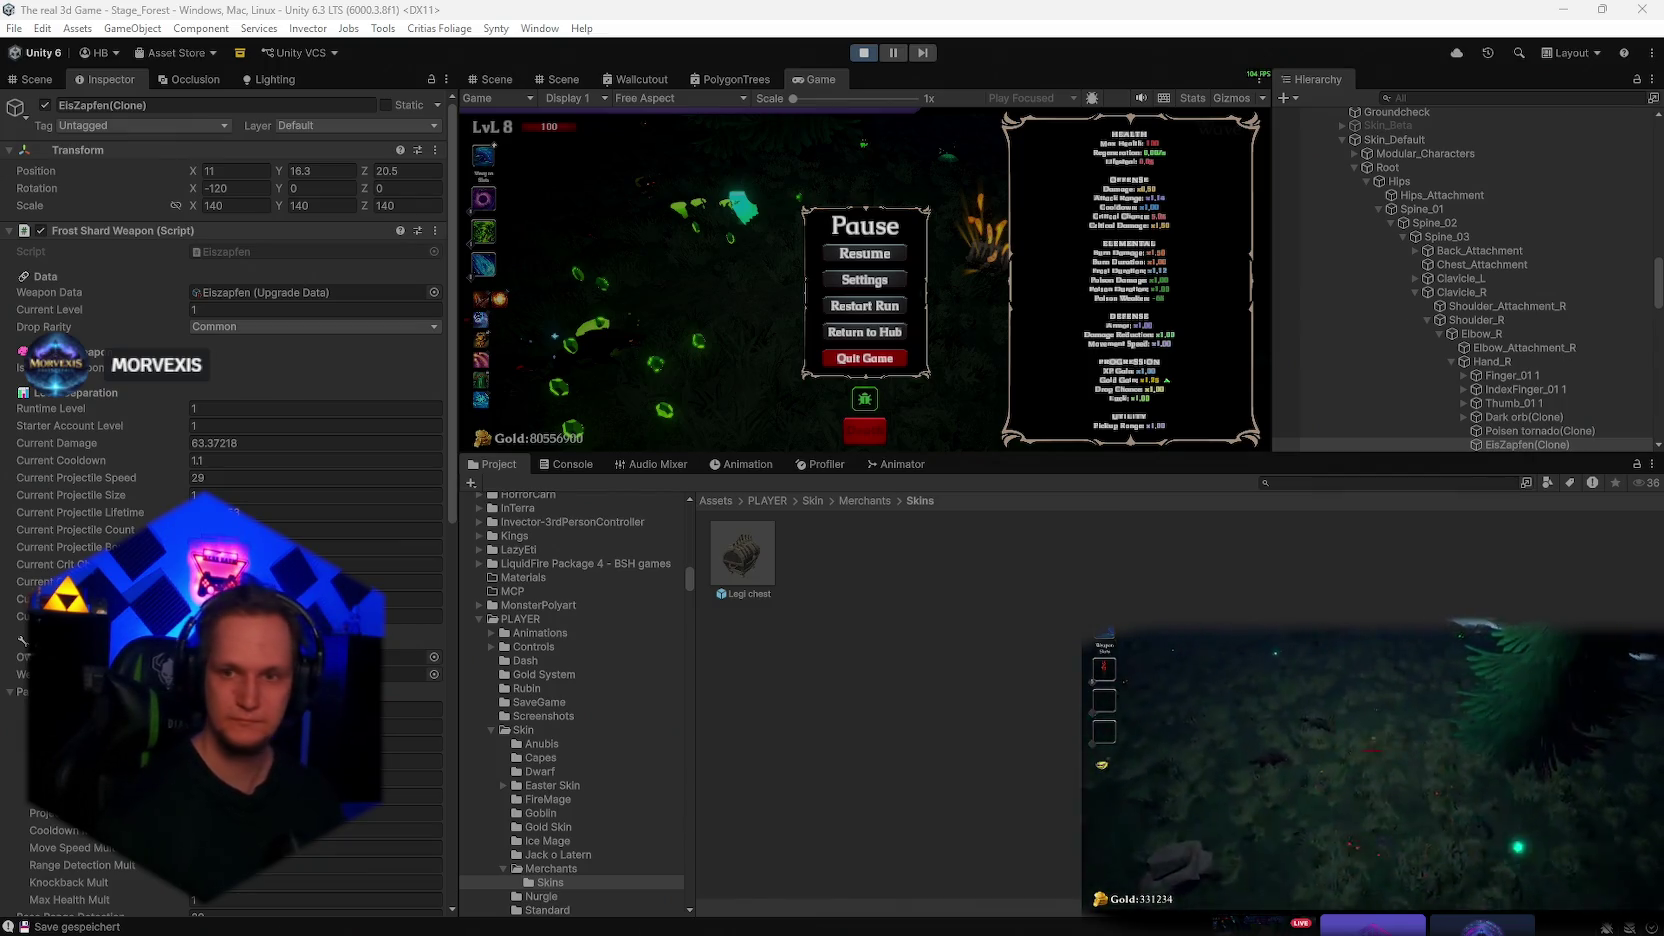
click(867, 255)
key(Escape)
click(1291, 481)
text(weapon)
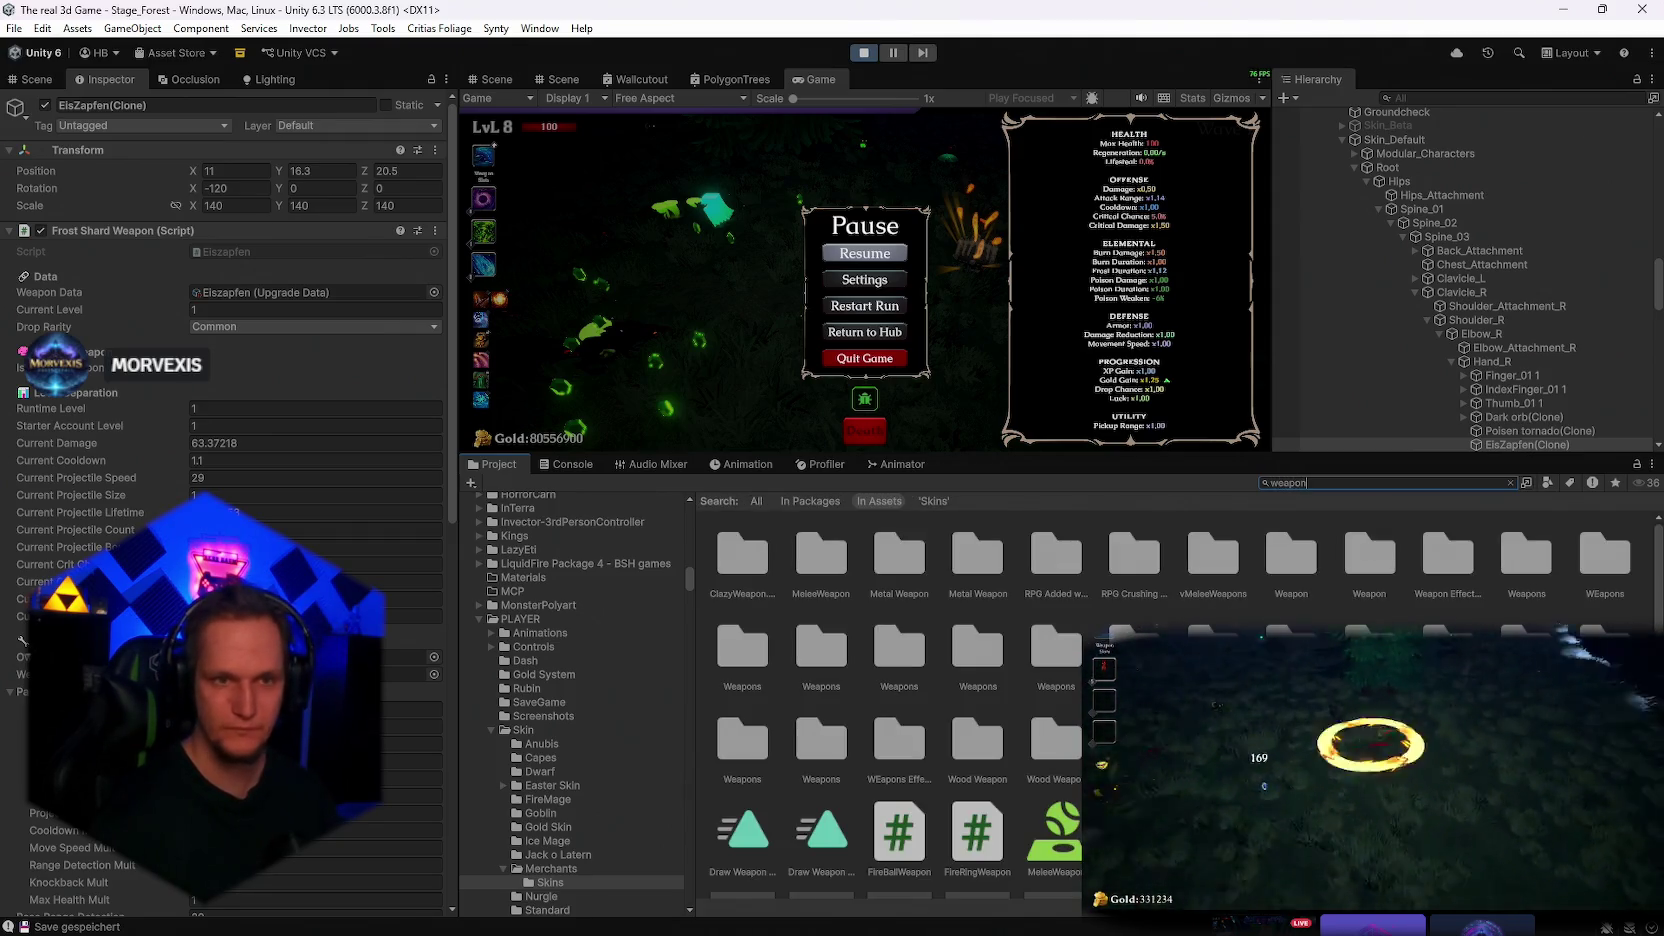
click(490, 79)
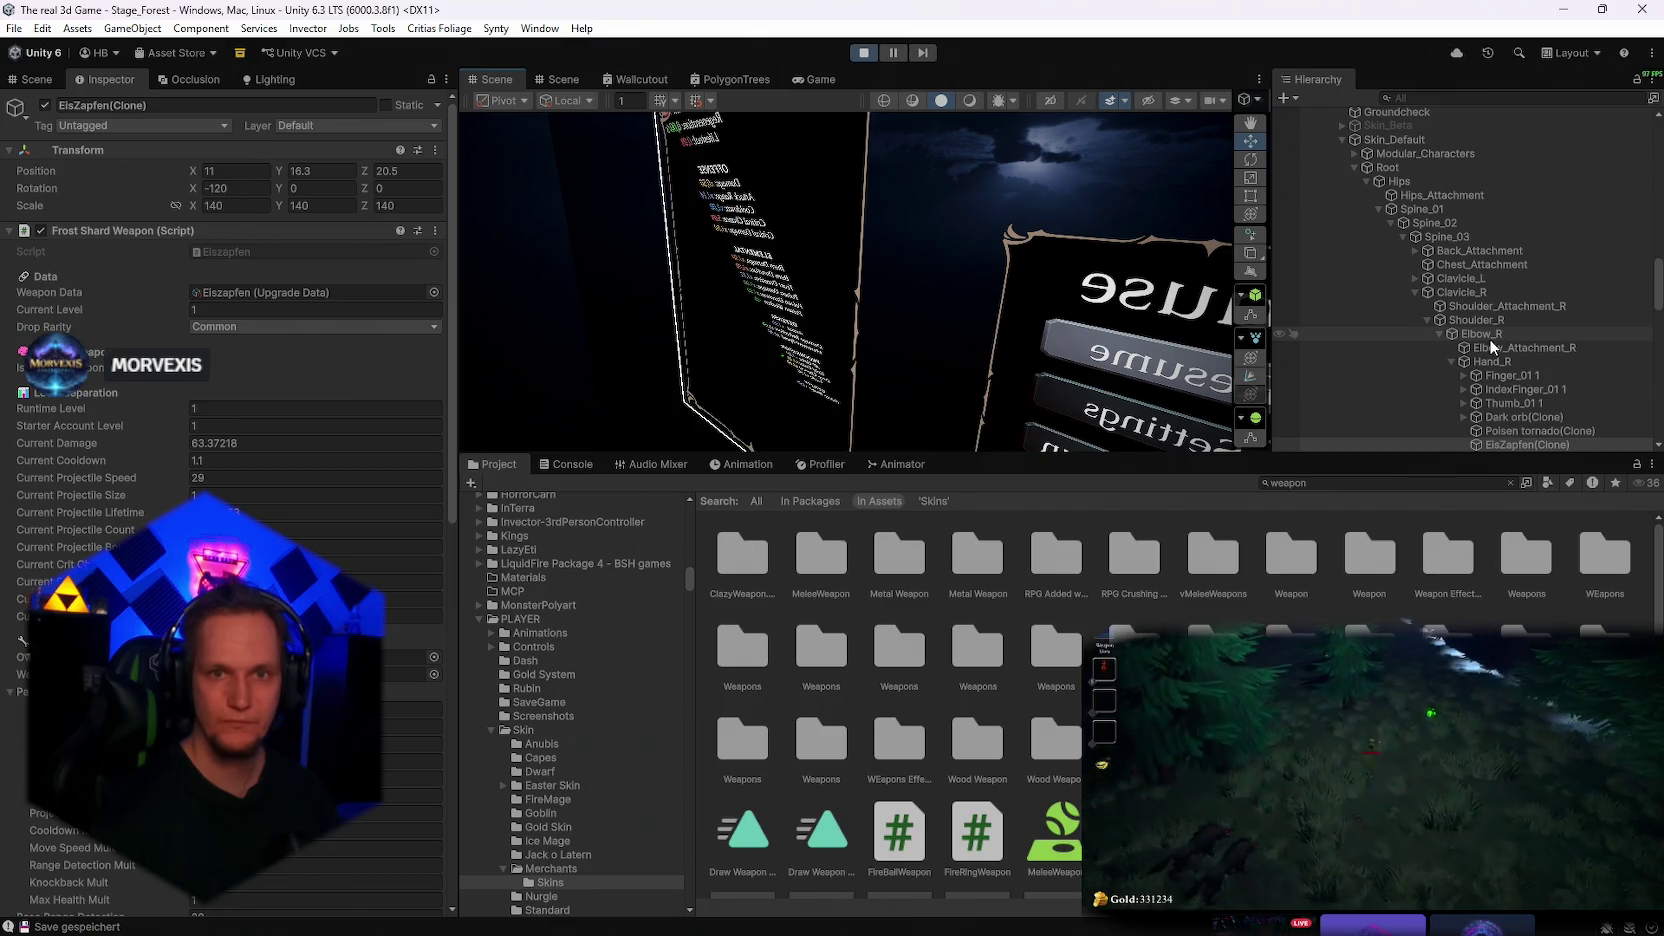
Frame the EisZapfen(Clone) weapon and select all five weapon chests in the scene
double_click(1527, 444)
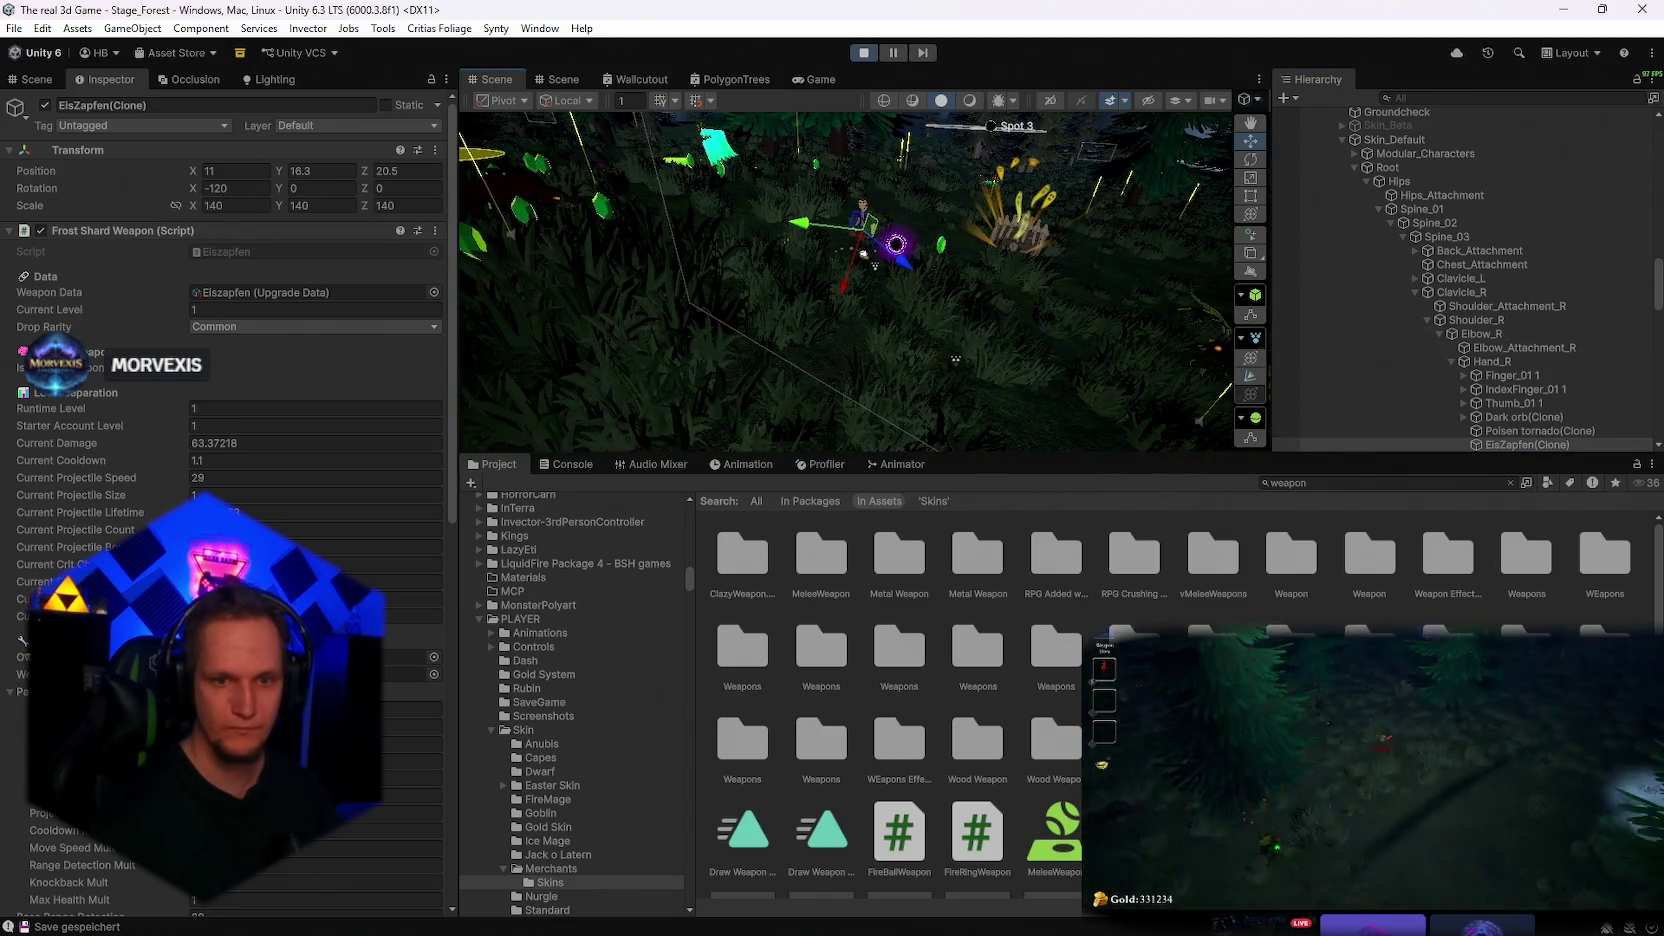
click(1072, 354)
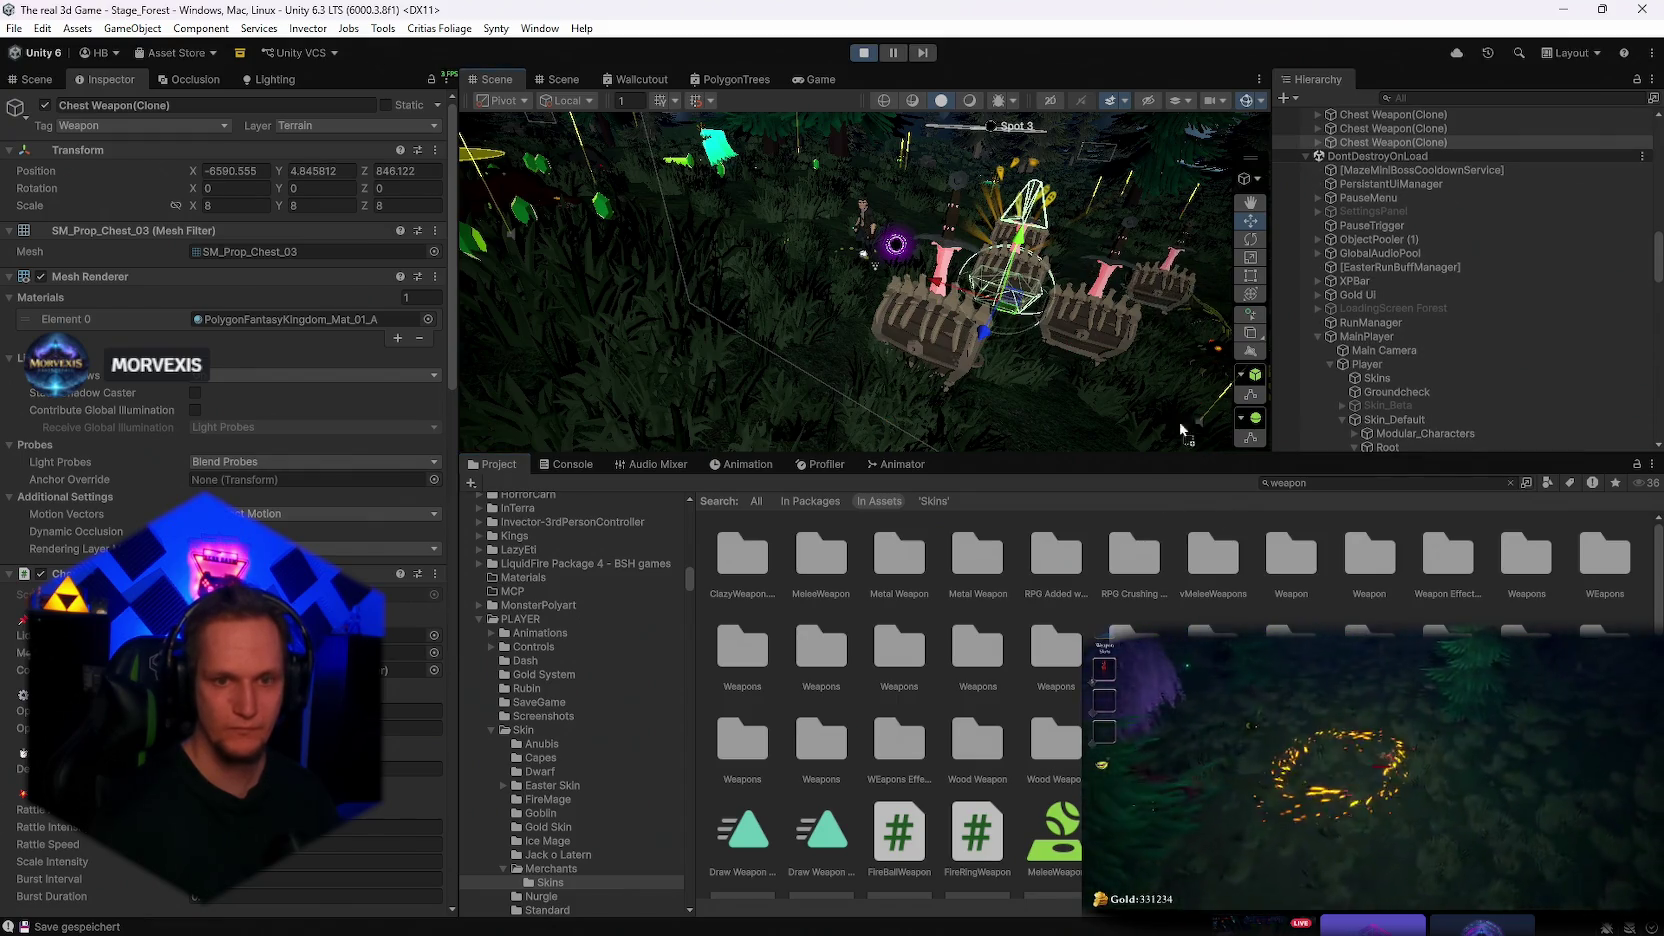
scroll(1425, 316, up, 3)
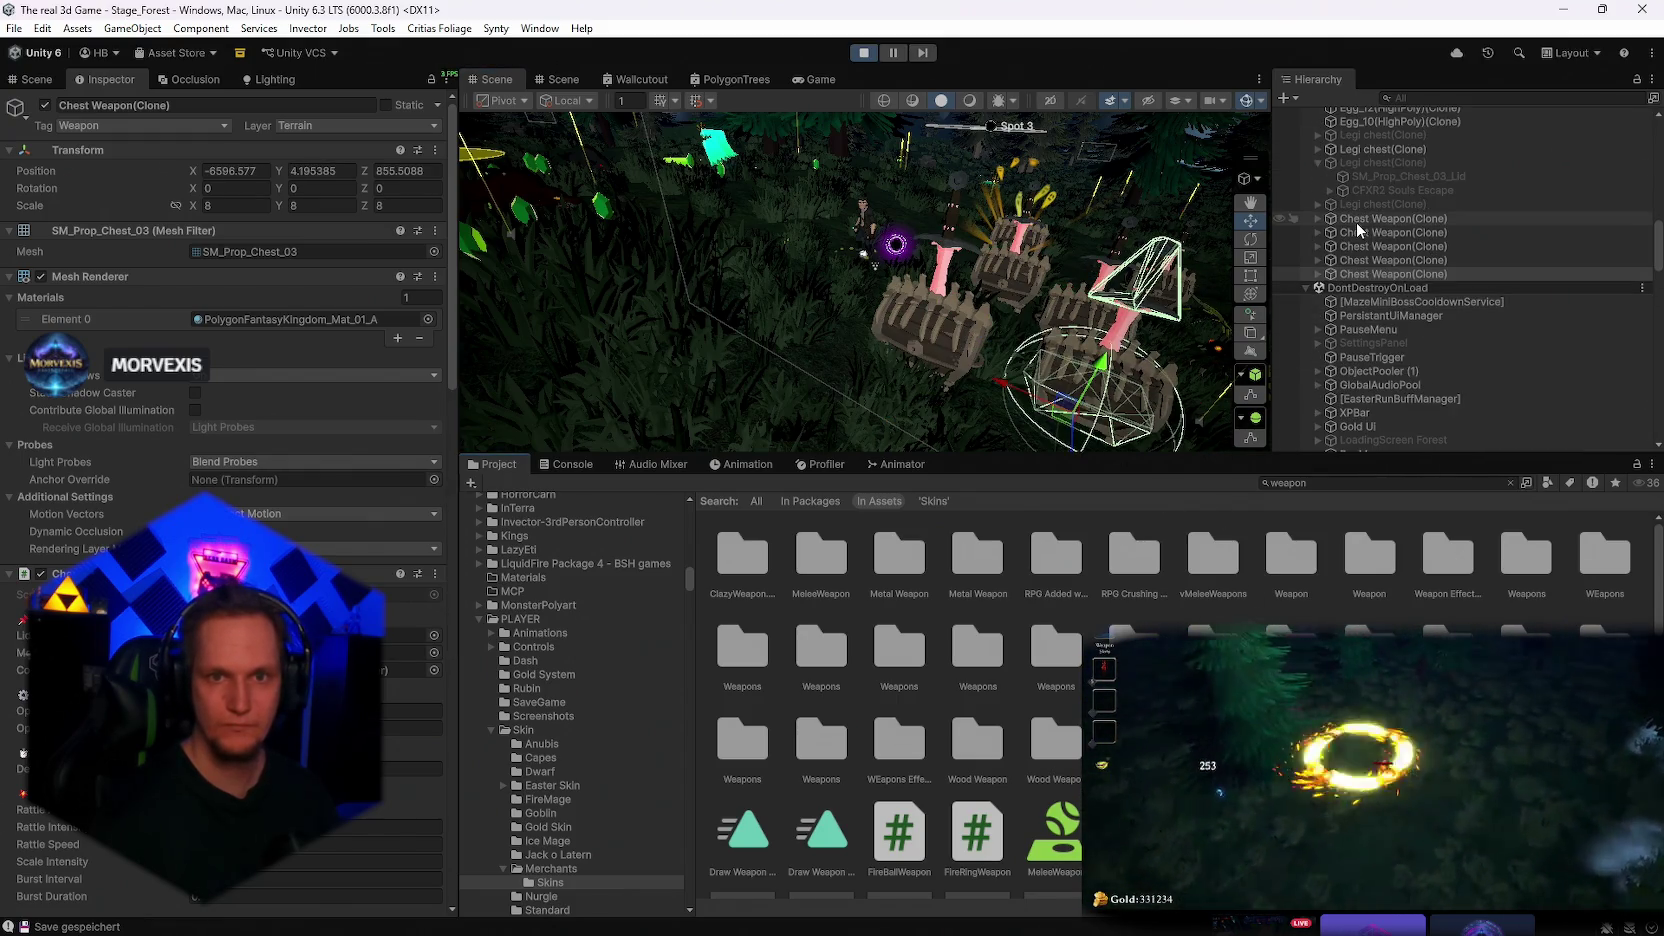
shift+click(1356, 220)
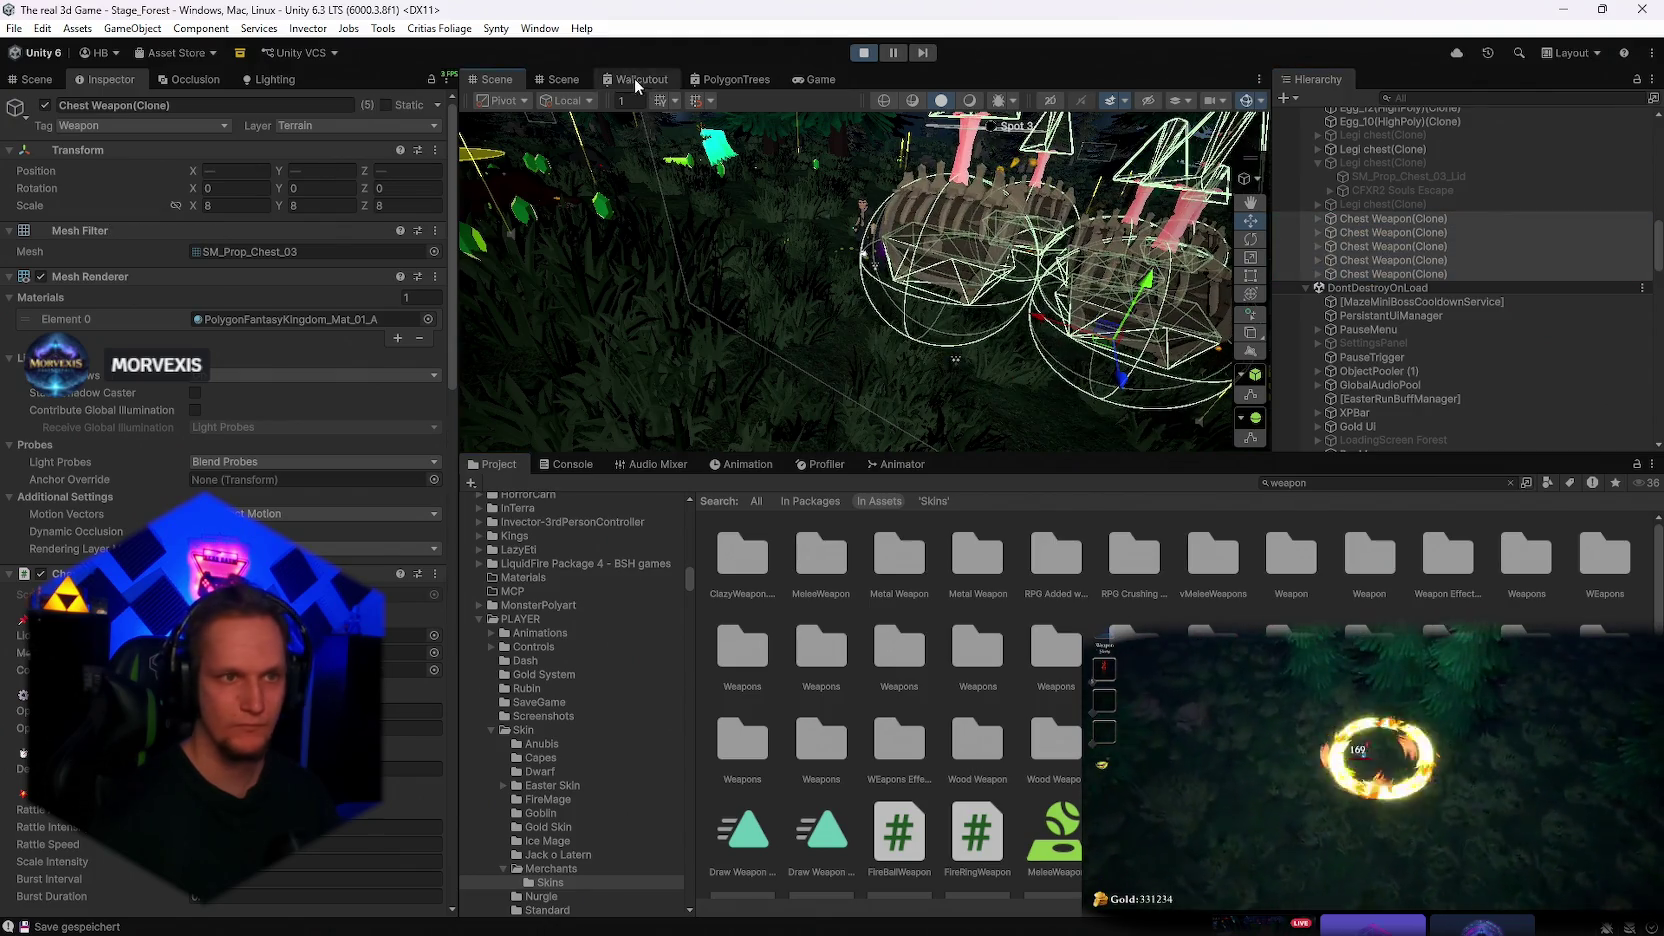
Maximize and restore the second Scene view, then maximize the running Game view
click(563, 79)
key(shift+space)
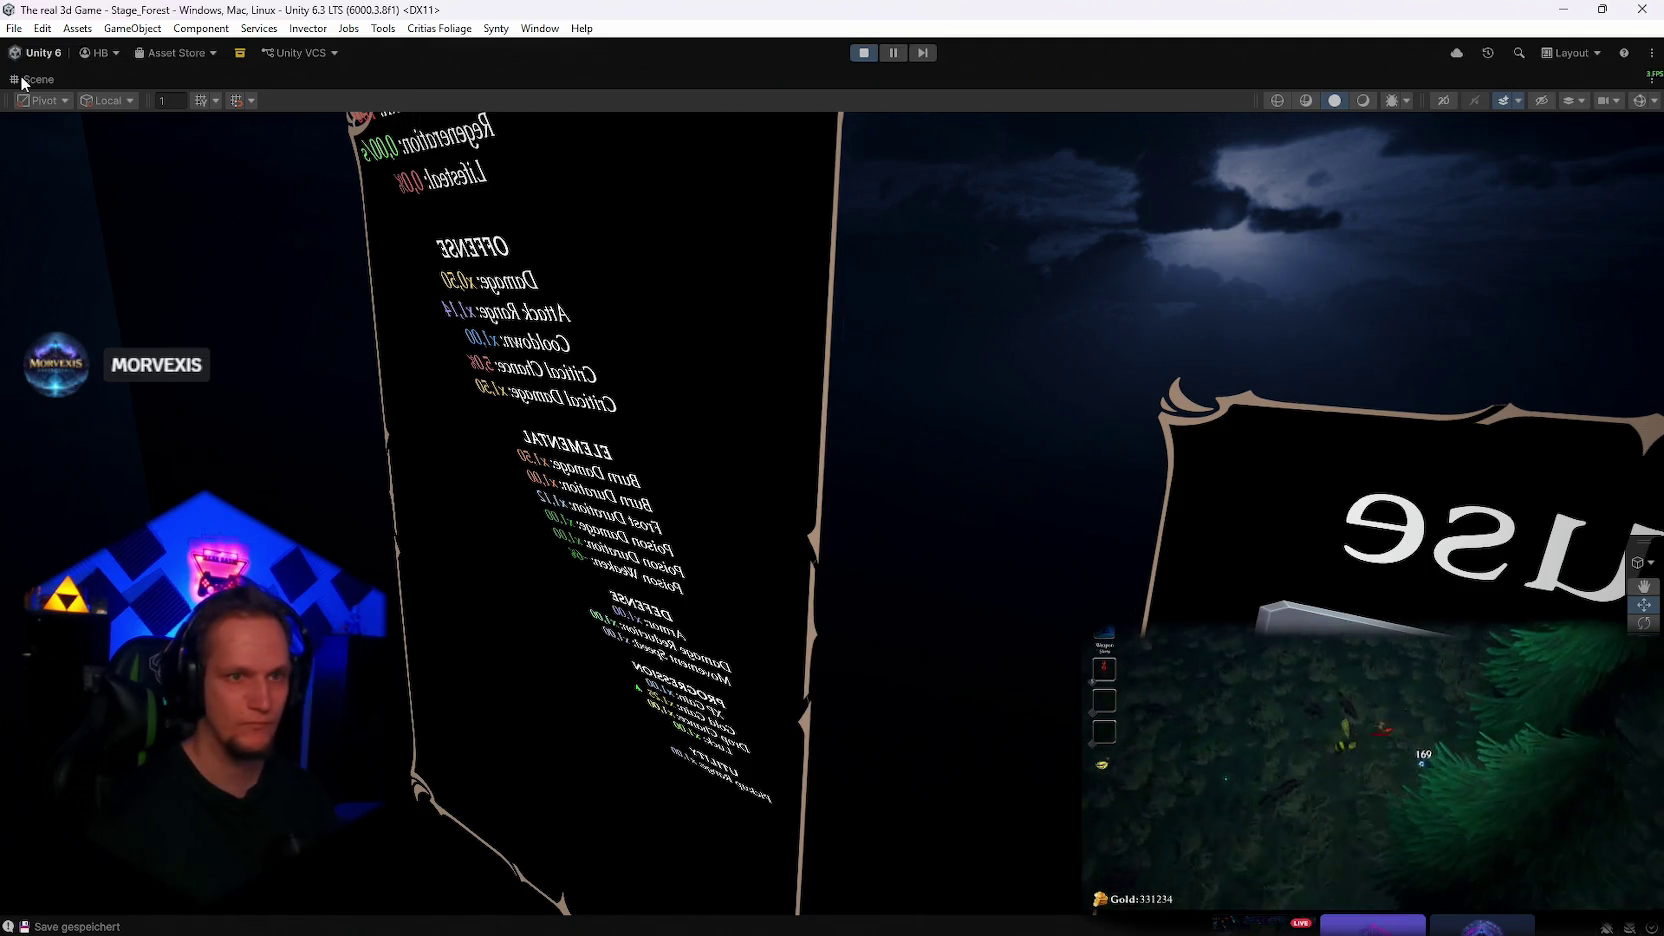
double_click(22, 83)
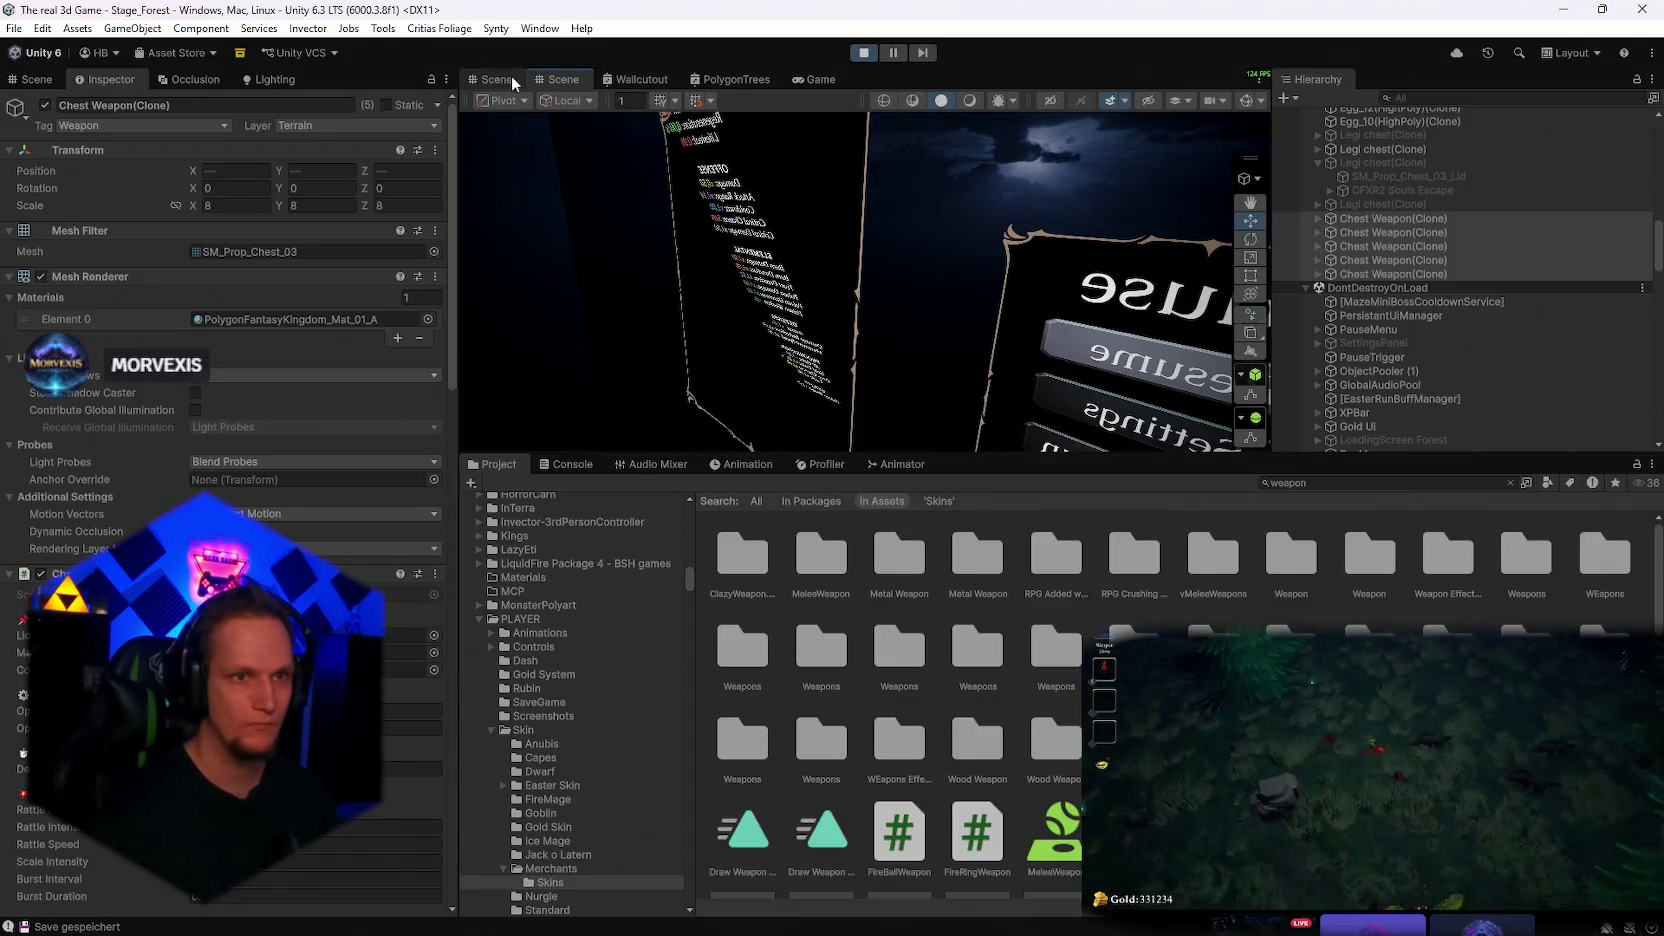
double_click(803, 81)
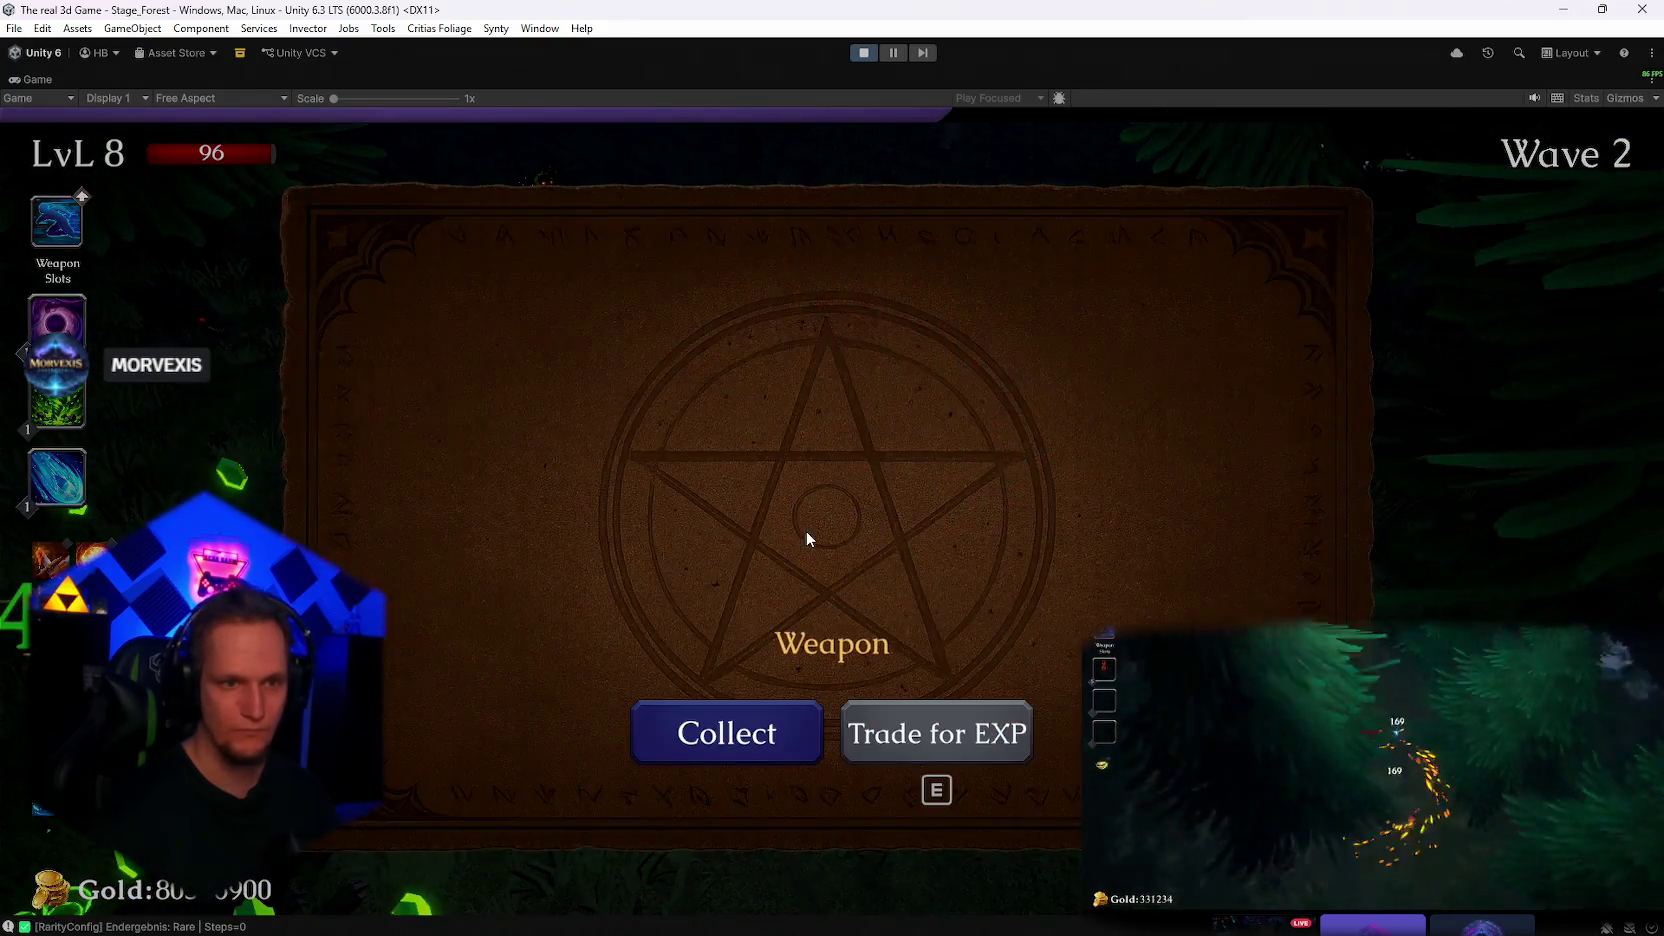
Accept the Ice Ball reward, pause the game and restore the editor layout
key(e)
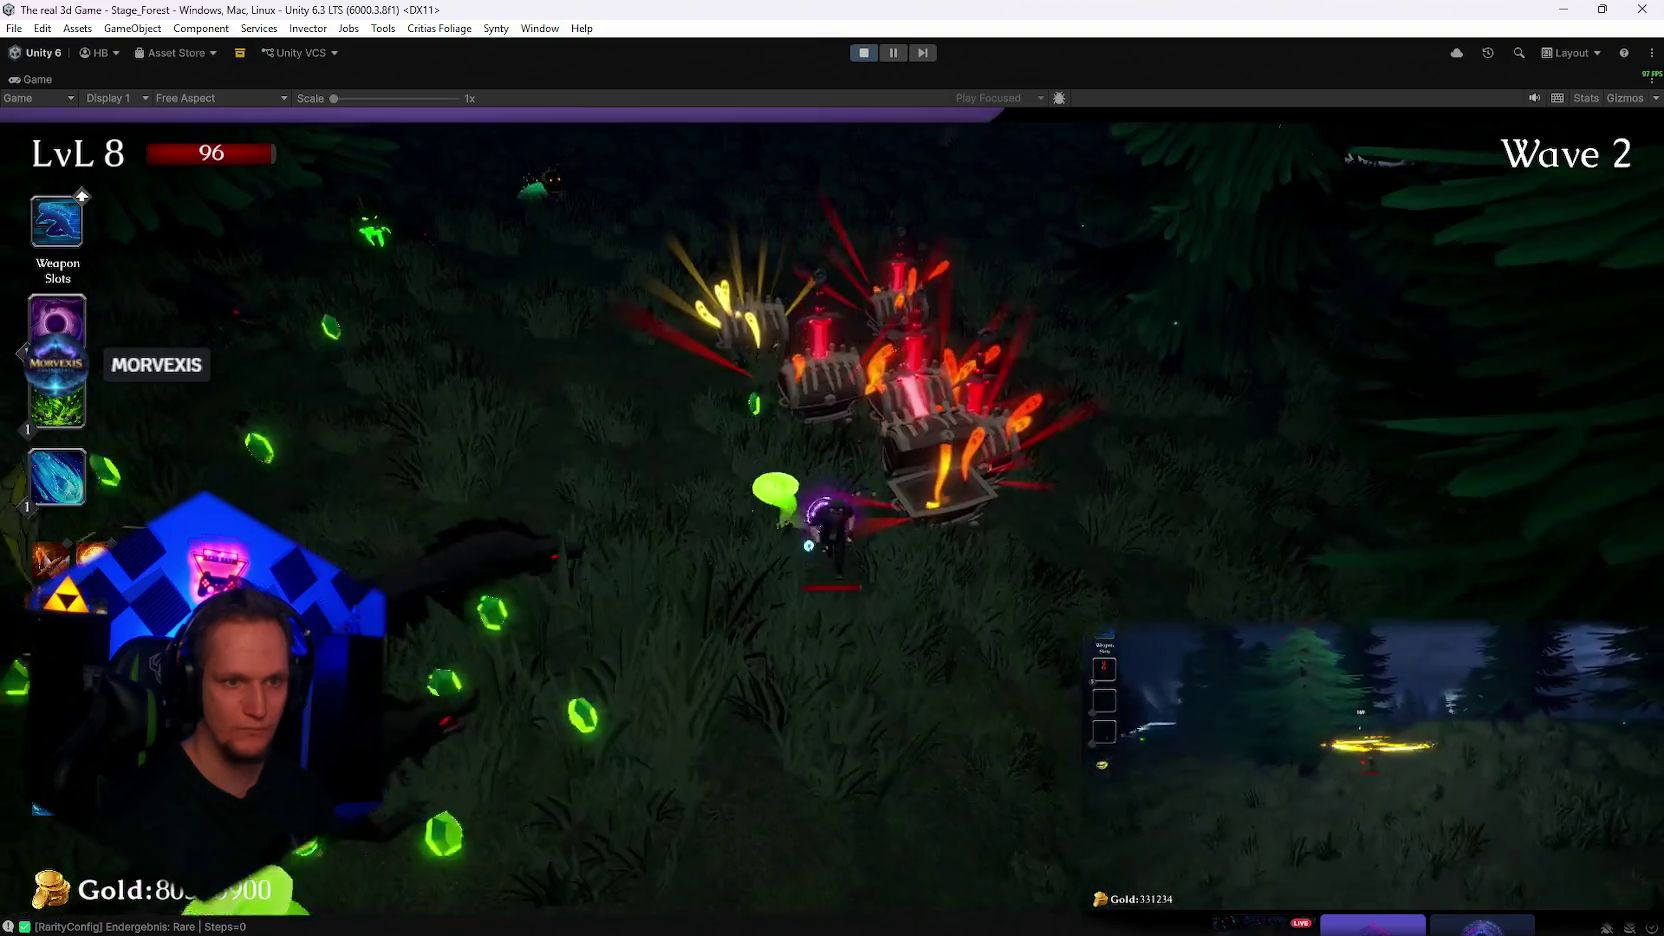
key(Escape)
double_click(28, 80)
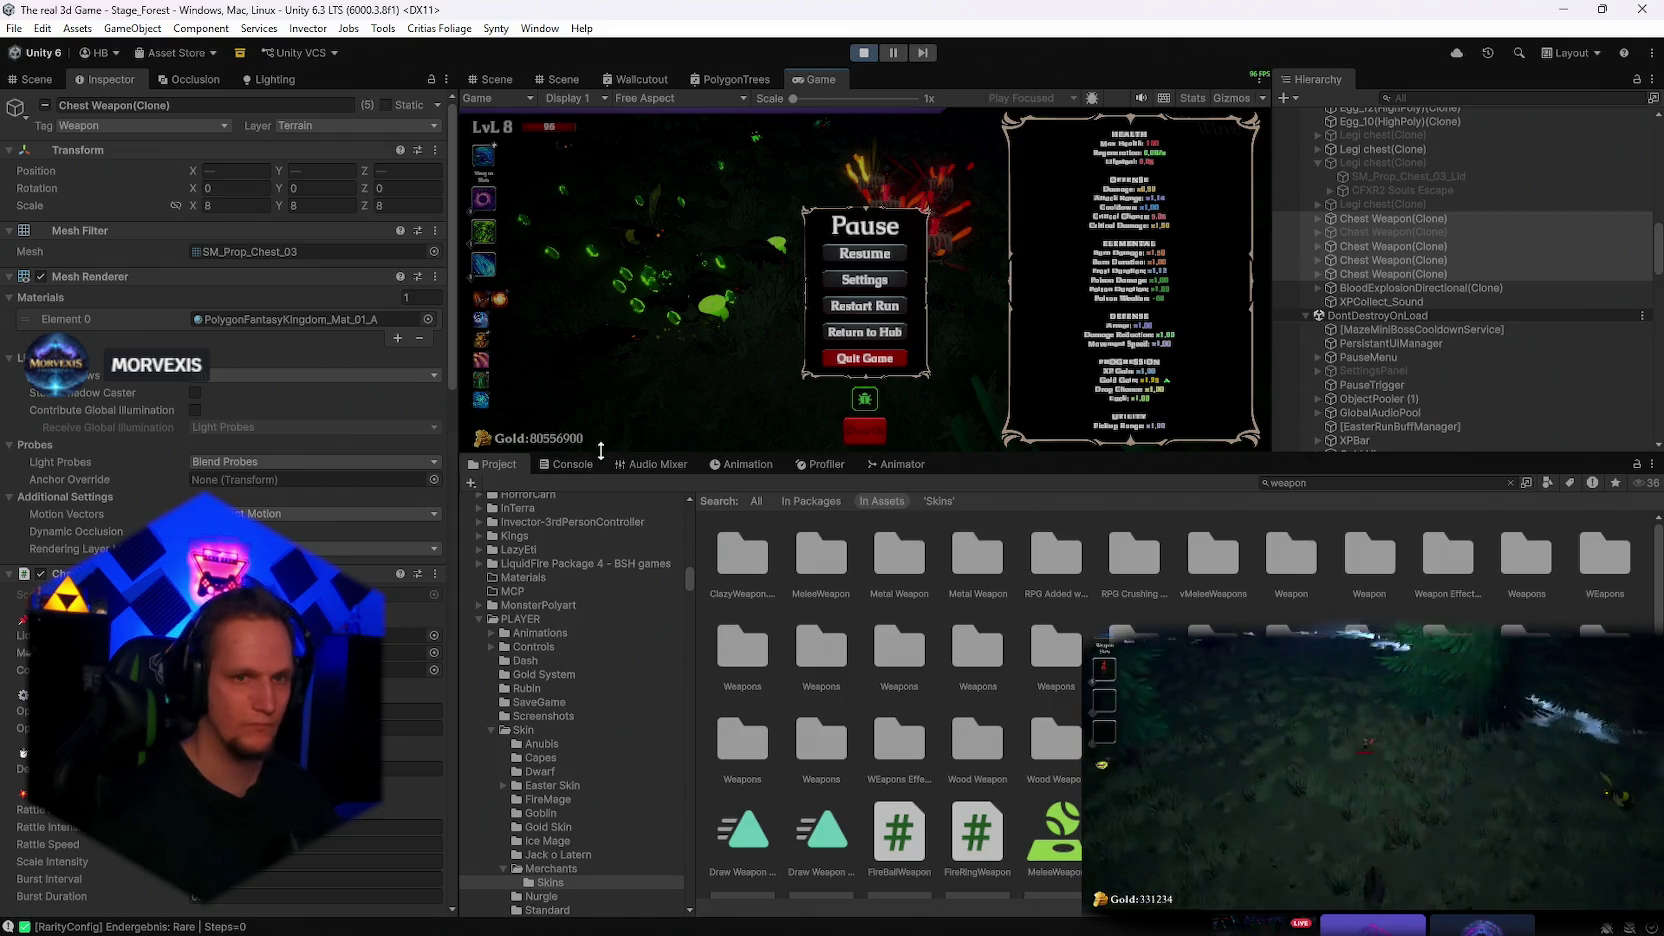
Select MainPlayer, inspect EisZapfen(Clone) on Hand_R, then resume the game
scroll(1482, 330, up, 5)
scroll(1490, 327, up, 10)
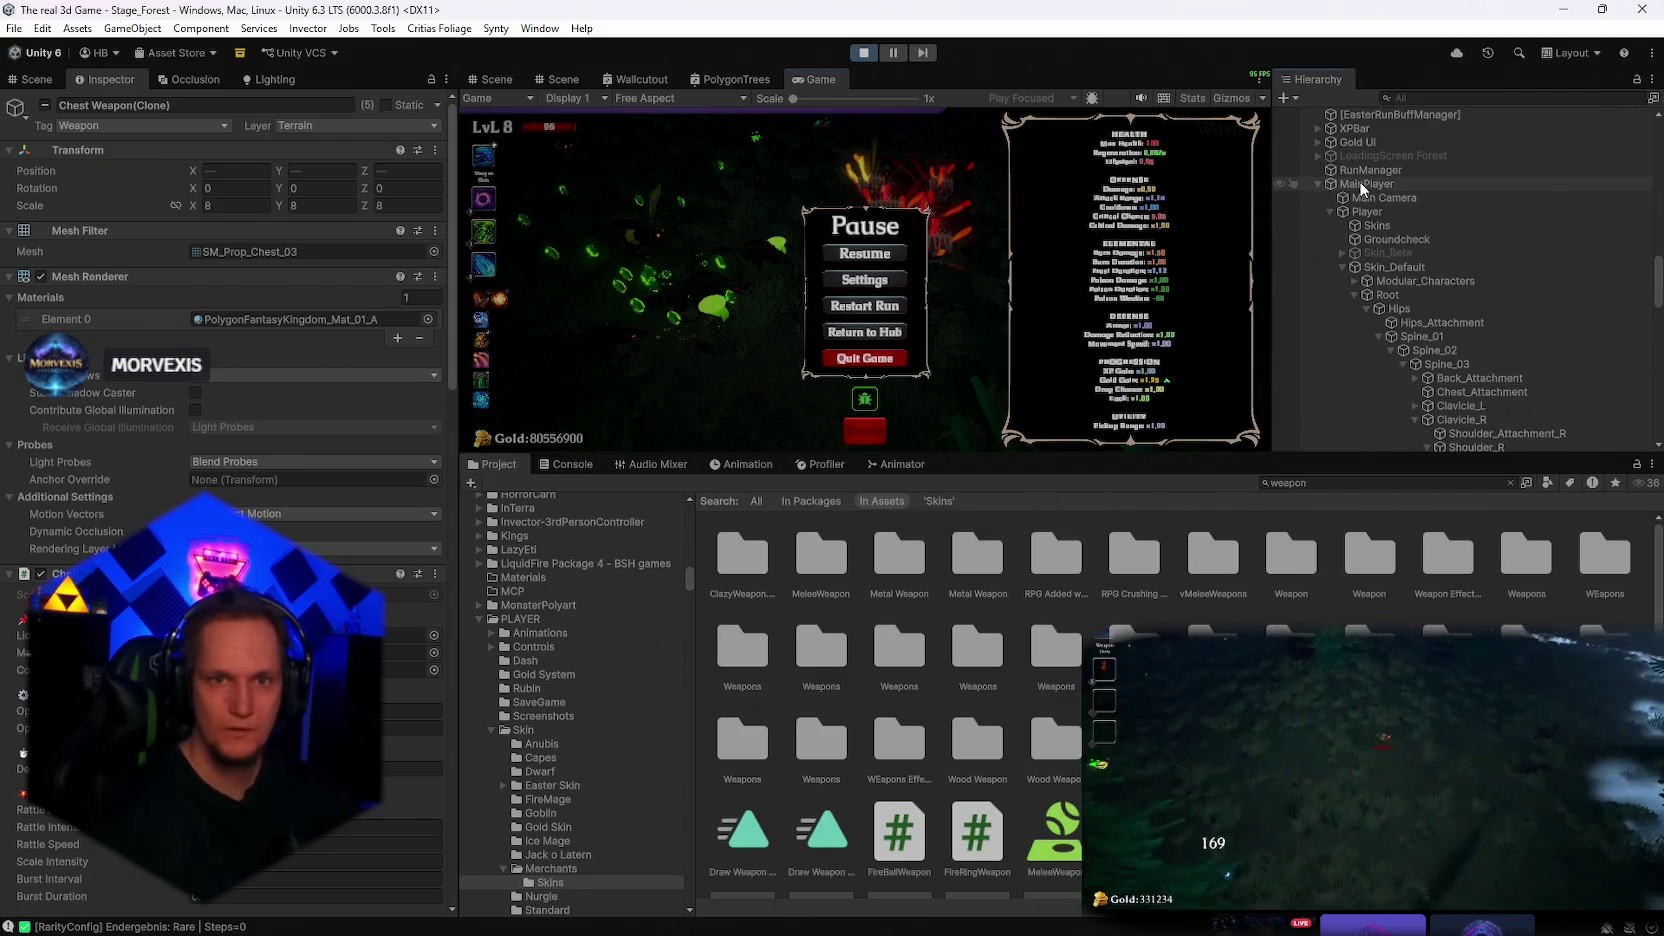
click(1362, 184)
scroll(1546, 396, down, 4)
click(1533, 417)
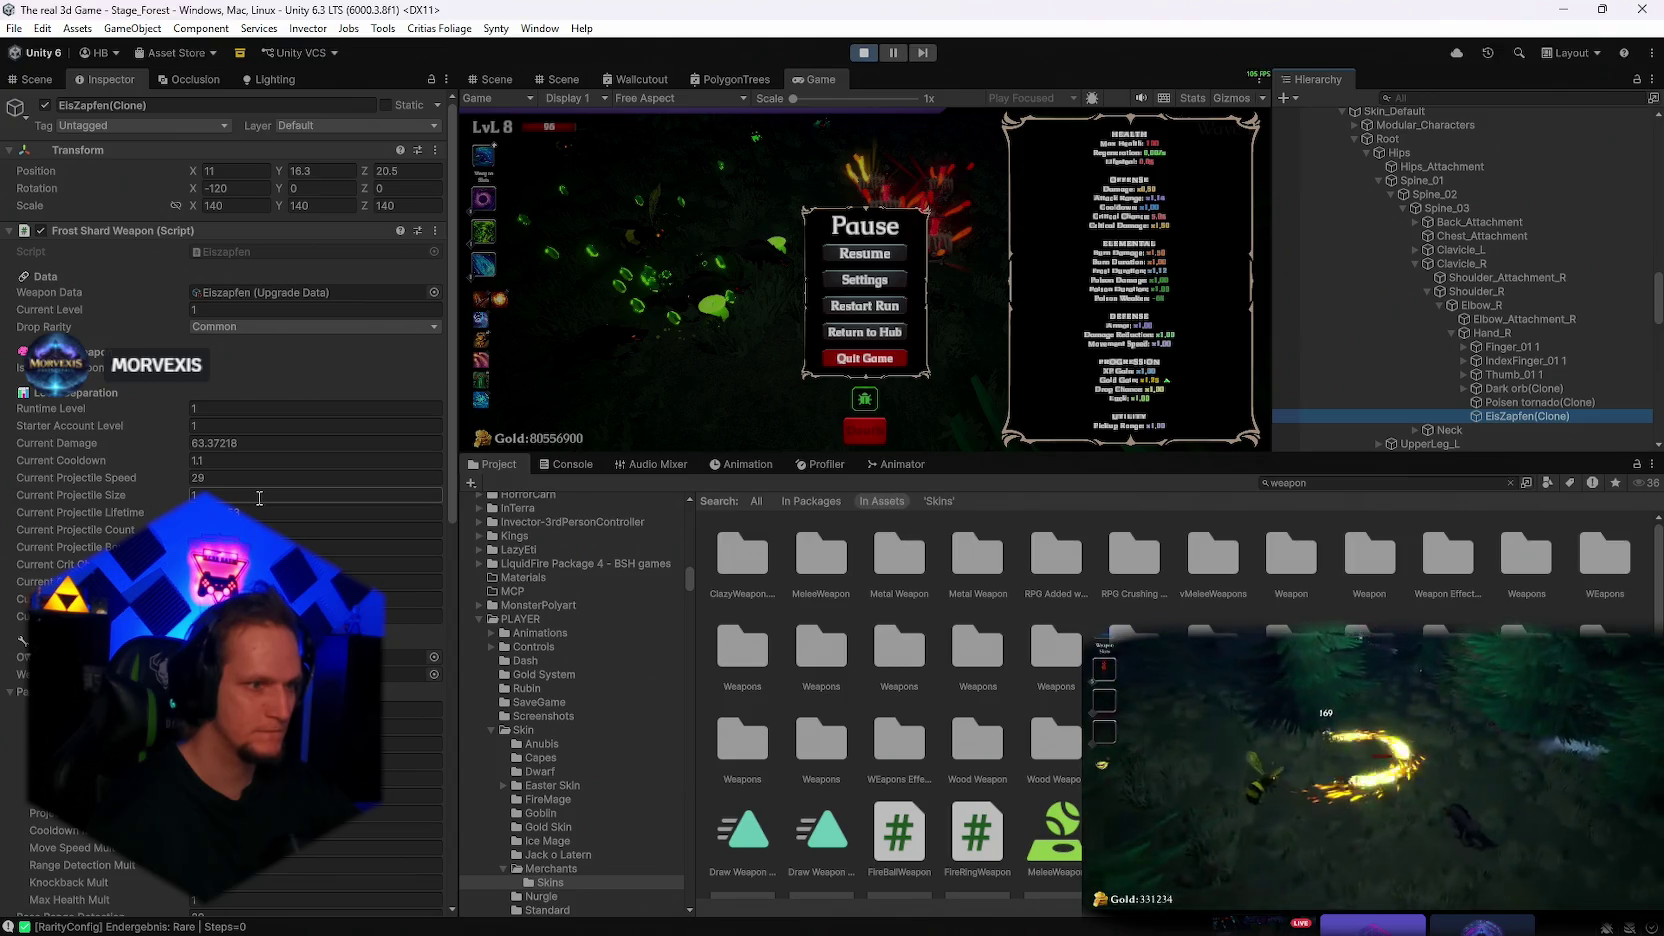
scroll(262, 496, down, 2)
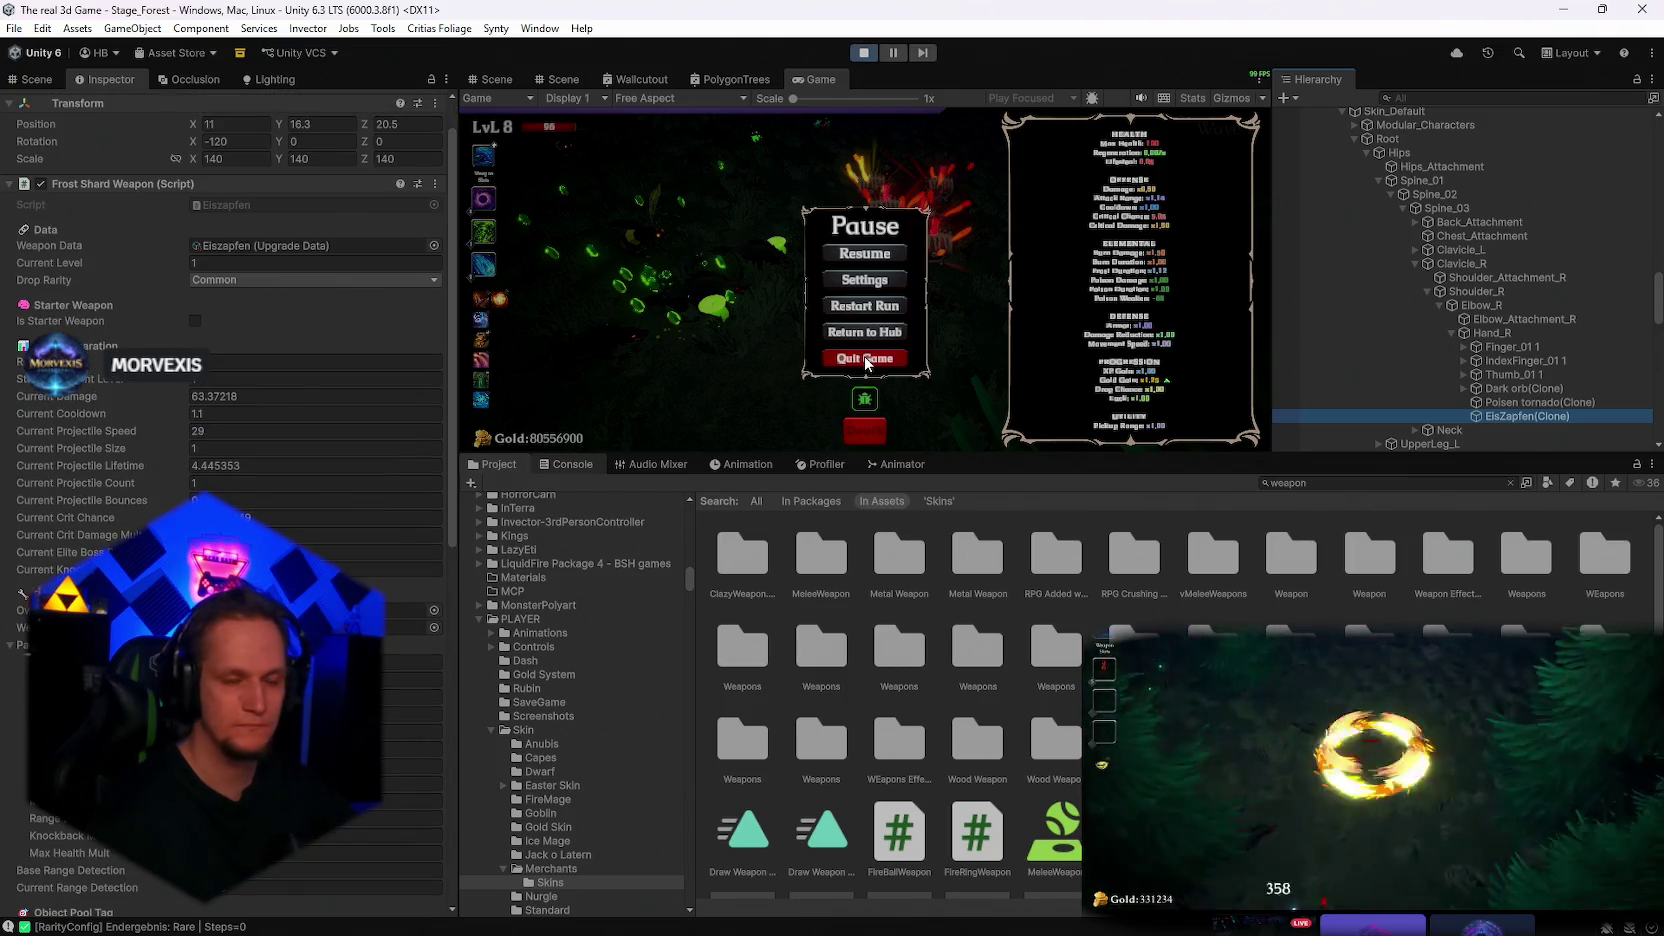
click(866, 254)
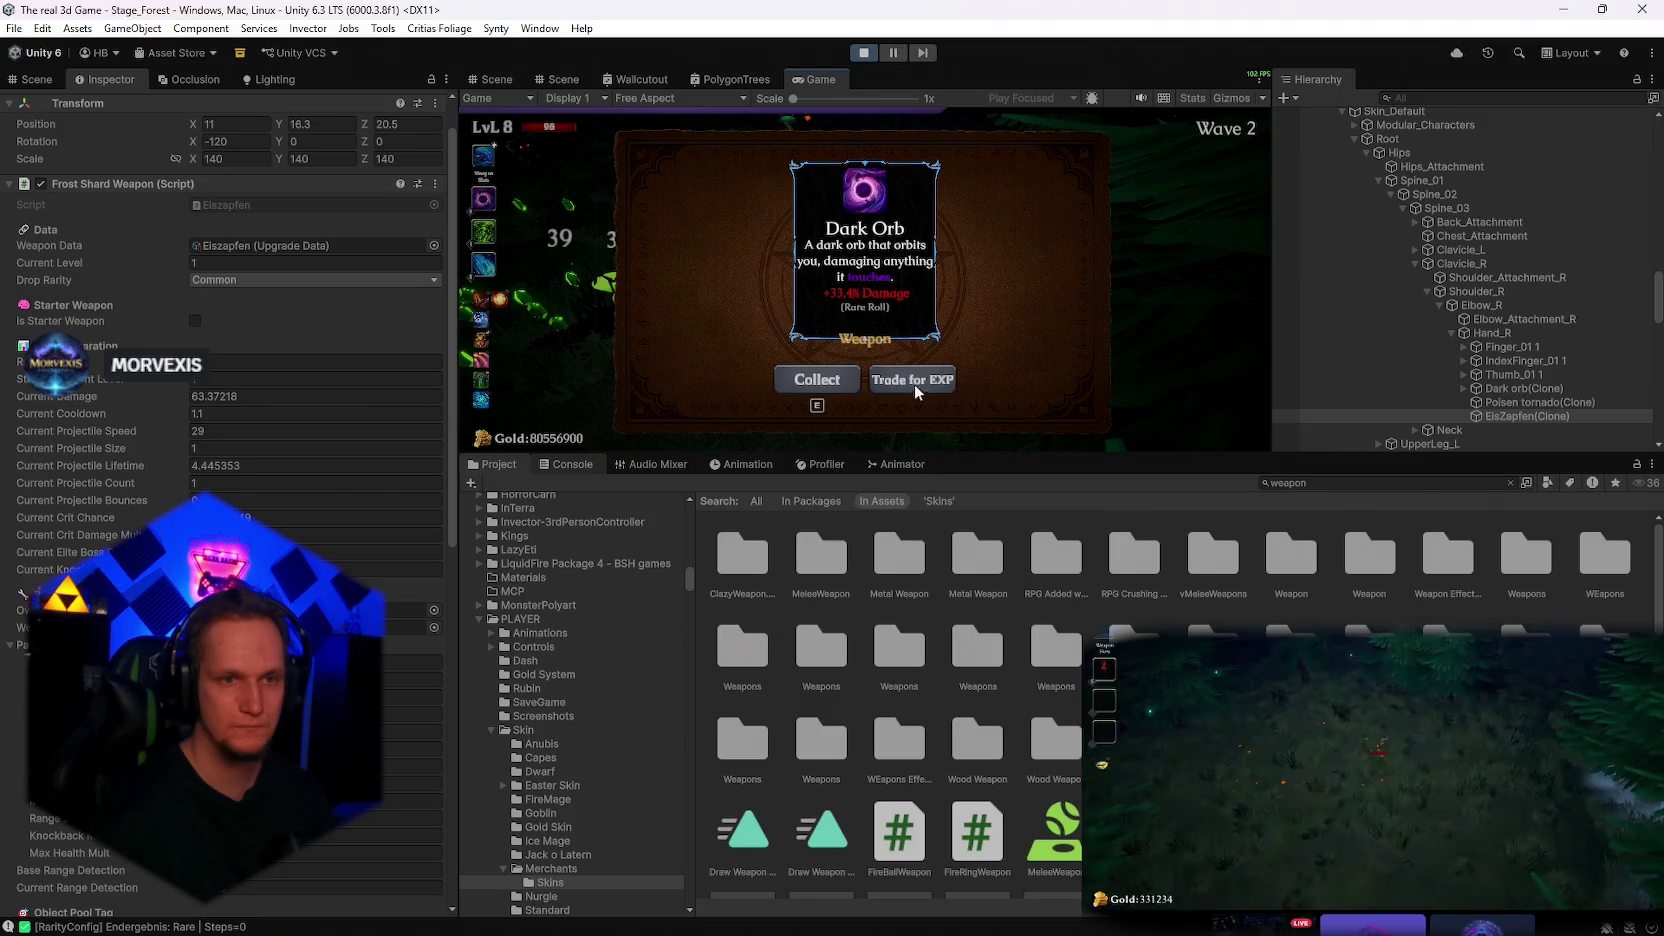
Collect the epic Dark Orb reward, pause, and inspect the Dark orb(Clone) object
click(825, 385)
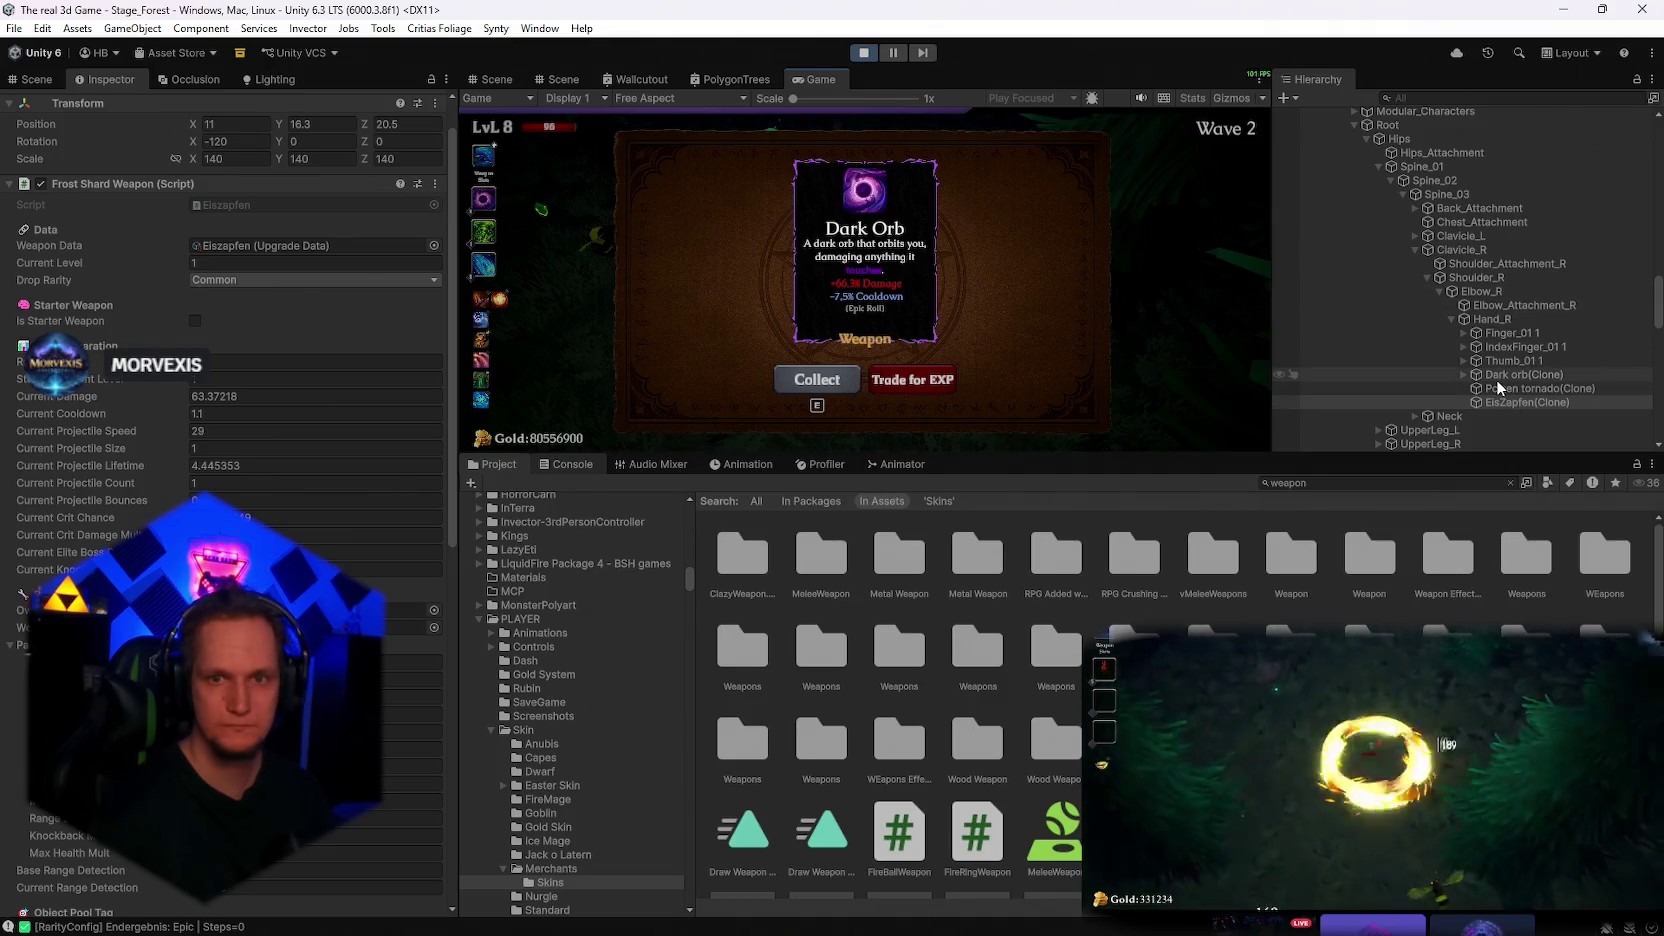
click(1495, 377)
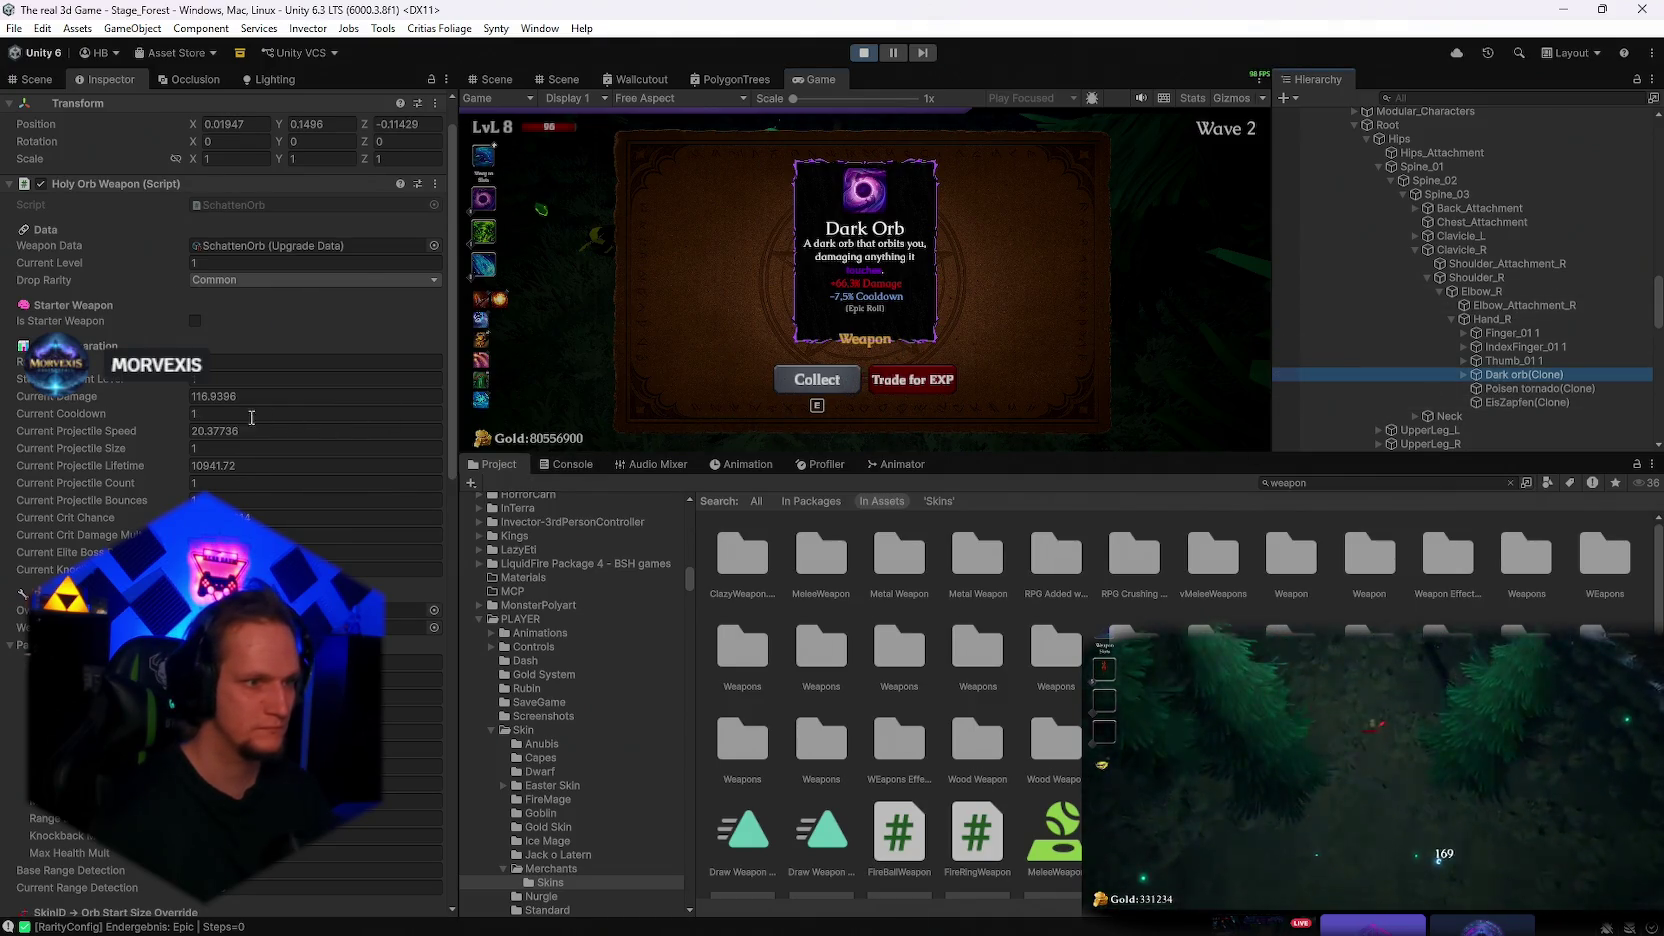
click(822, 389)
key(Escape)
click(1518, 360)
click(1510, 375)
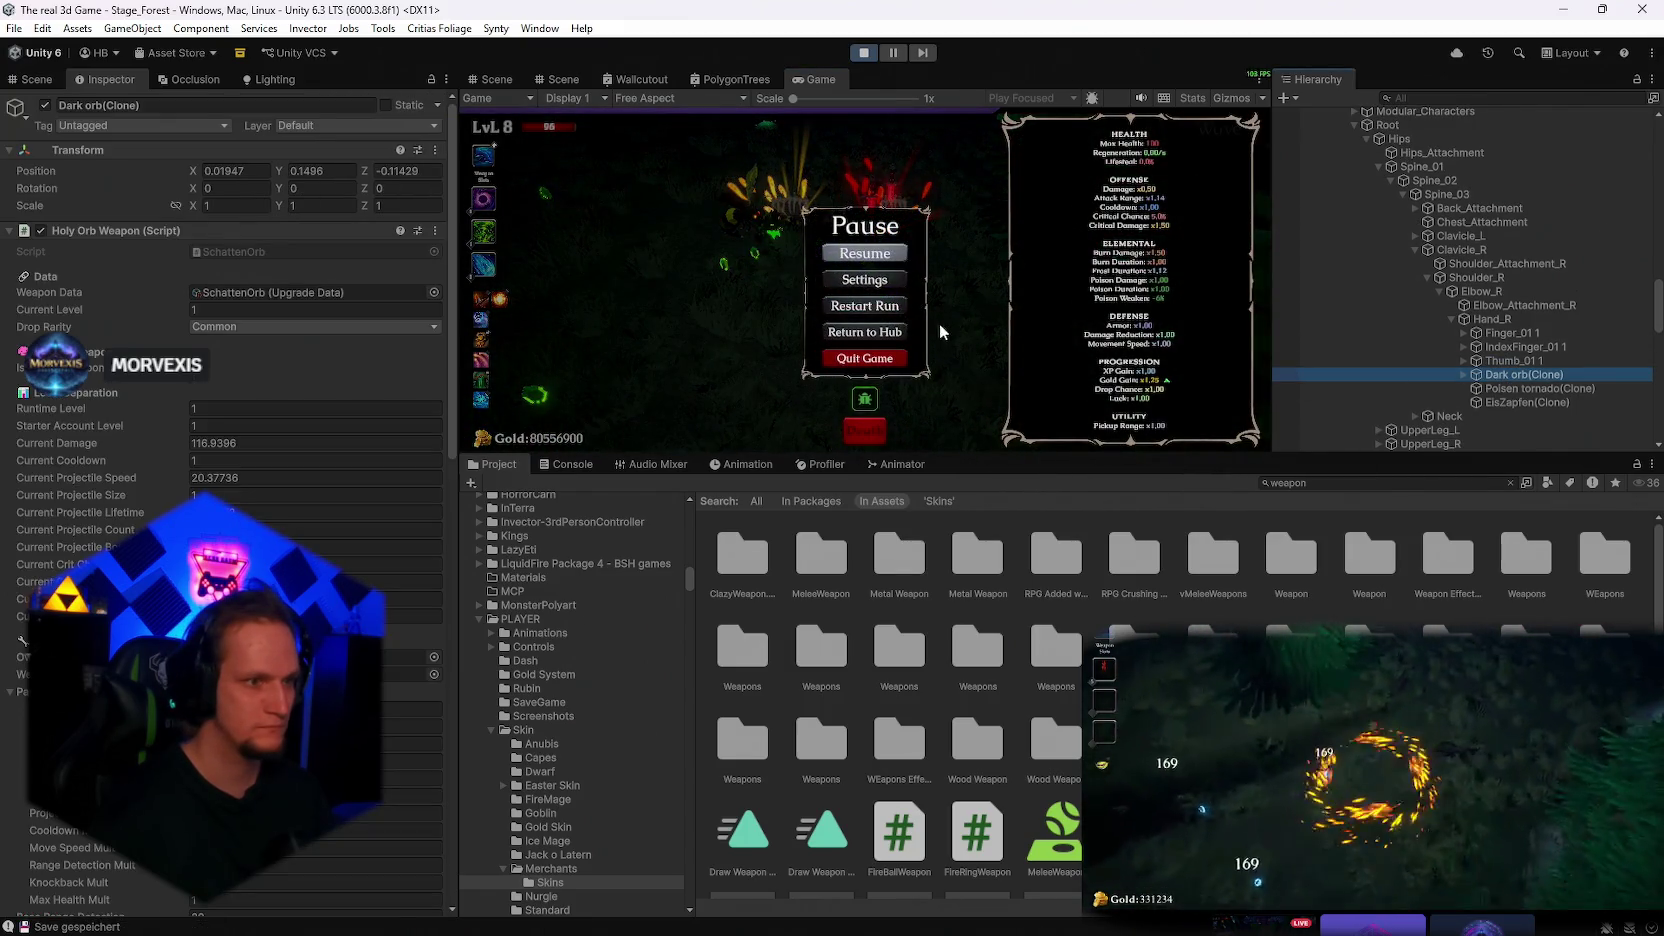
Resume, collect the Ice Ball and Dark Orb rewards, then pause and expand the Scene view
click(870, 257)
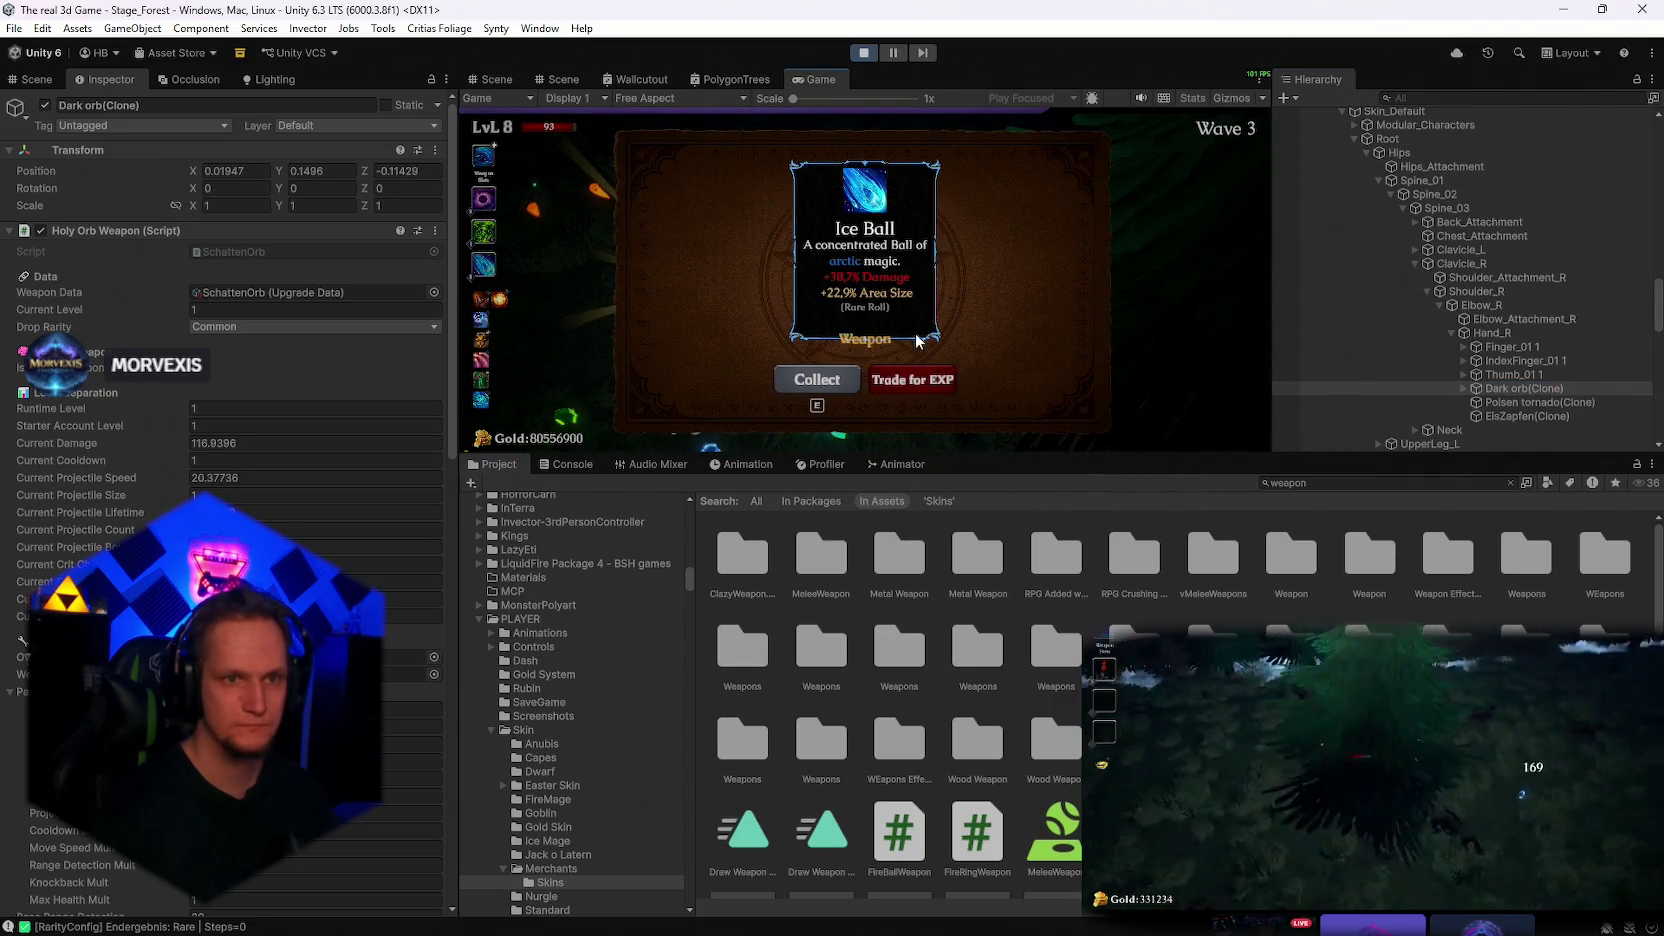
click(830, 381)
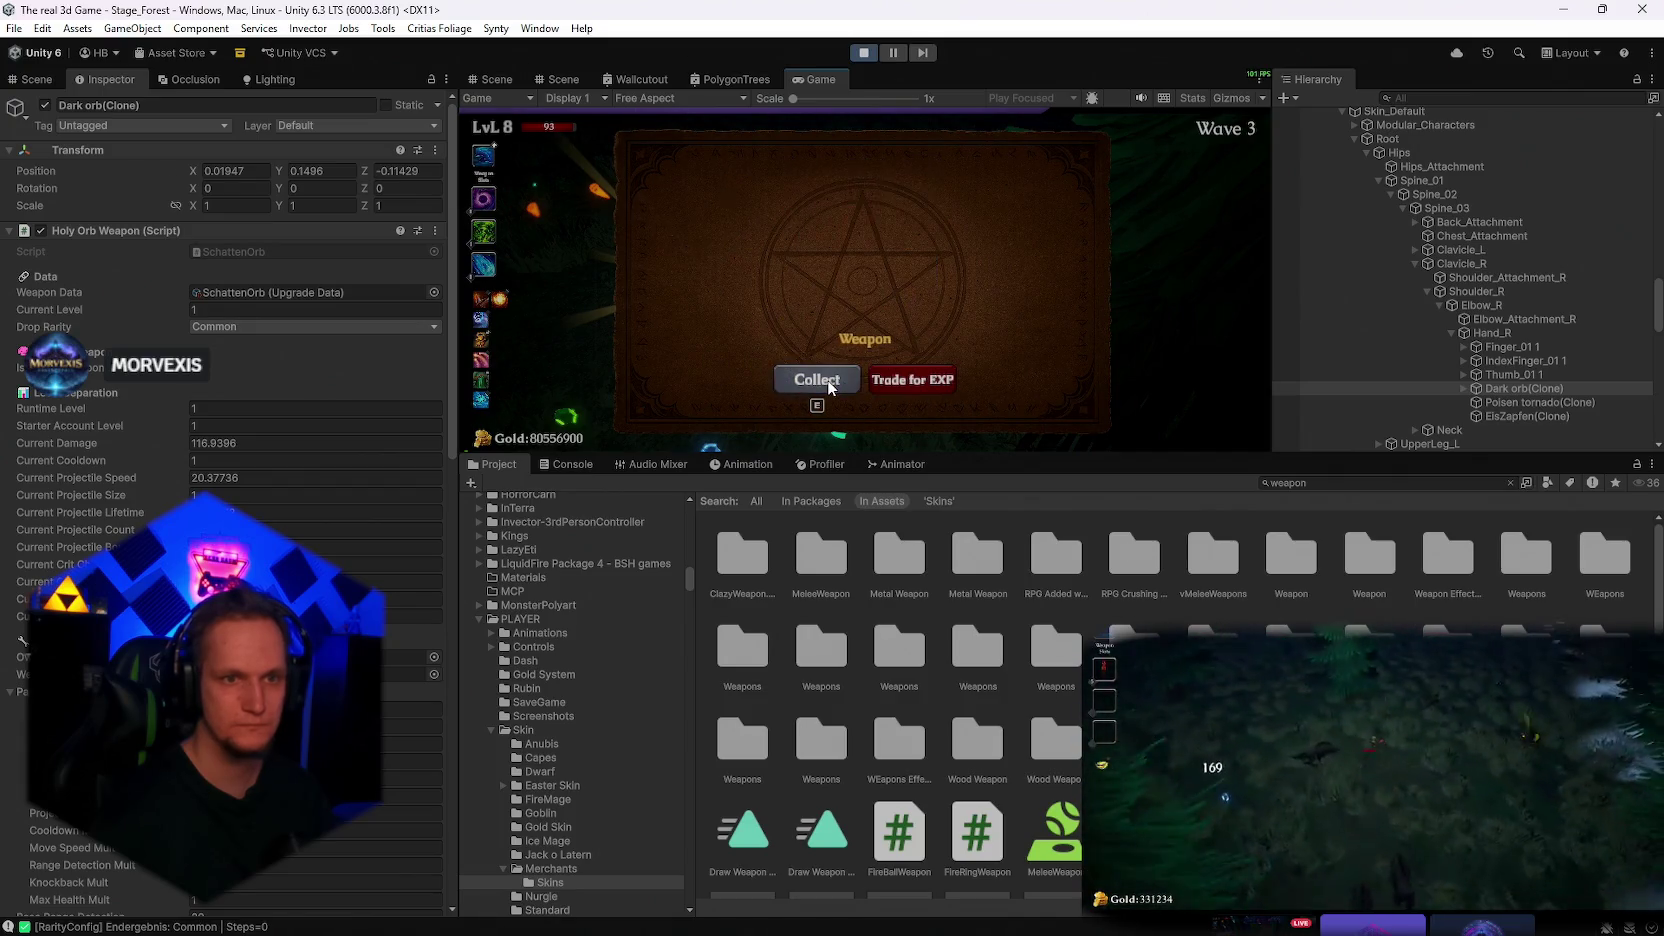
click(831, 382)
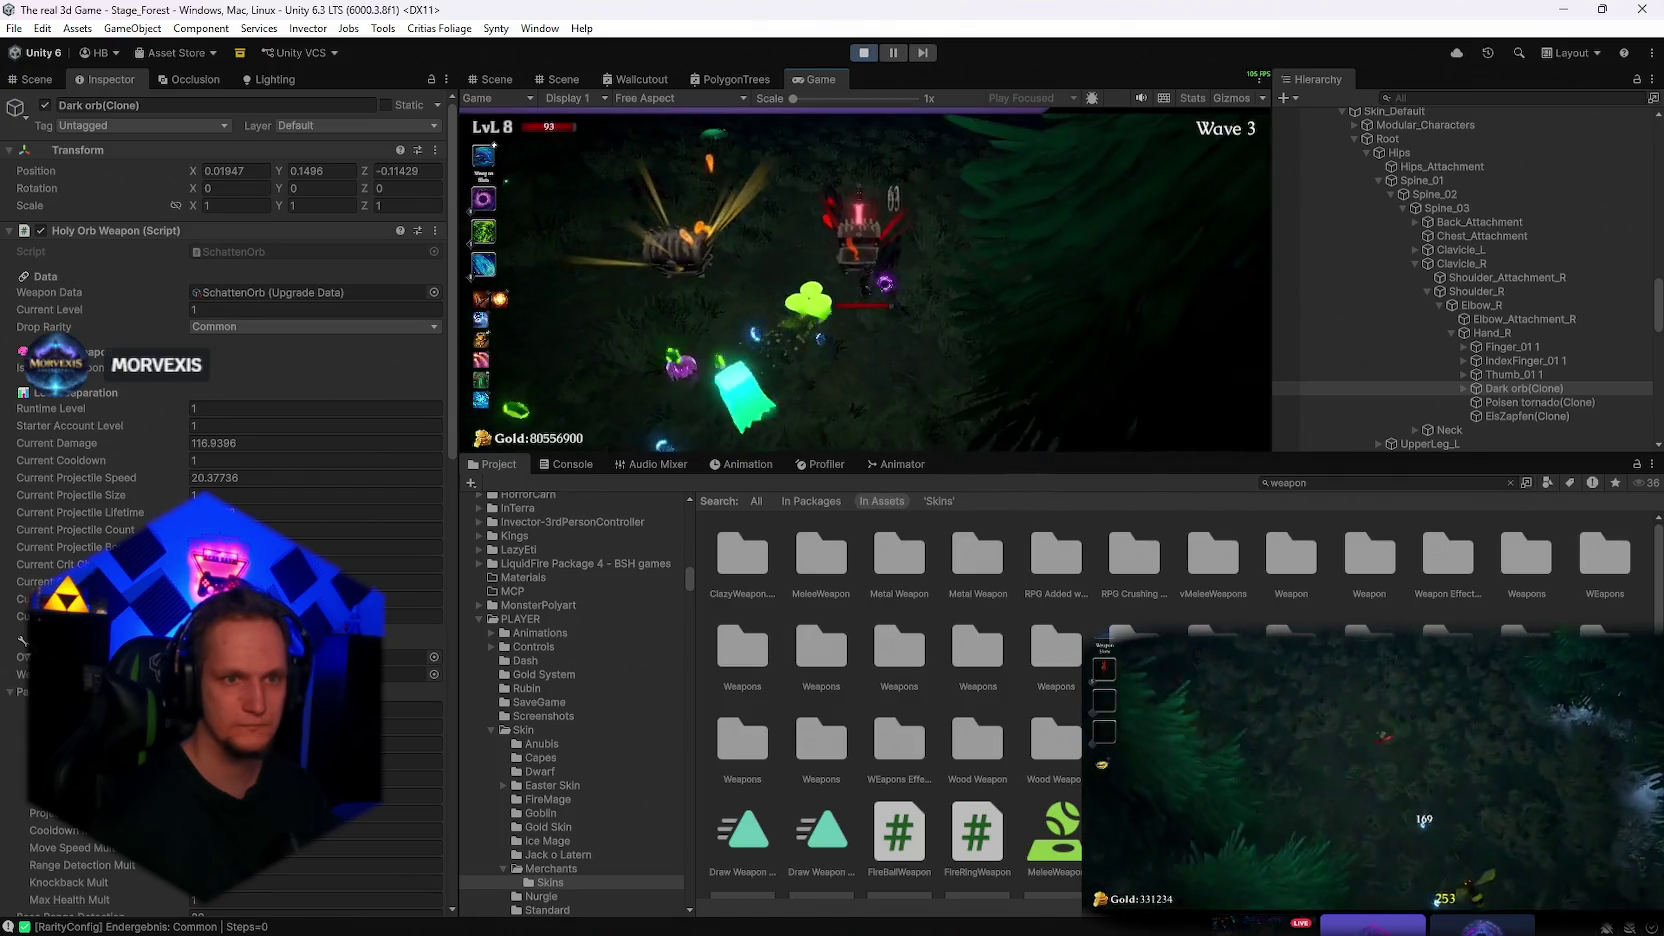
key(Escape)
double_click(510, 83)
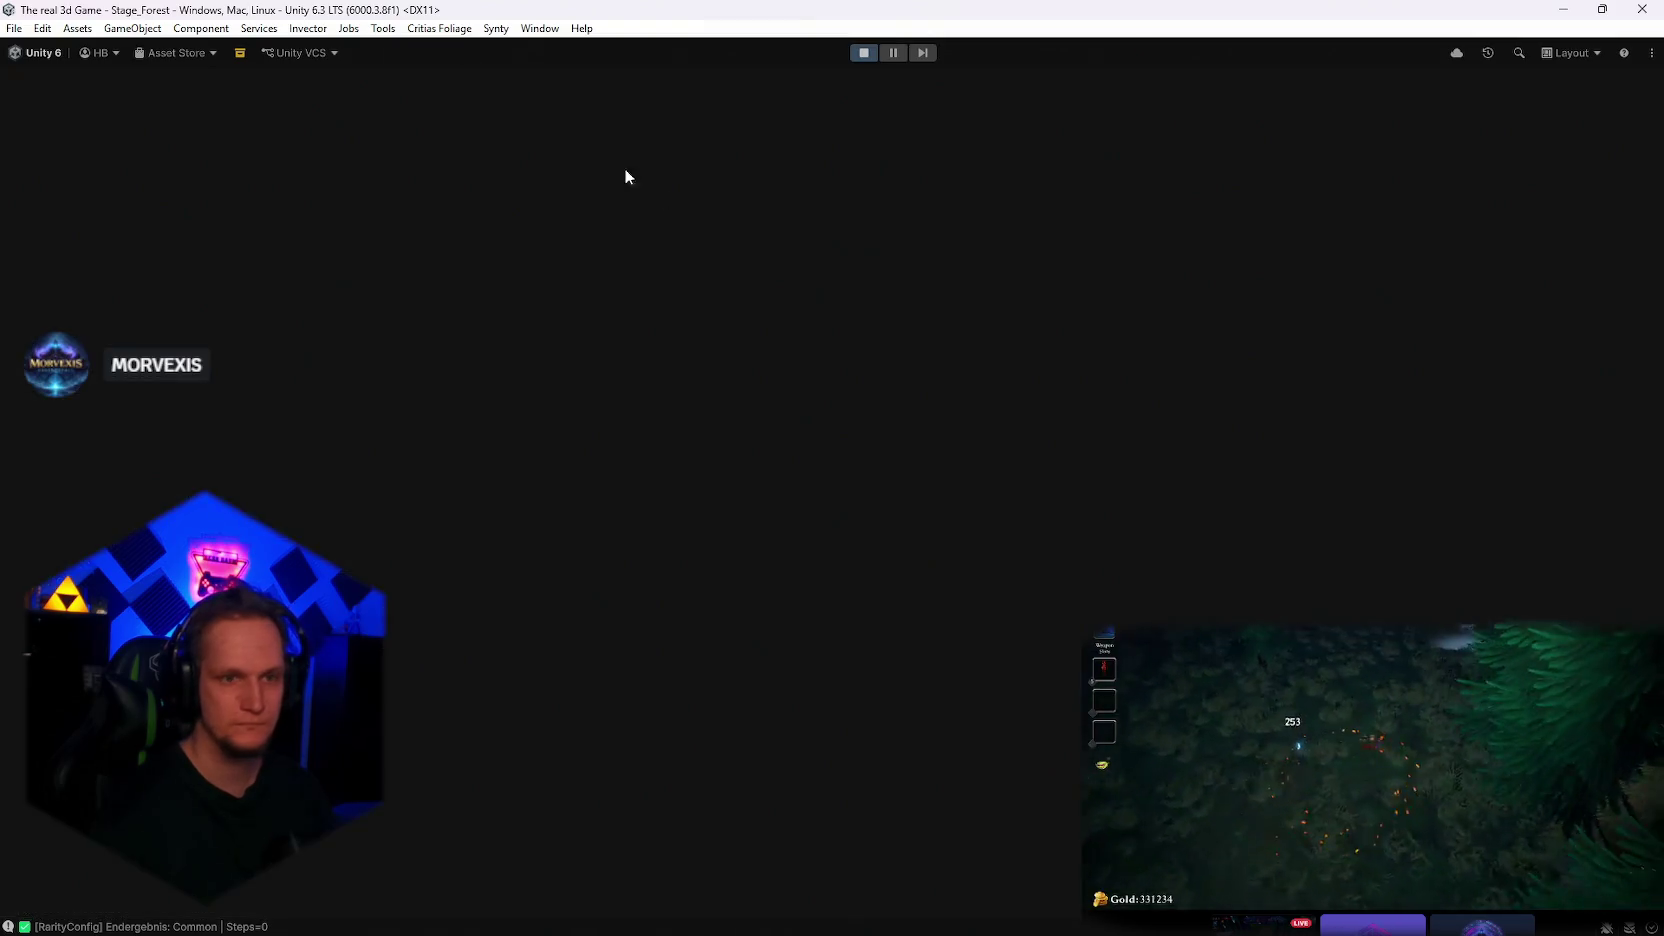
Restore the layout, close the second Scene view tab and center on the Dark orb
double_click(17, 80)
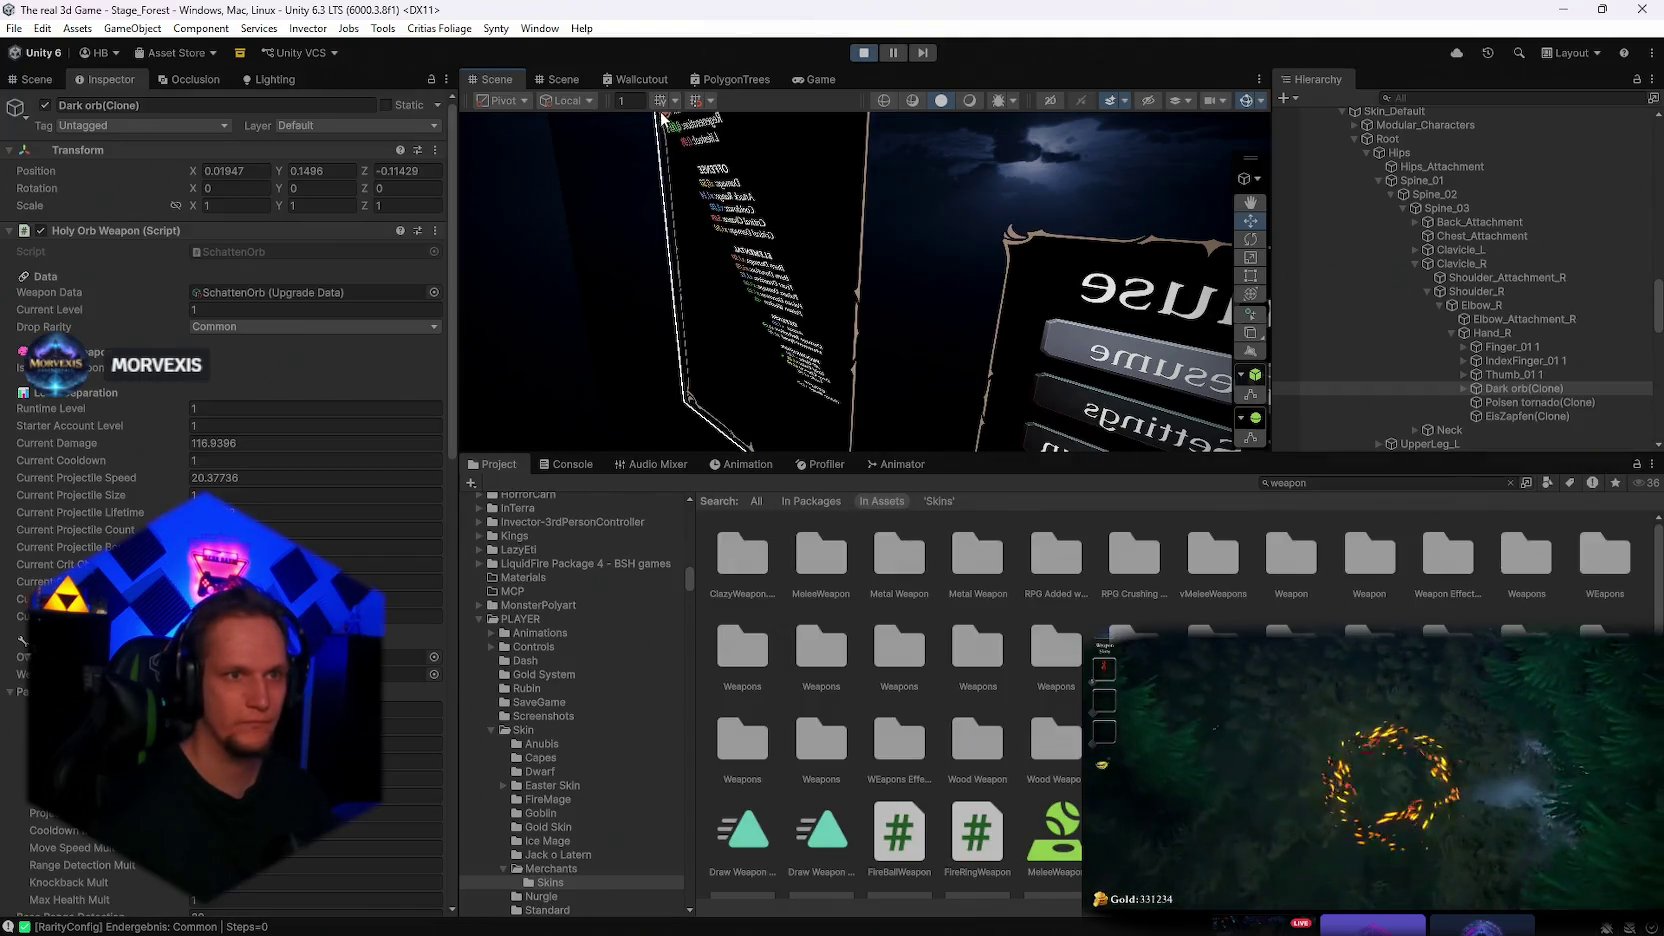
right_click(555, 81)
click(610, 130)
key(shift+f)
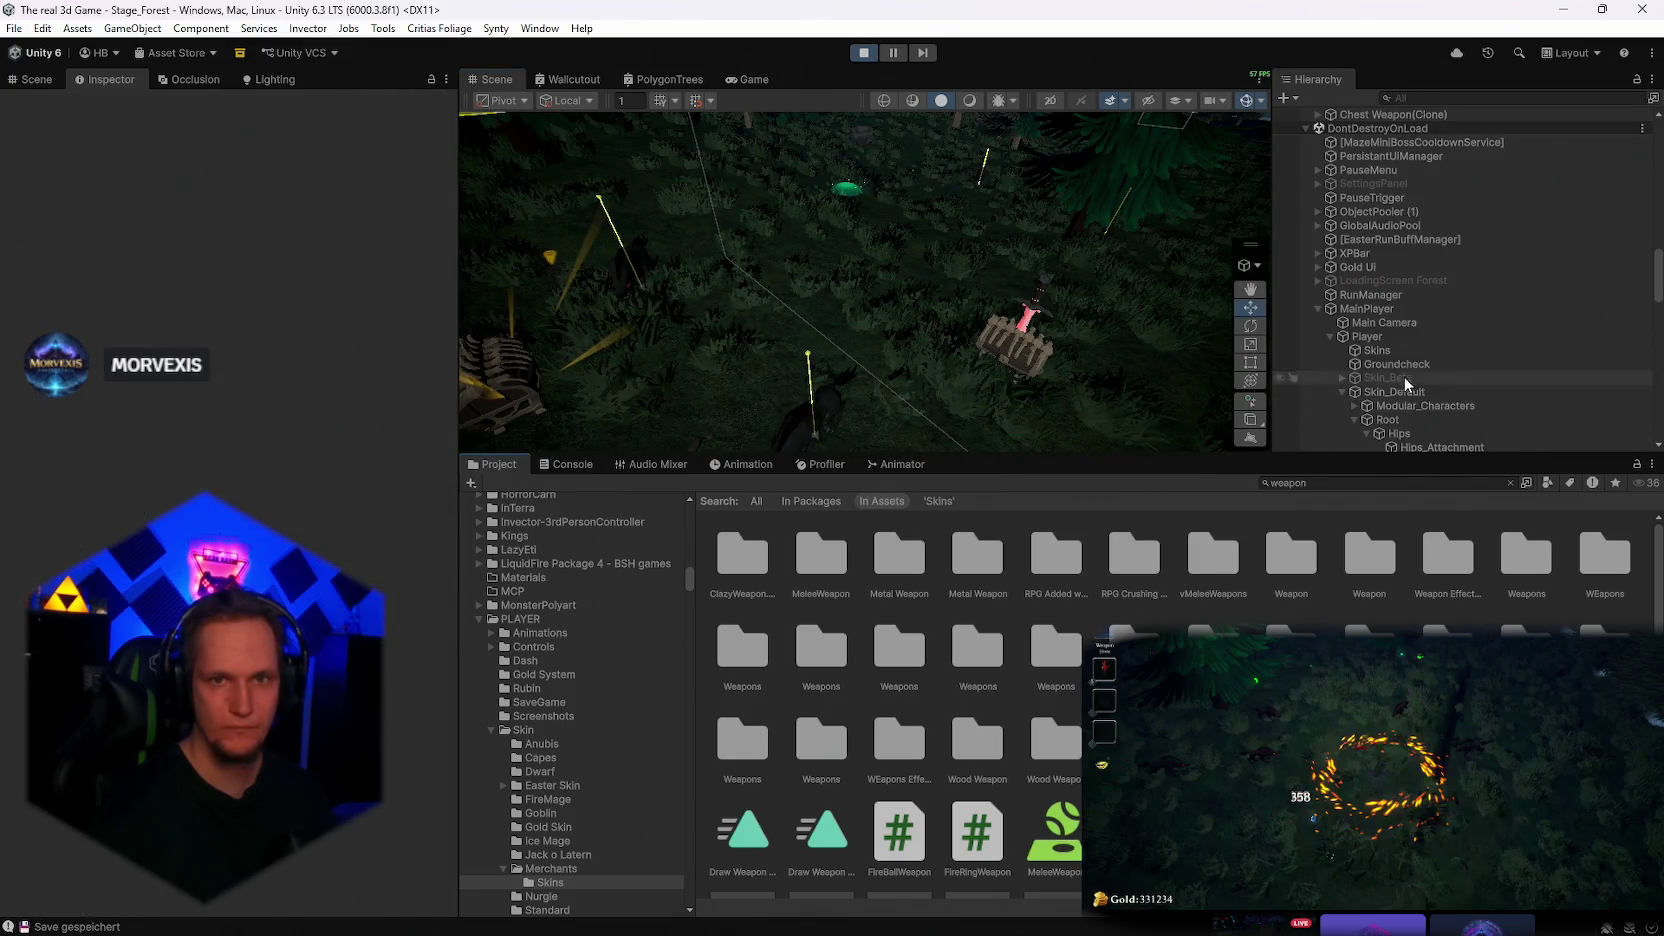
Duplicate Chest Weapon(Clone), raise all the chests above the floor, then resume the maximized game
scroll(1400, 300, up, 2)
click(1396, 166)
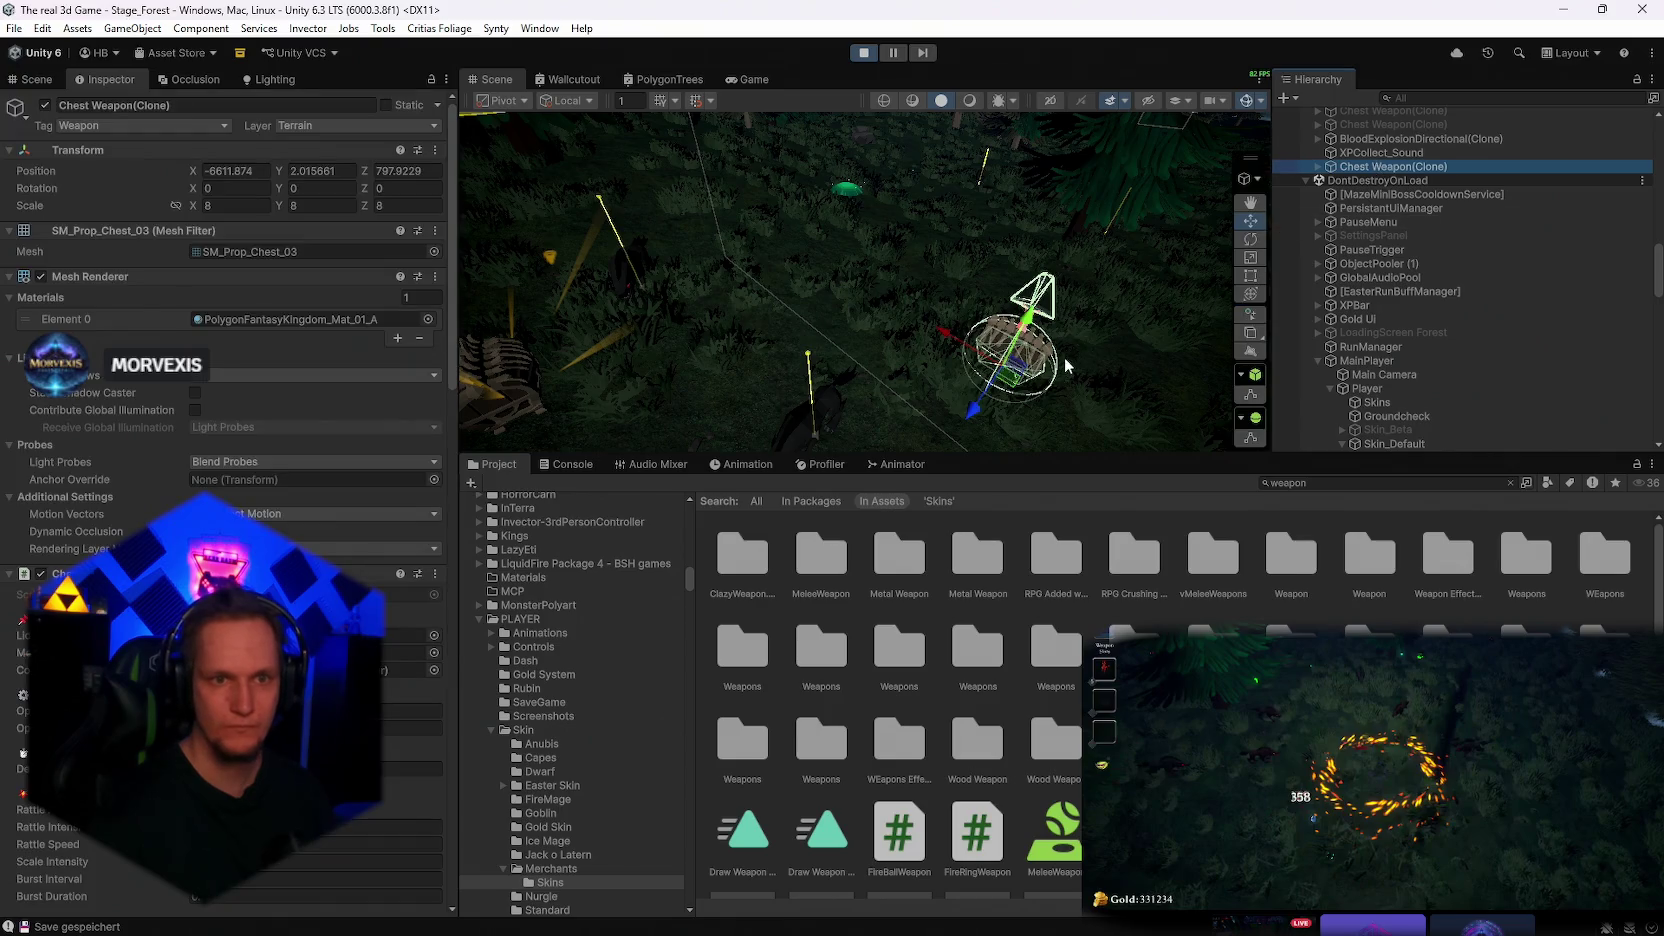
key(ctrl+d)
key(ctrl+d)
key(ctrl+d)
key(ctrl+d)
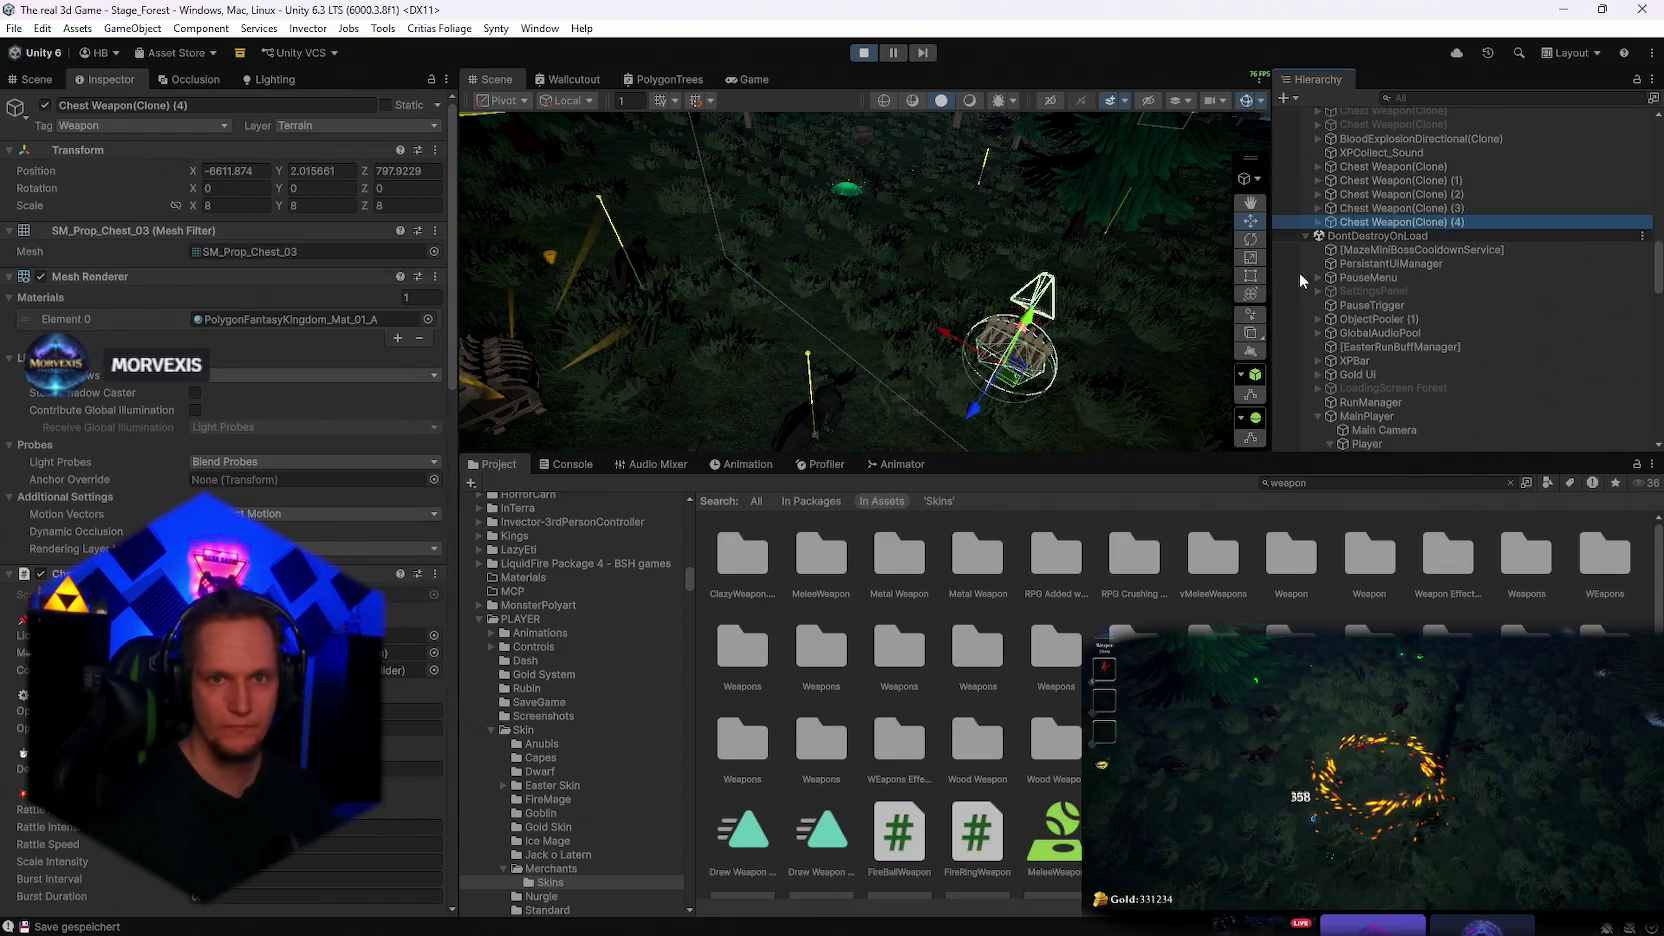
shift+click(1356, 168)
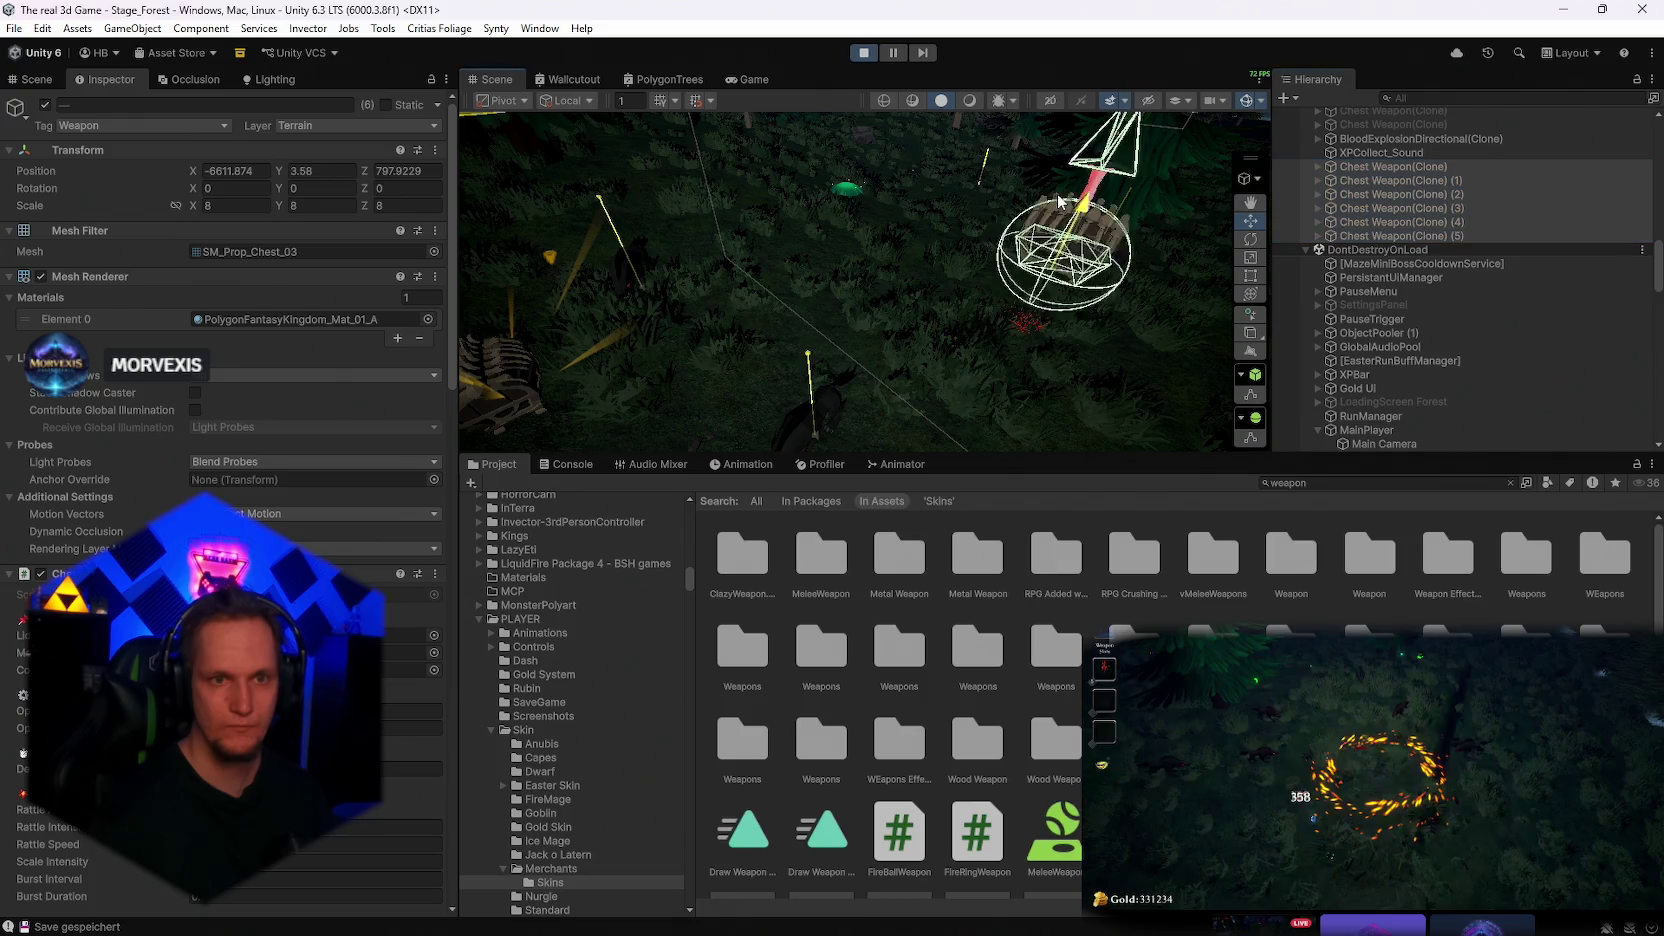
drag(1027, 322, 566, 72)
double_click(747, 79)
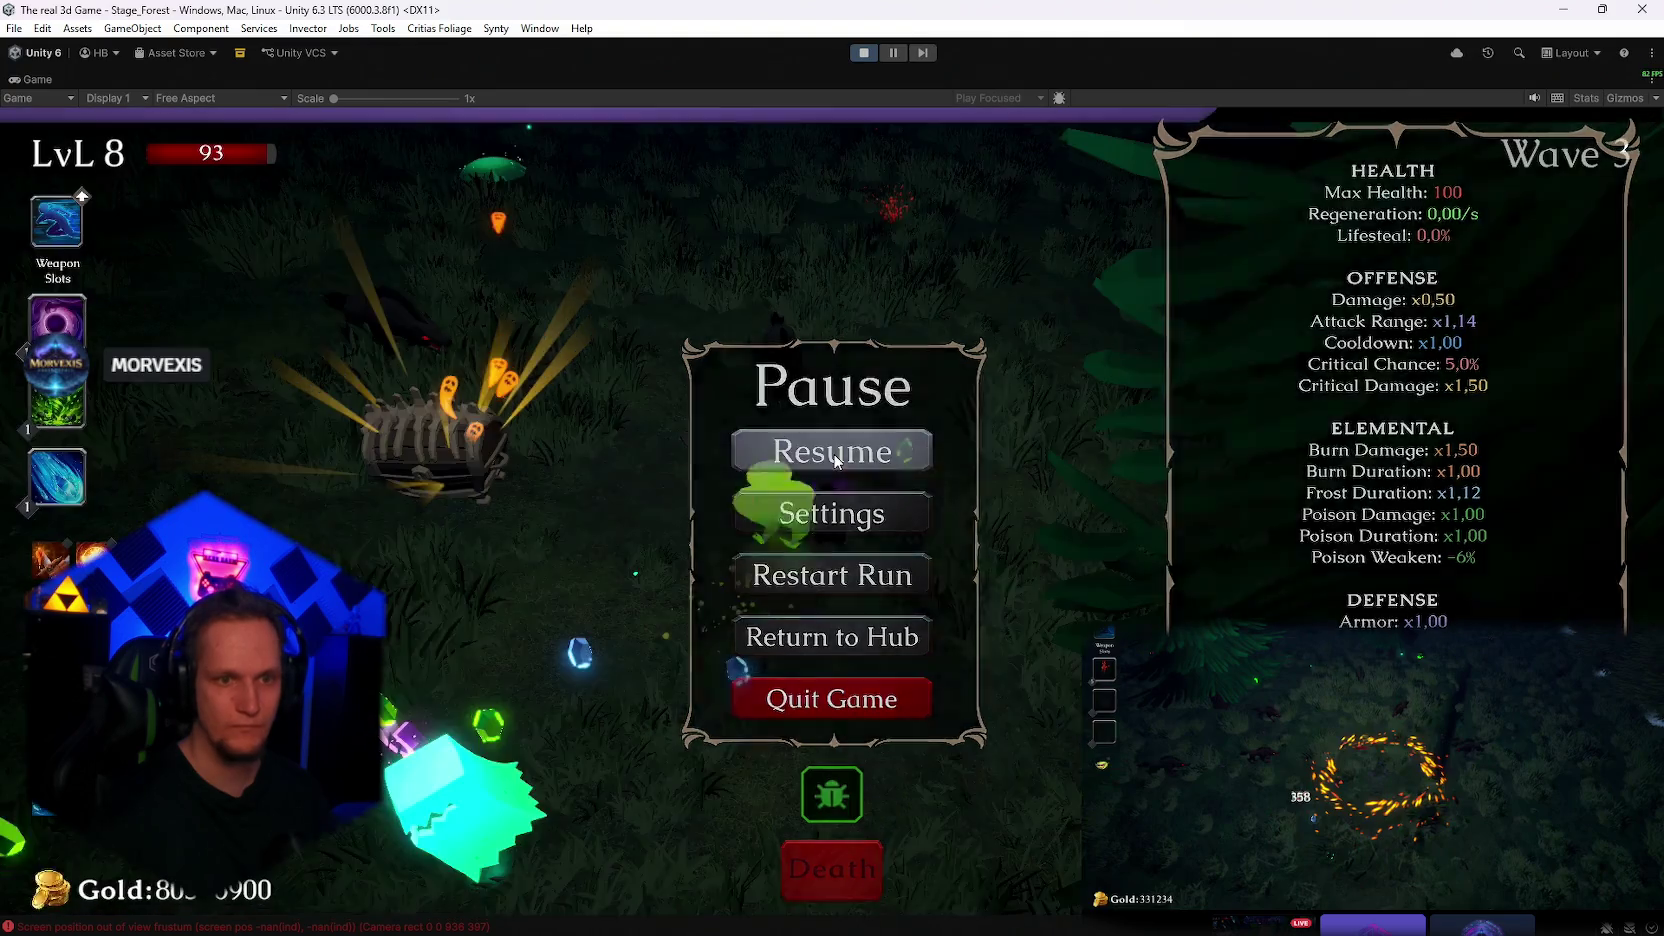
click(806, 450)
Walk the player to the chests and collect the Ice Ball reward
key(w)
key(d)
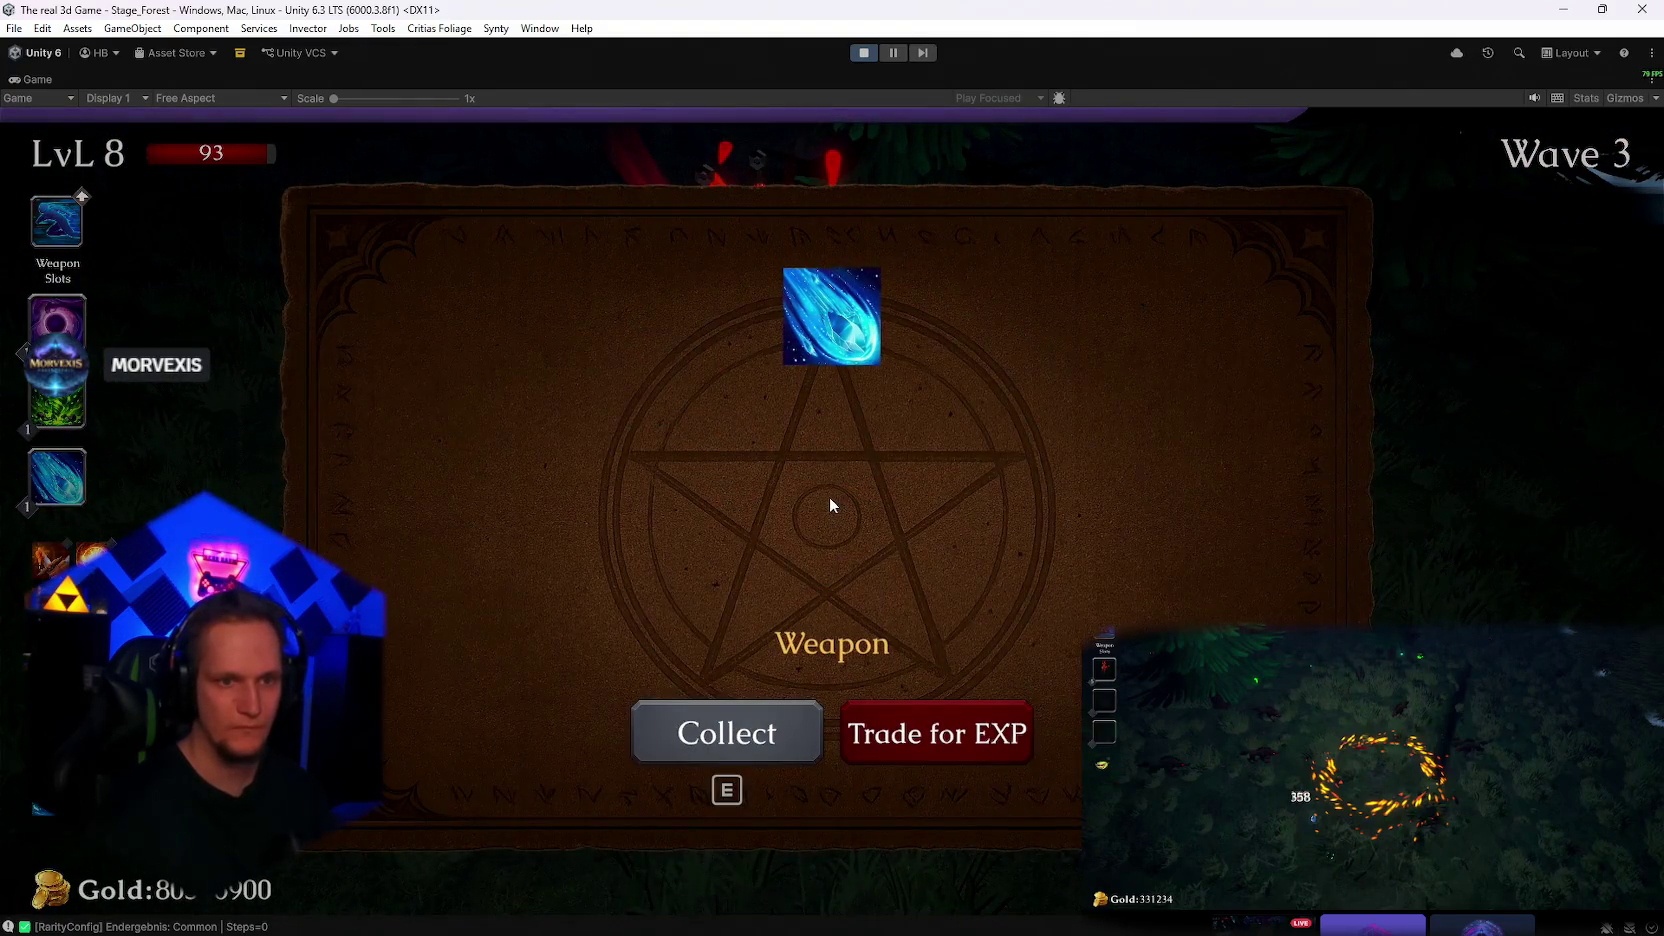
click(768, 732)
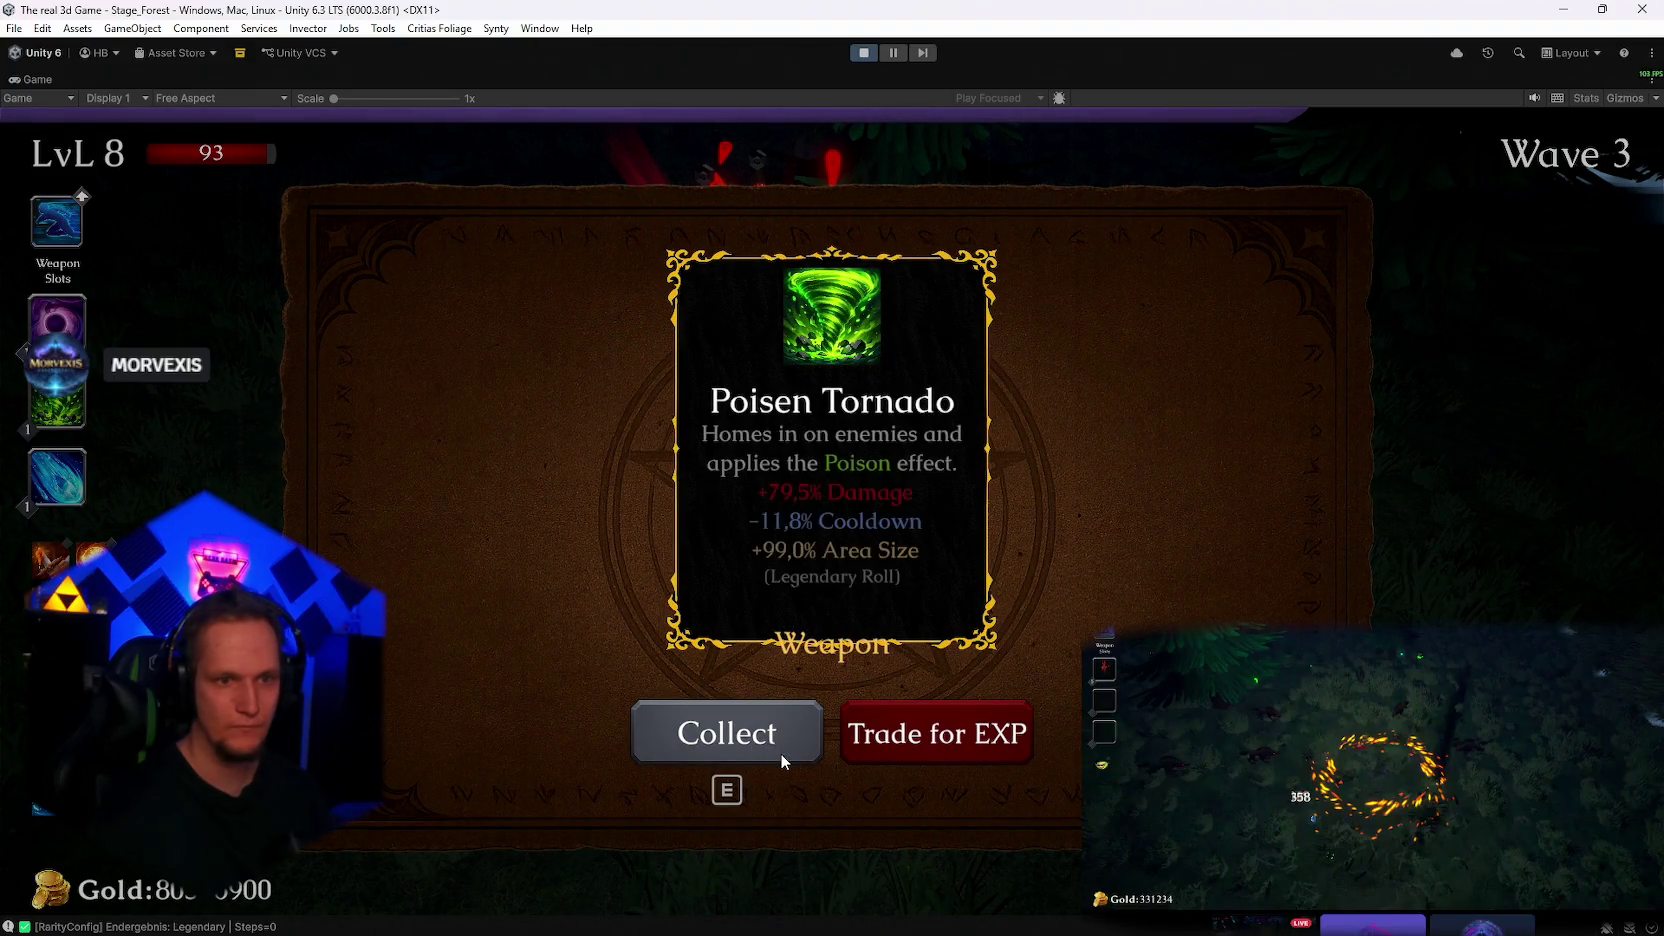
Inspect the Poisen tornado(Clone) on the player's hand and collect the Poisen Tornado card
double_click(10, 82)
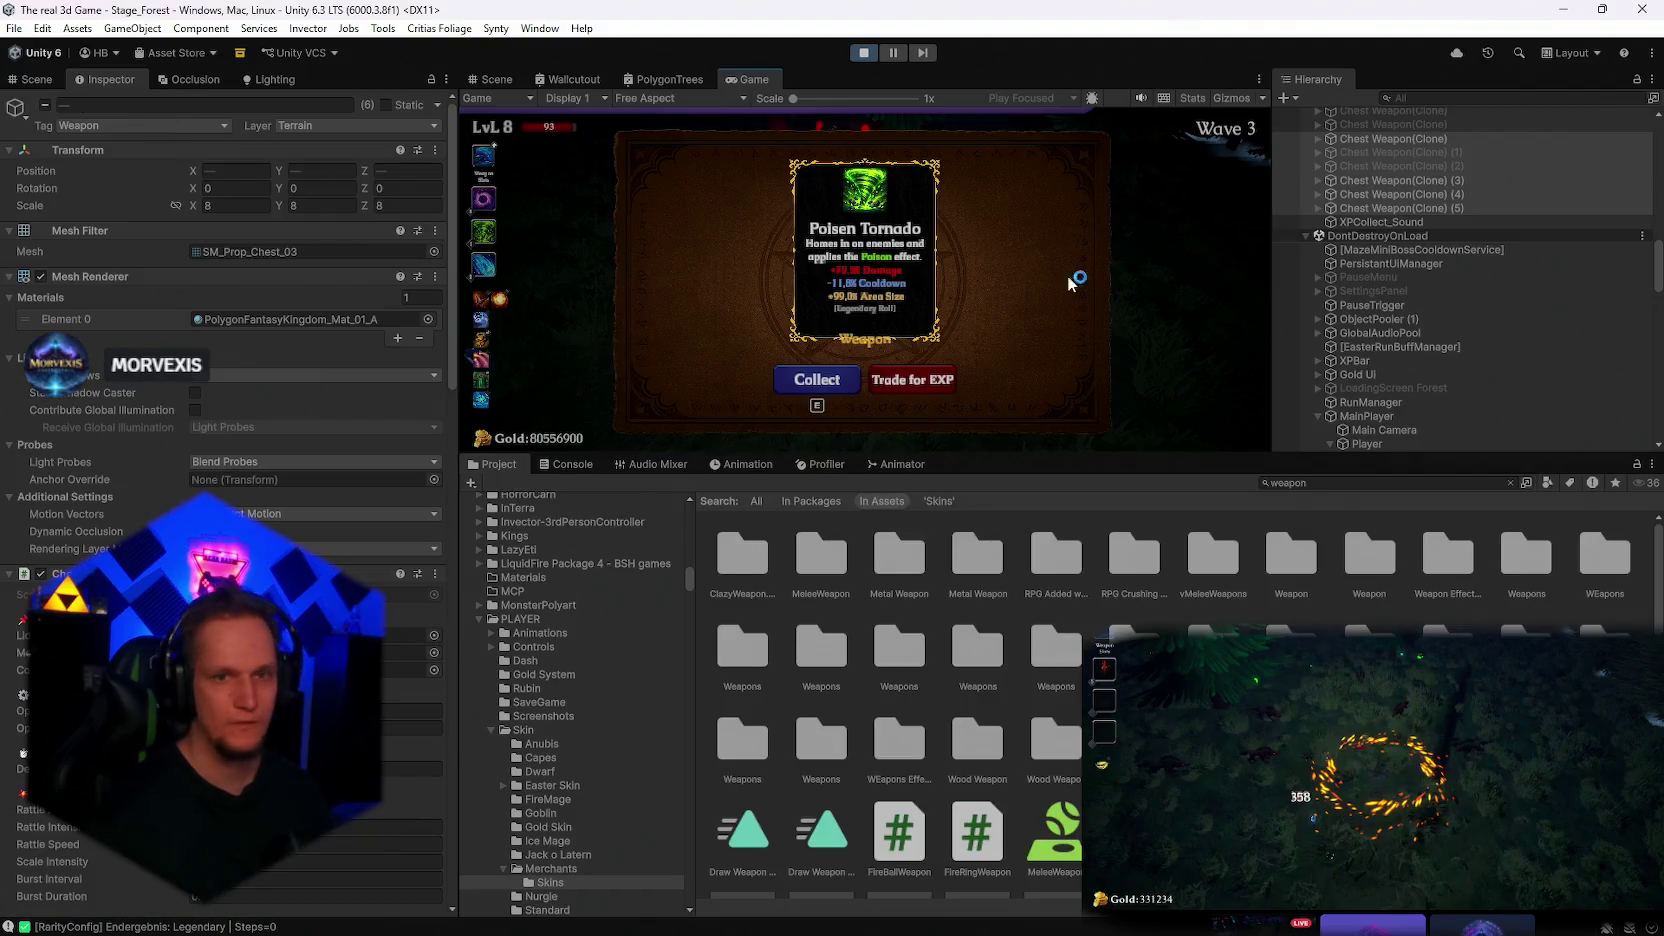
scroll(1420, 320, down, 5)
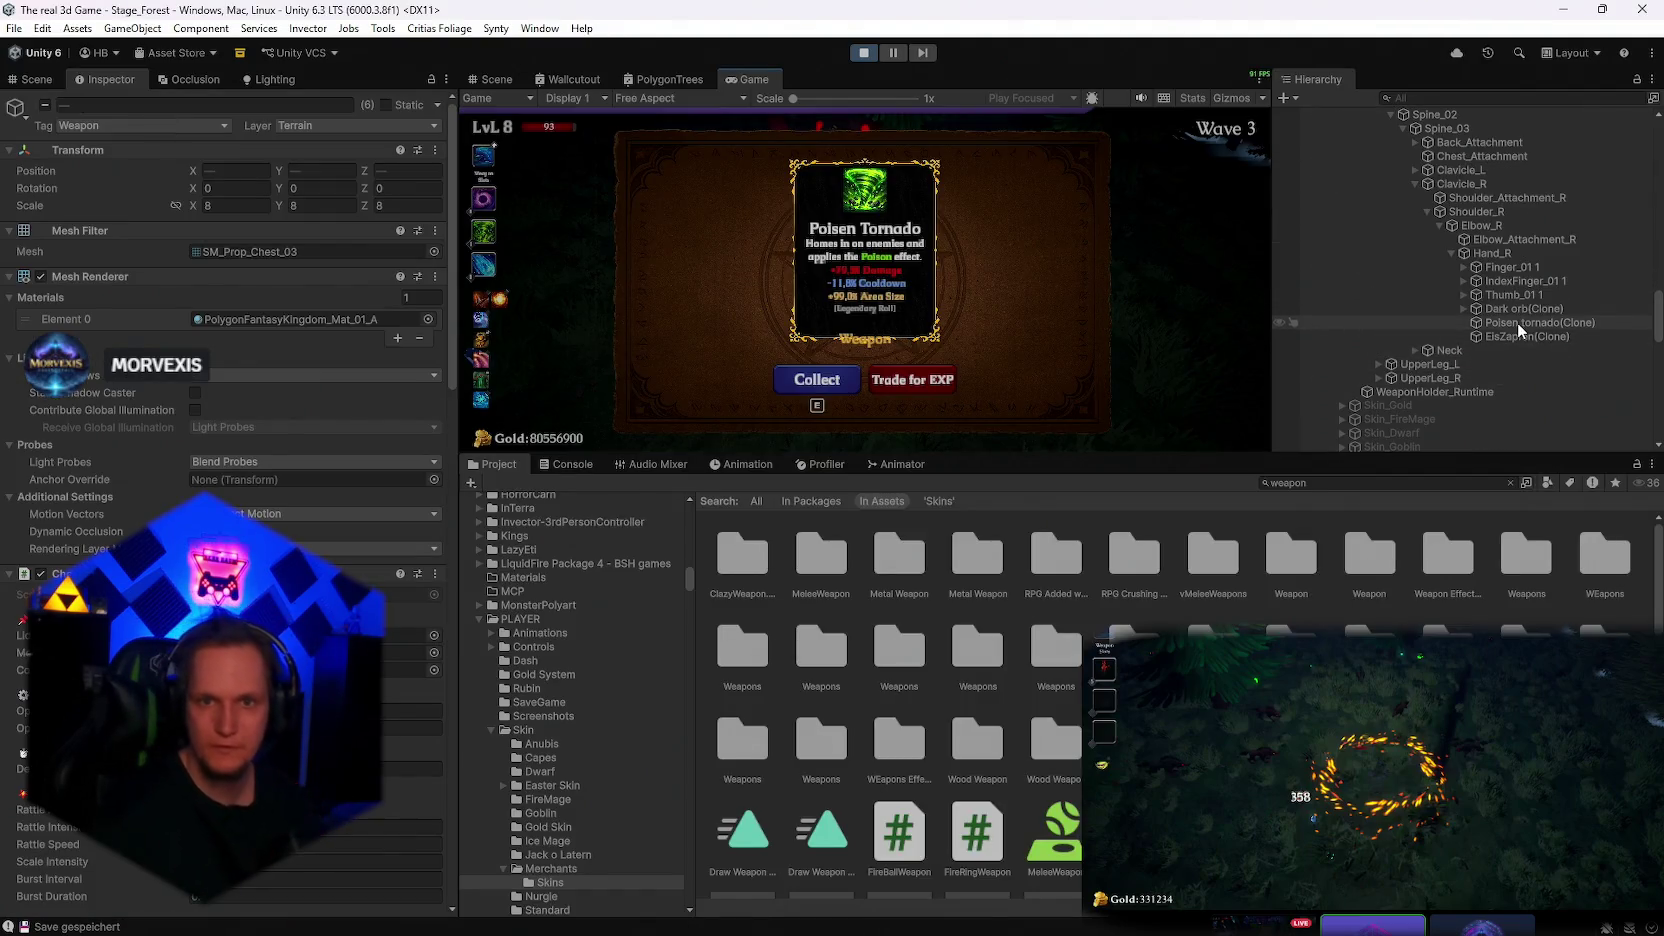
click(1512, 322)
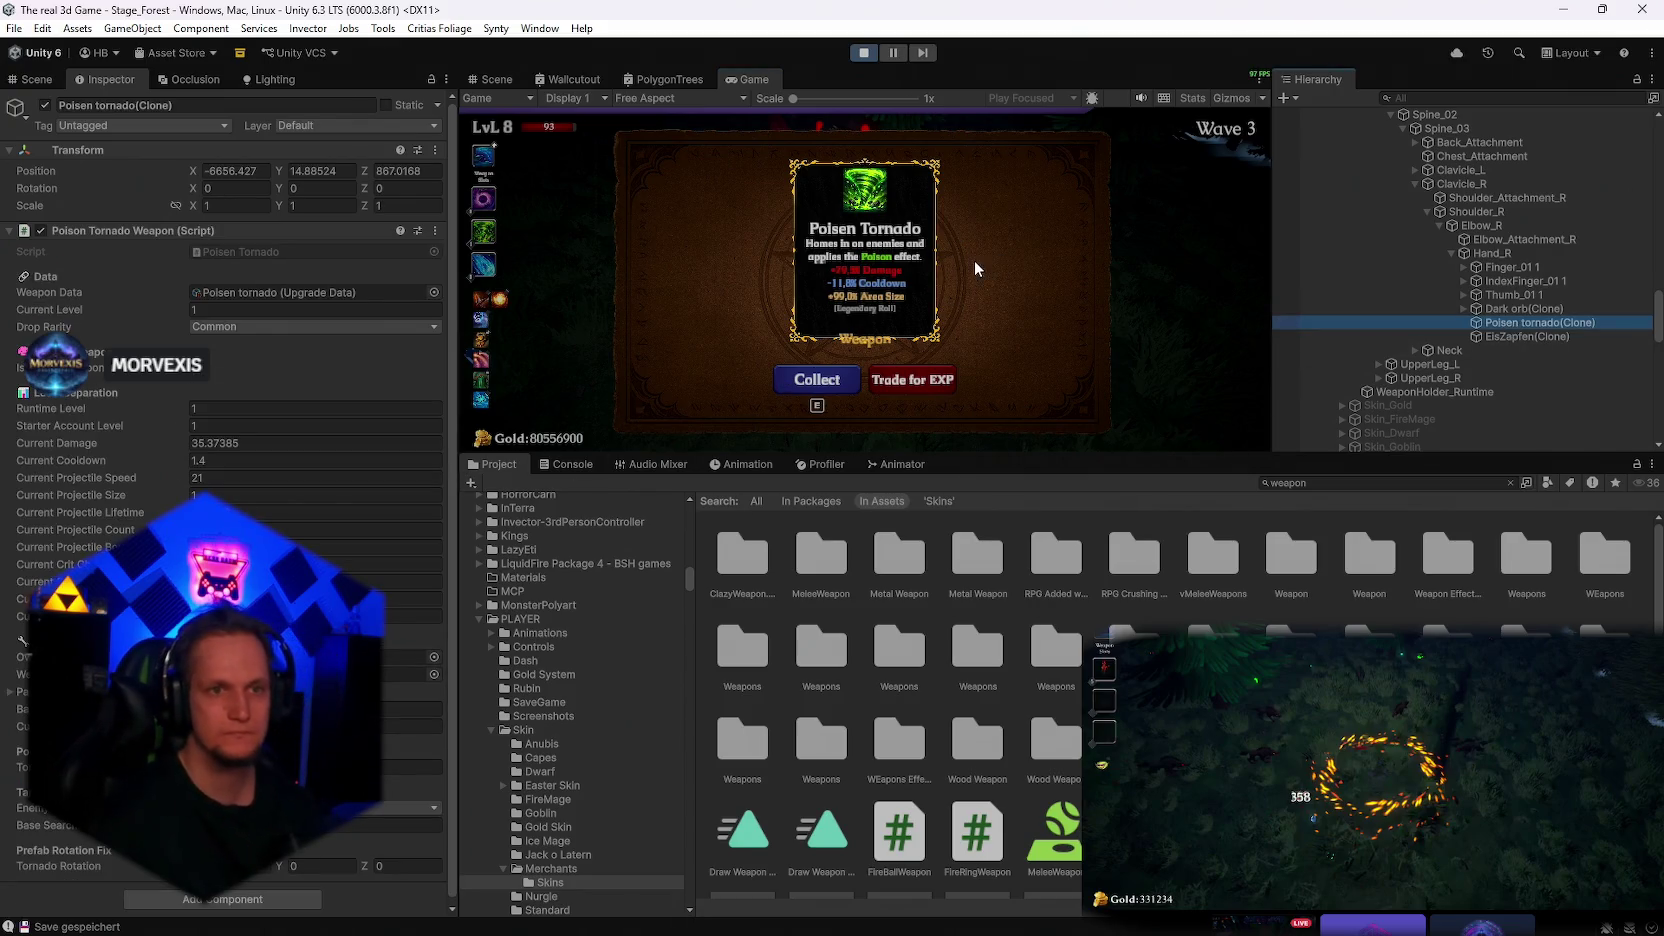
double_click(748, 79)
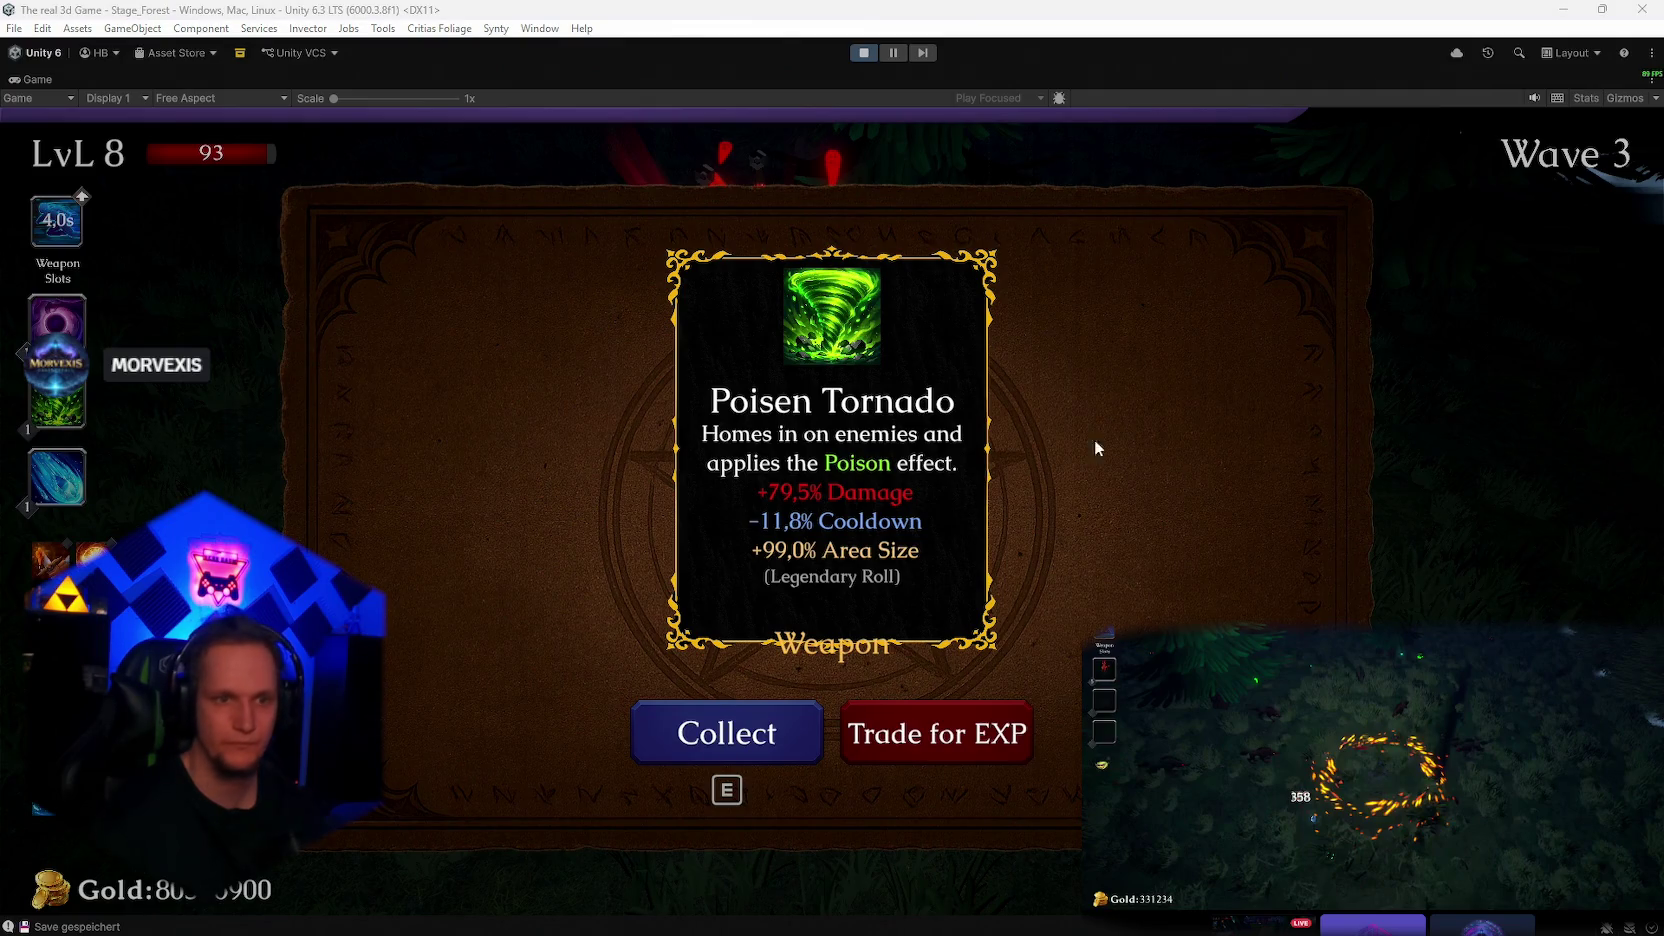
double_click(30, 80)
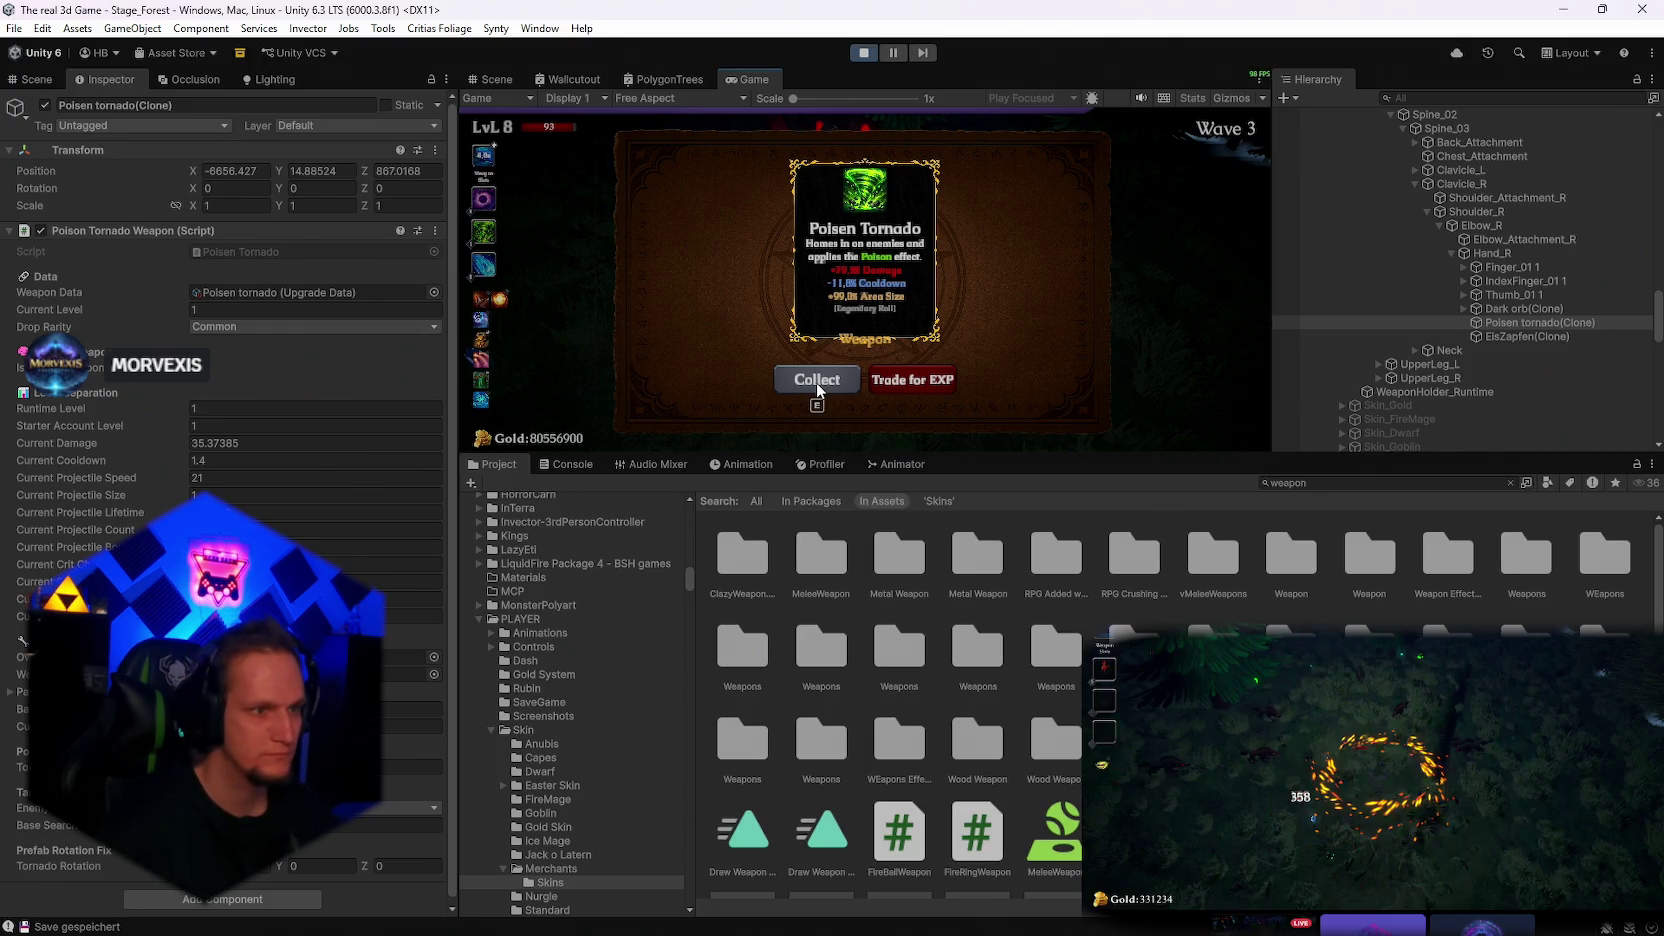
click(816, 380)
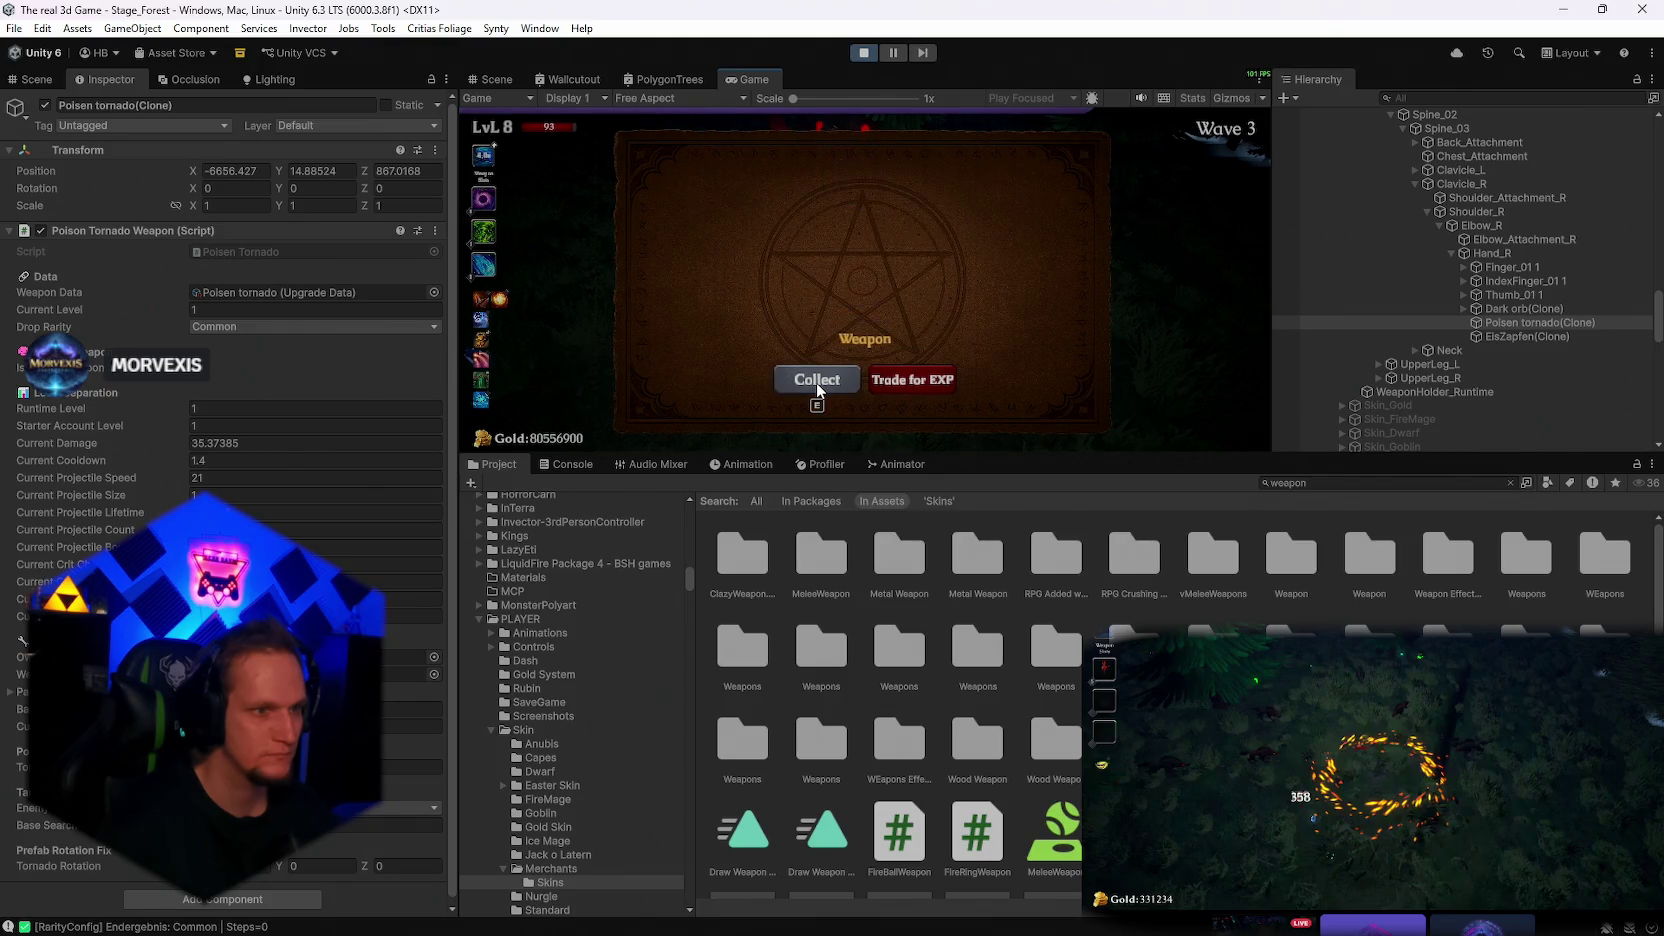
Select Poisen tornado(Clone), maximize the Game view and collect the Dark Orb card
click(1504, 323)
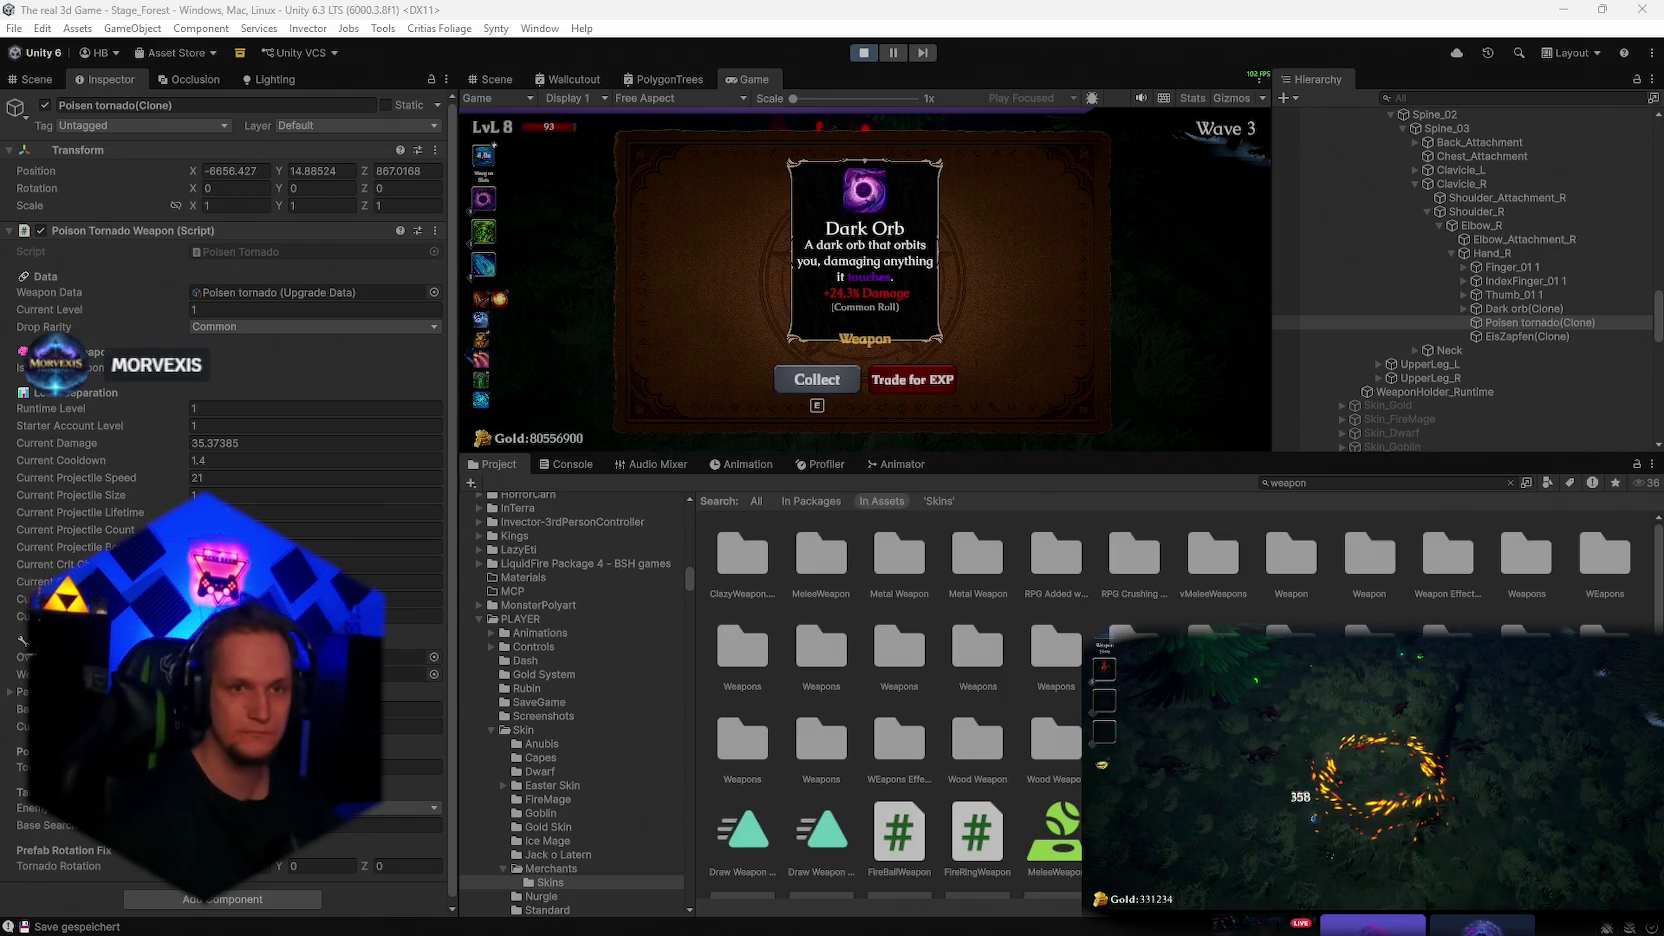
double_click(738, 84)
click(790, 728)
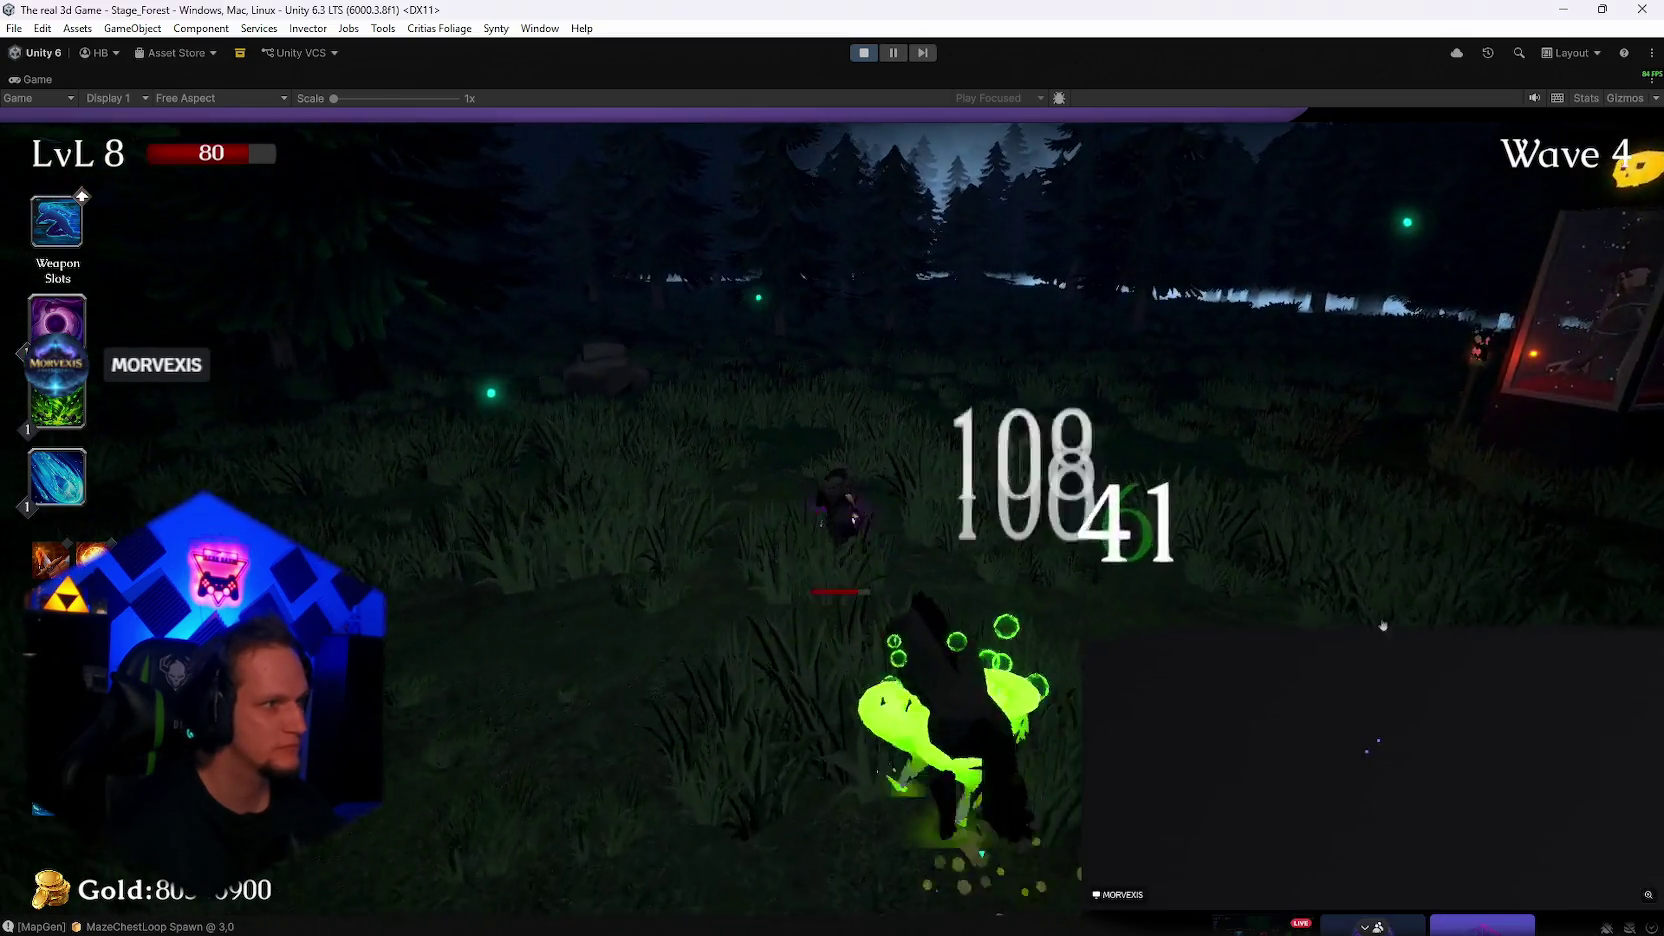
Stop the stream preview, pick Nova, collect Blessed Aura, and pause at Wave 6
right_click(1384, 729)
click(1386, 731)
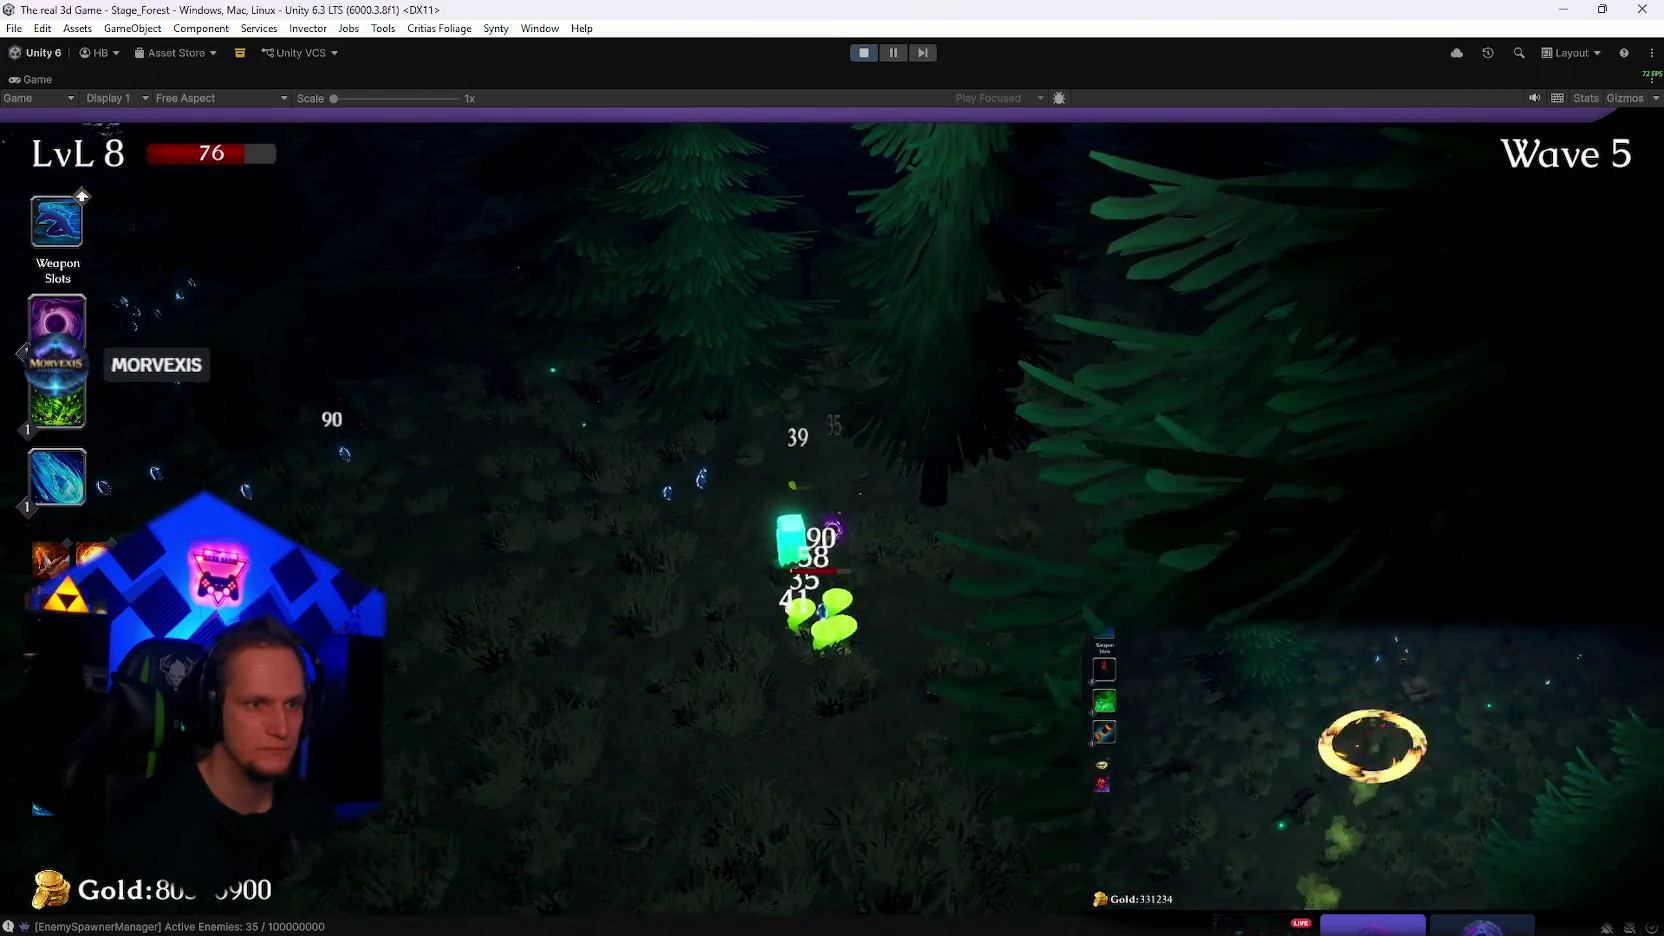
key(e)
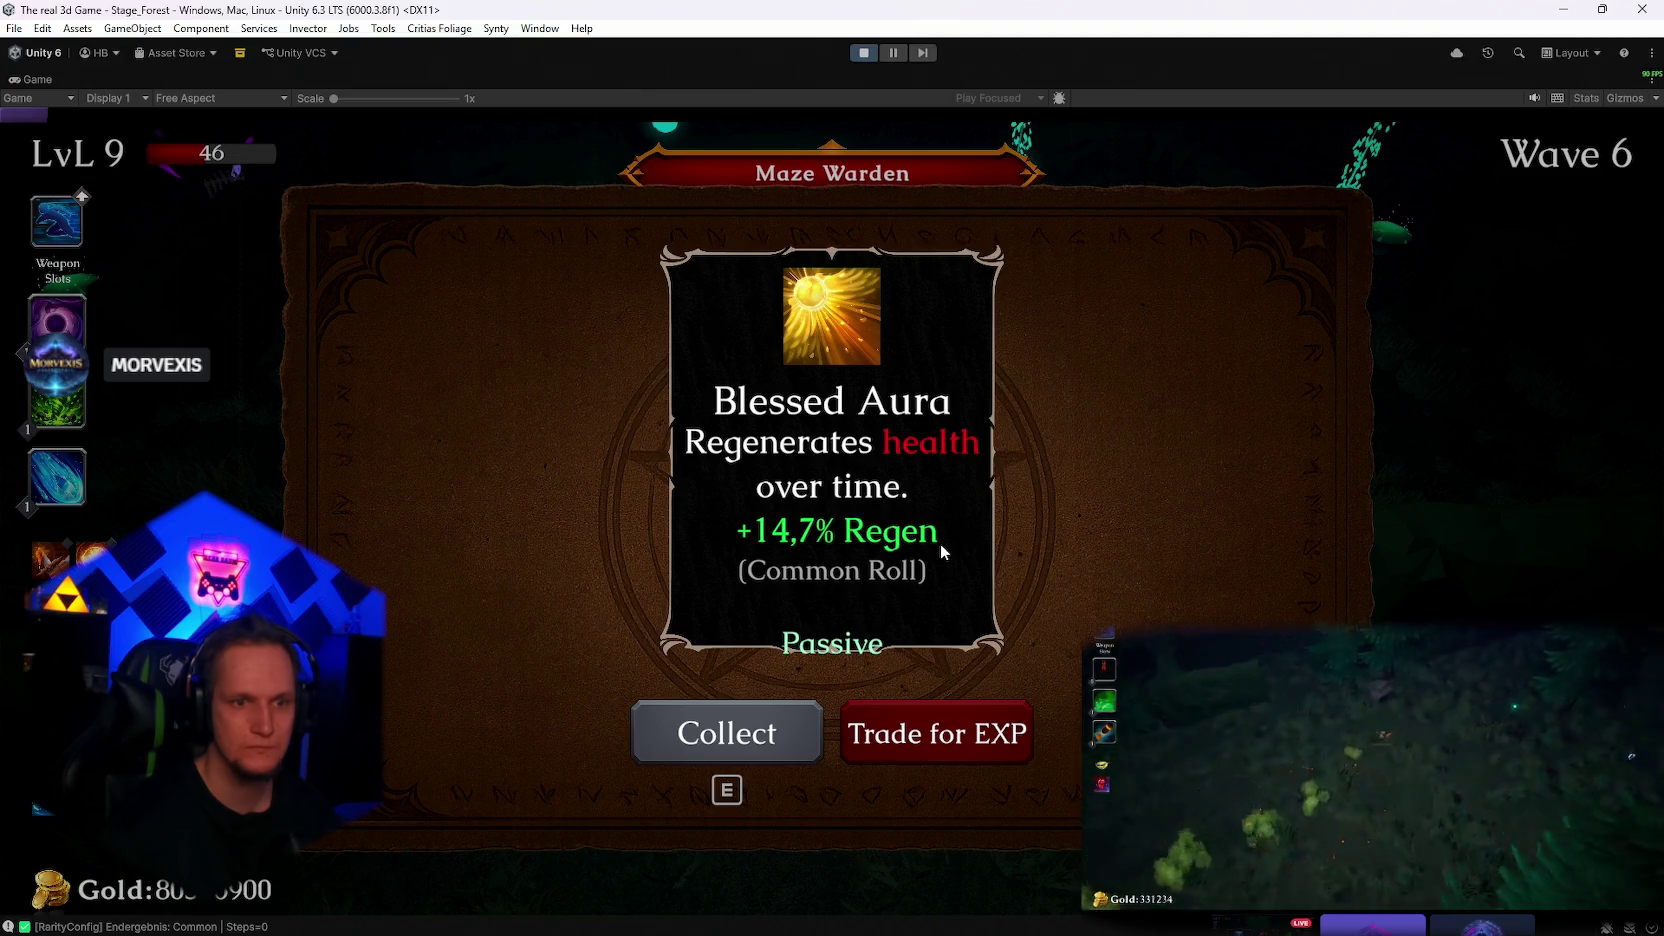
key(e)
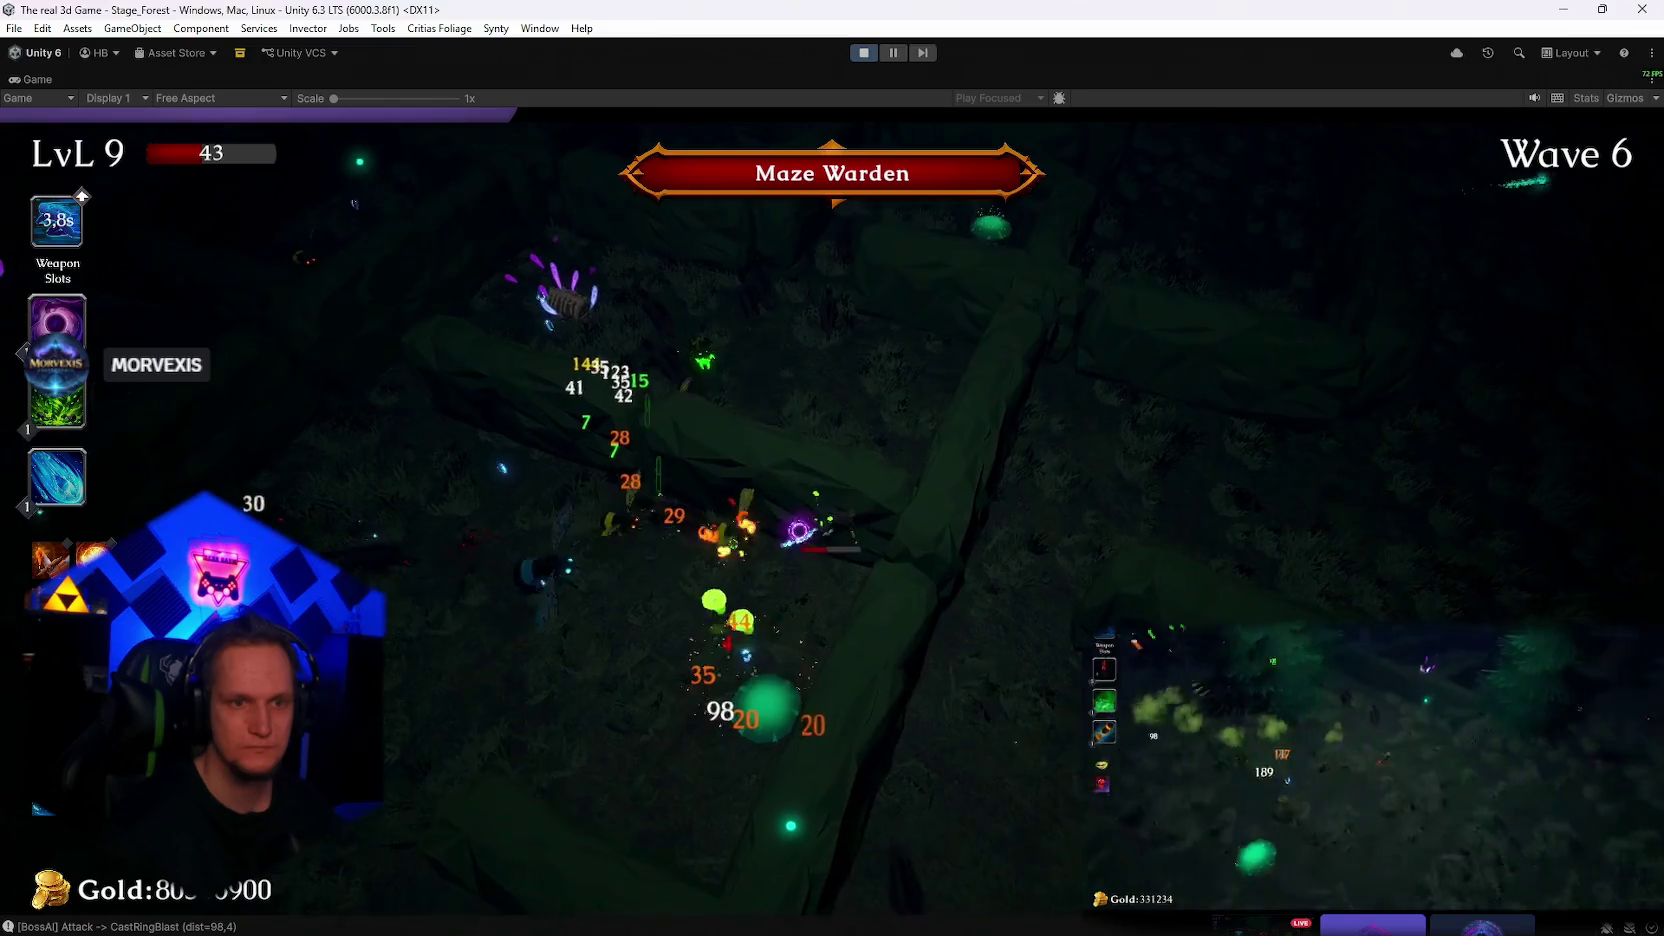
key(Escape)
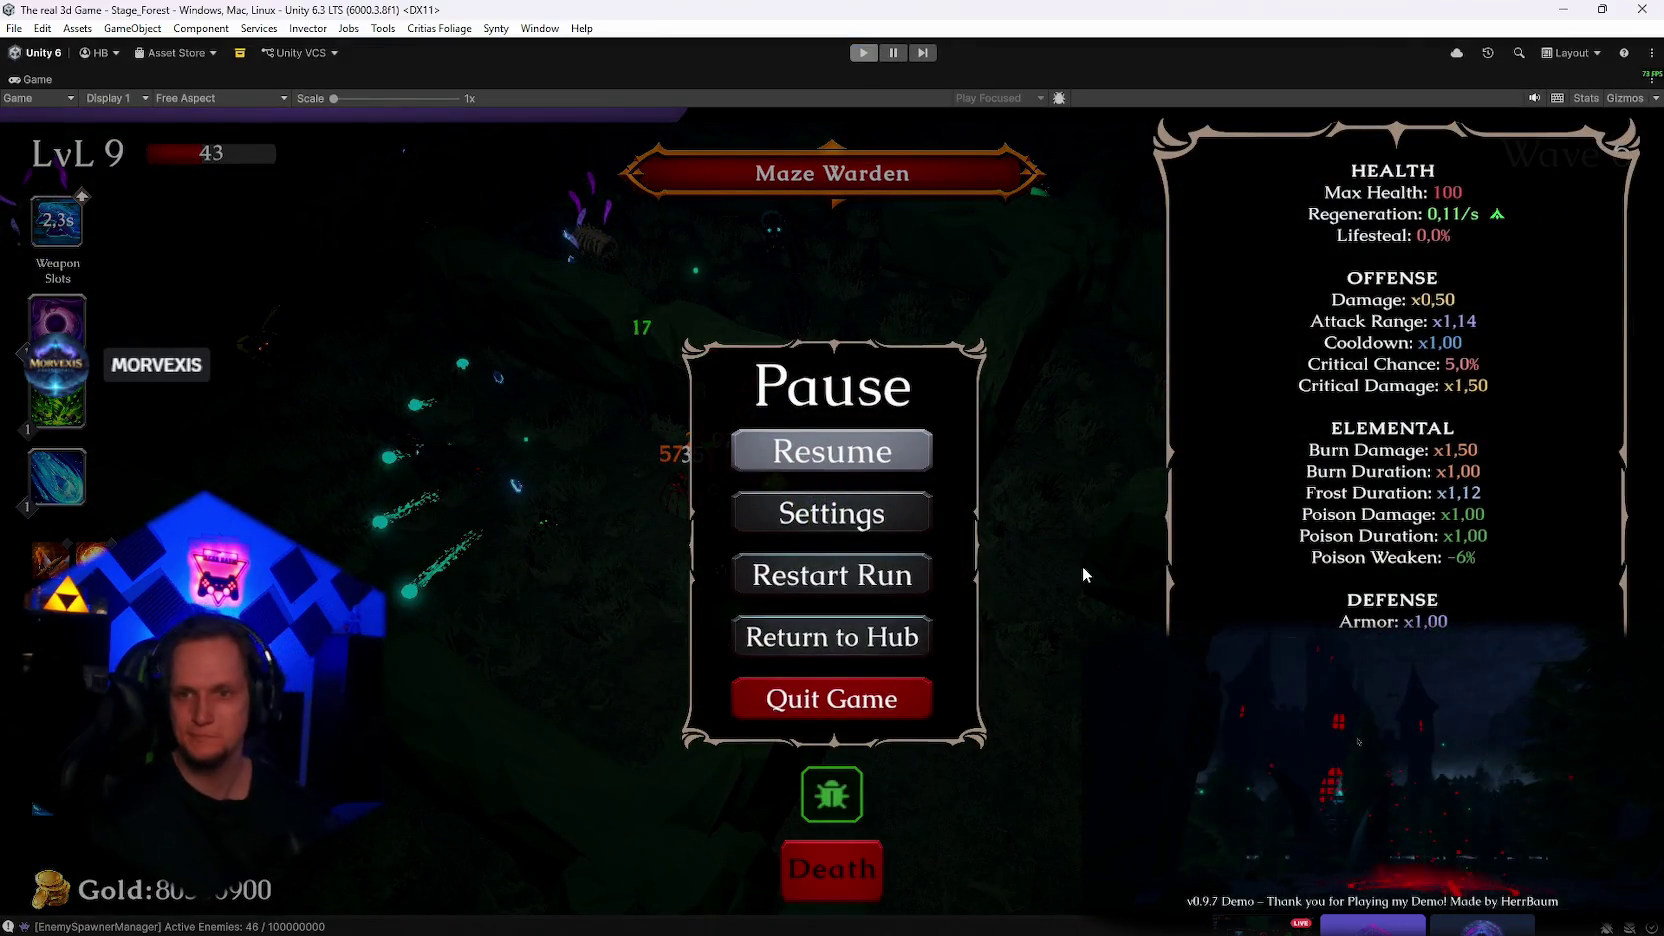
Exit Play Mode with Ctrl+P
key(ctrl+p)
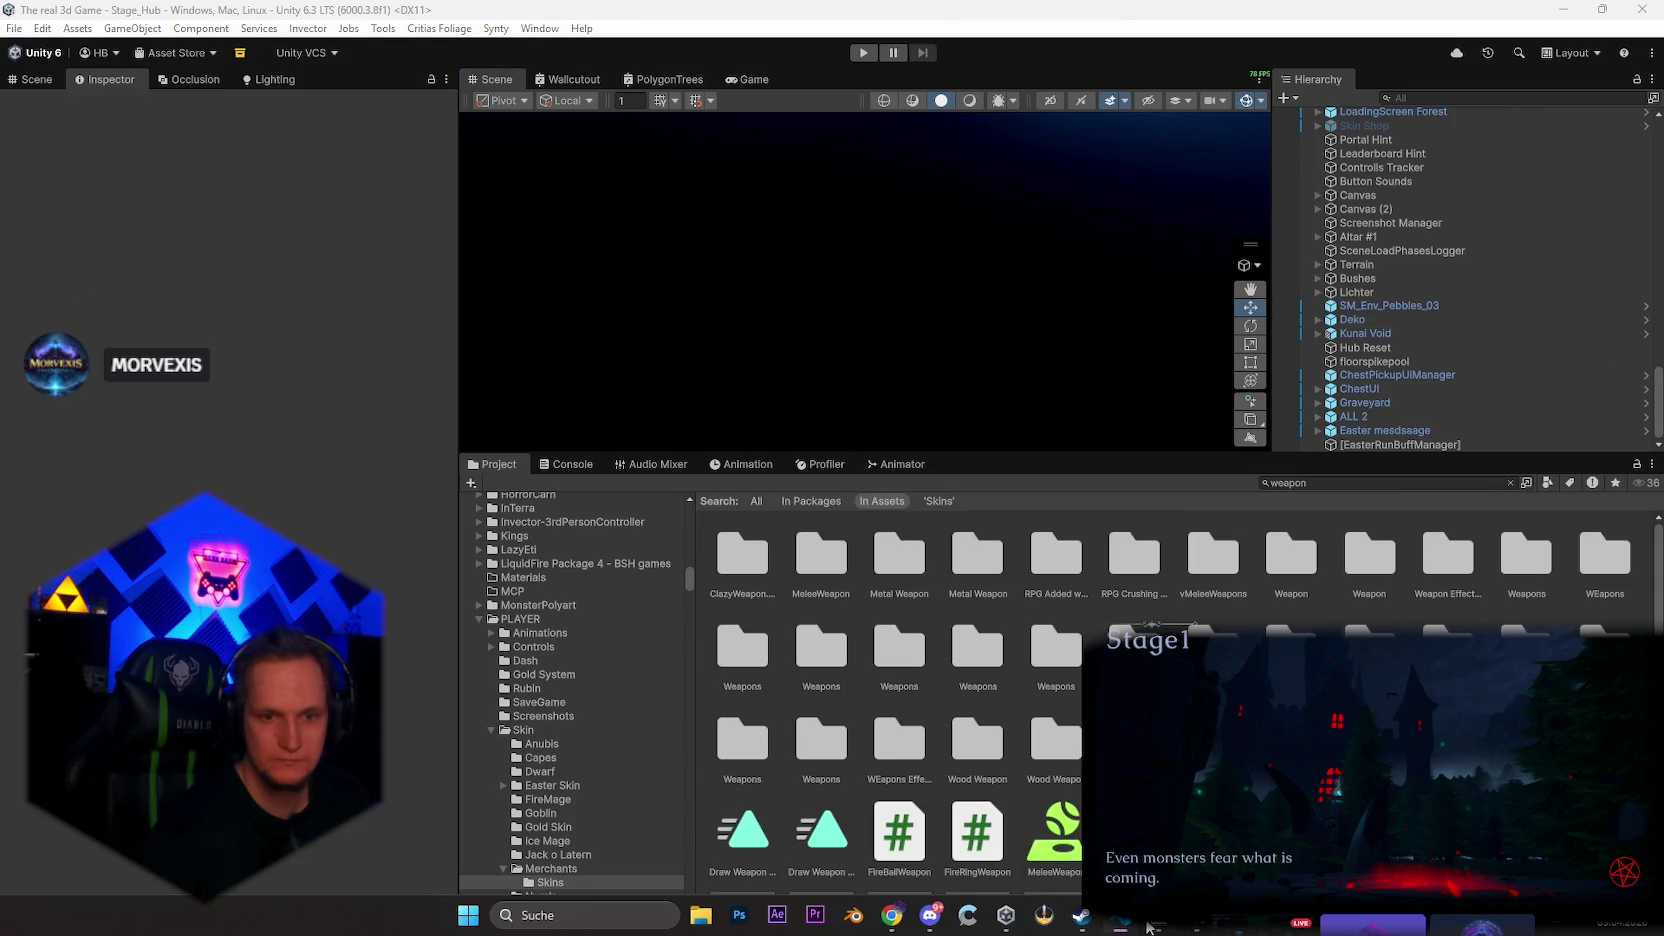
Add a Patch line in Notepad saying the meteor's wrong size on upgrades is fixed
click(1124, 926)
scroll(571, 524, up, 3)
scroll(680, 515, down, 3)
scroll(790, 511, up, 3)
click(834, 452)
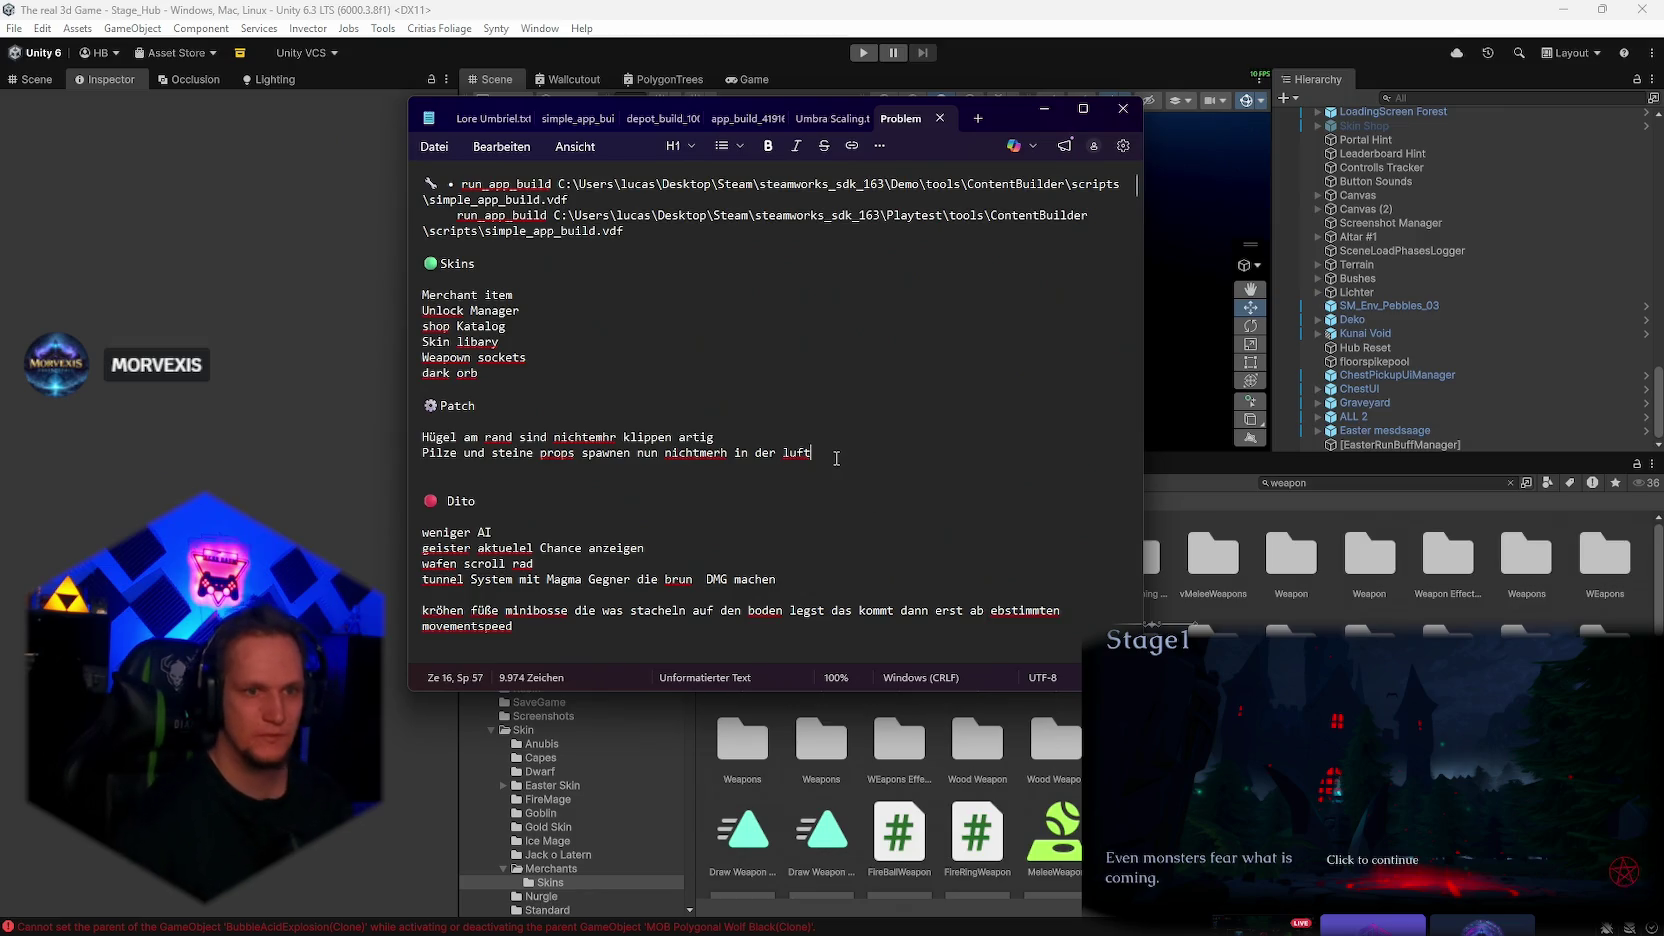
key(Return)
text(einf ehel)
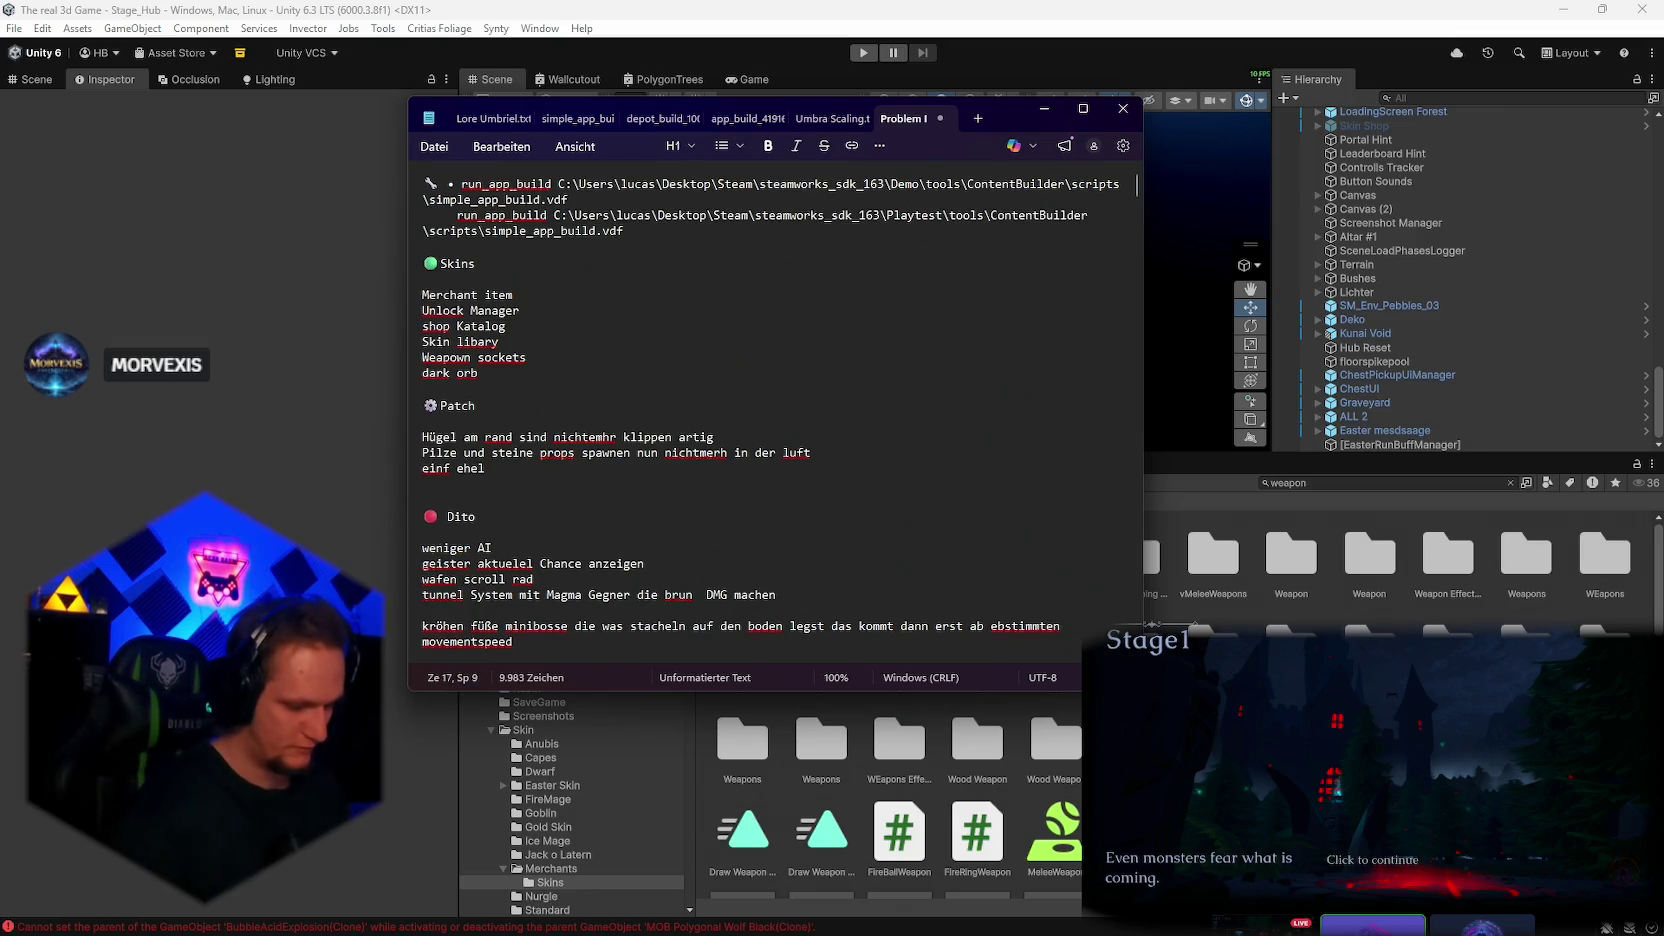
text(r wurde behoben das )
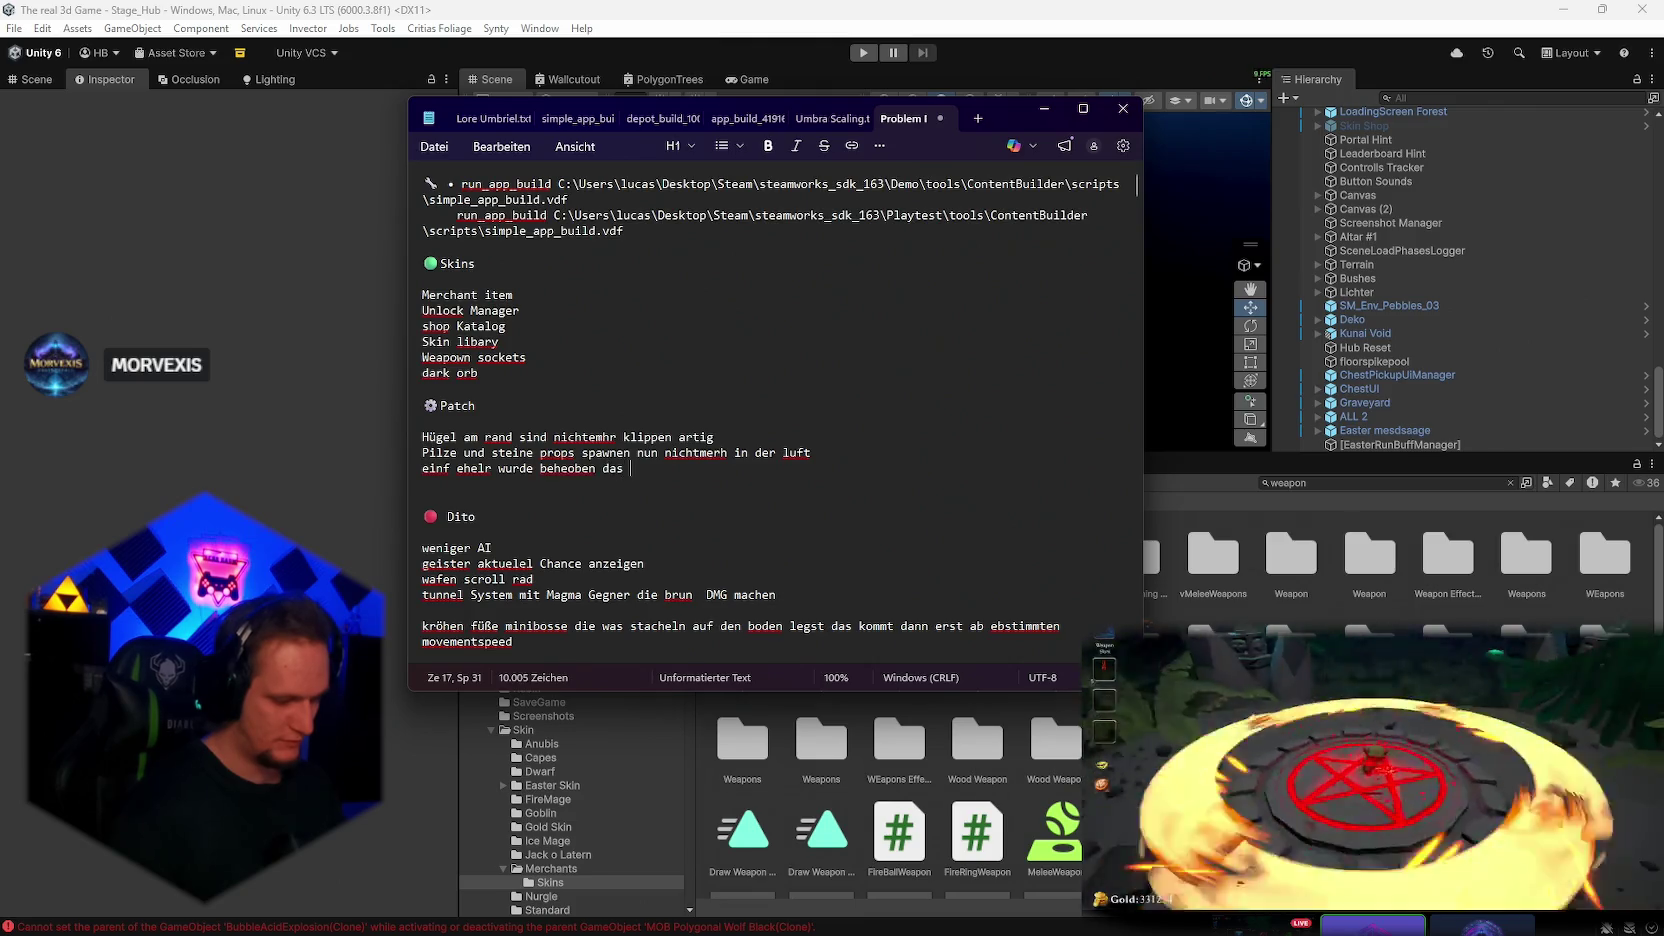
text(der meteor n)
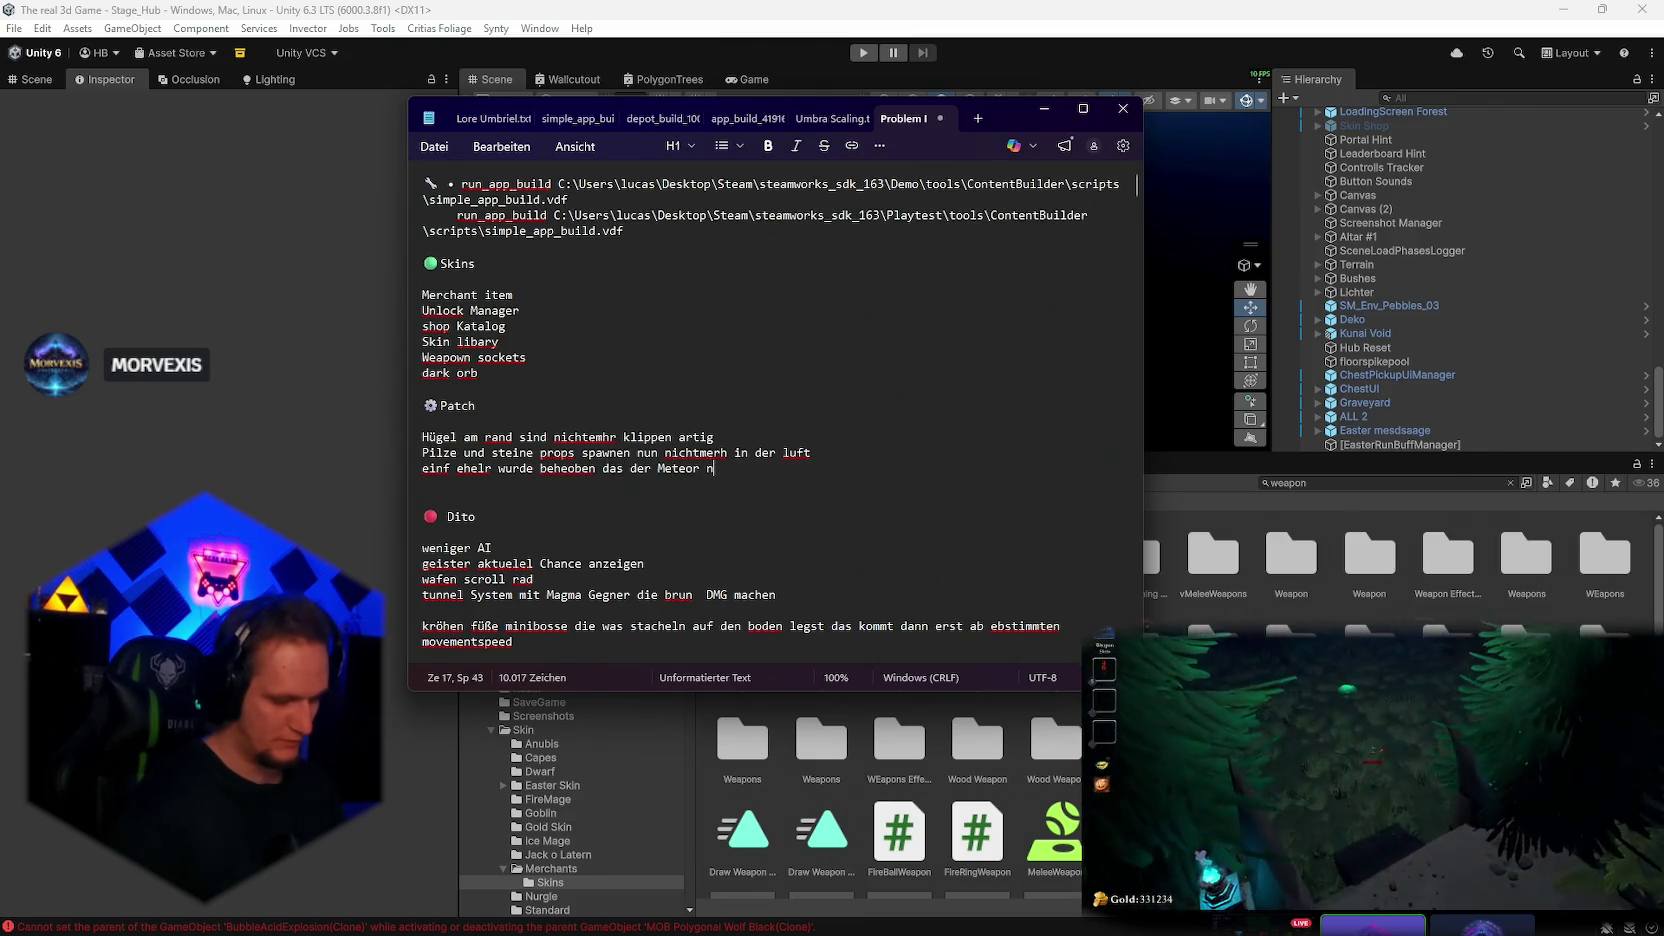
text(icht korrekte größe )
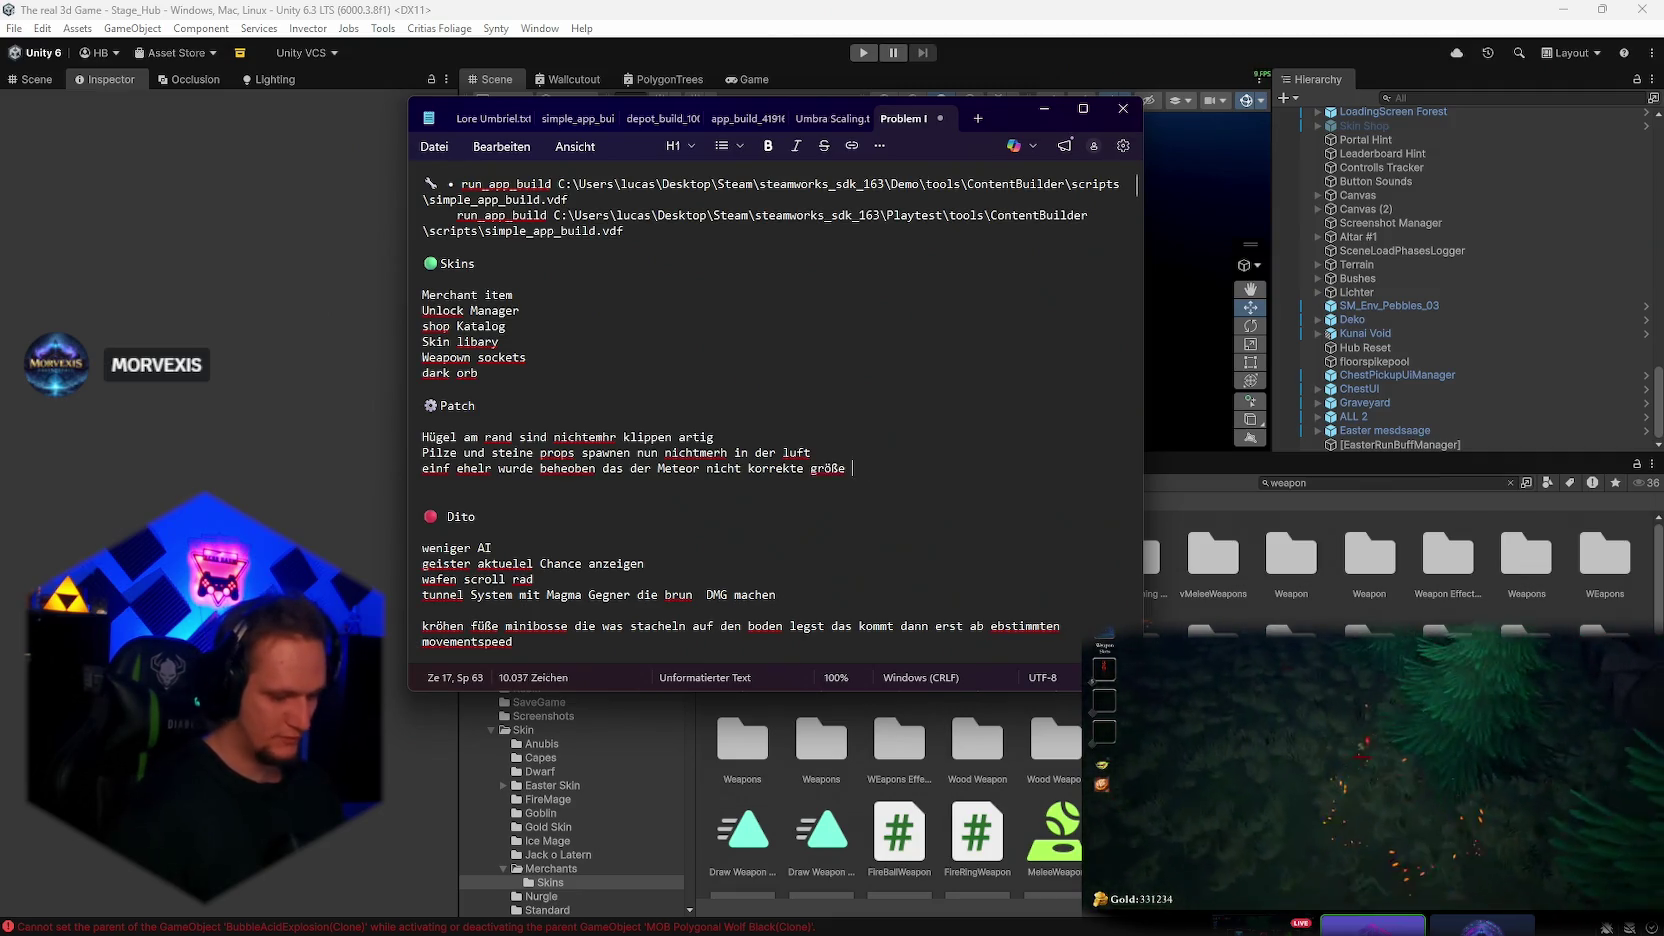
text(vbekommen hat)
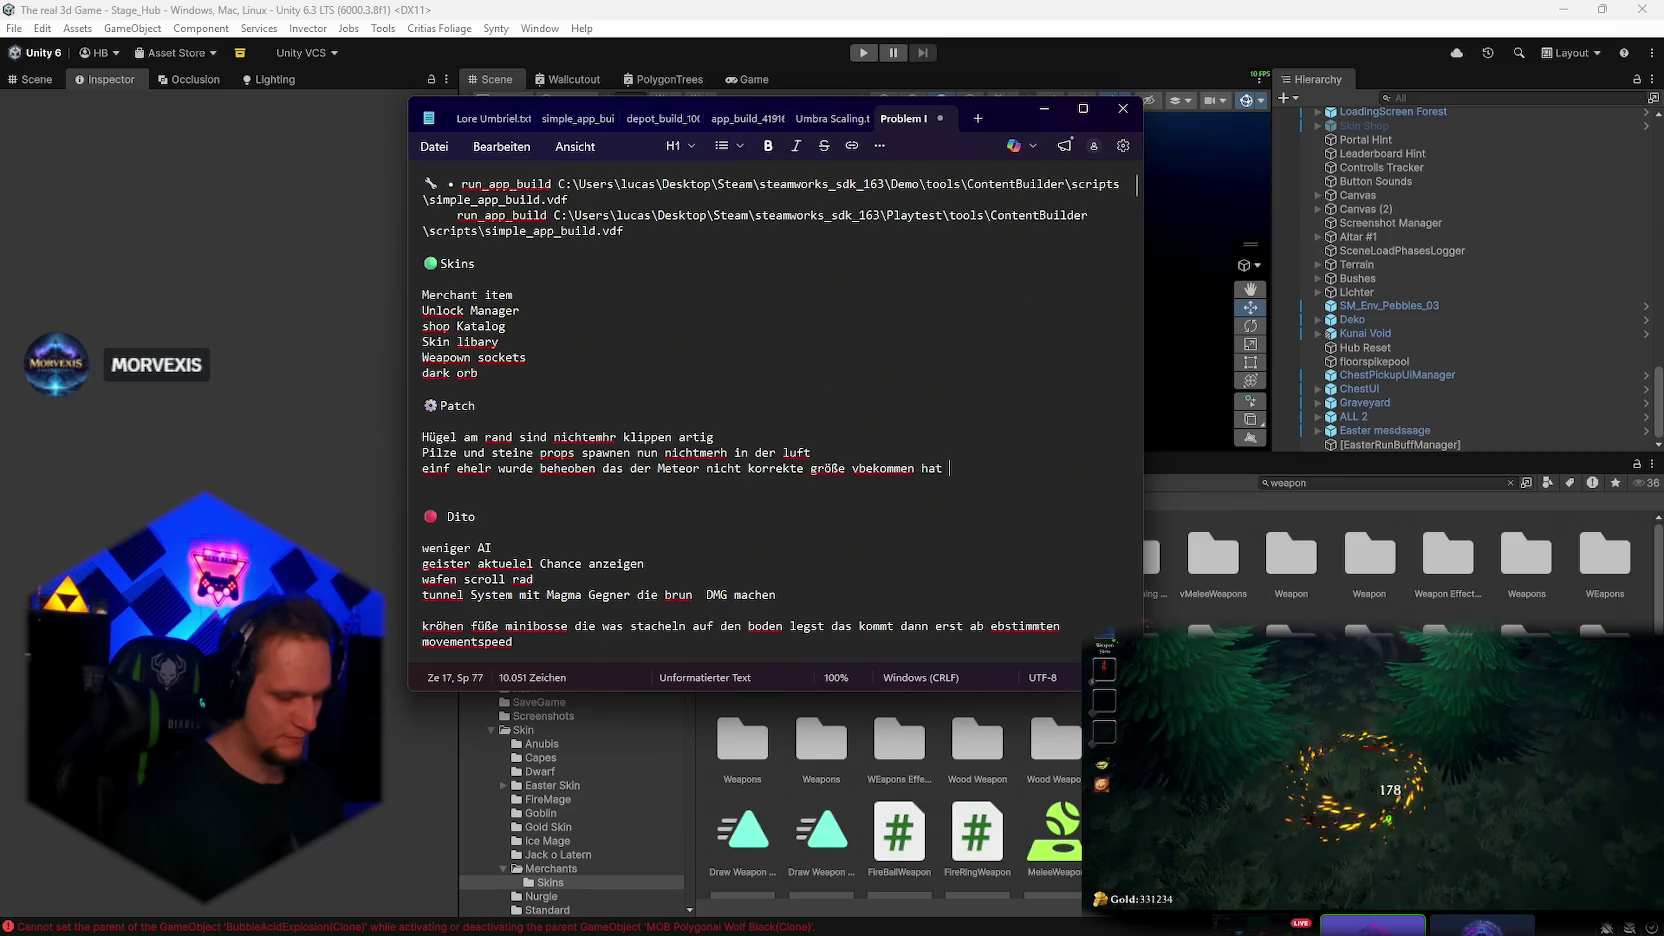
text( bei upgr)
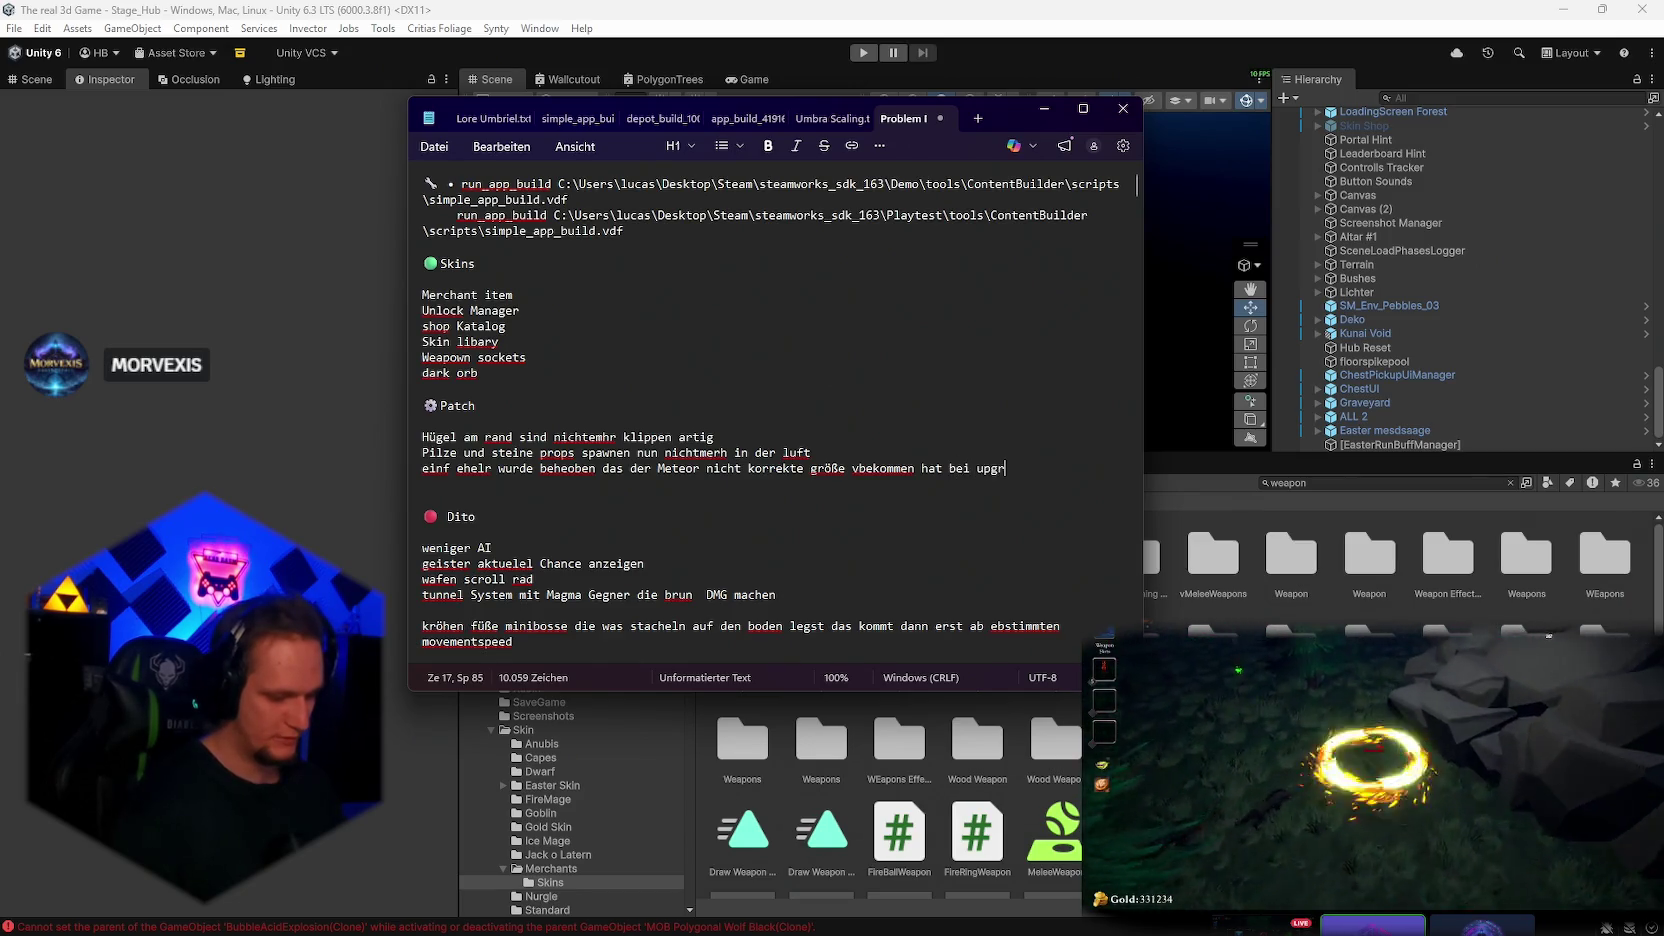
text(ades doer sich n)
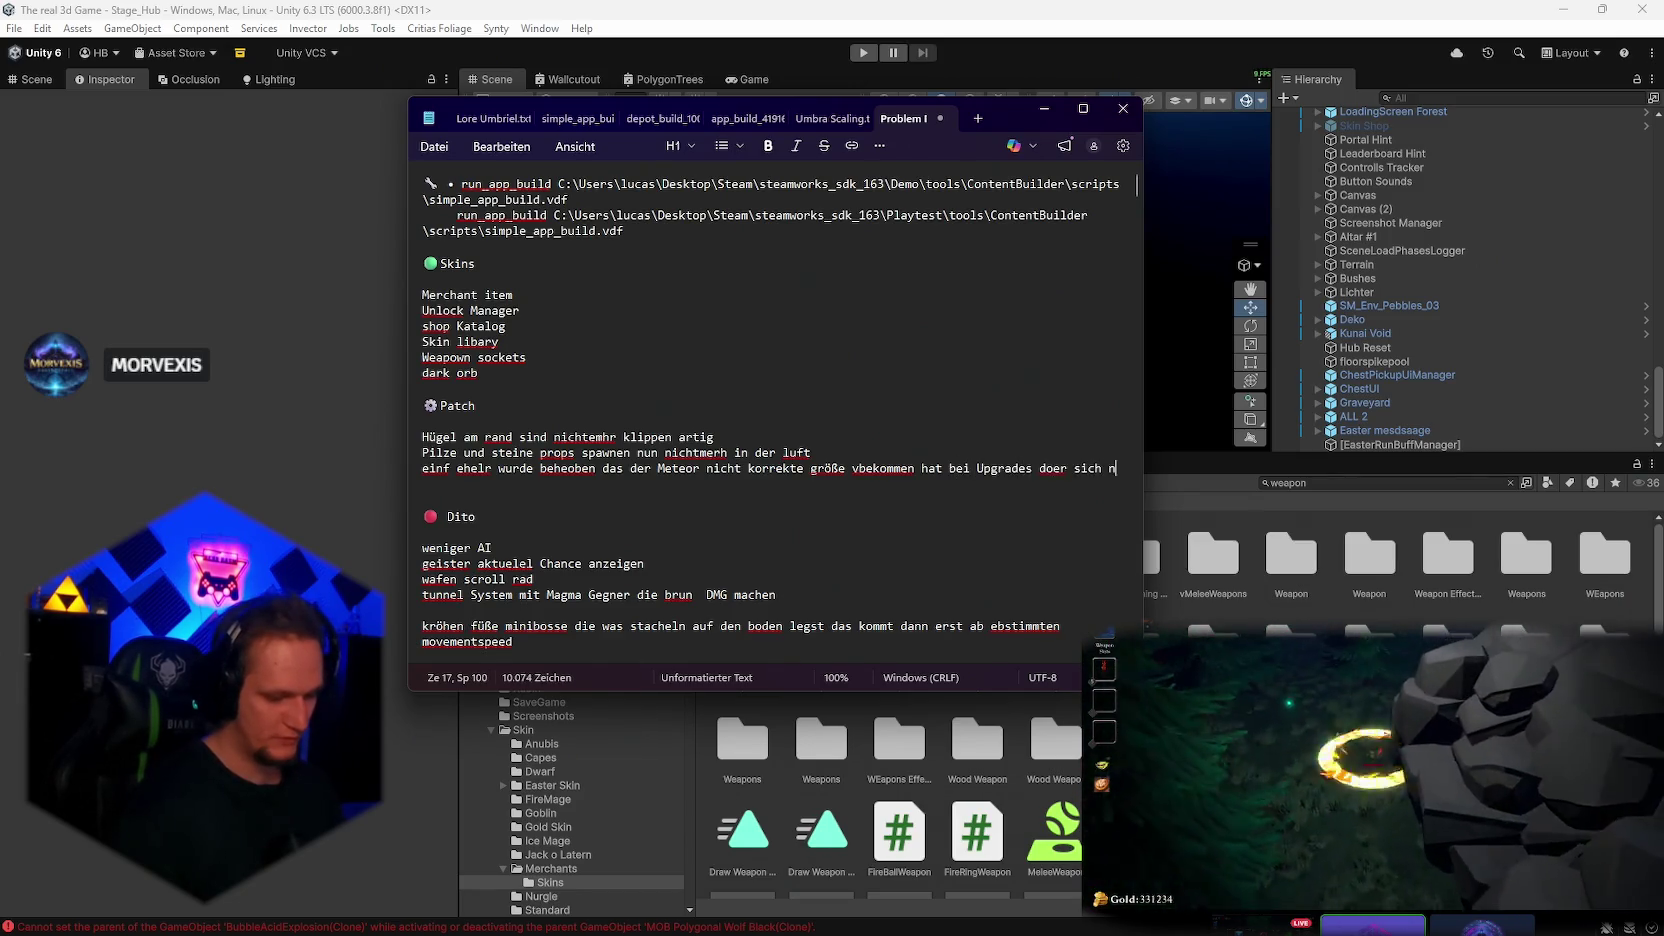
text(icht resettet hat)
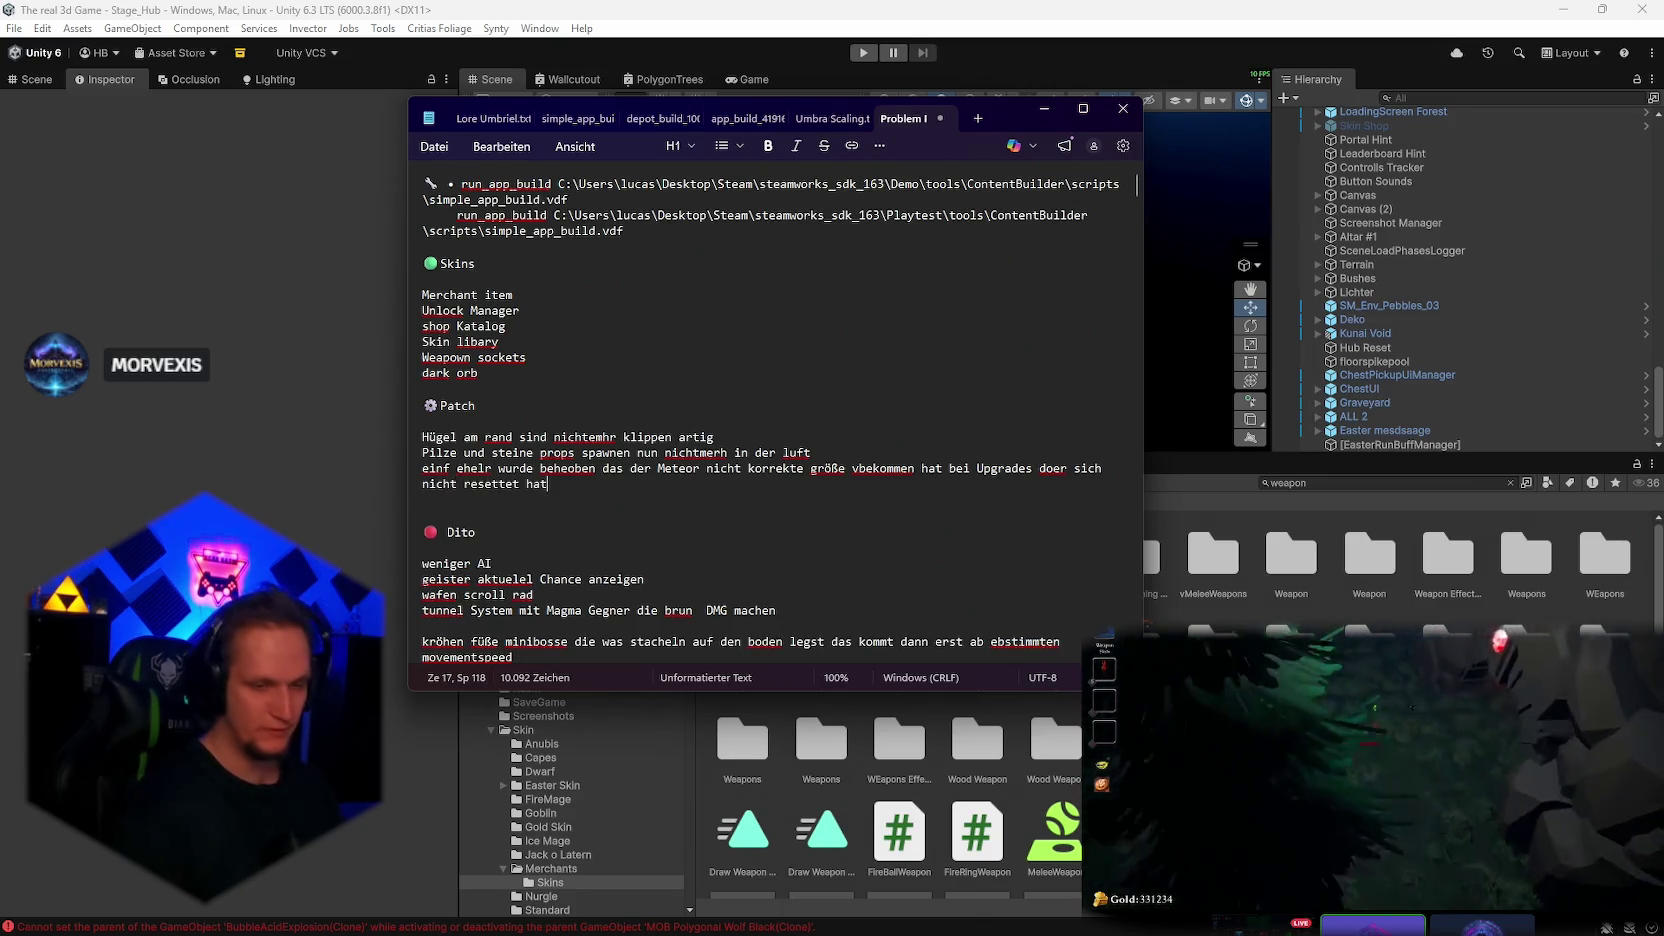
key(Return)
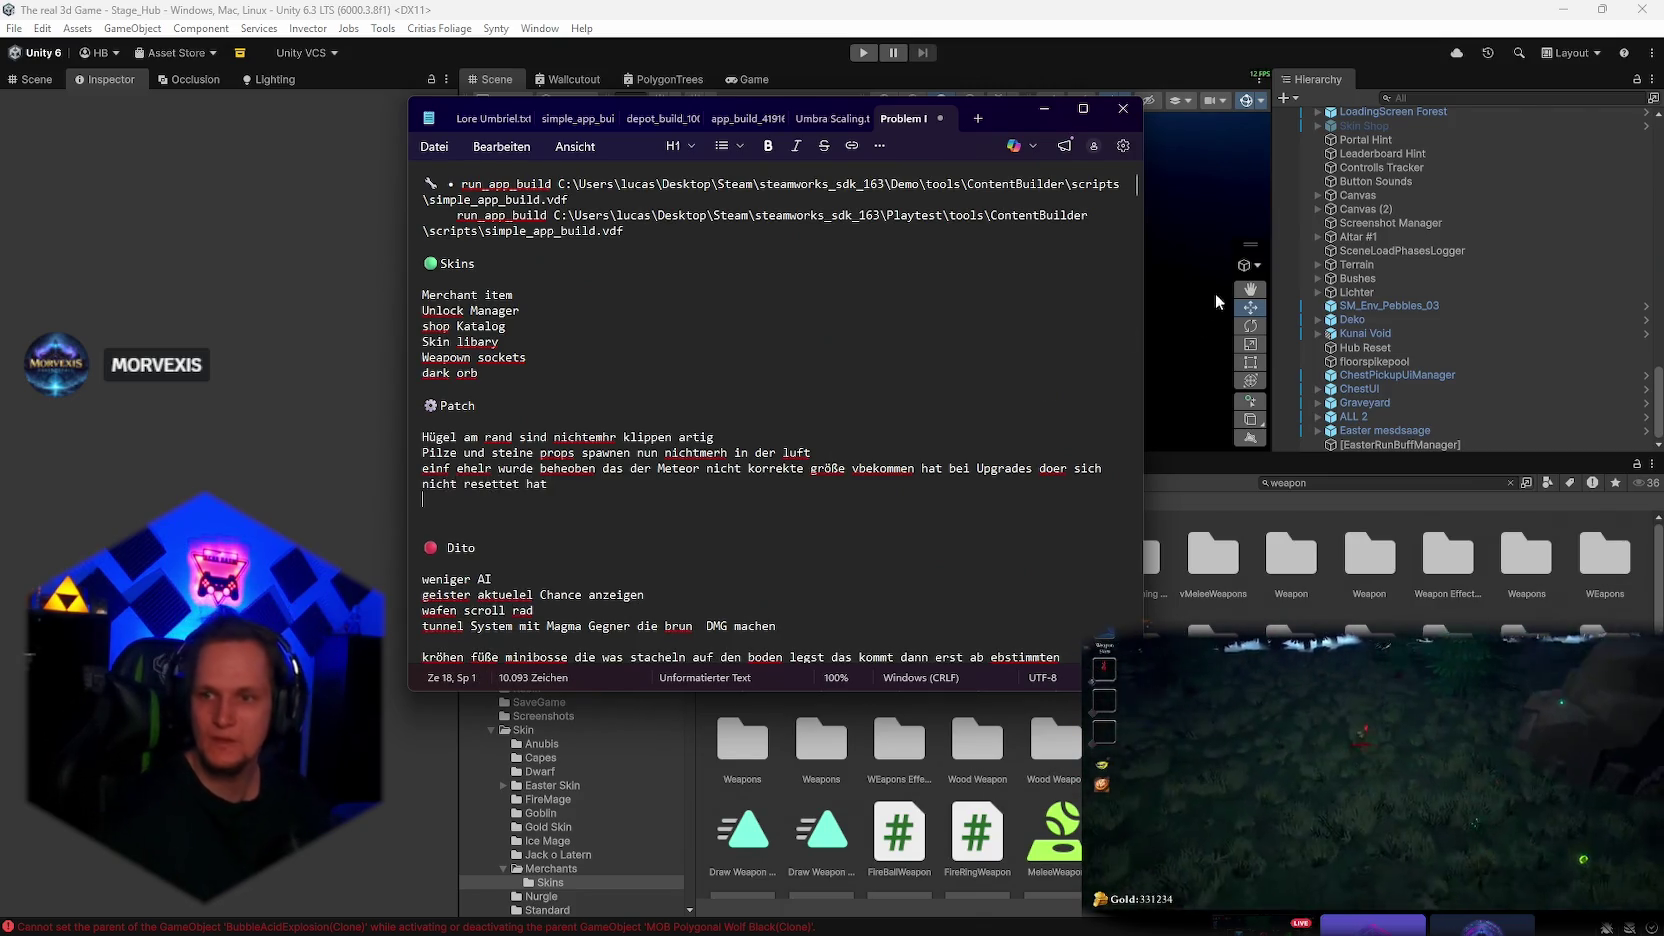
Minimize Notepad, clear Unity's Console errors and return to the Project tab
click(1045, 109)
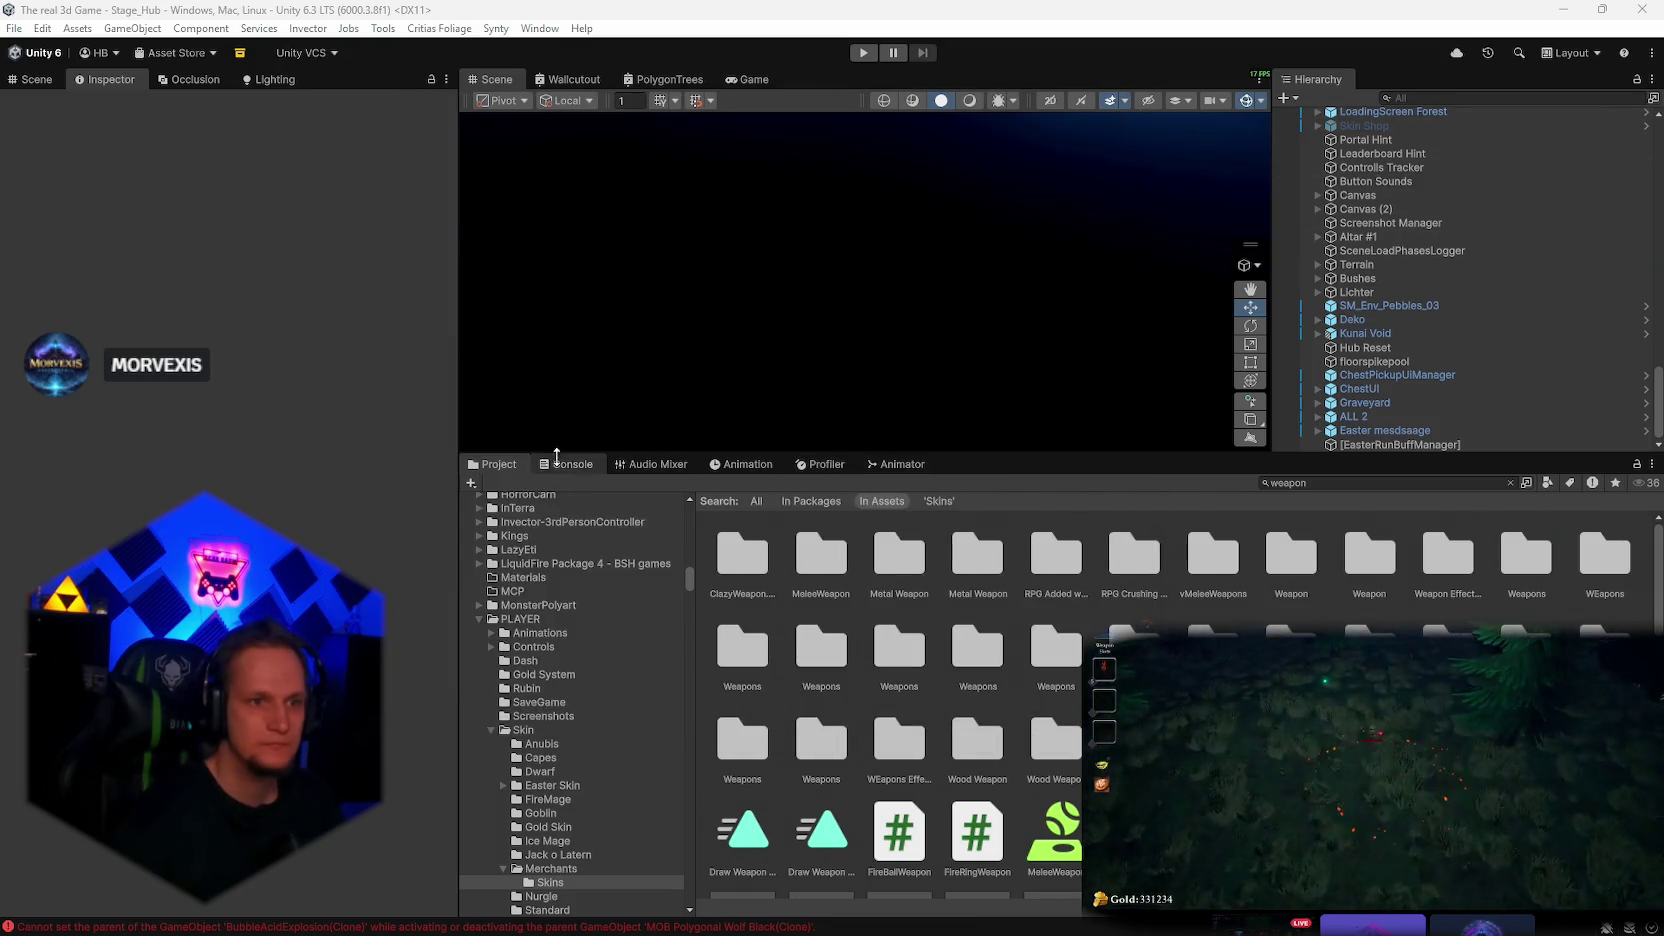
click(567, 464)
click(477, 482)
click(510, 466)
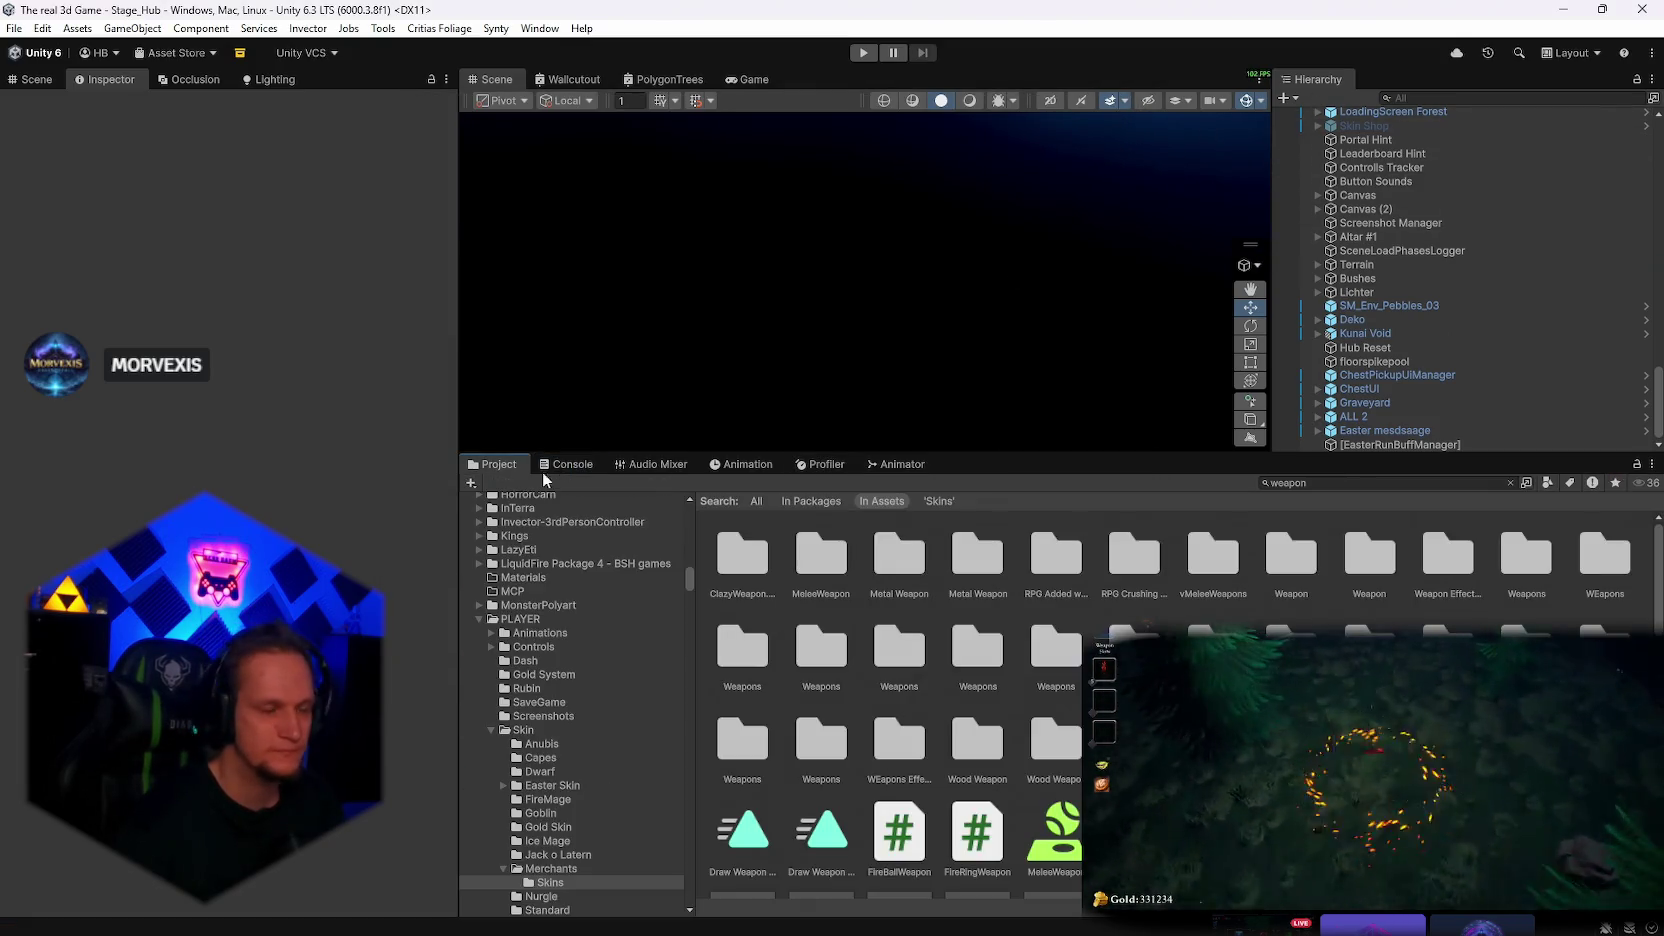
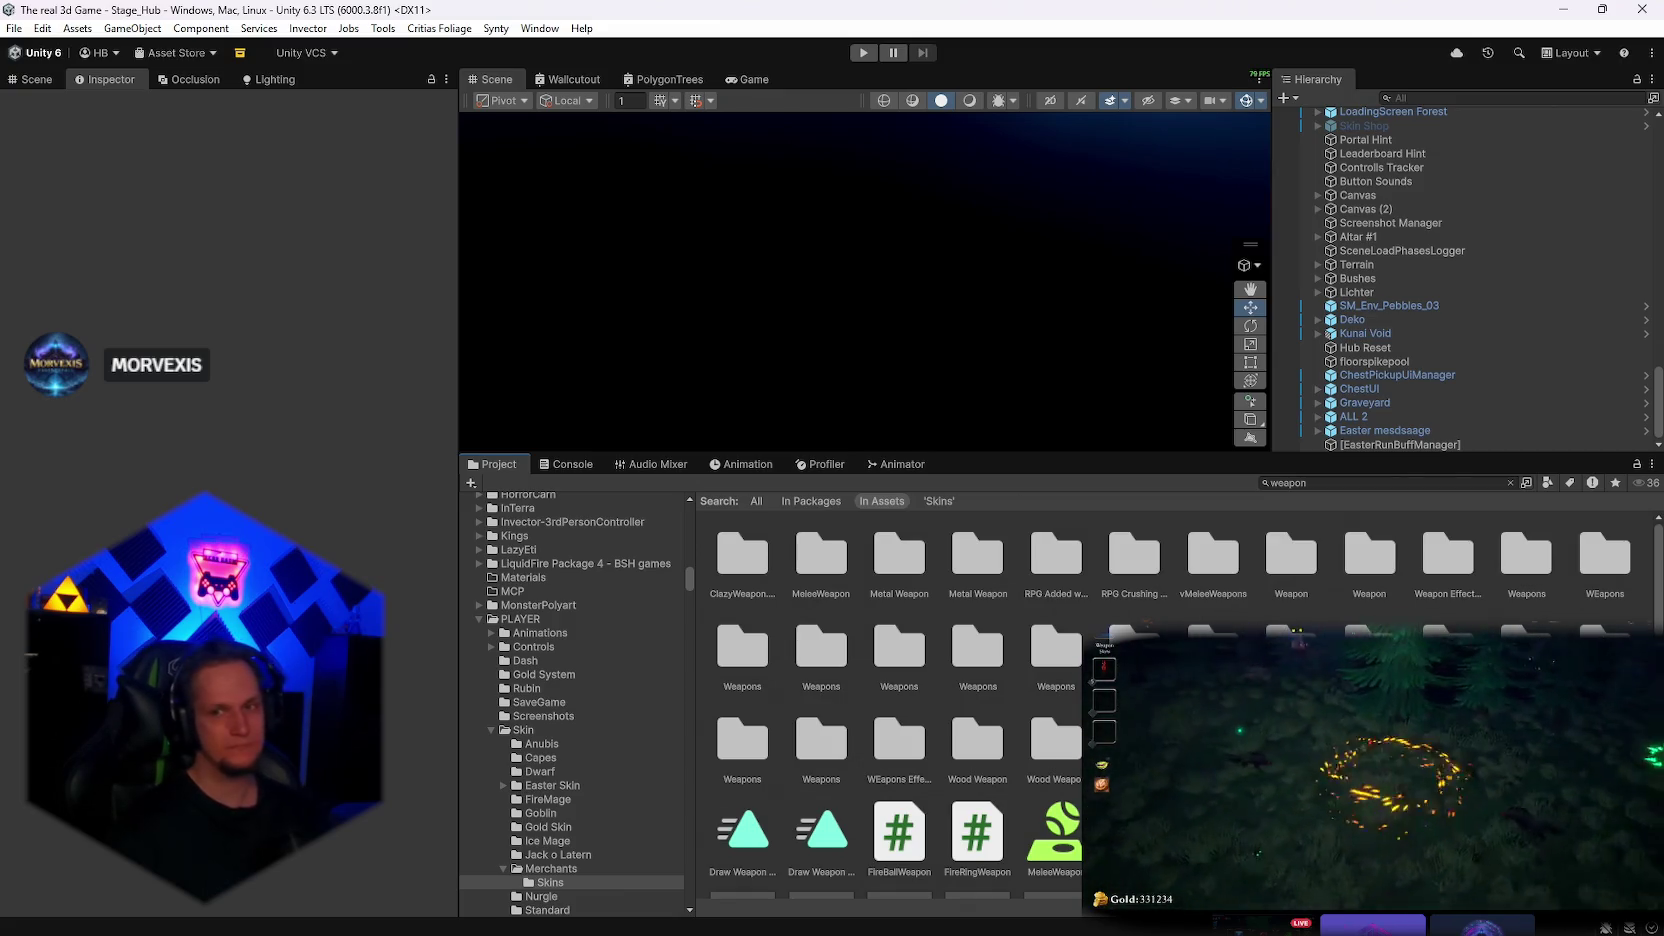
Switch from Unity to the VS Code window with the Codex chat and tree stump.cs
key(alt+Tab)
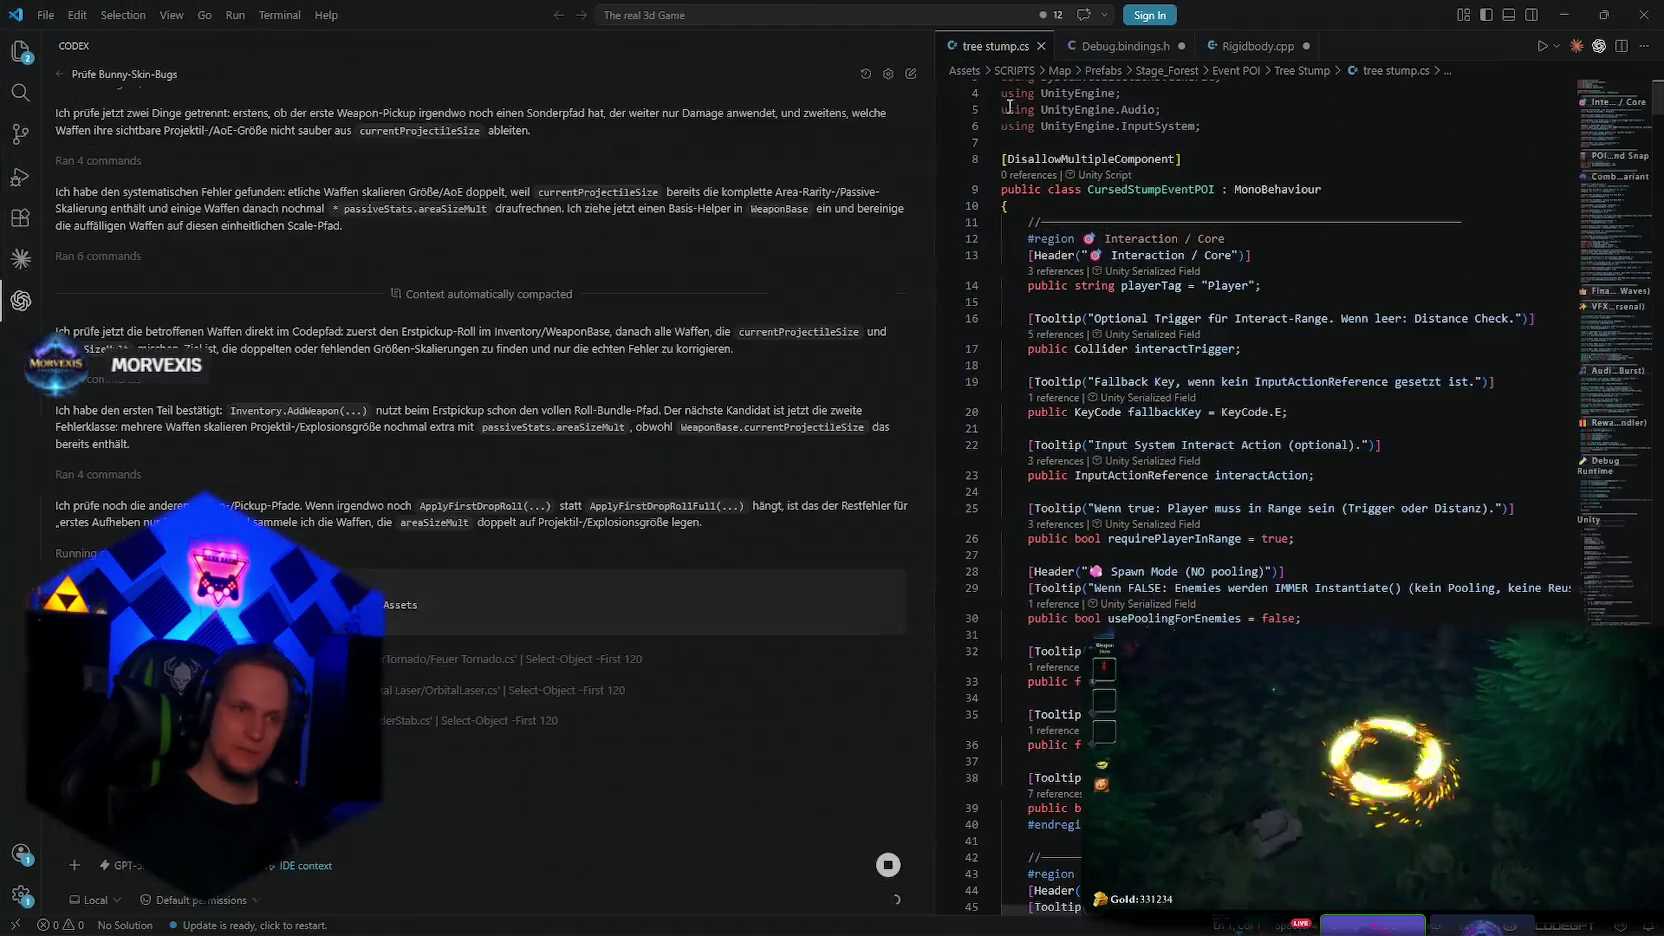
Widen the Codex chat and let it finish the first-pickup damage and areaSizeMult scaling fixes
drag(933, 500, 1128, 529)
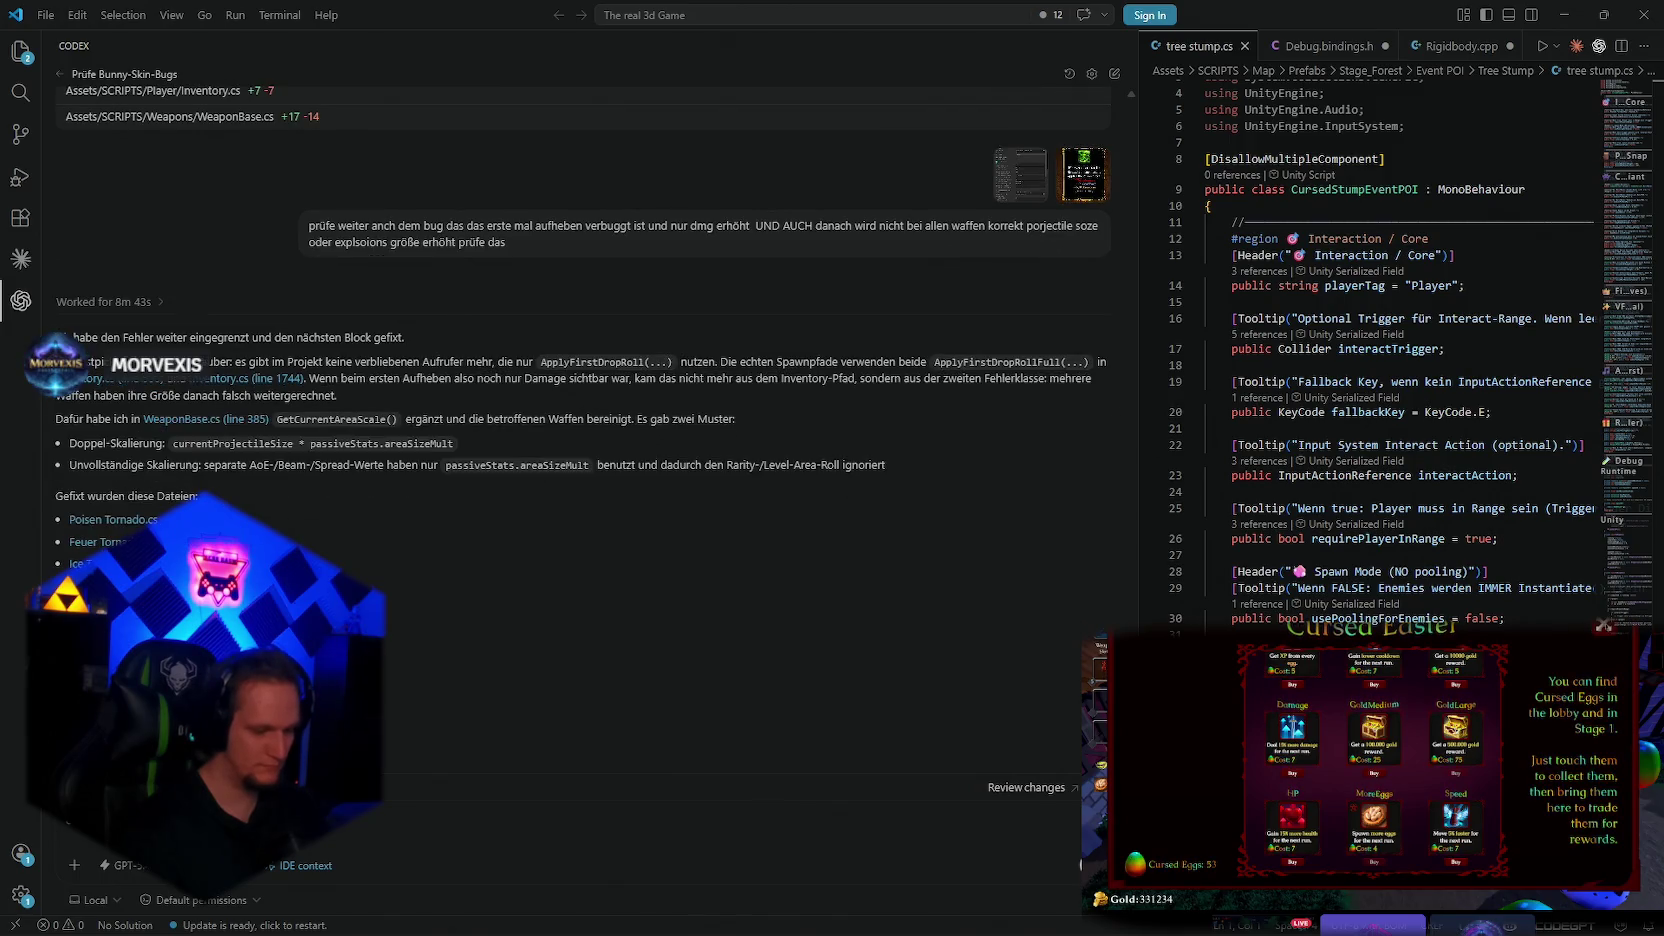
Tell Codex, in German, that enemies now walk through walls instead of climbing over them
text(das problem d)
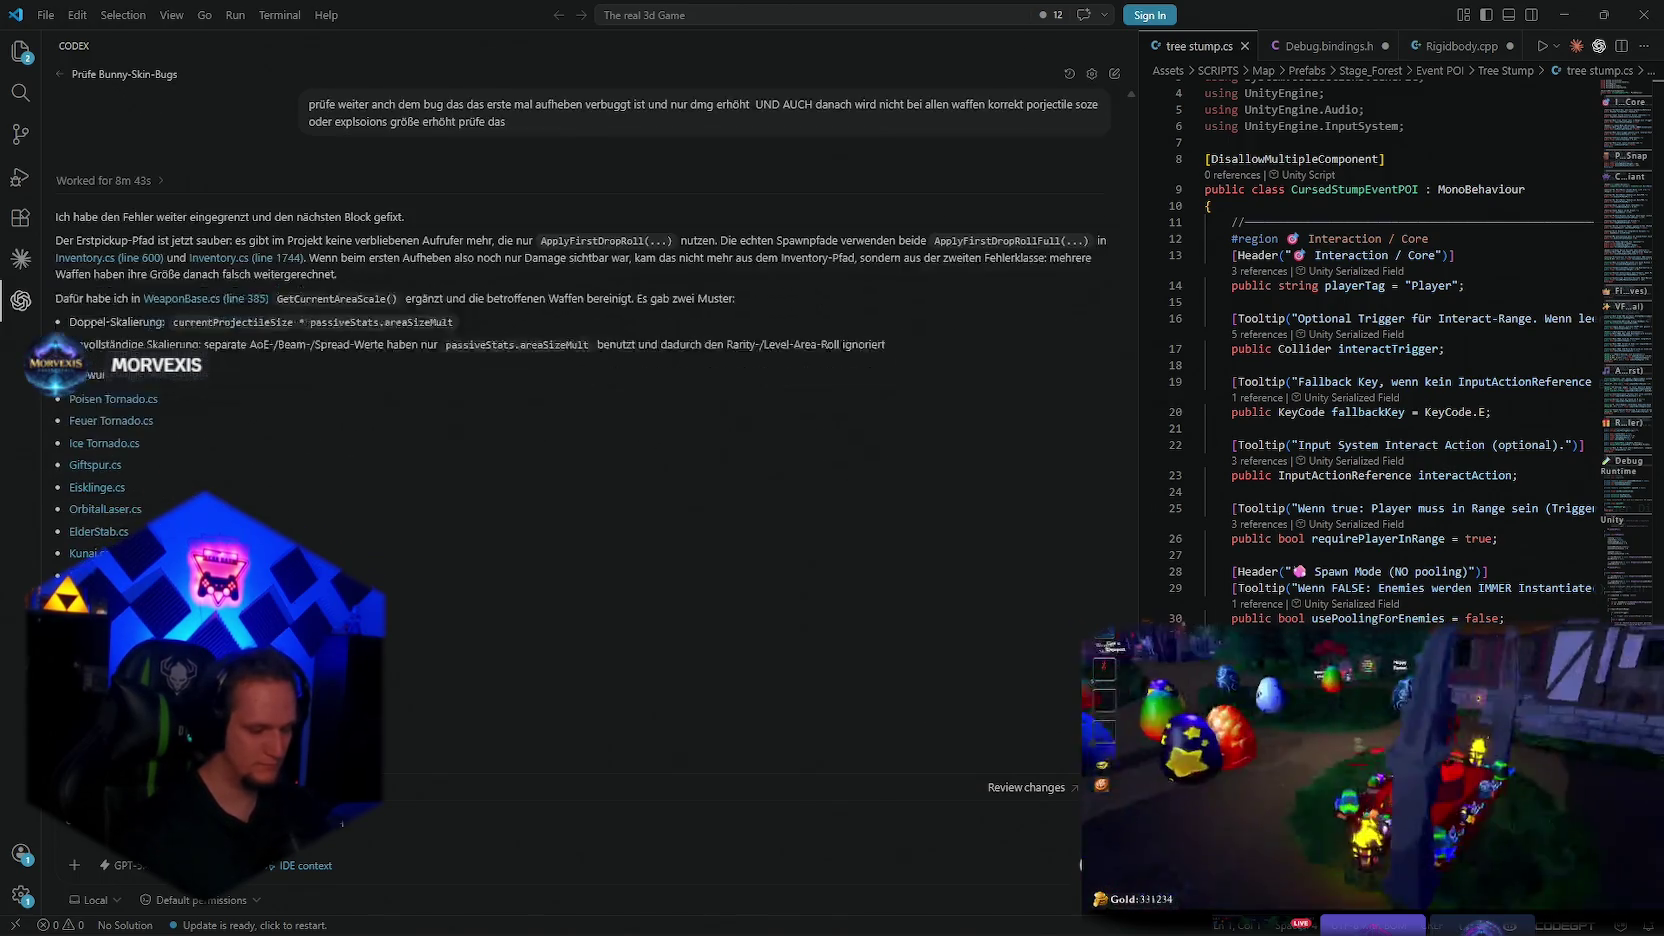
text(as ge)
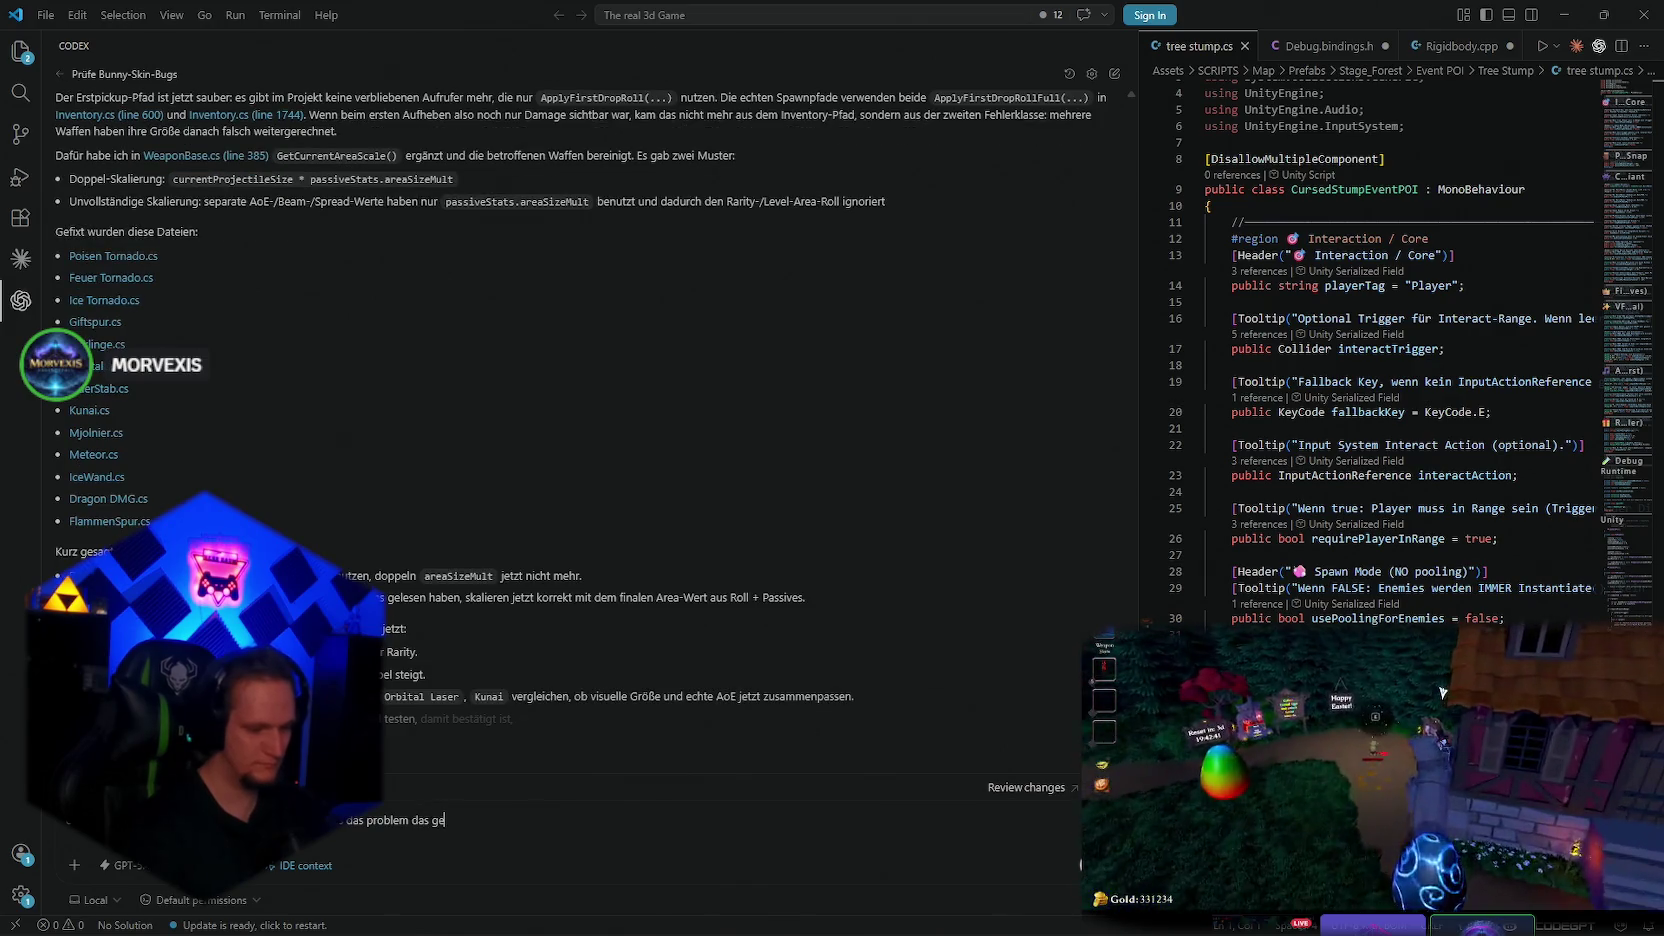
text(gner nun durch)
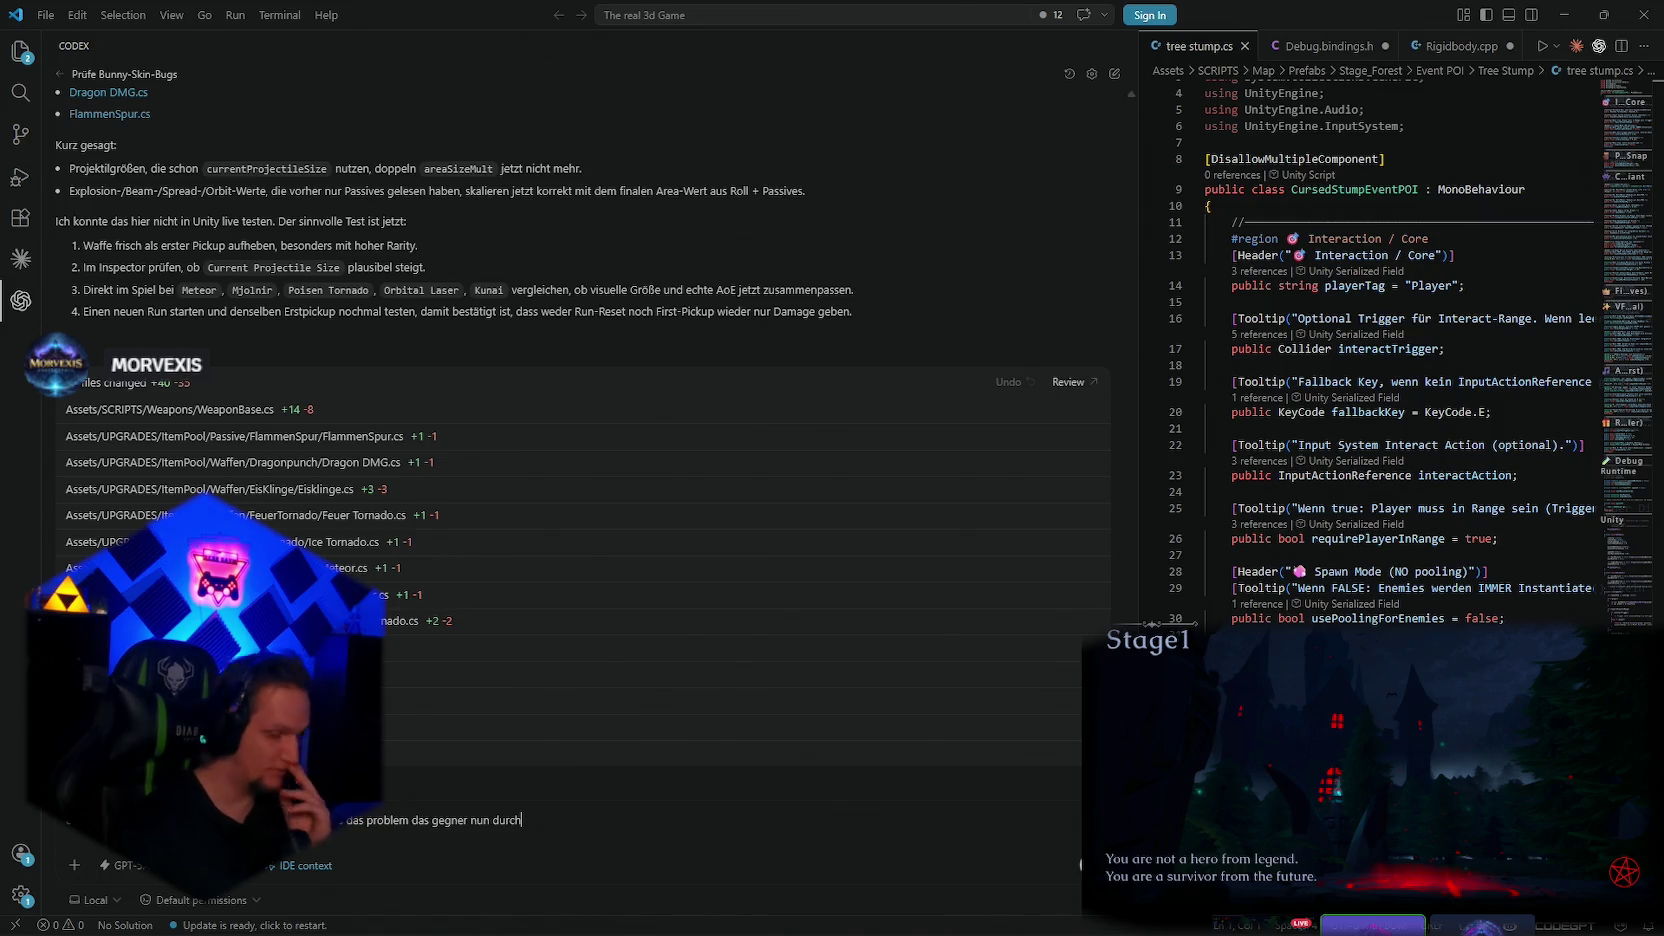
text( wönde laufen udn)
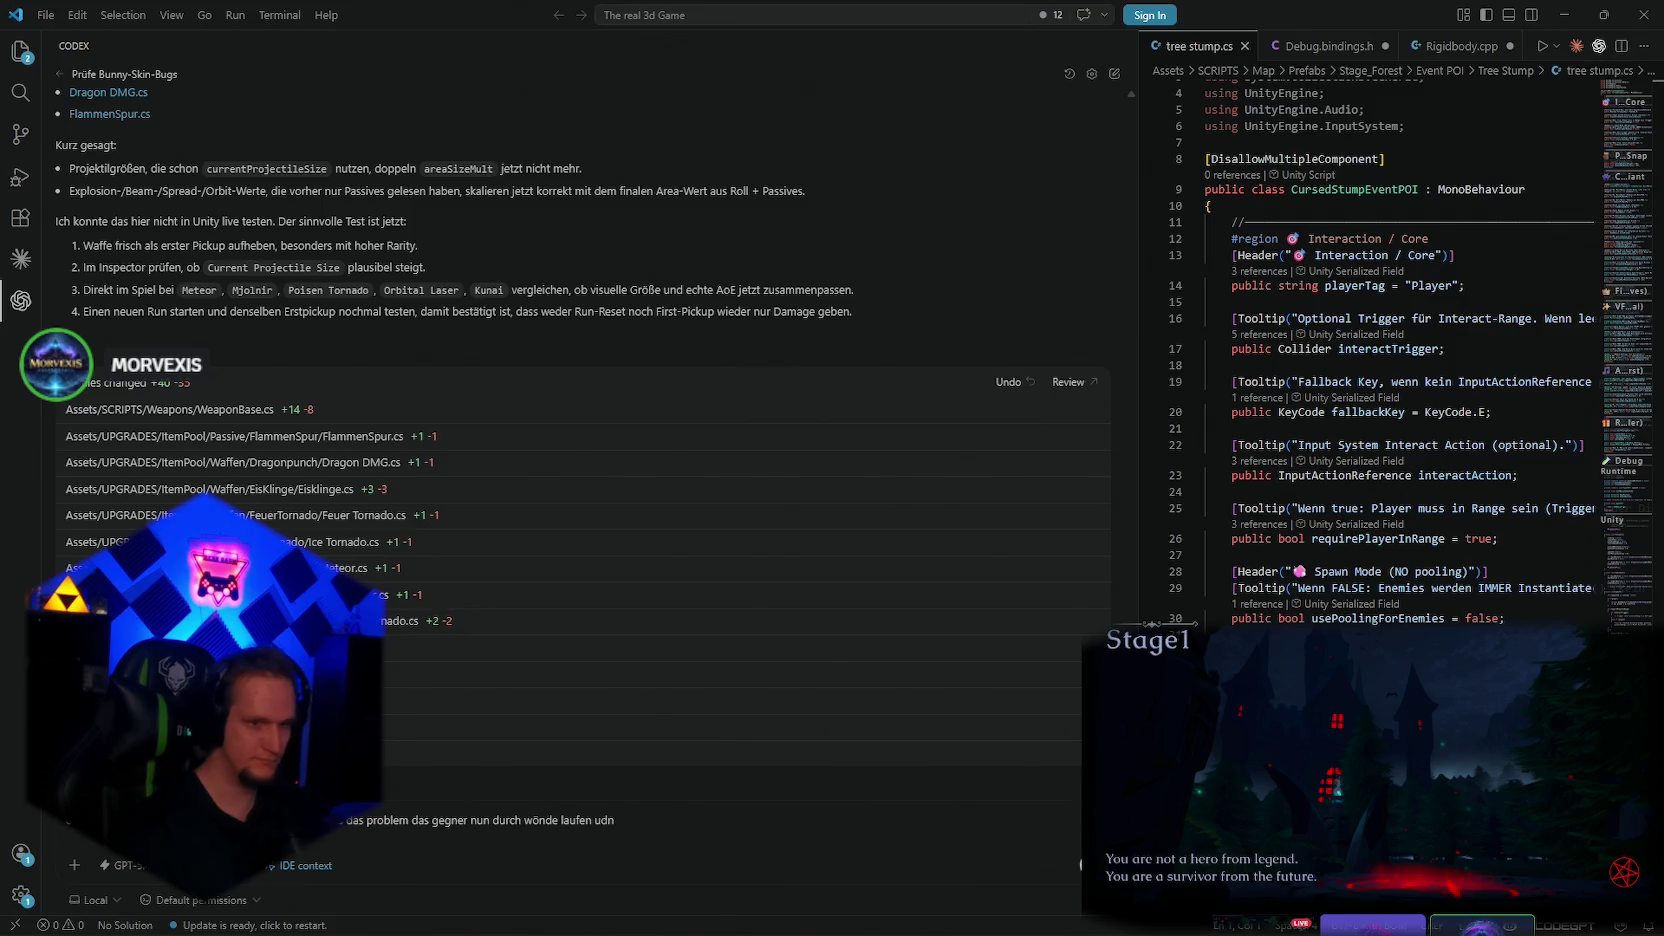
key(BackSpace)
key(BackSpace)
text(nd)
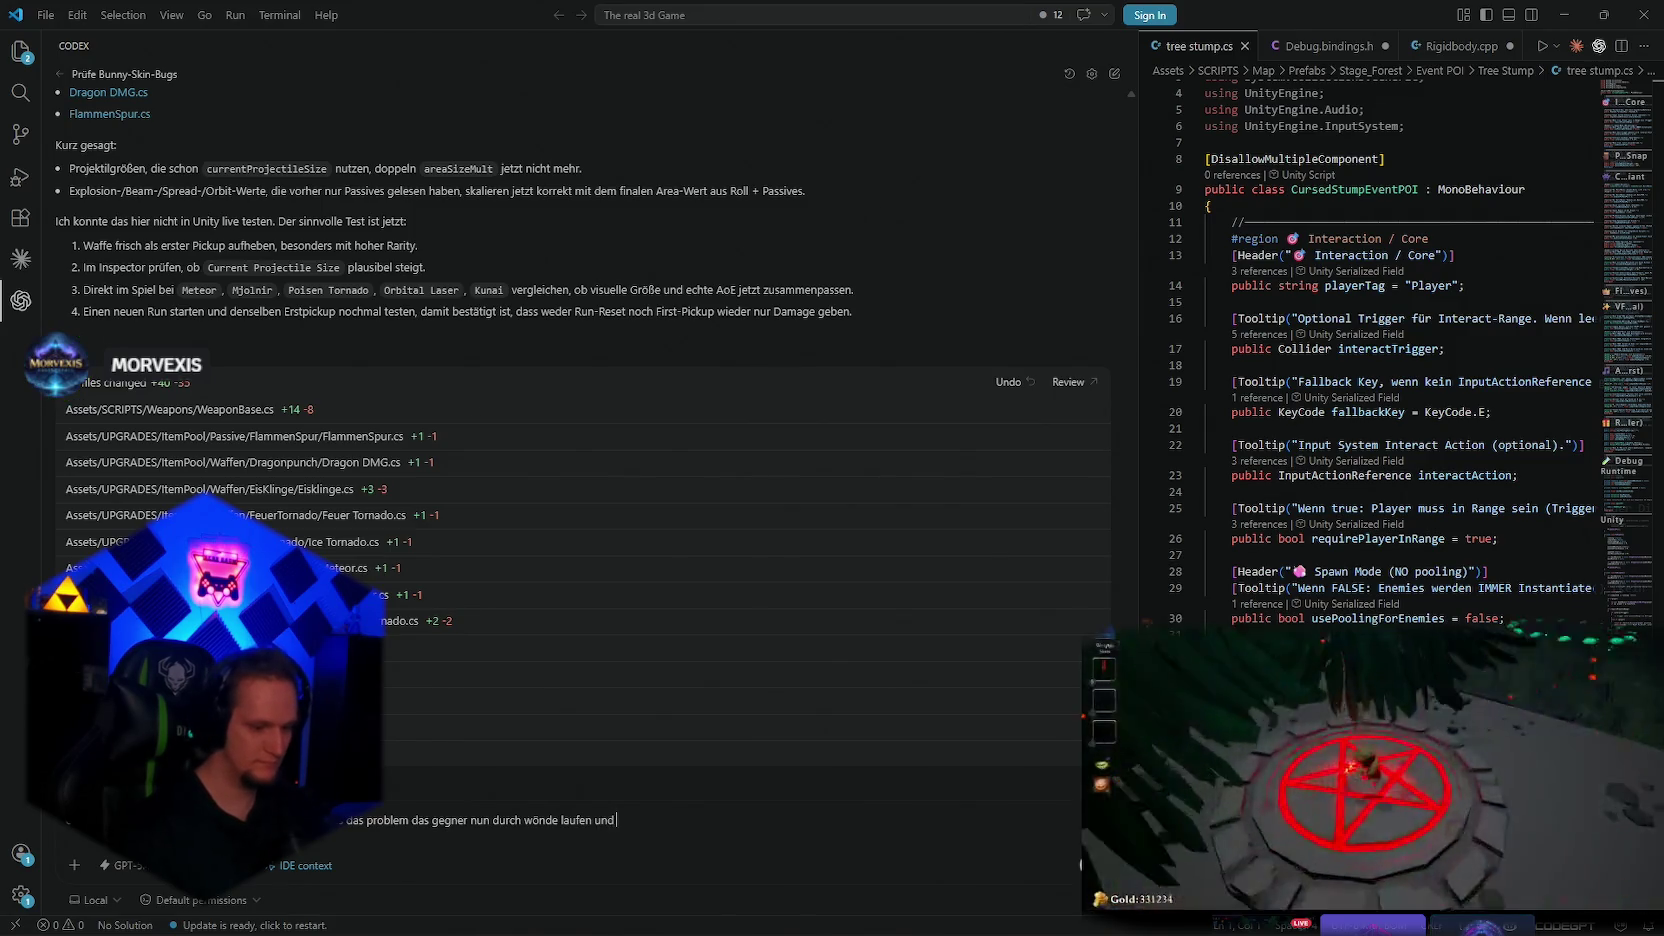
text( nciht oebn drüber)
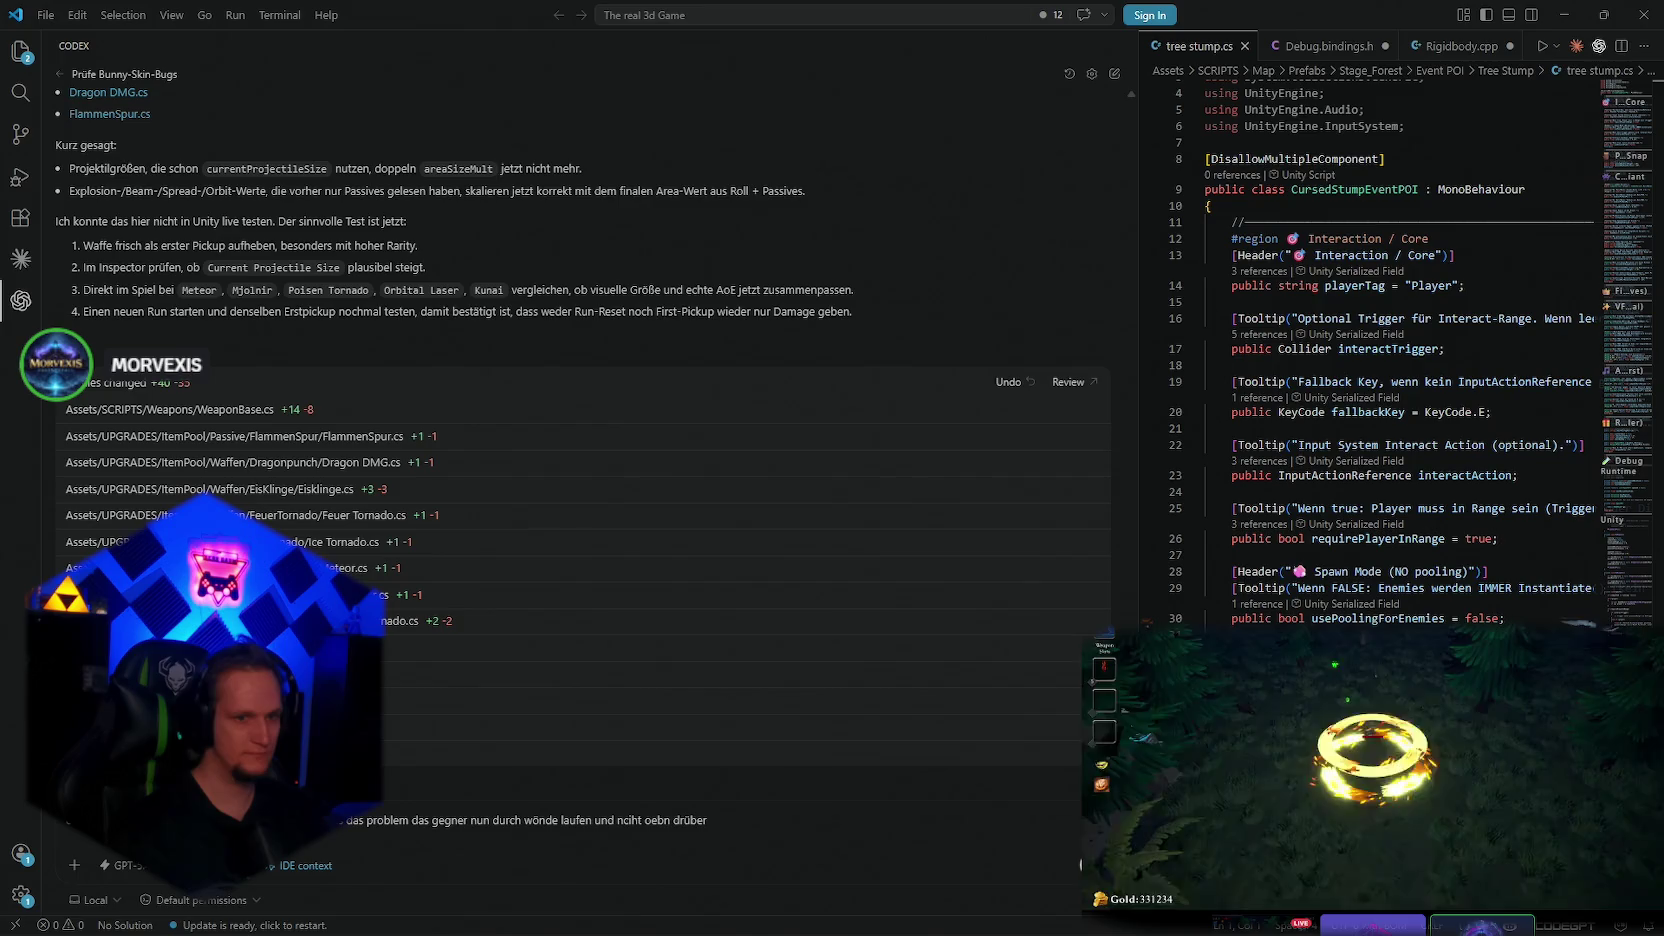
key(BackSpace)
key(BackSpace)
key(BackSpace)
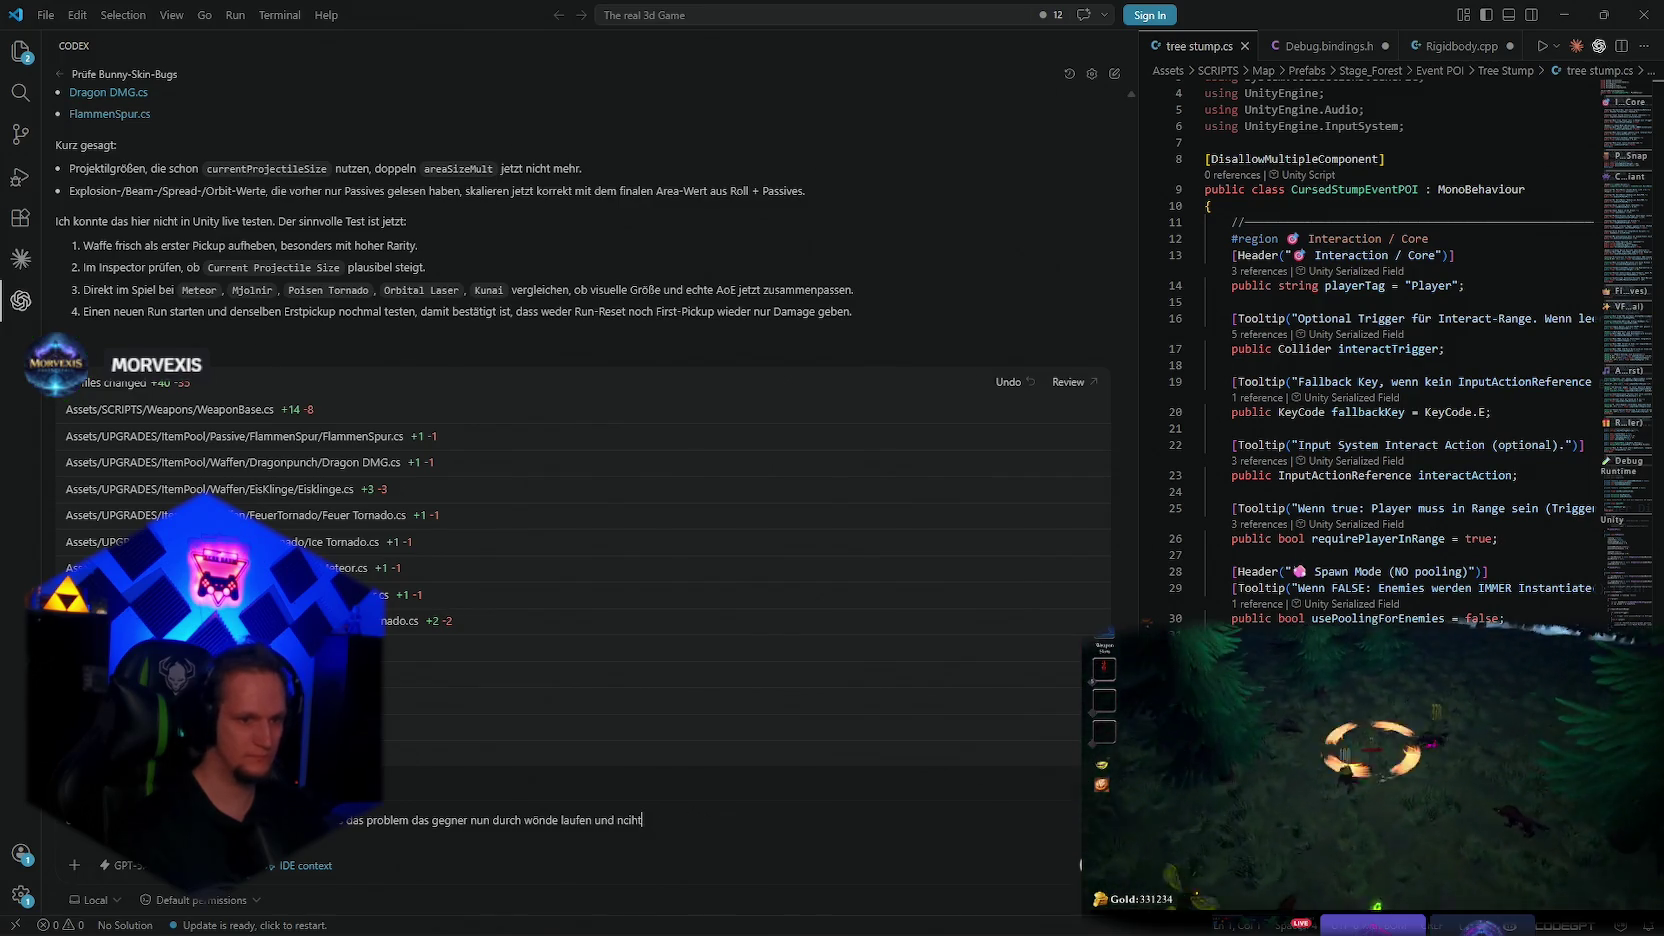
text(klettern)
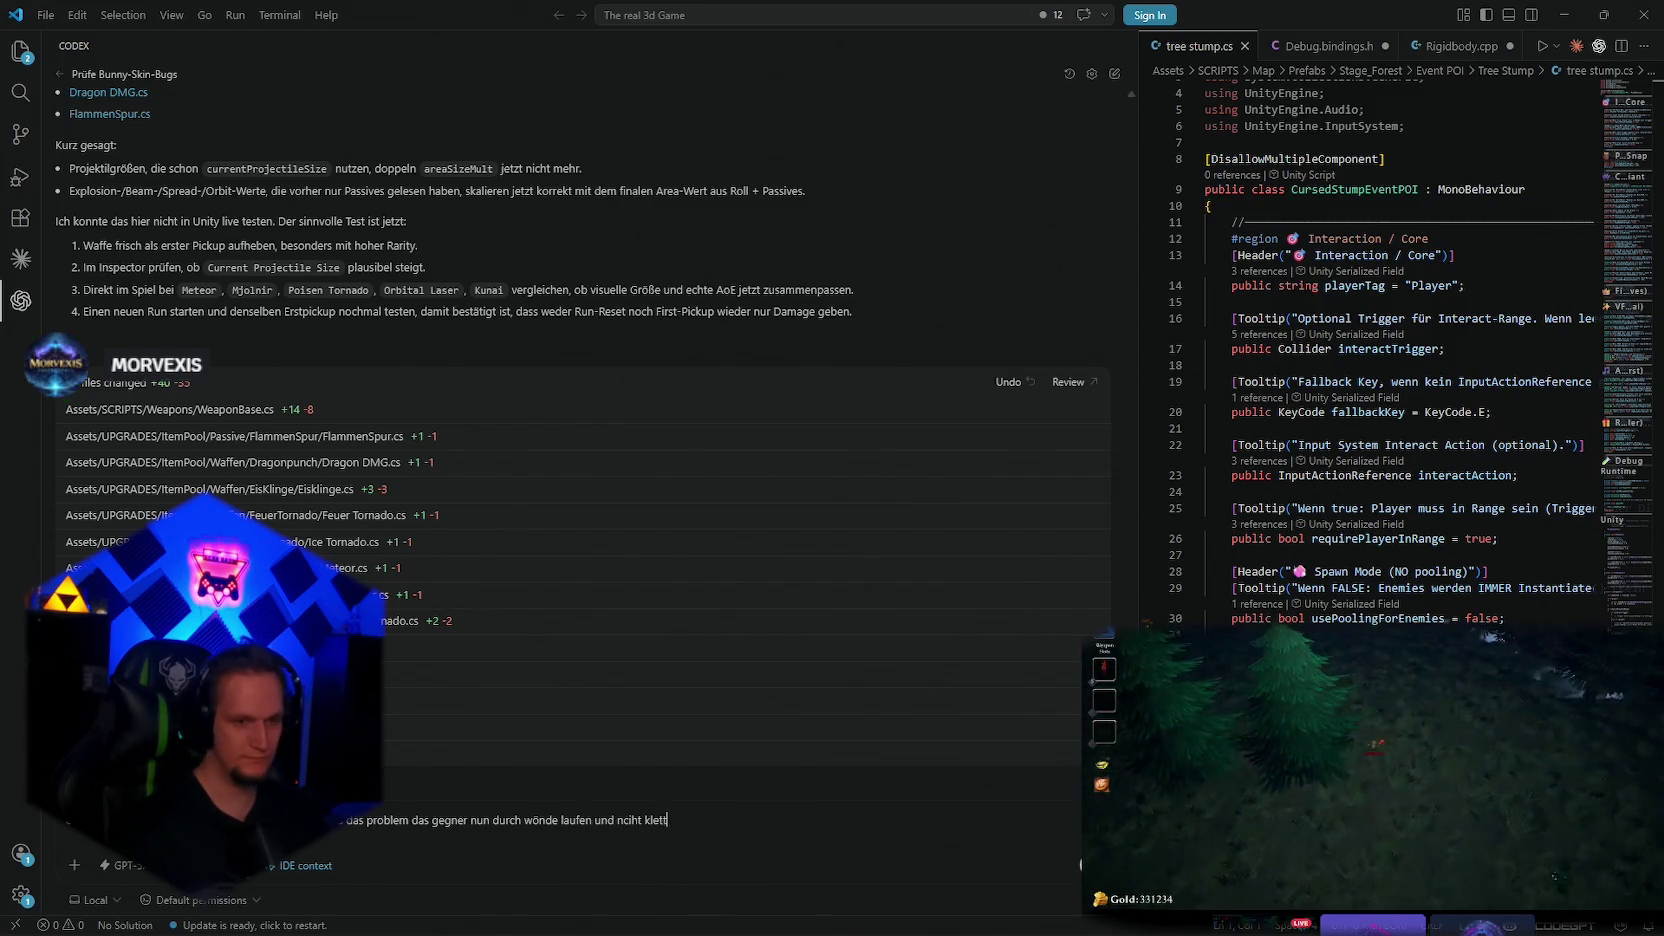
key(Return)
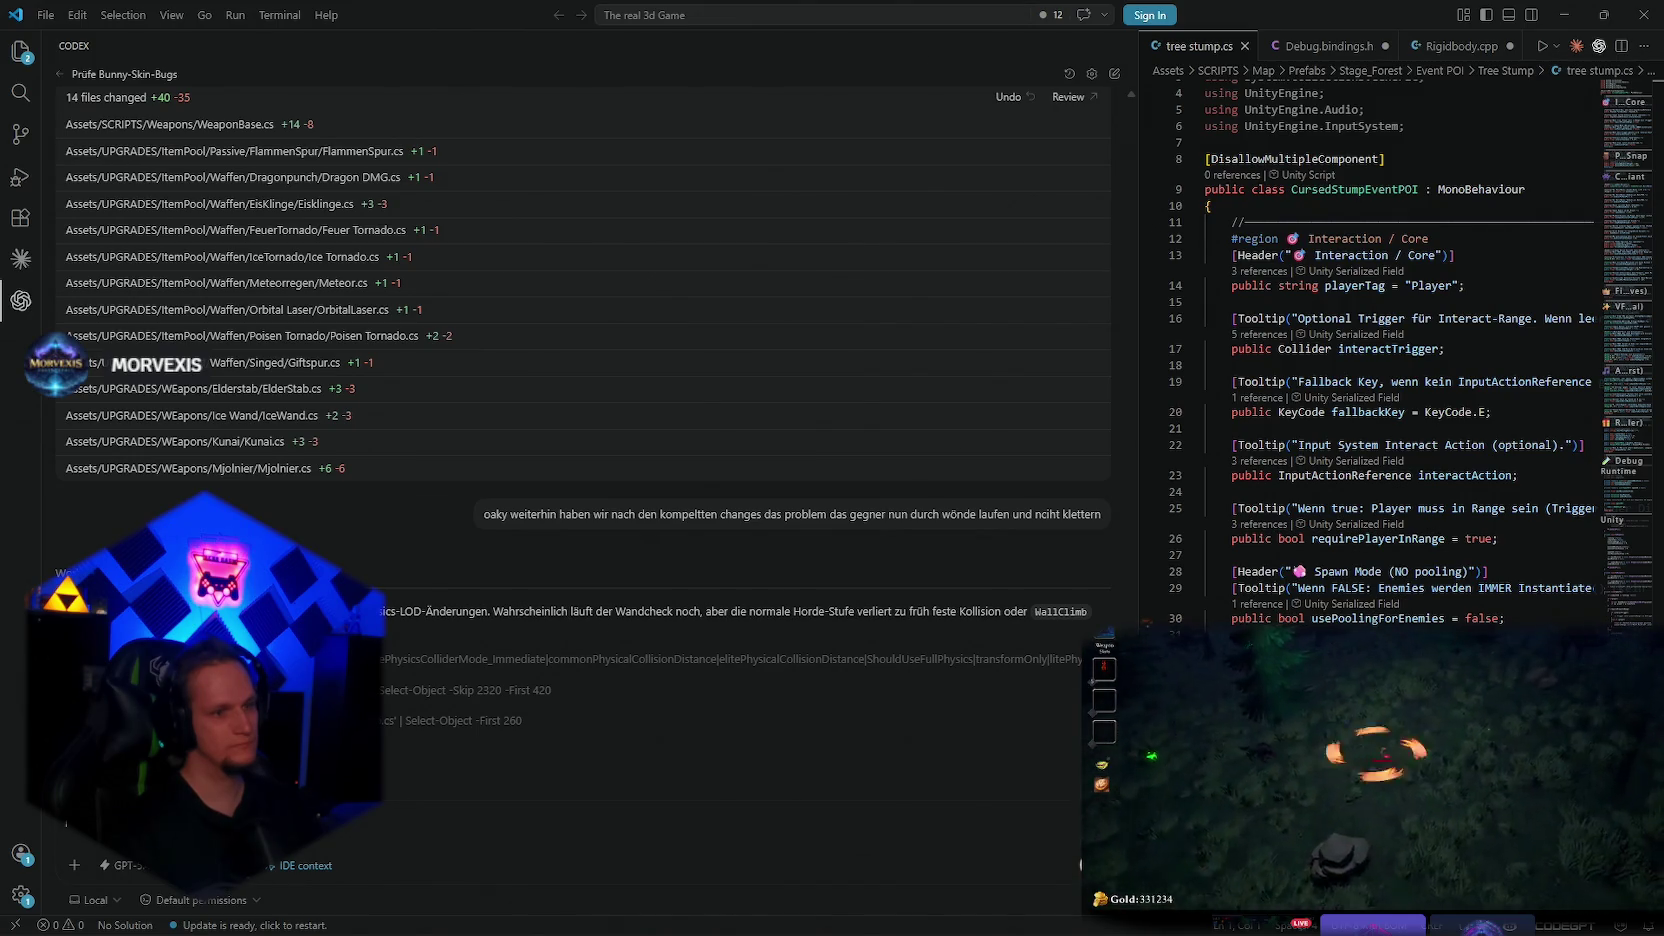
Bring the Unity editor back to the front from the taskbar
mouse_move(1066, 930)
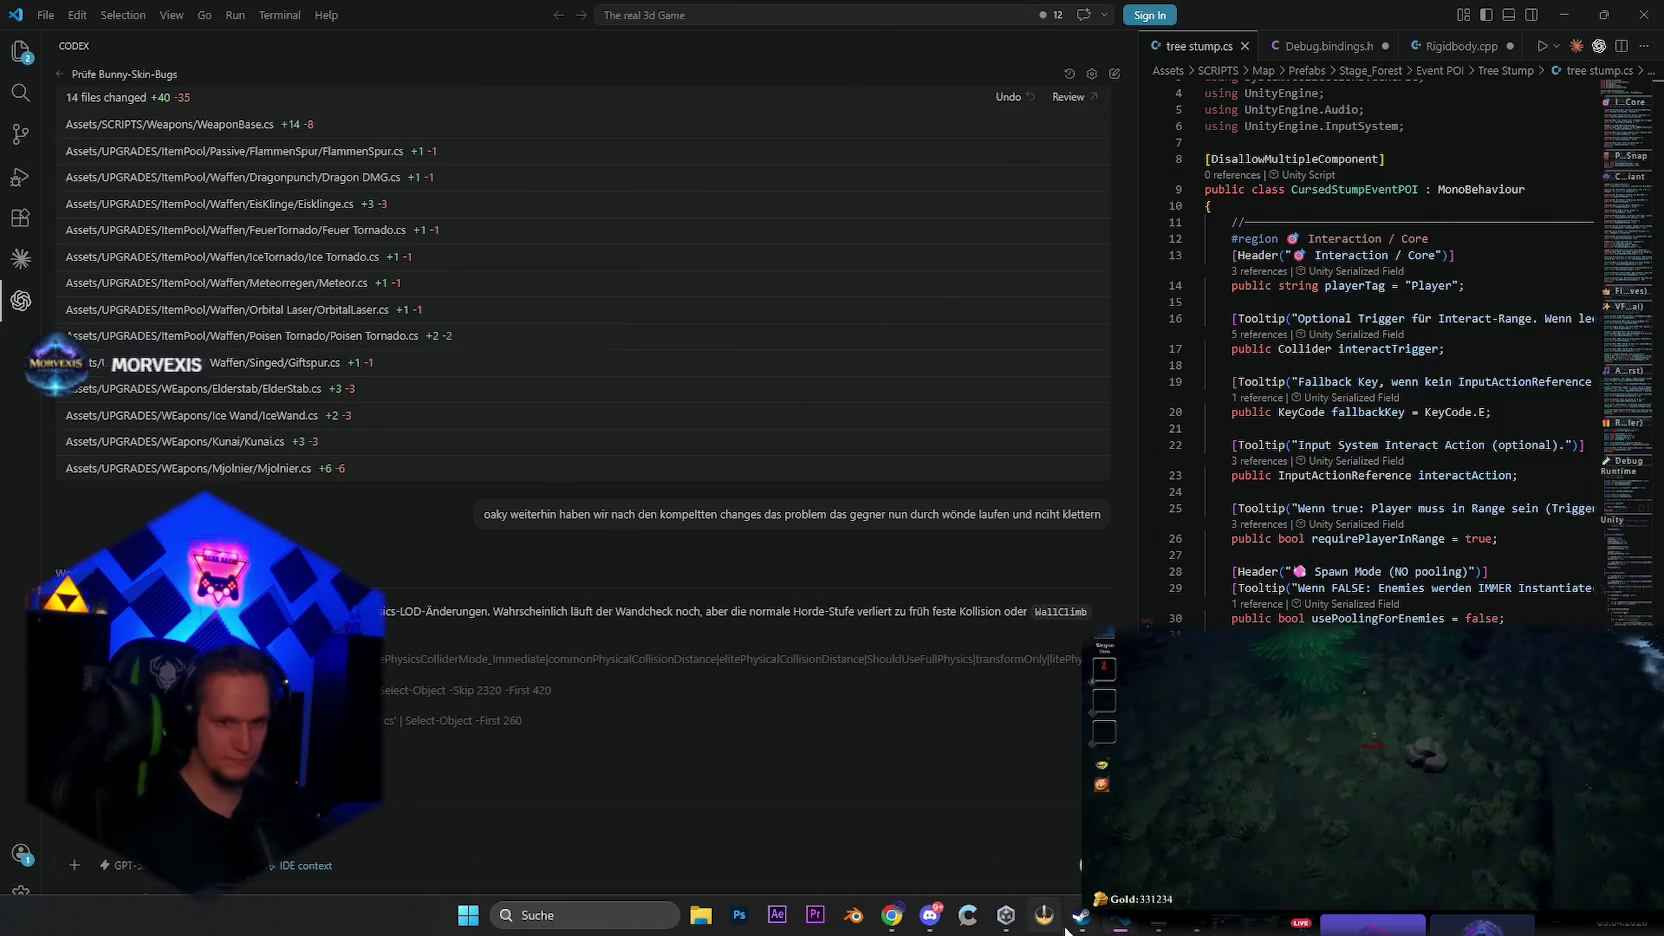
click(1006, 915)
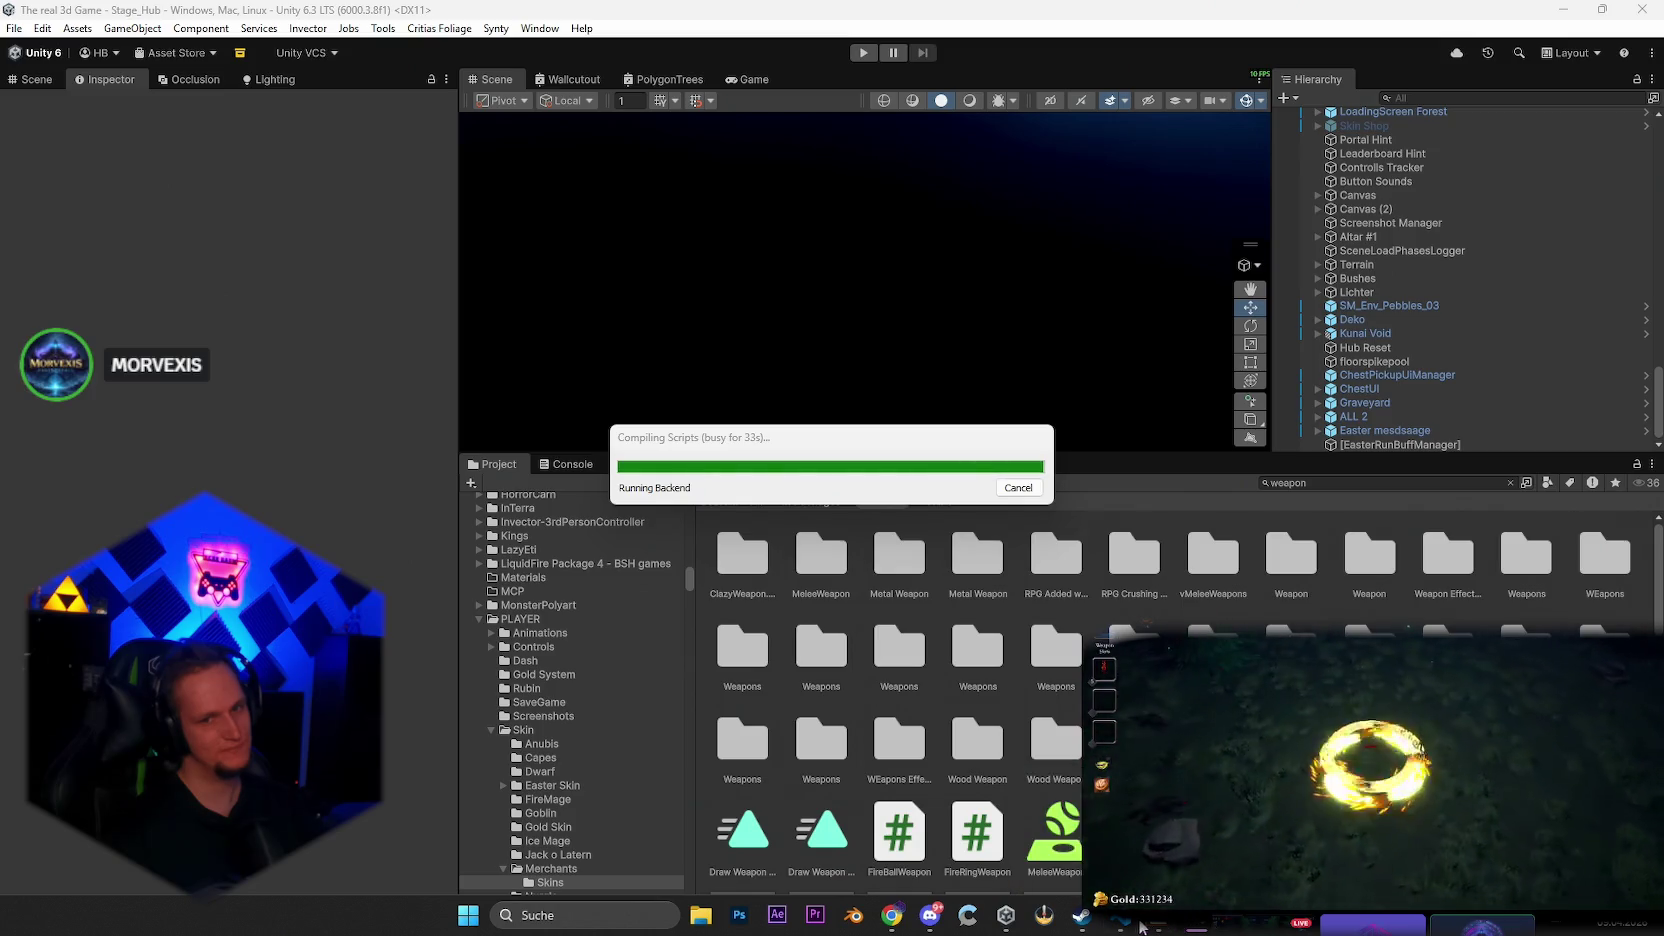
Switch to VS Code to check Codex's progress on the wall bug
click(1120, 915)
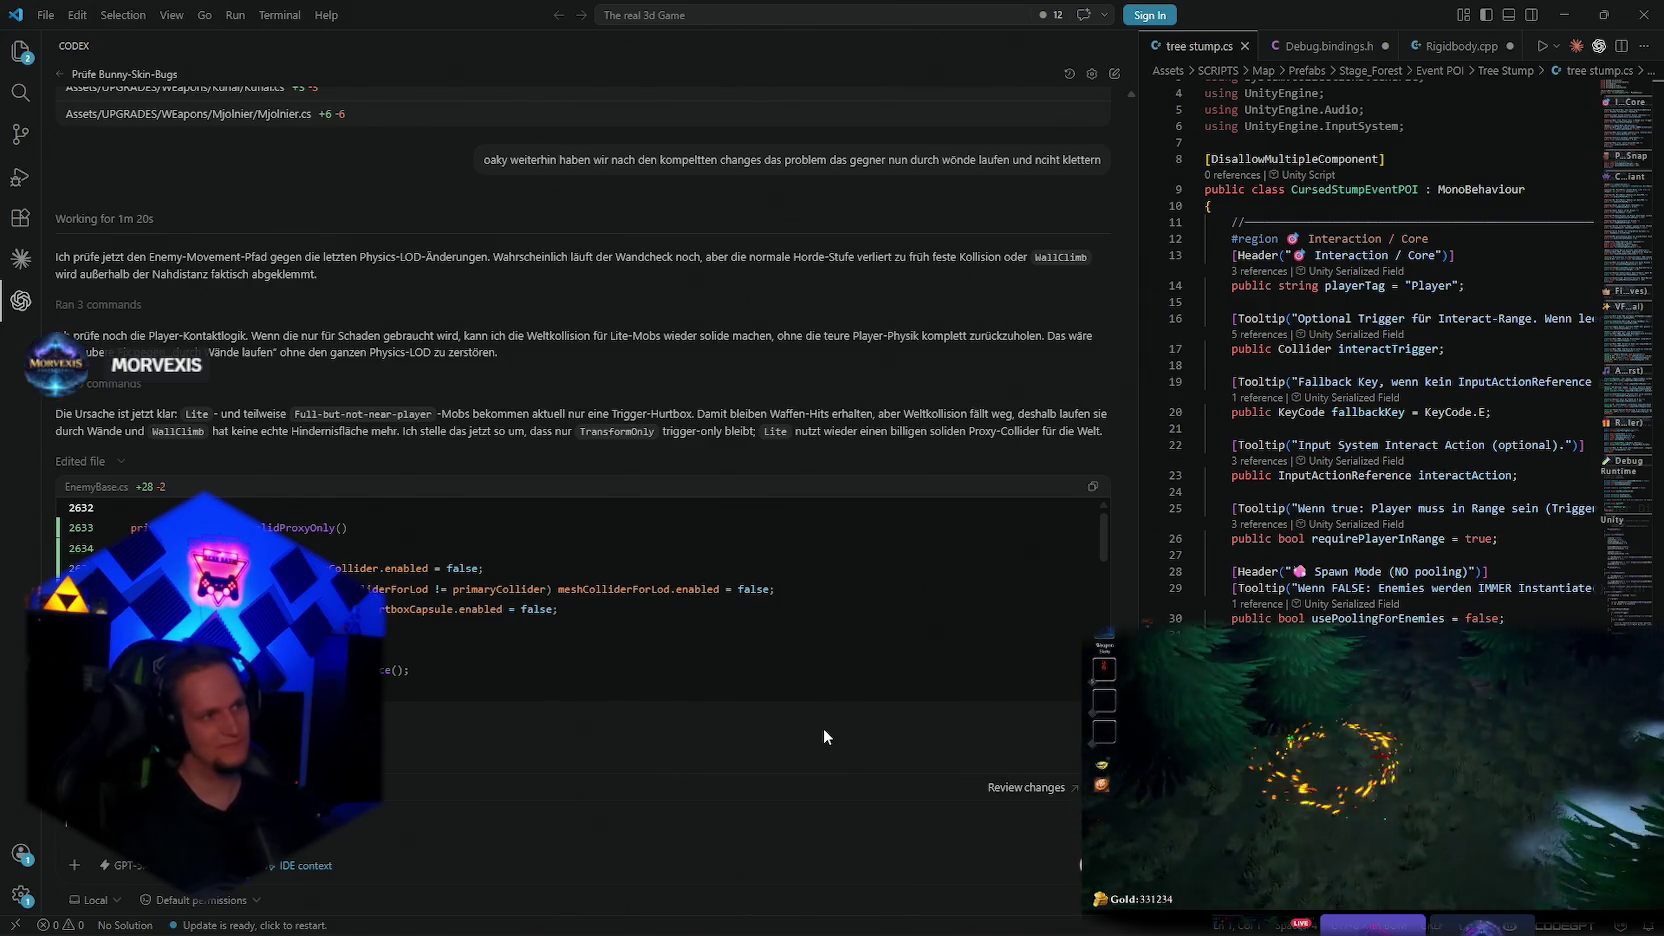
Read through Codex's wall-collision fix, then return to Unity so it compiles
scroll(823, 737, down, 3)
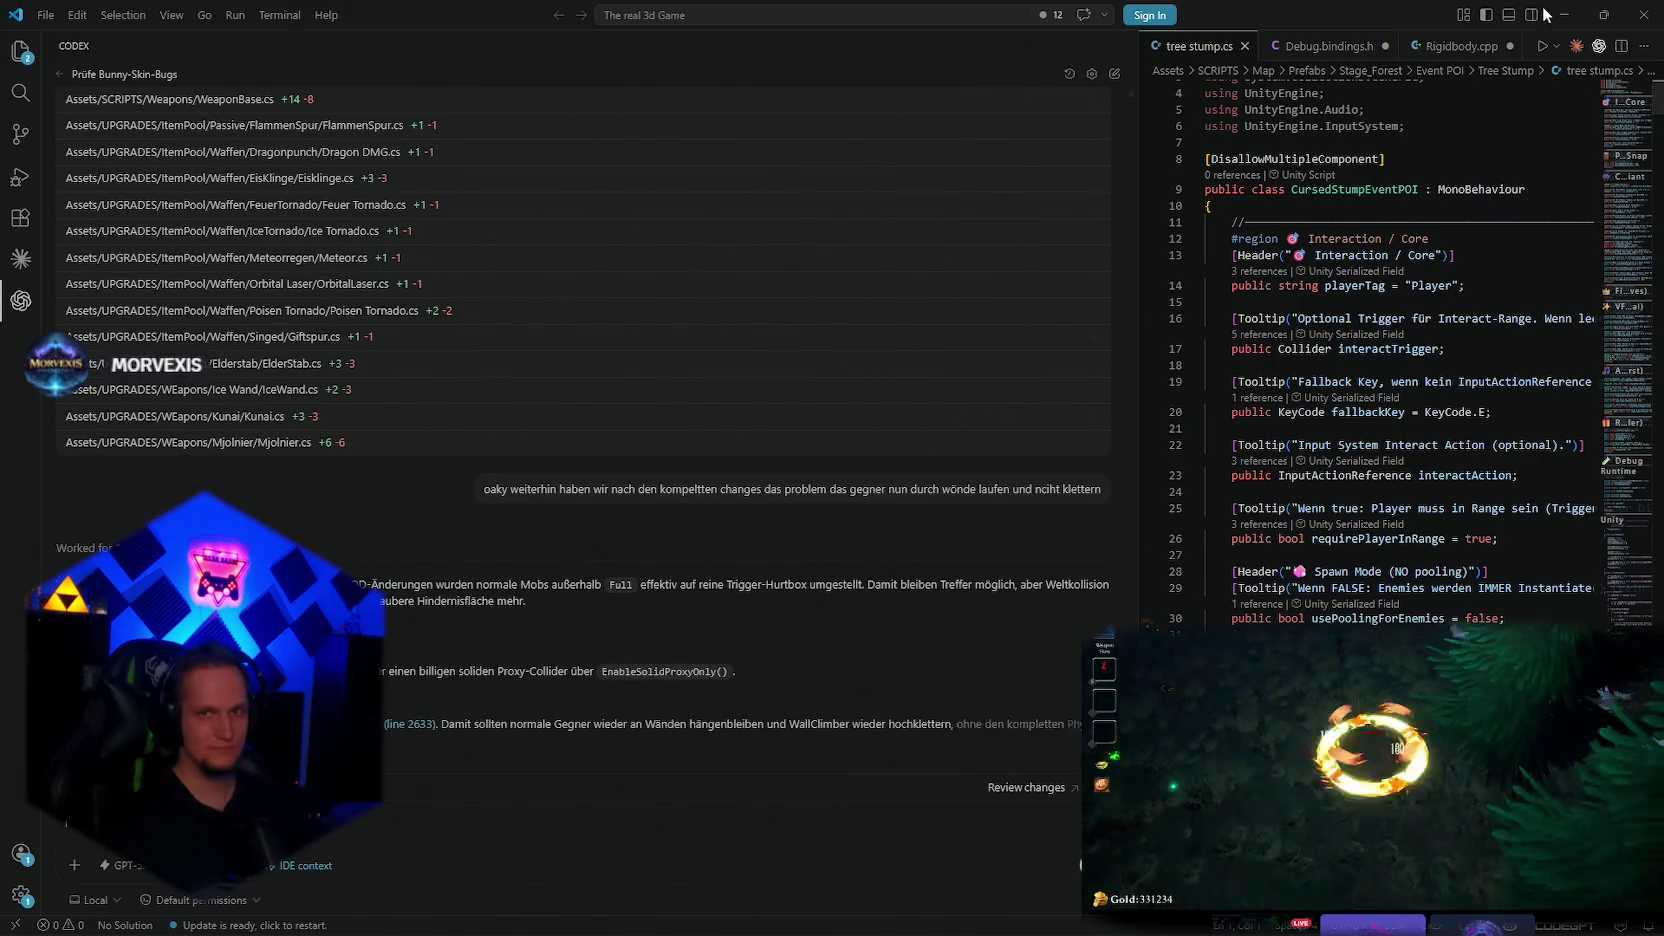
key(alt+Tab)
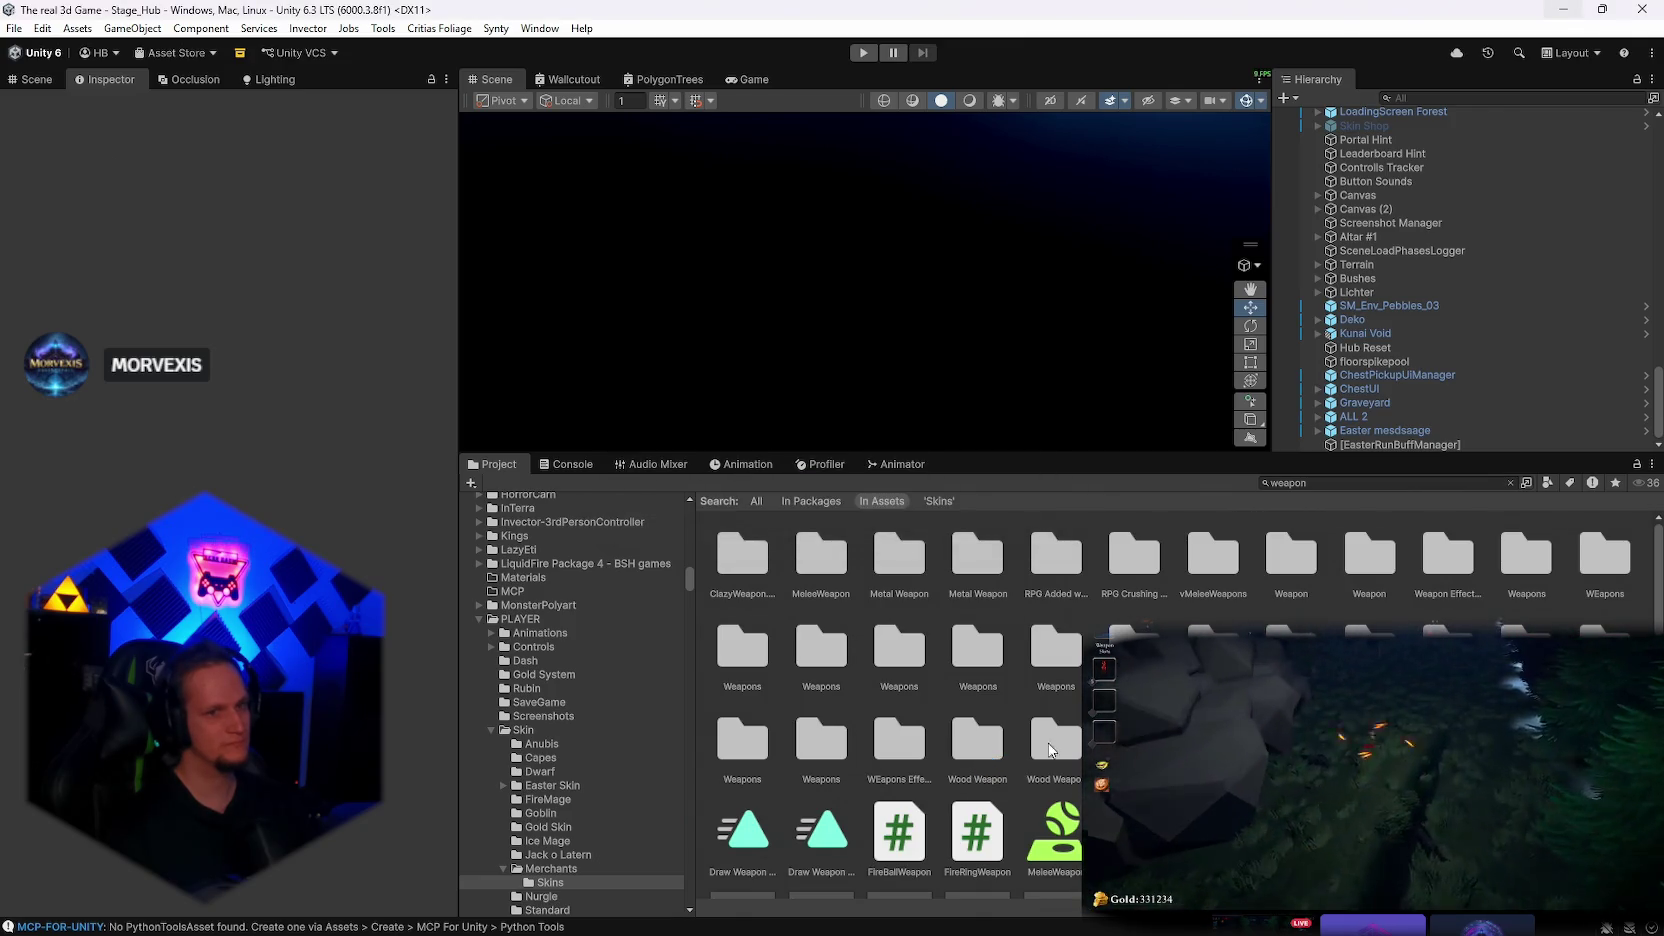
Check the Console for compile errors, then go back to the Project assets
click(566, 464)
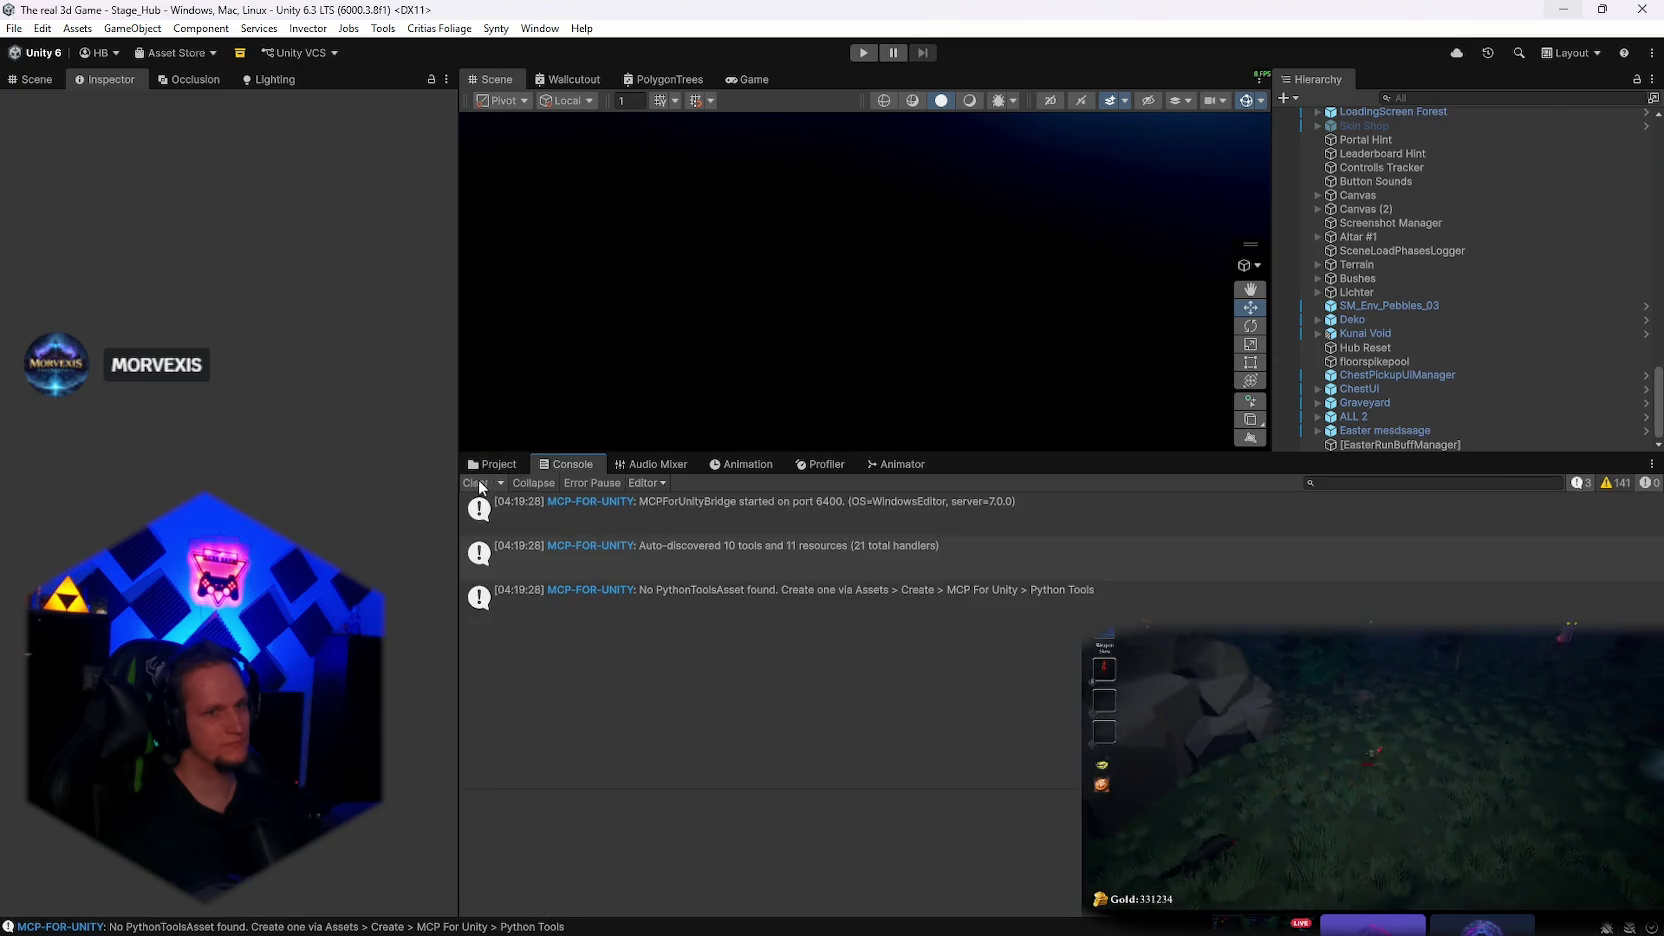
click(493, 464)
scroll(895, 680, down, 3)
scroll(907, 703, up, 3)
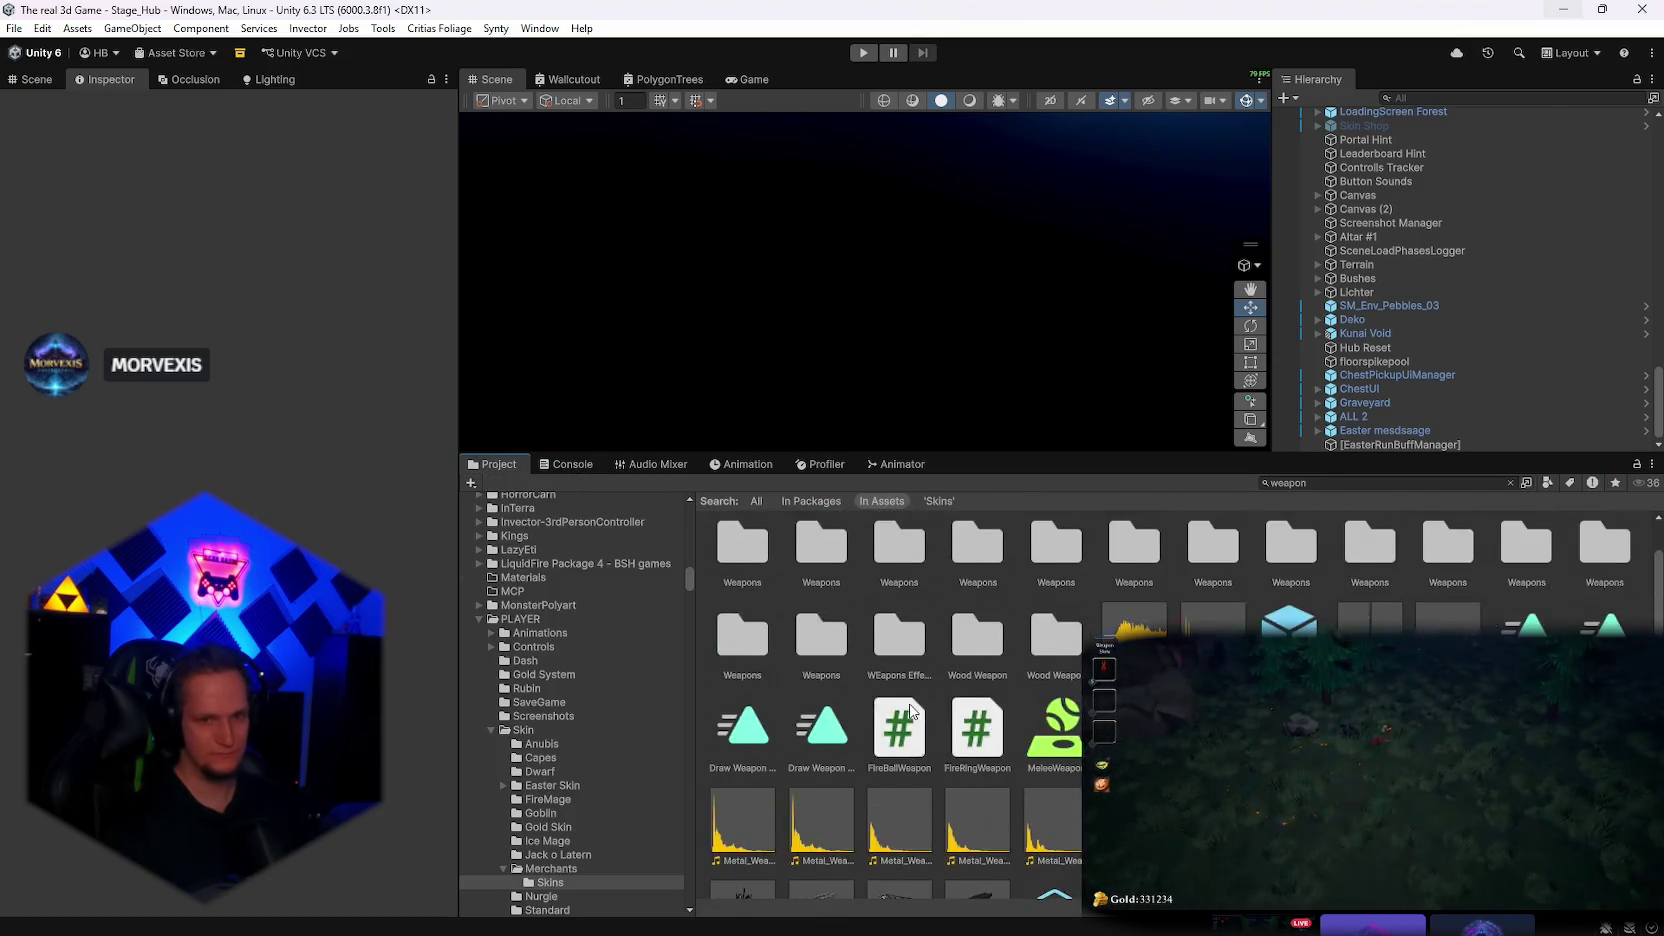
scroll(1455, 262, up, 5)
scroll(1455, 262, up, 10)
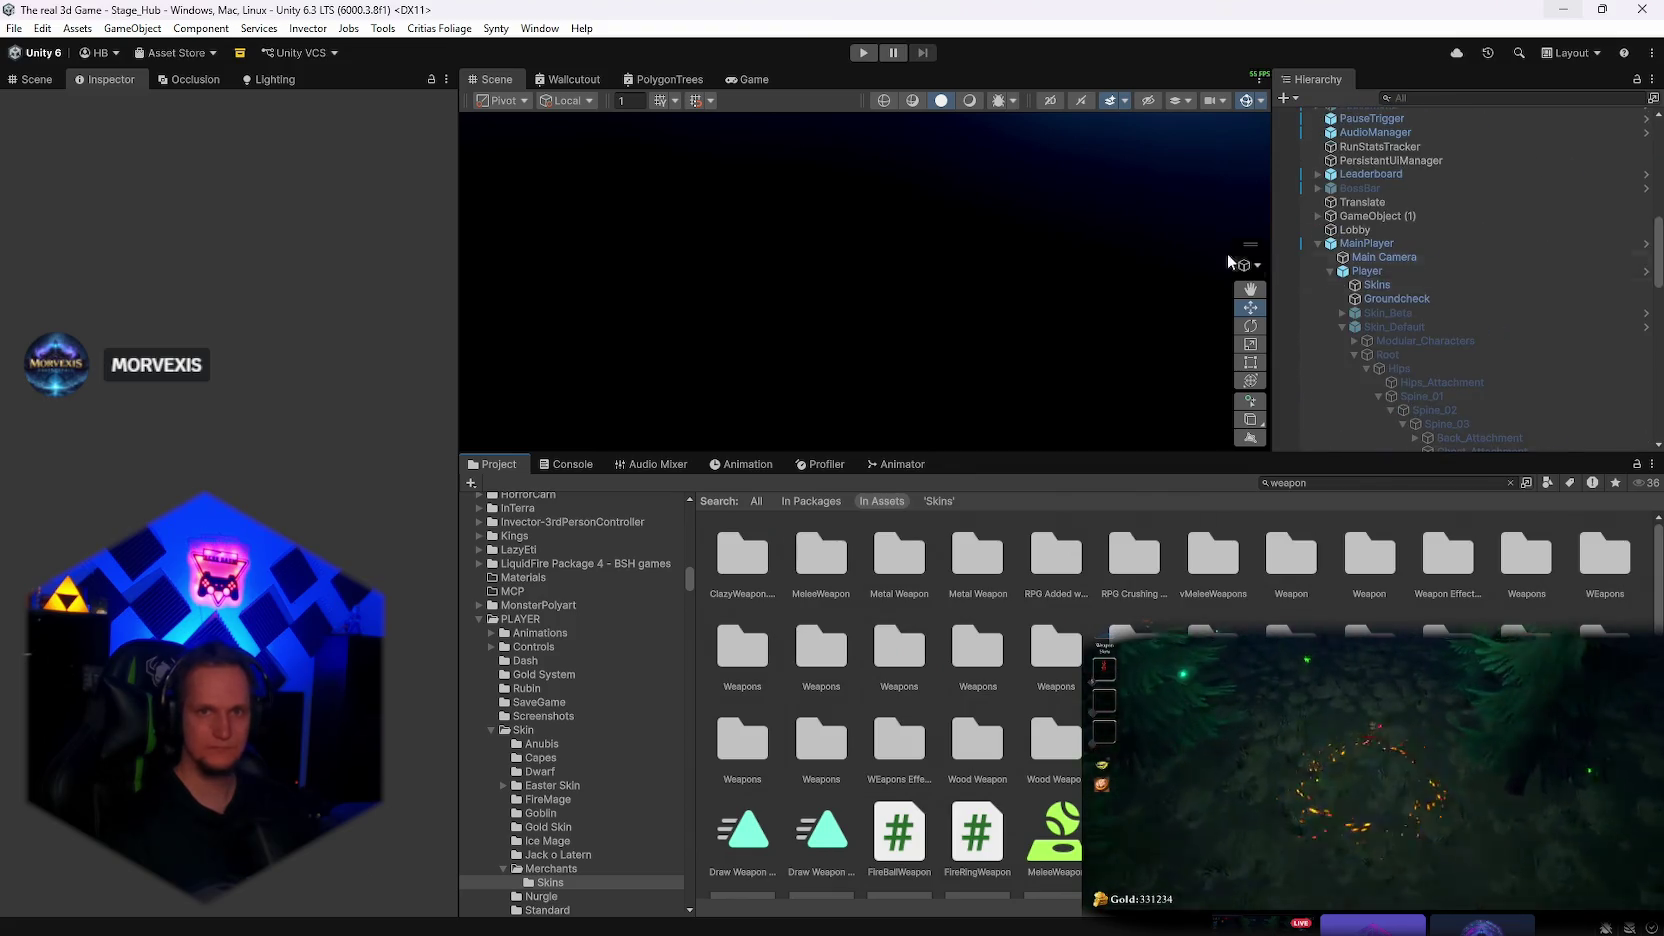
Open the Stage_Forest scene from the recent scenes list
click(14, 28)
mouse_move(75, 78)
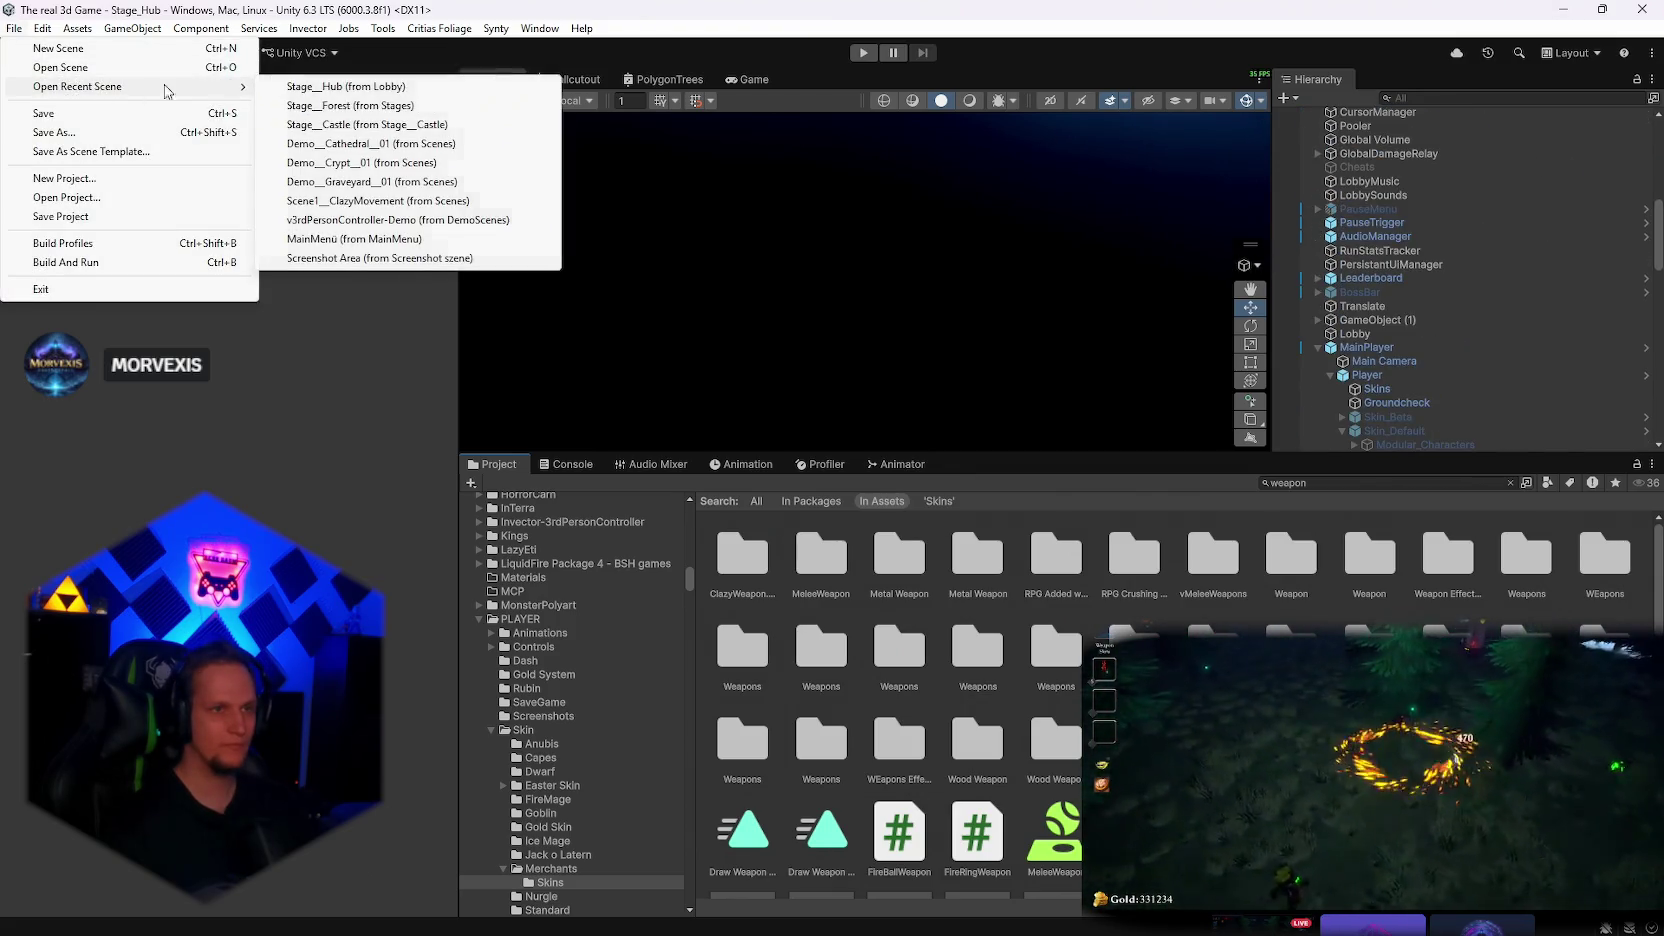
click(300, 105)
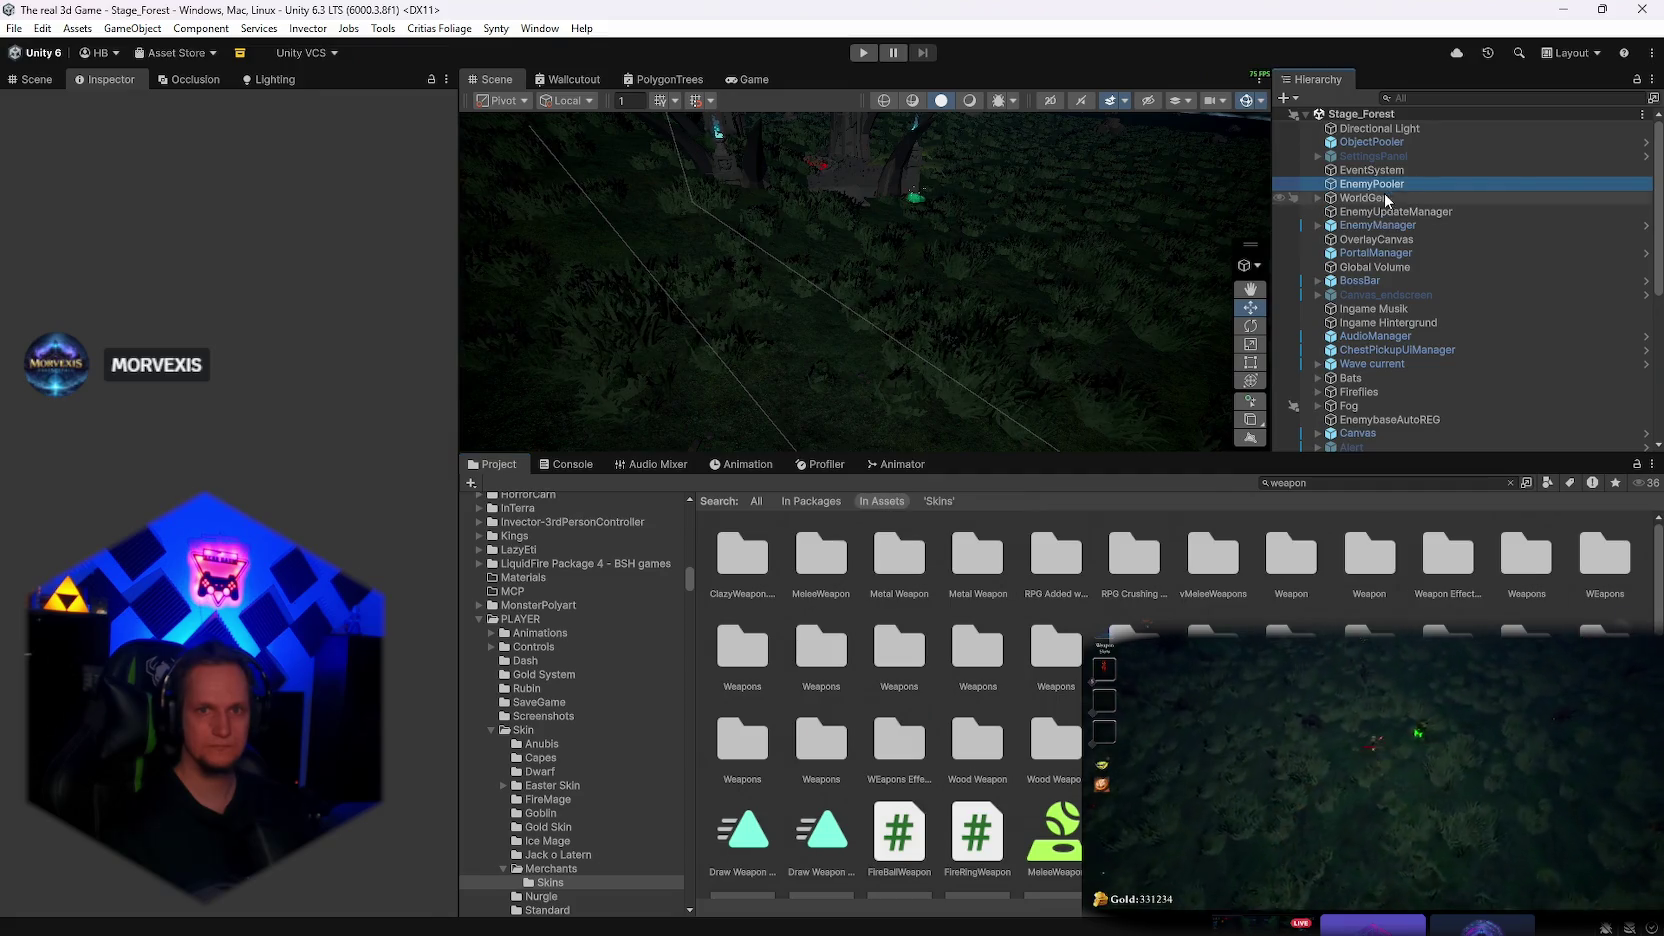
Inspect the EnemyPooler, EnemyUpdateManager and EnemyManager settings in the forest stage
click(1368, 184)
click(1398, 212)
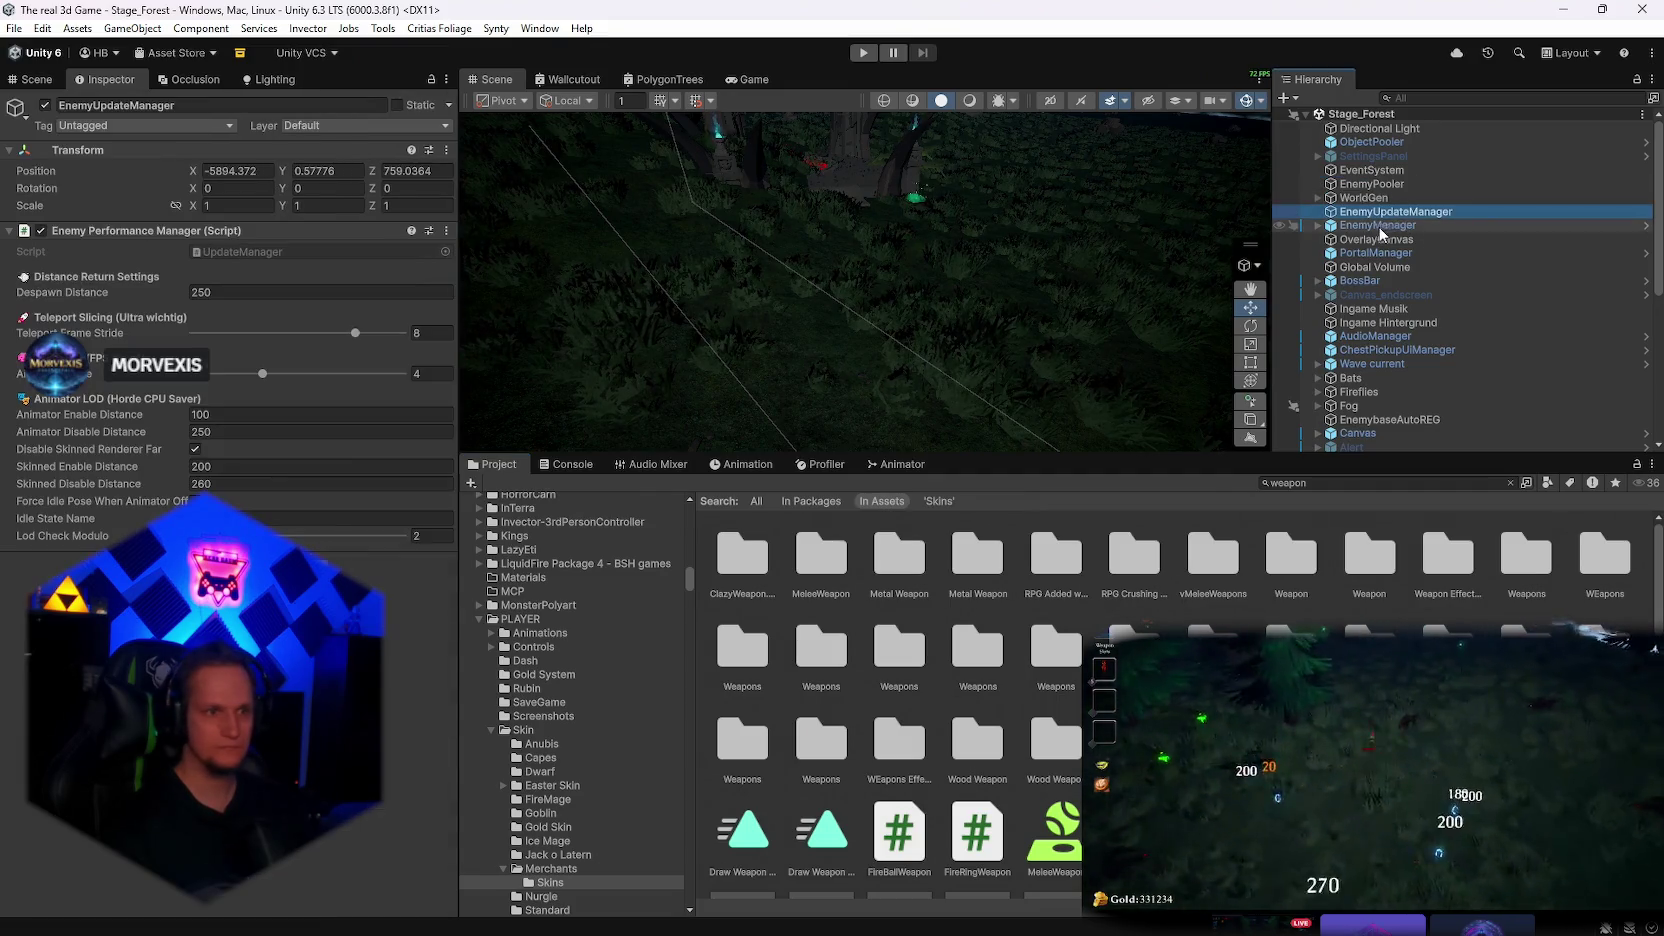
click(1376, 226)
scroll(344, 491, down, 2)
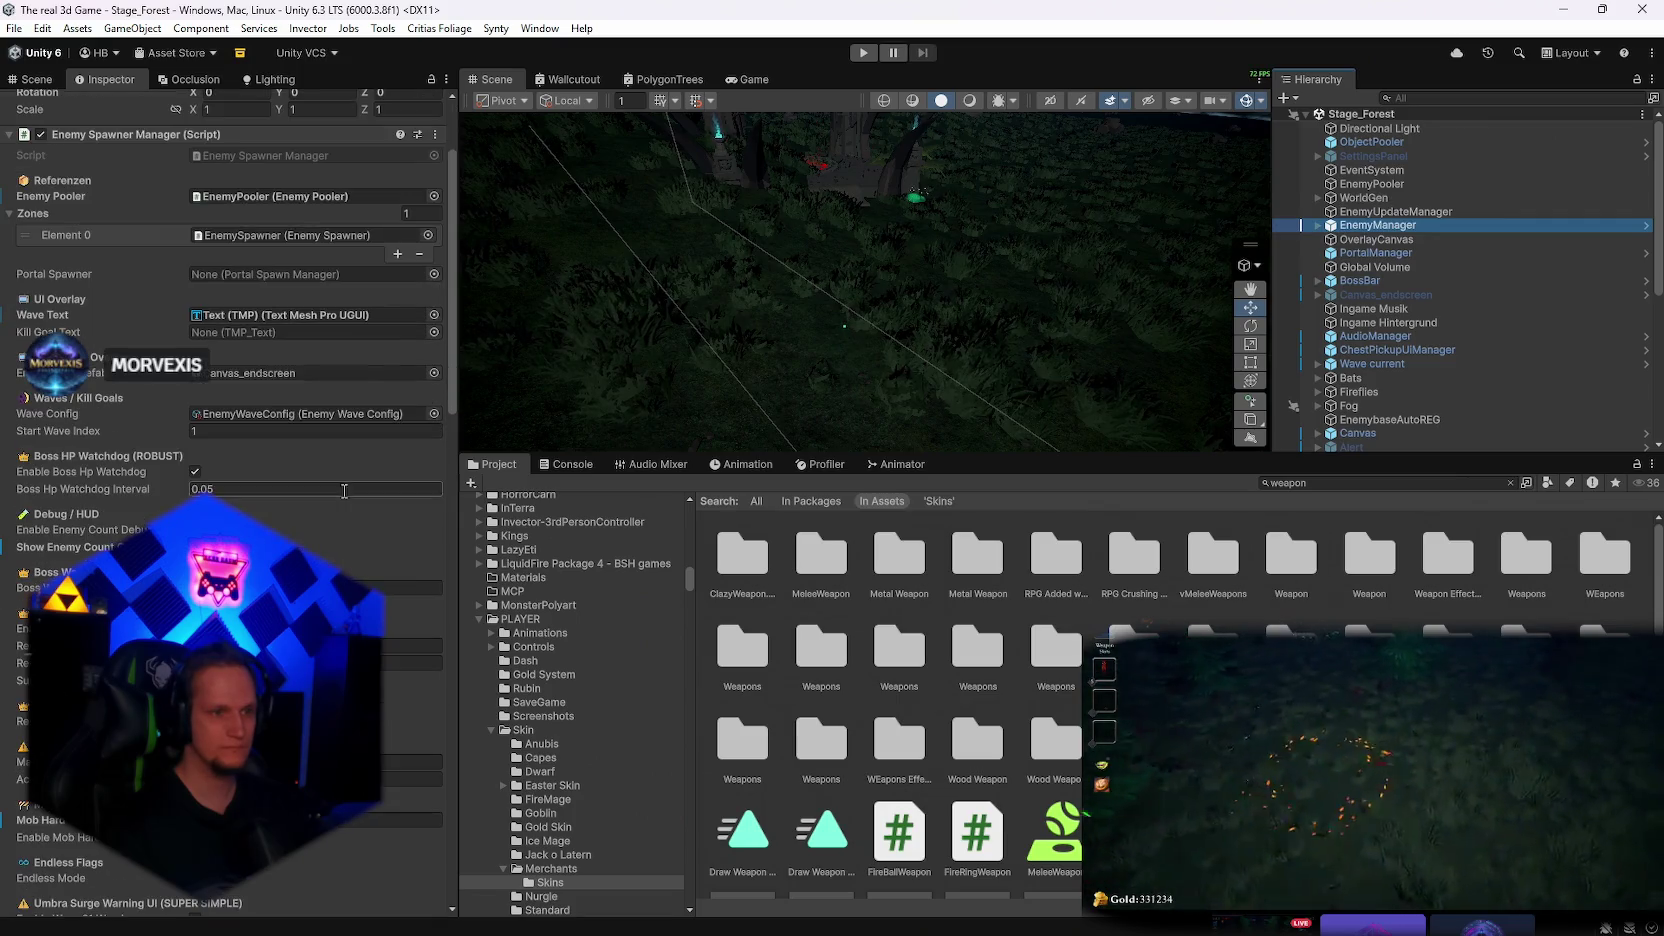
scroll(351, 506, down, 2)
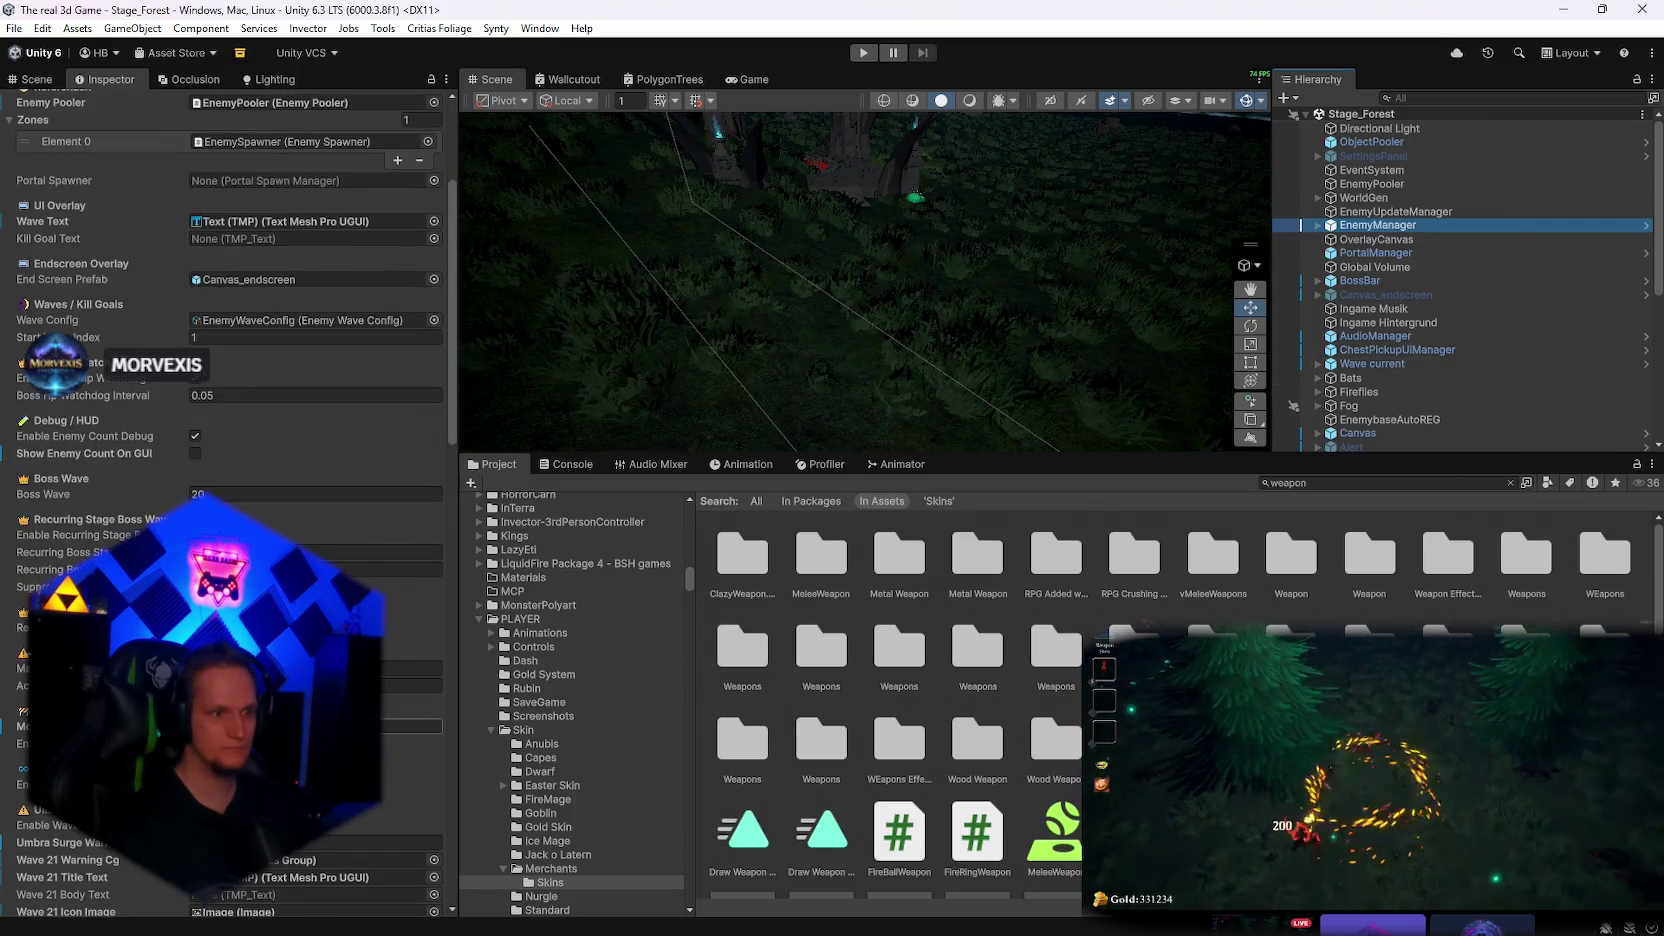
Set the EnemyUpdateManager to Despawn Distance 230 with Skinned Disable Distance 260
click(1396, 212)
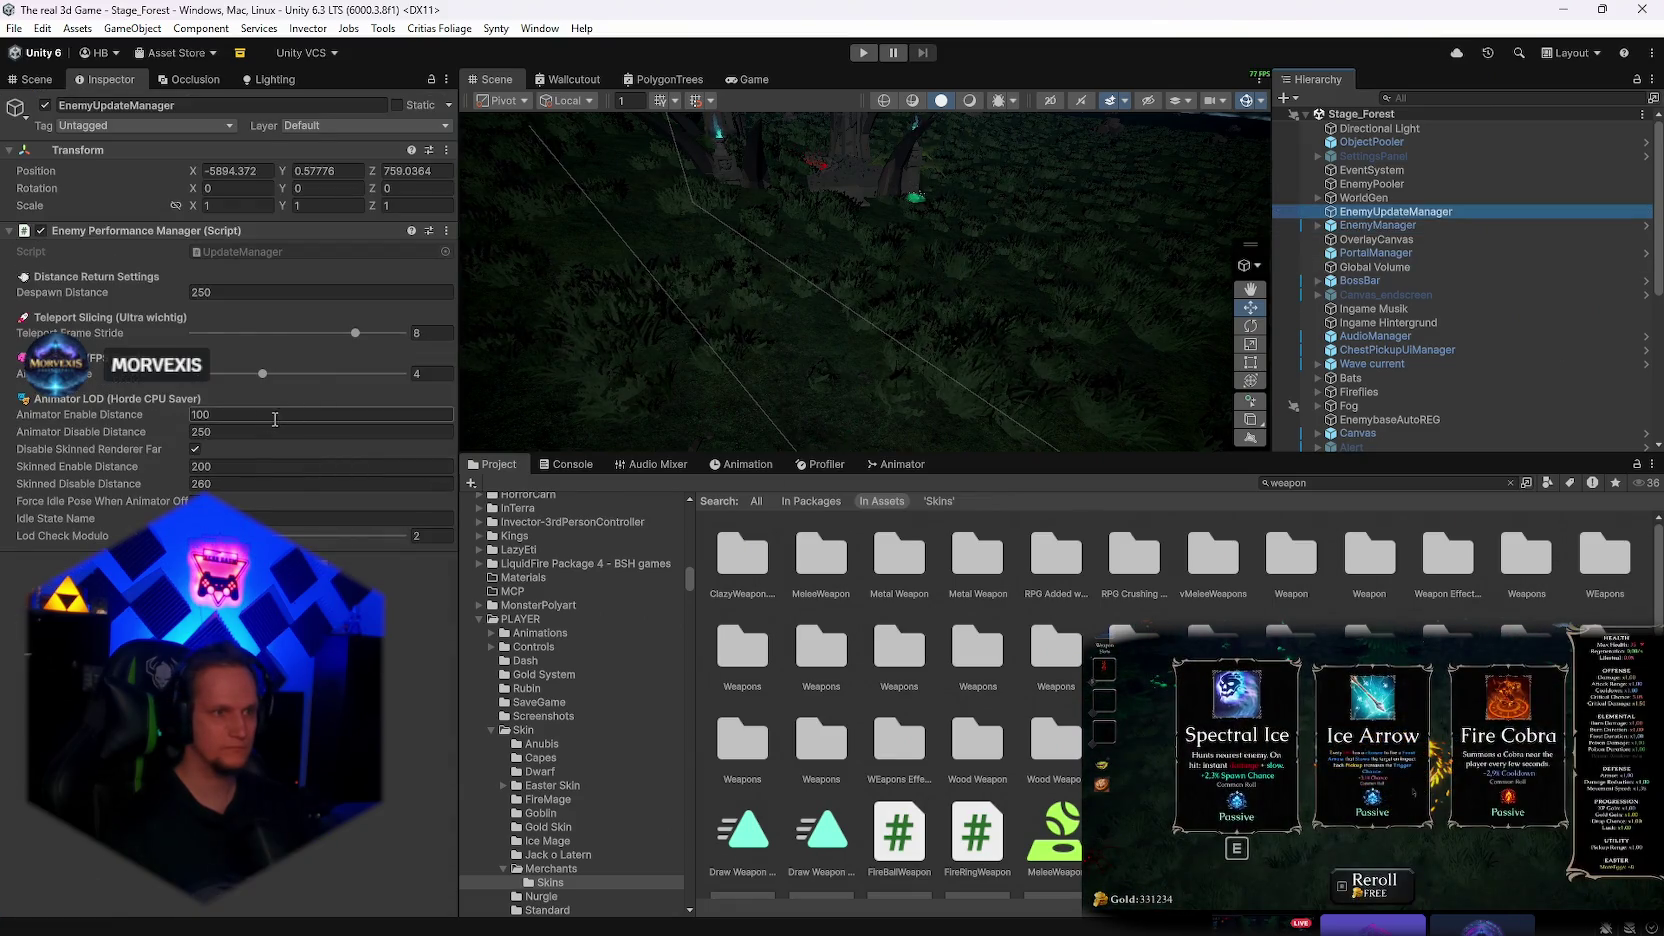
click(251, 484)
text(2)
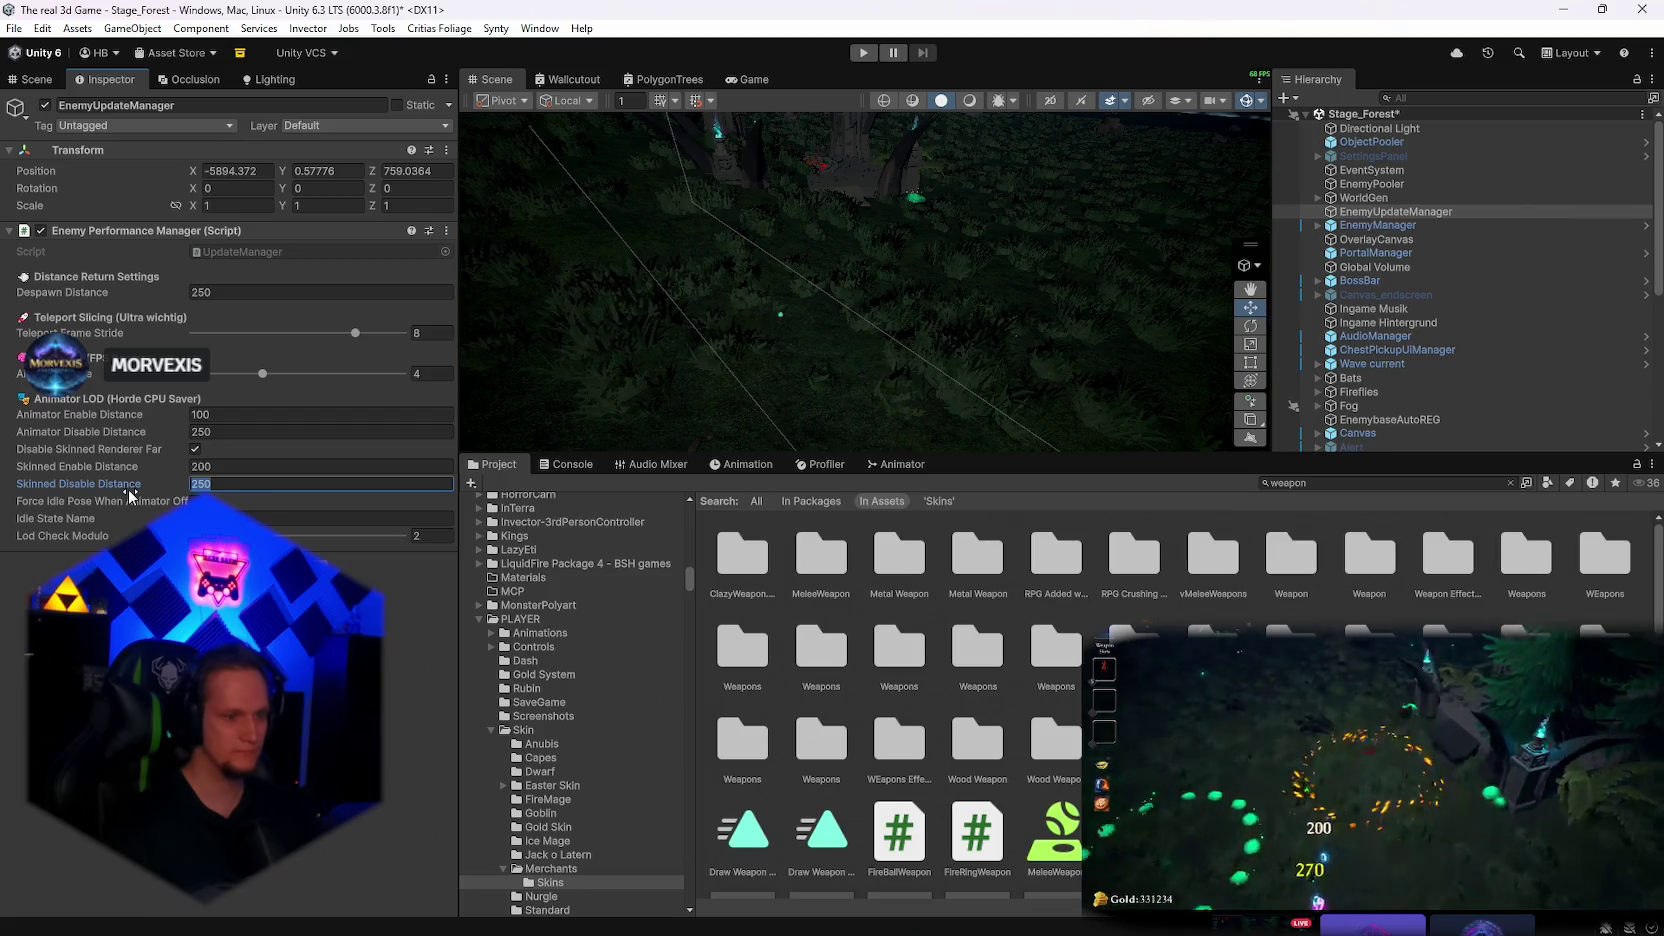
text(260)
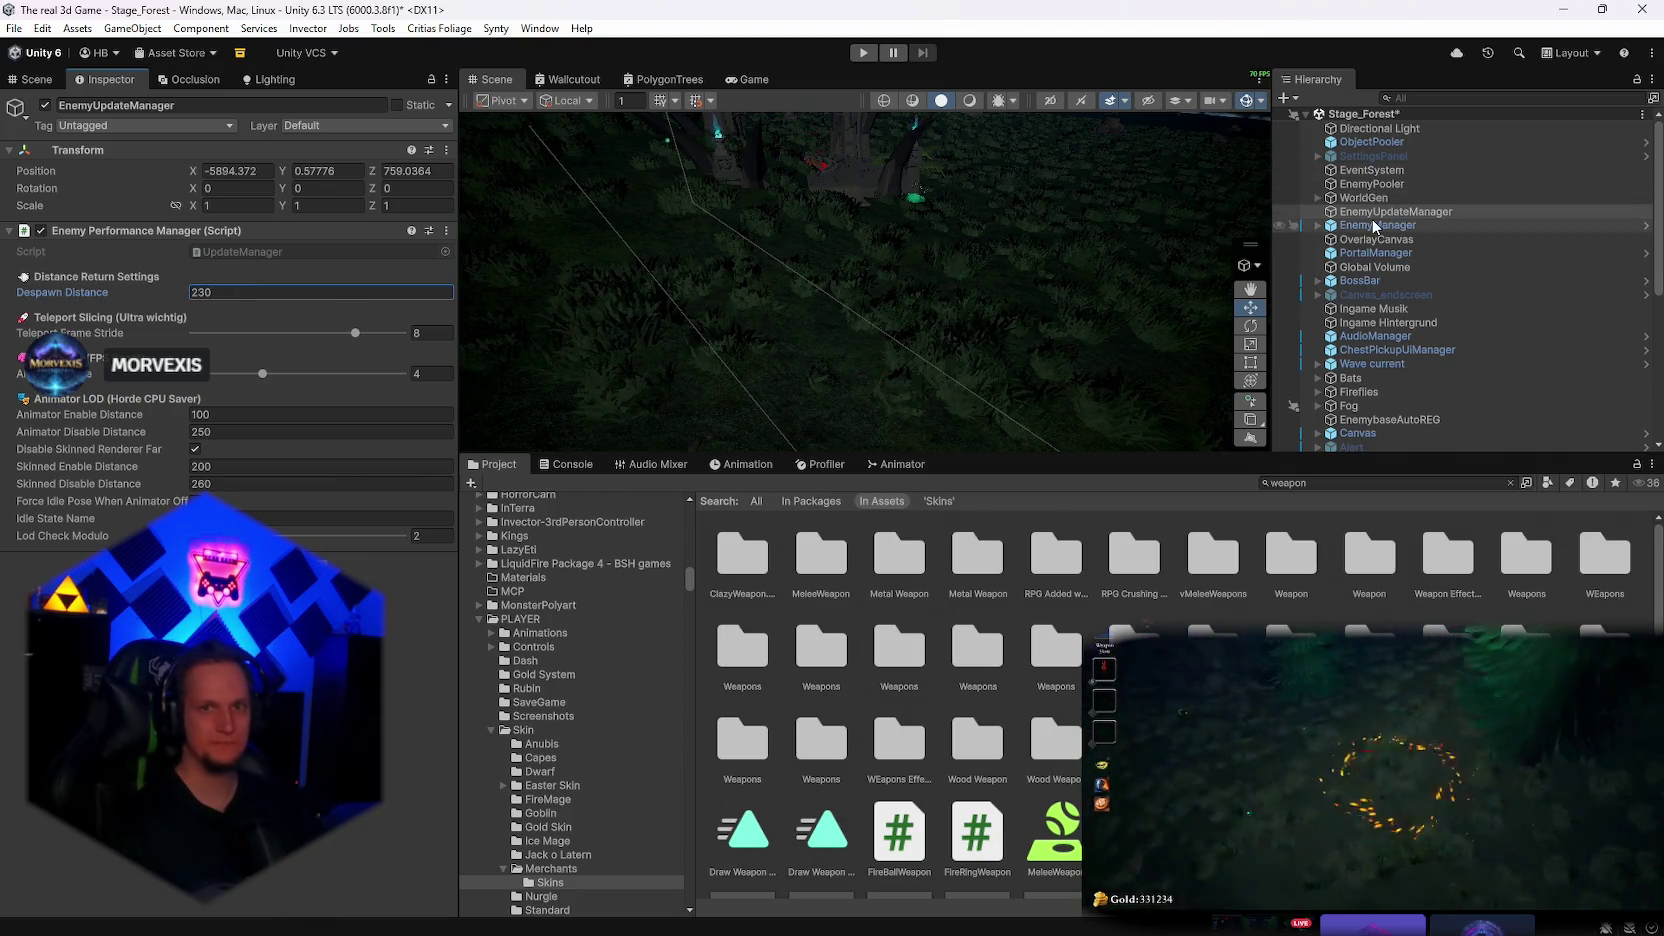
click(14, 28)
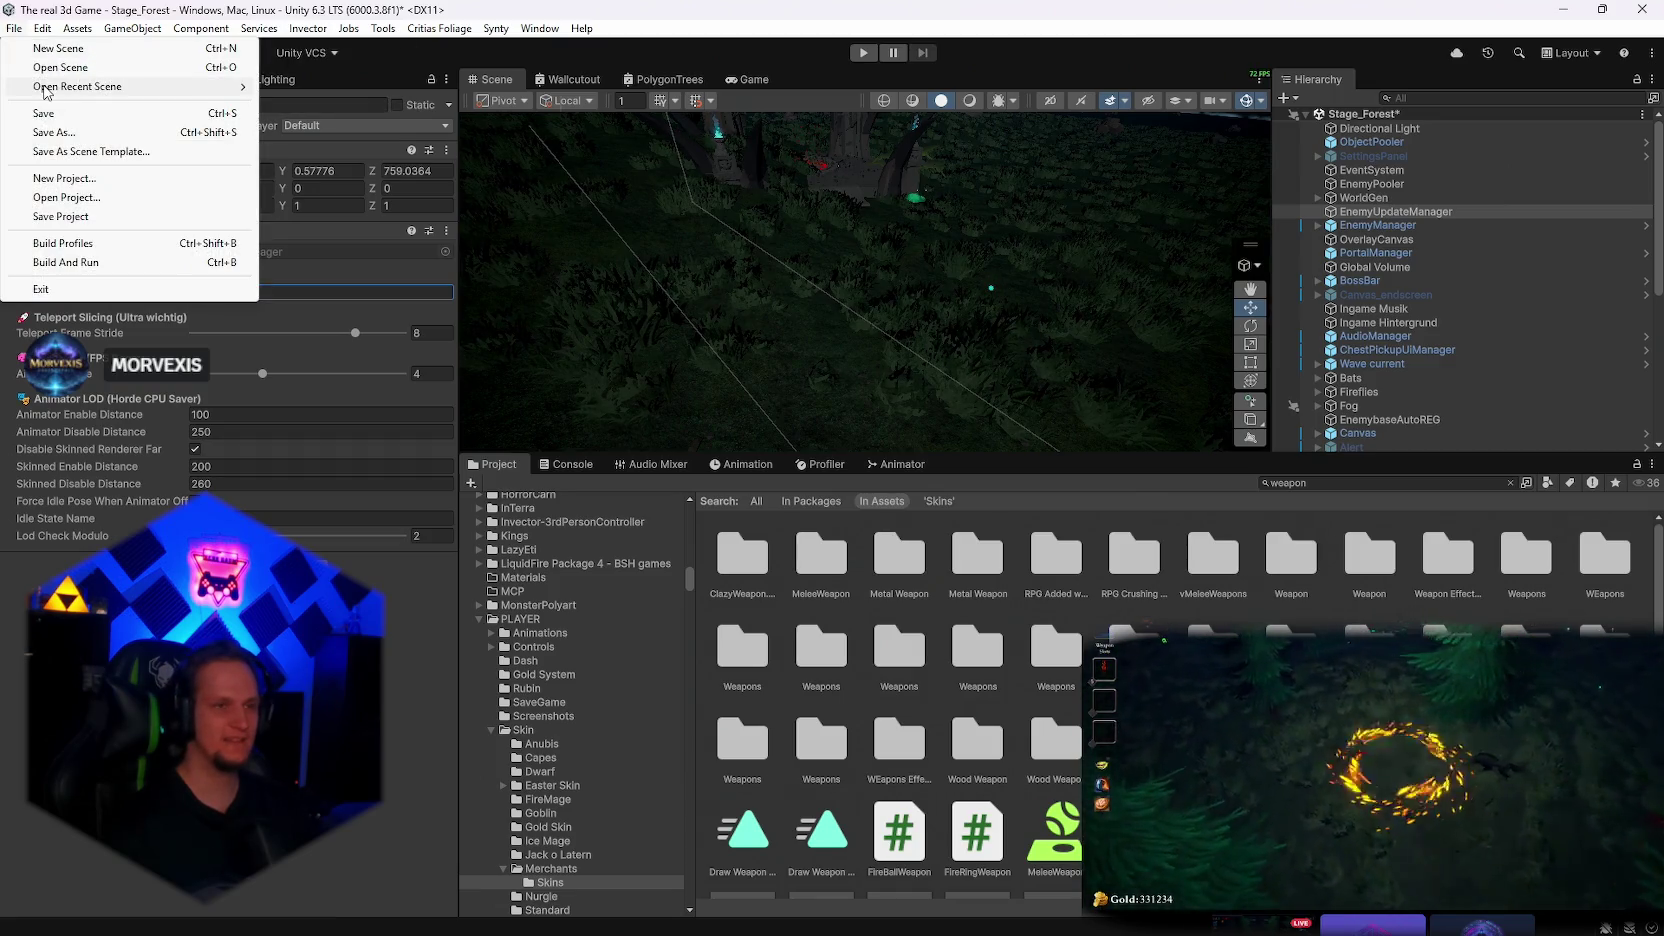
Load the Stage_Hub scene from recent scenes, dismissing the save prompt for the forest
mouse_move(110, 87)
click(341, 105)
click(790, 512)
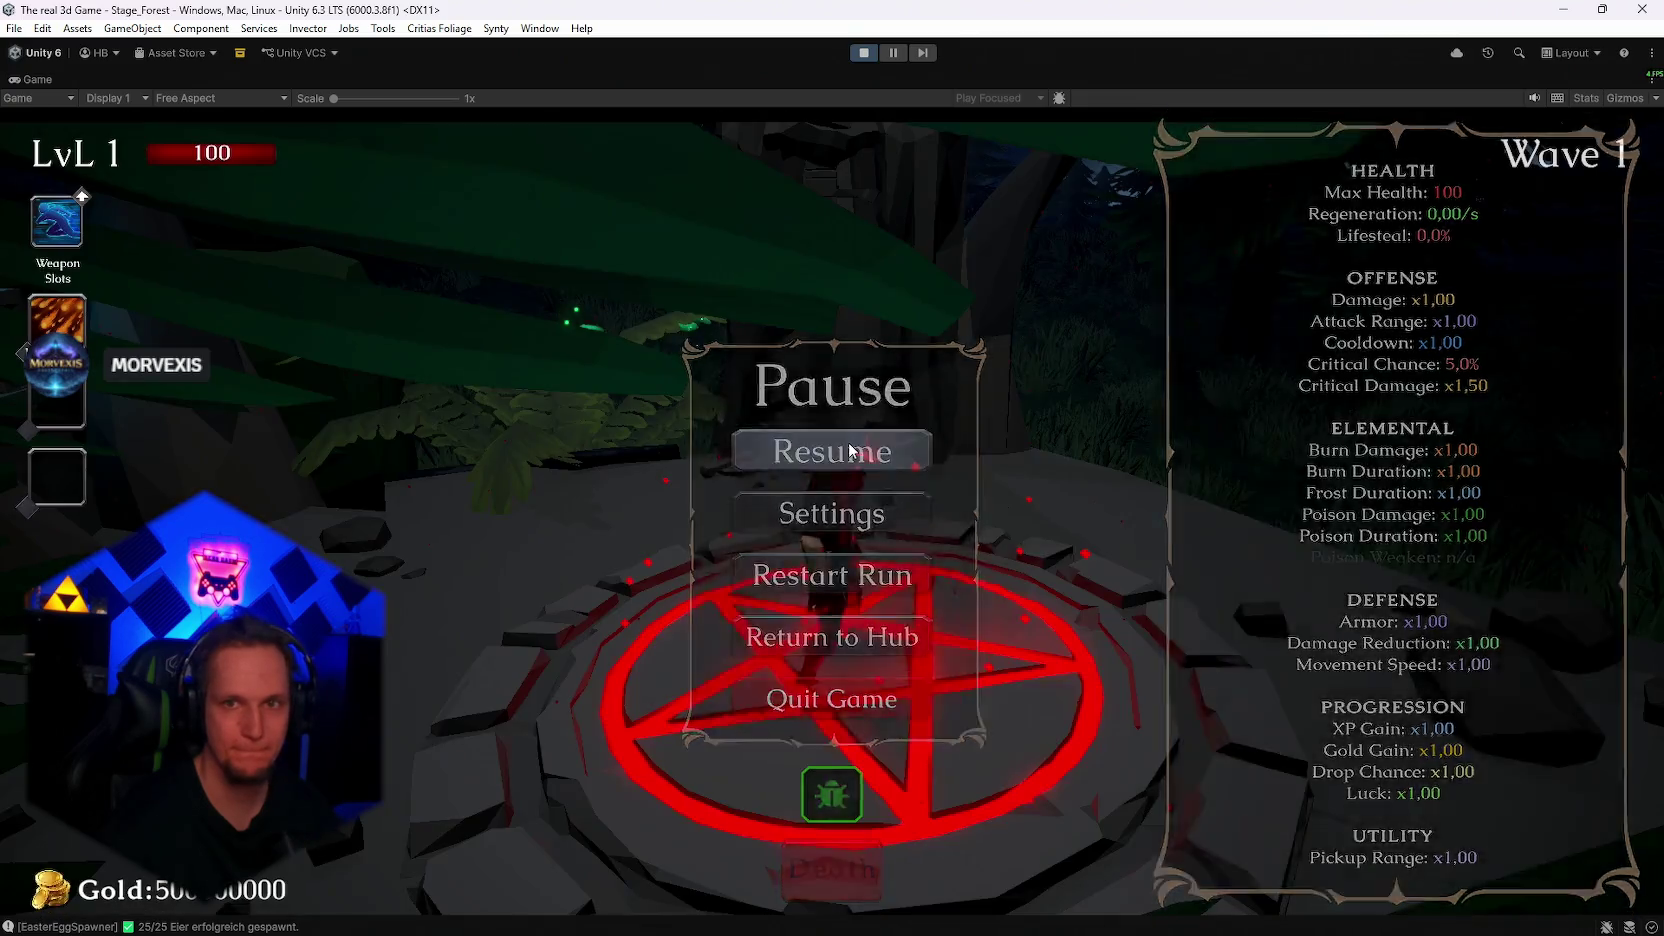
Resume play-testing and fight through the forest stage into Wave 2
click(849, 452)
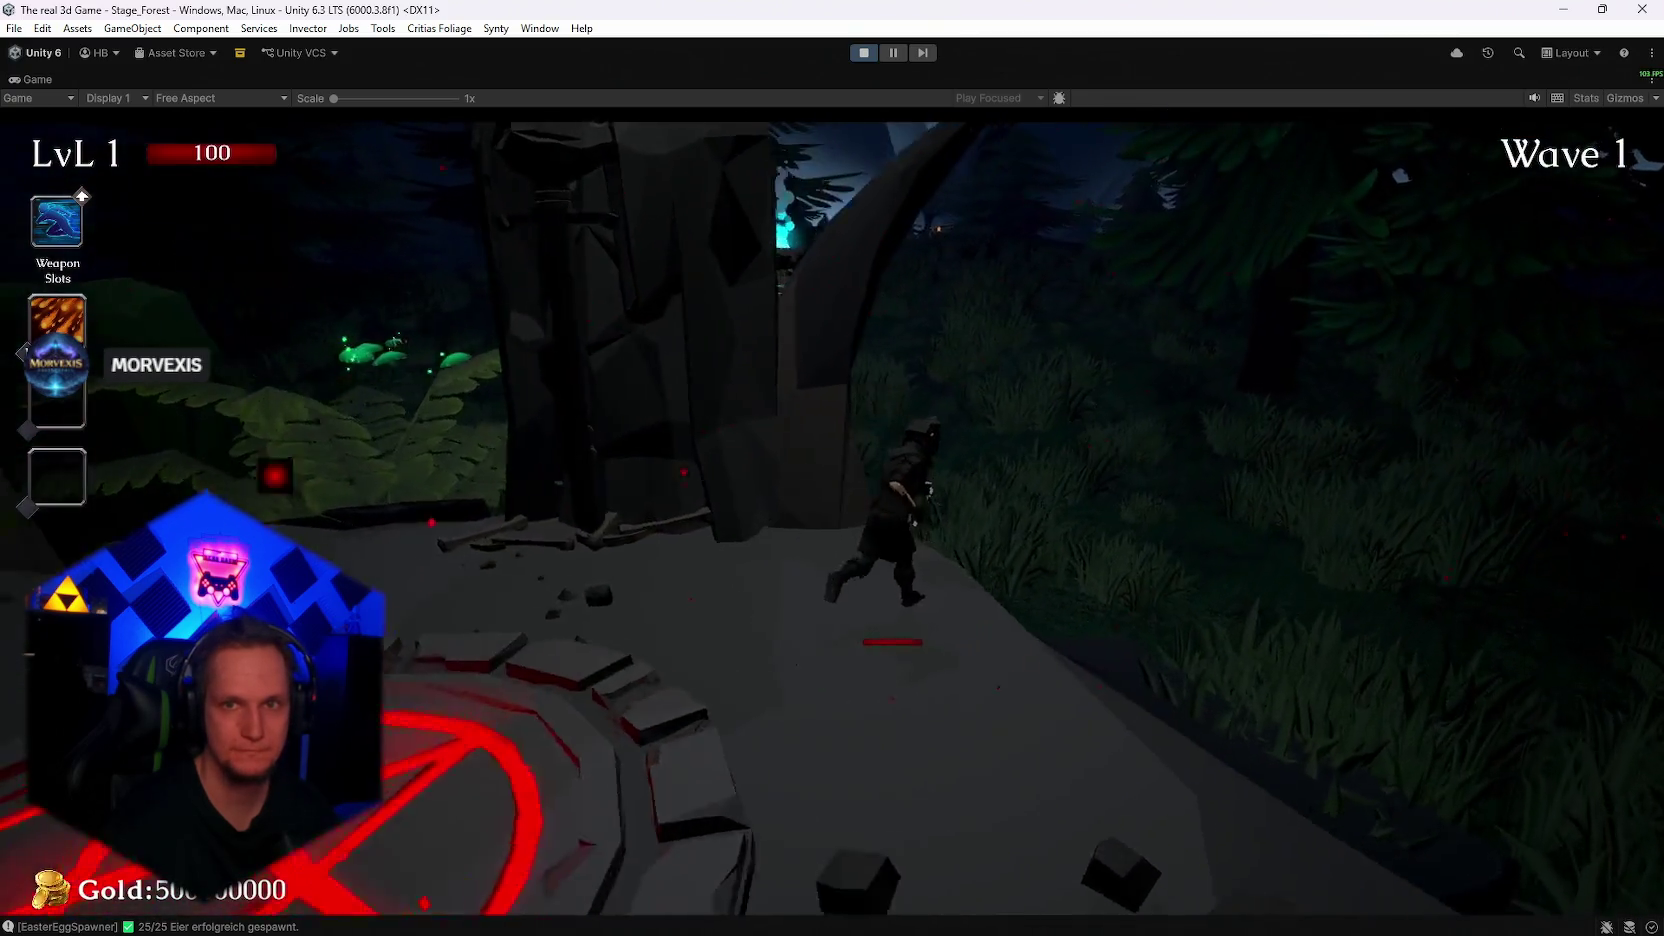
key(w)
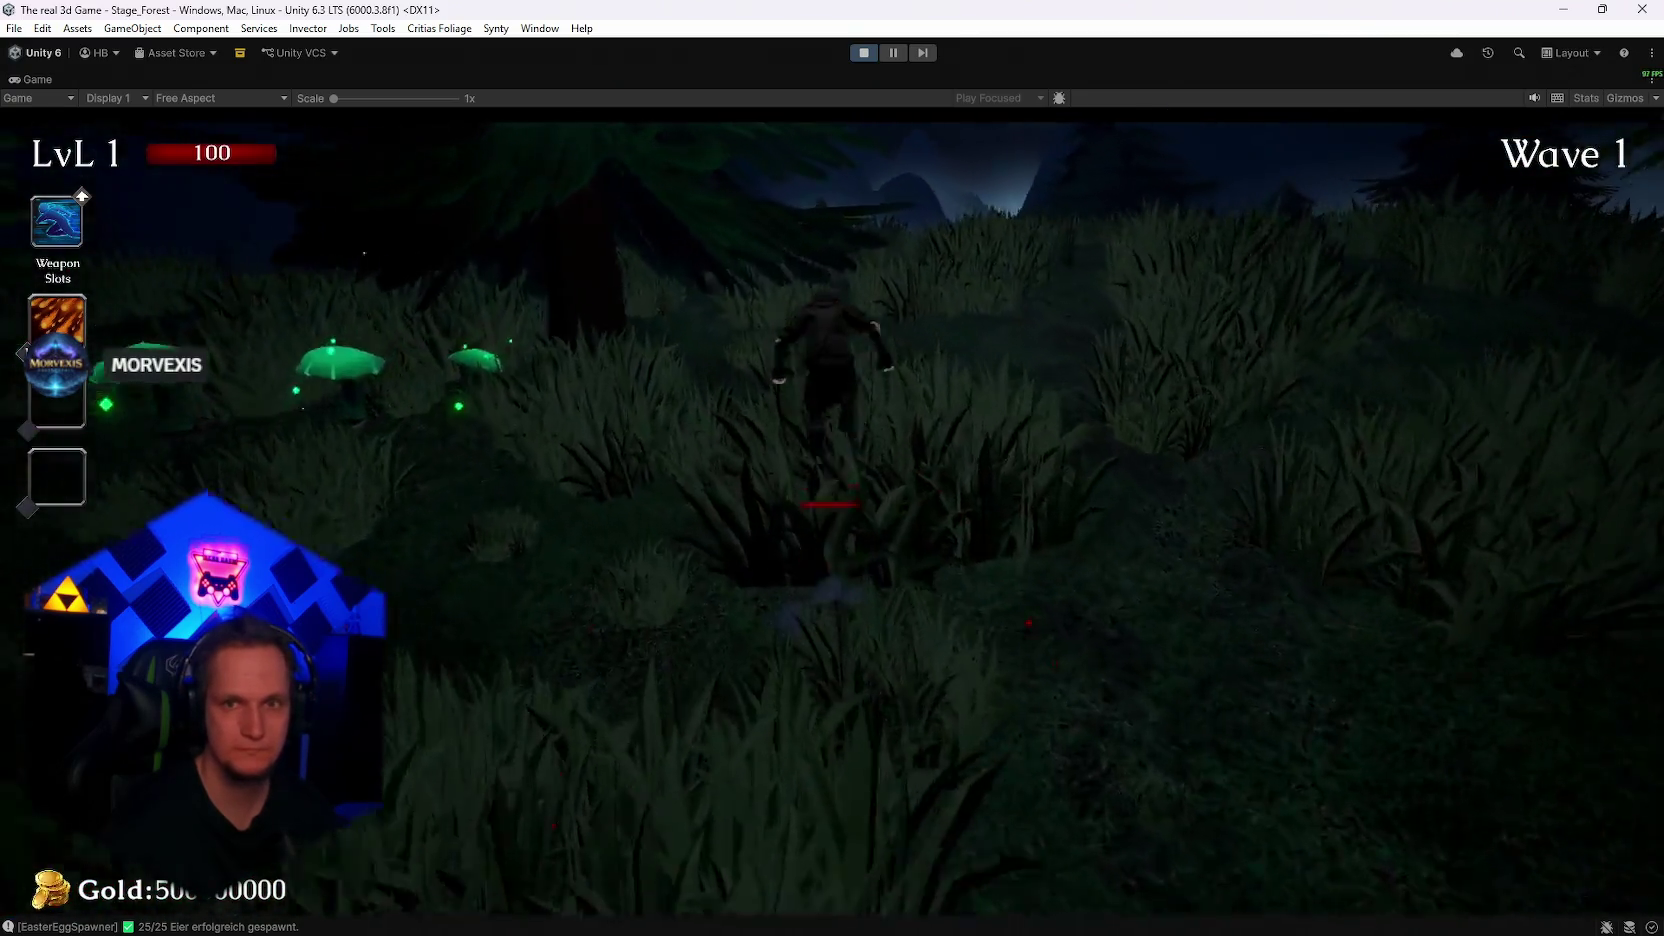
key(w)
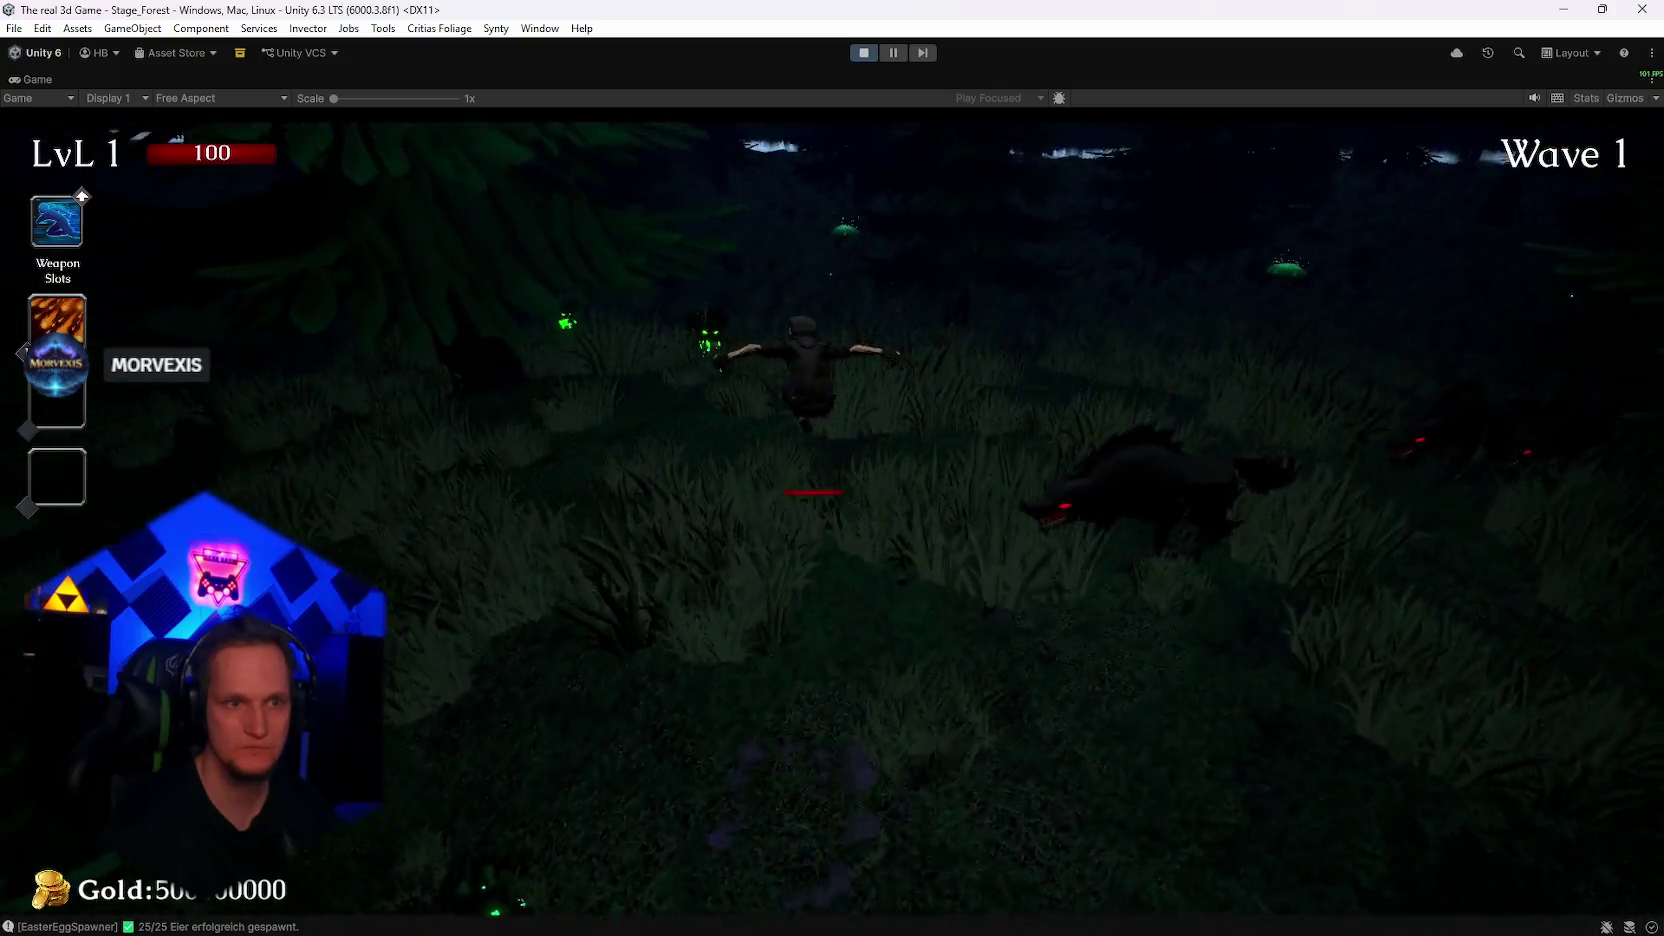
key(w)
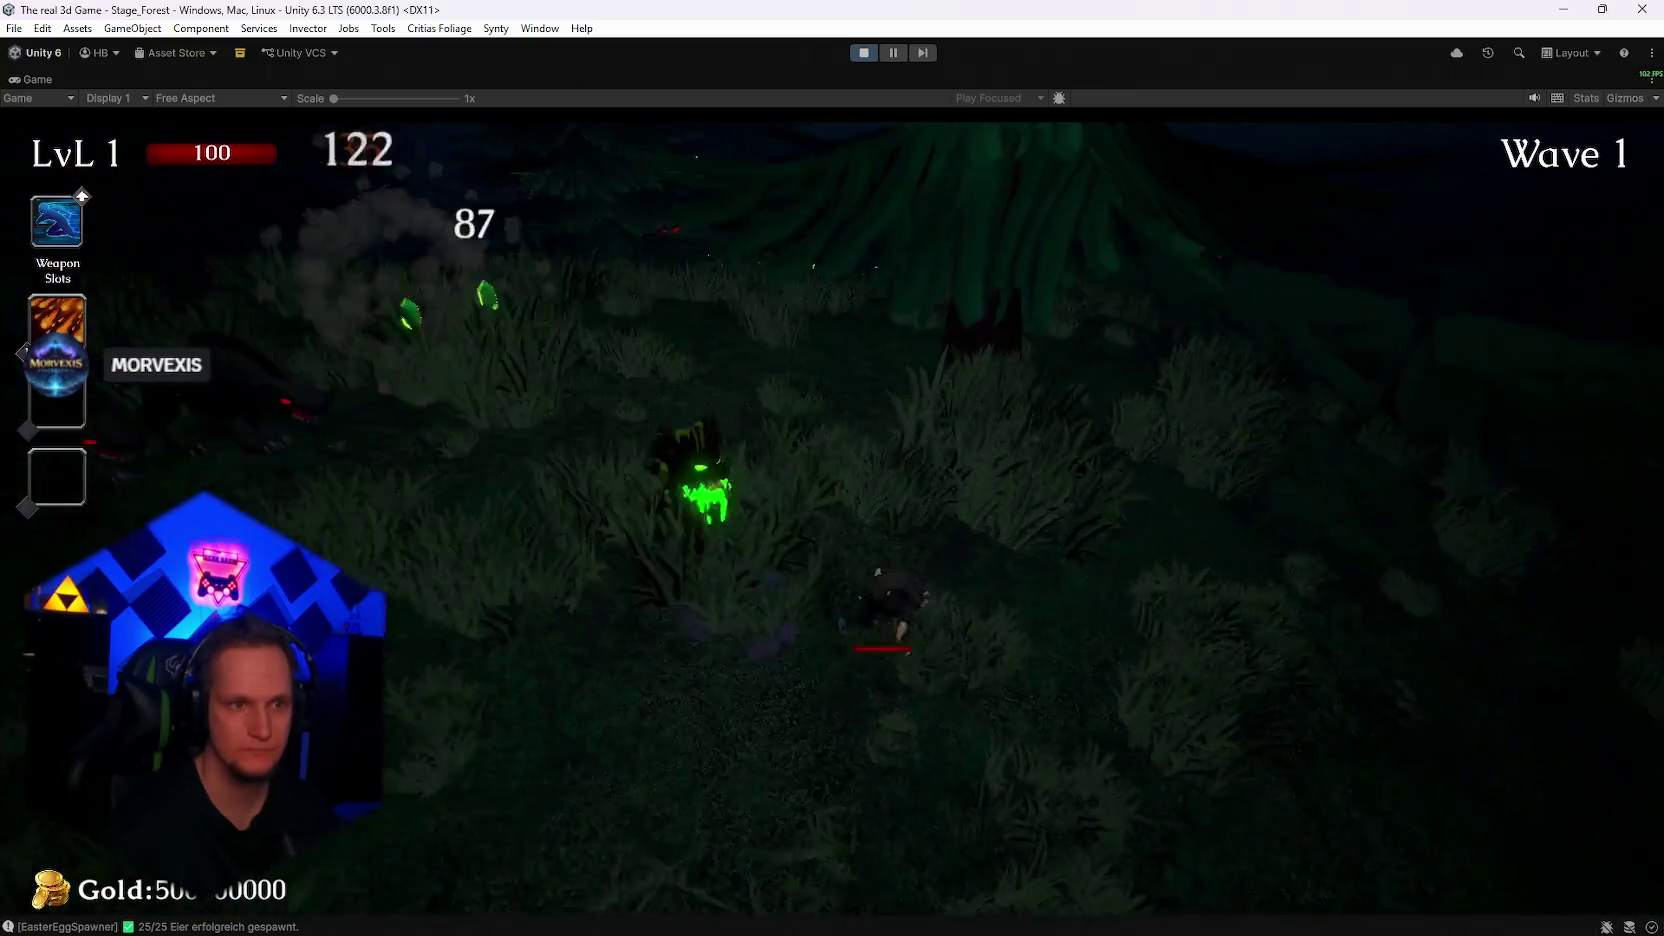
key(w)
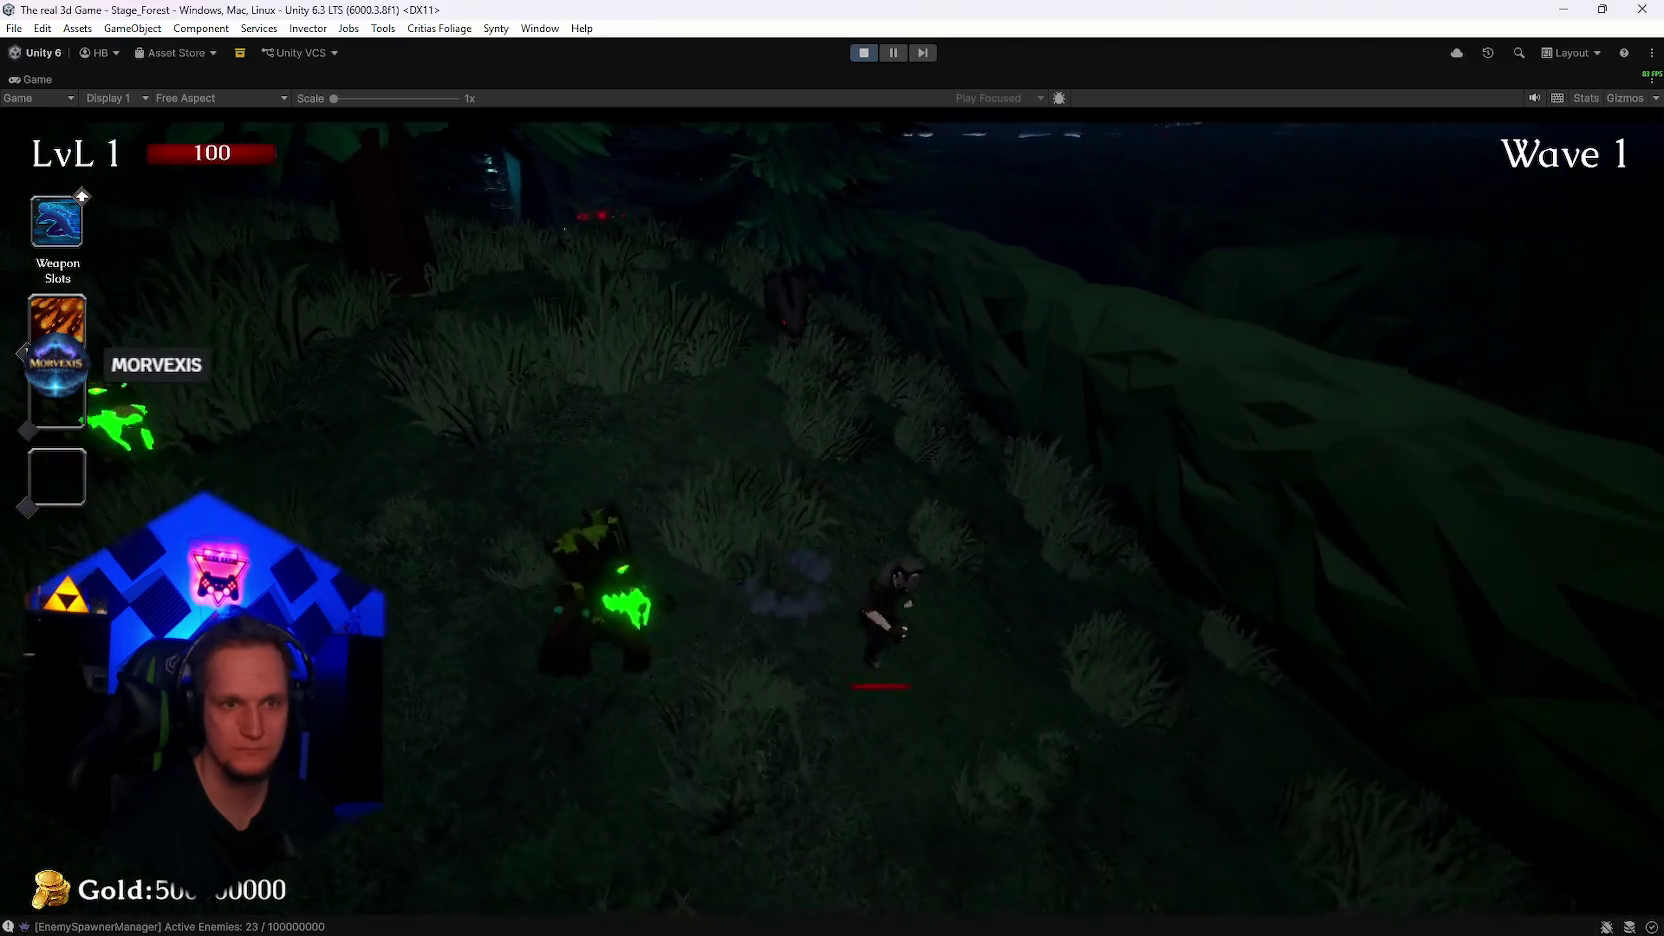
key(w)
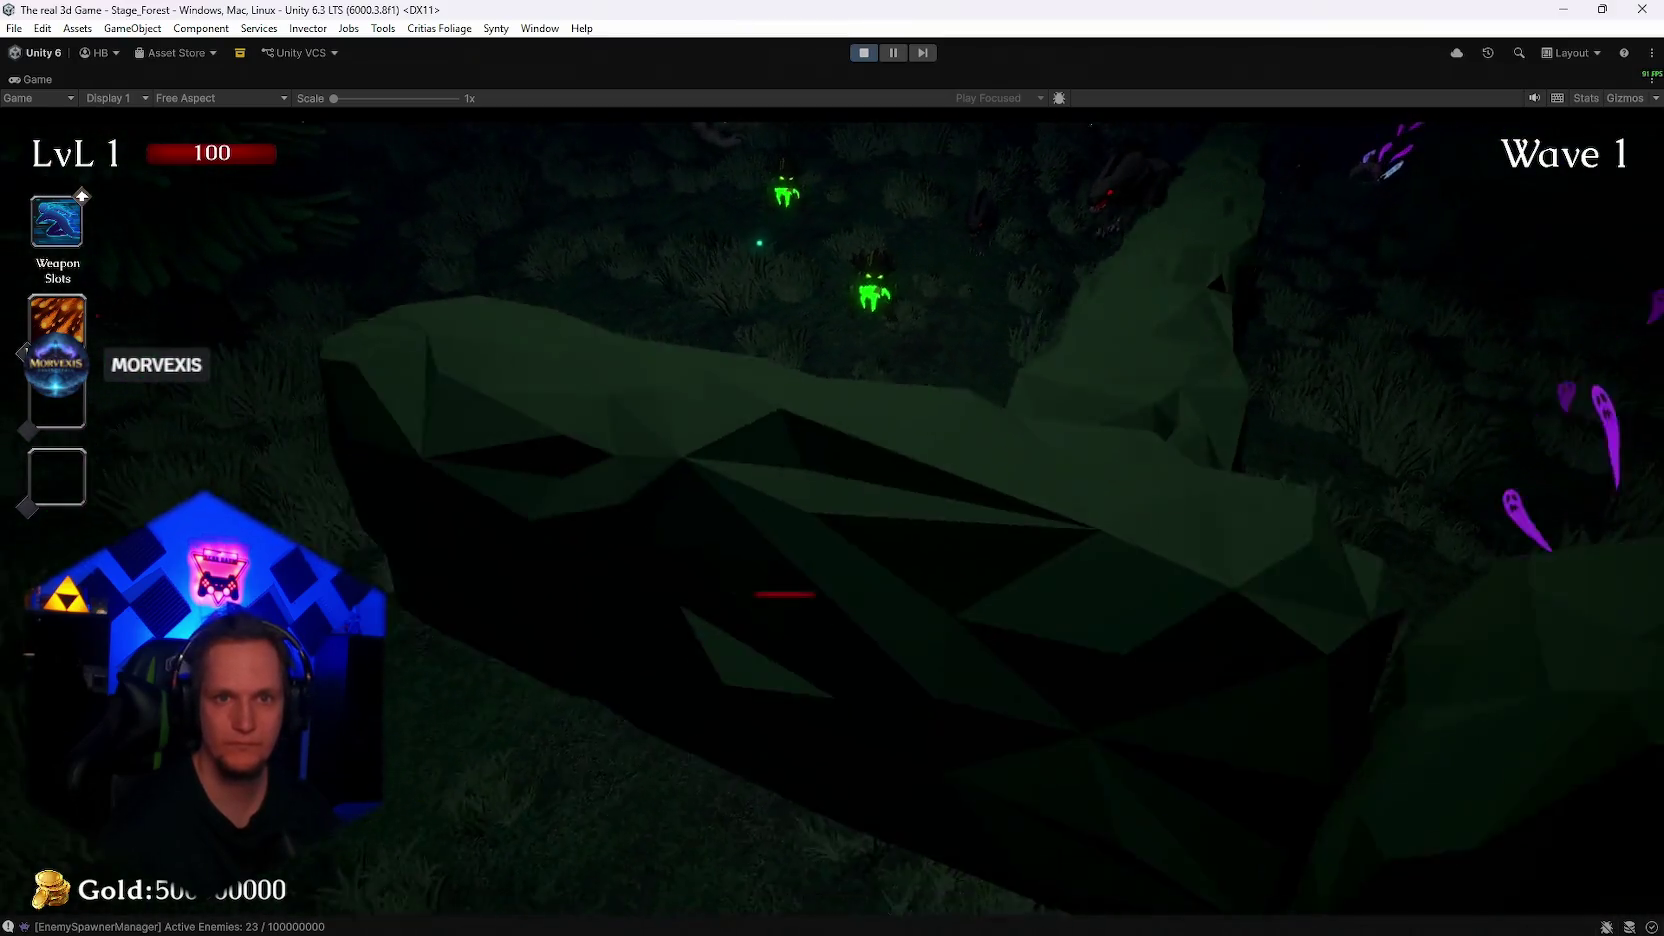
key(w)
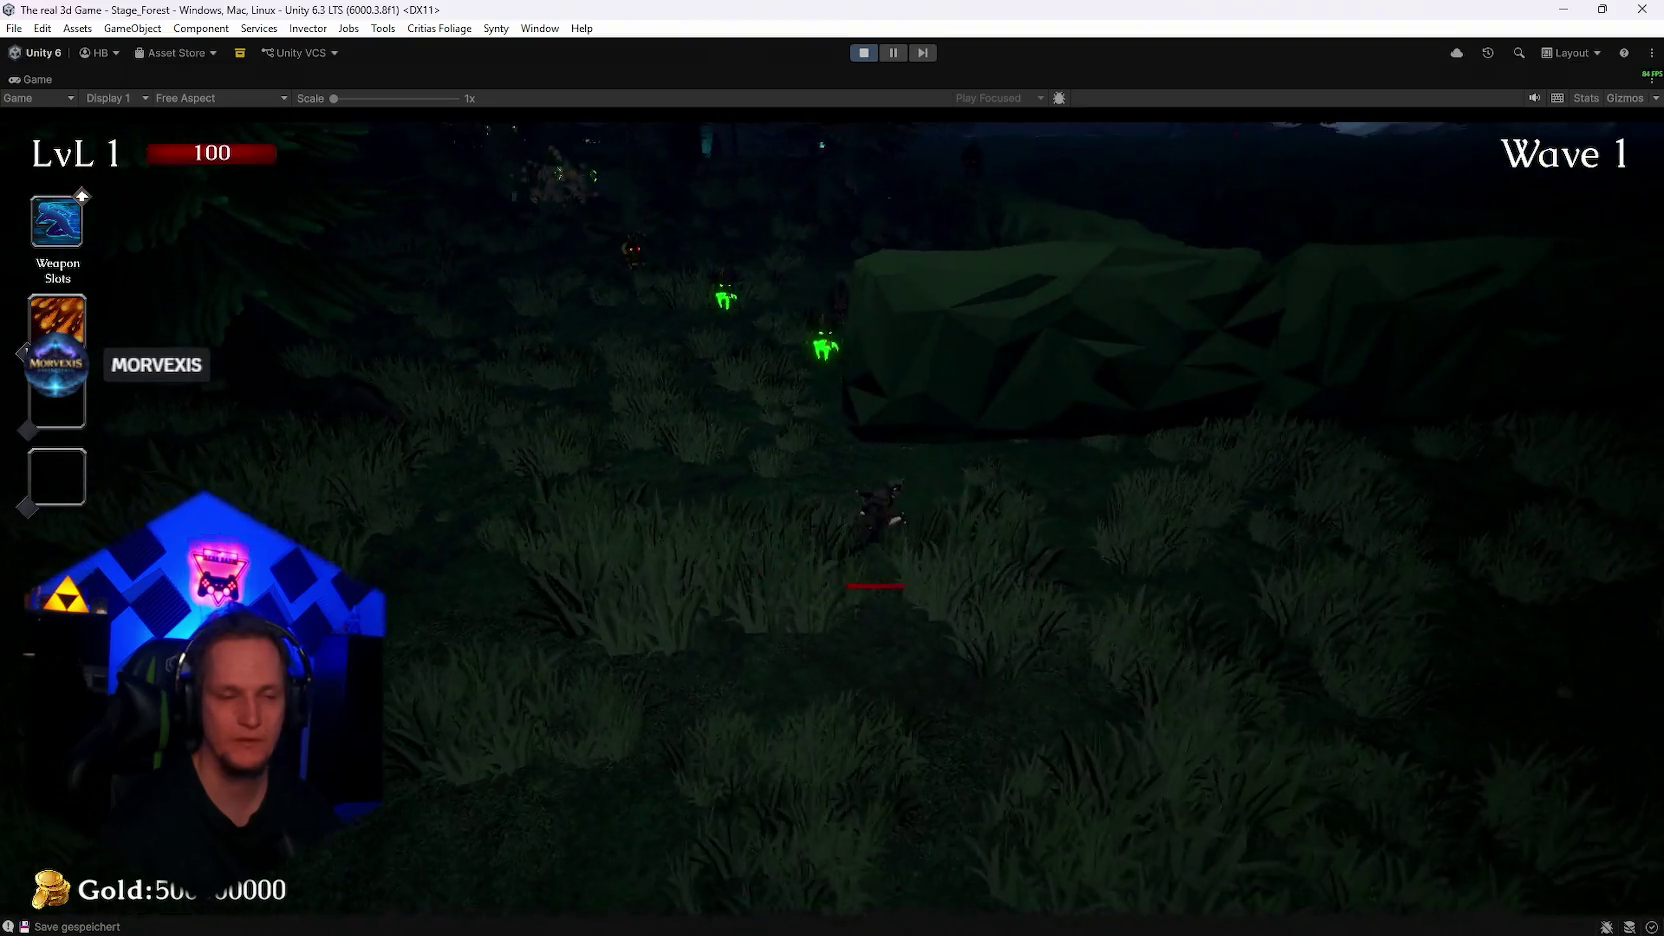
key(w)
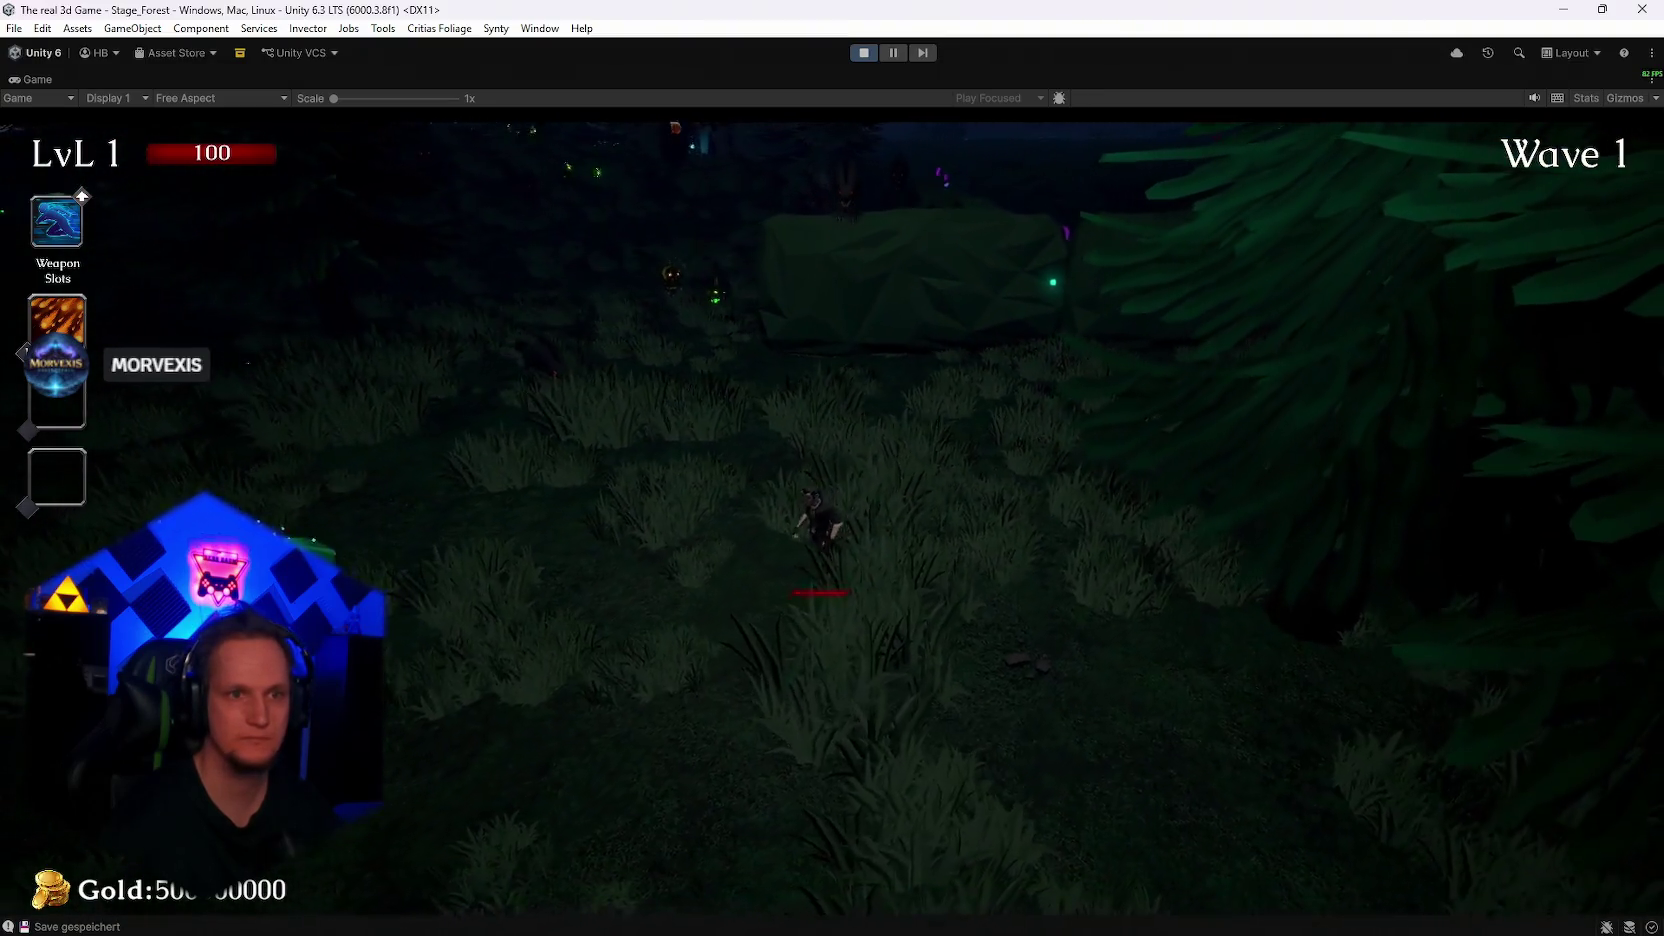
key(w)
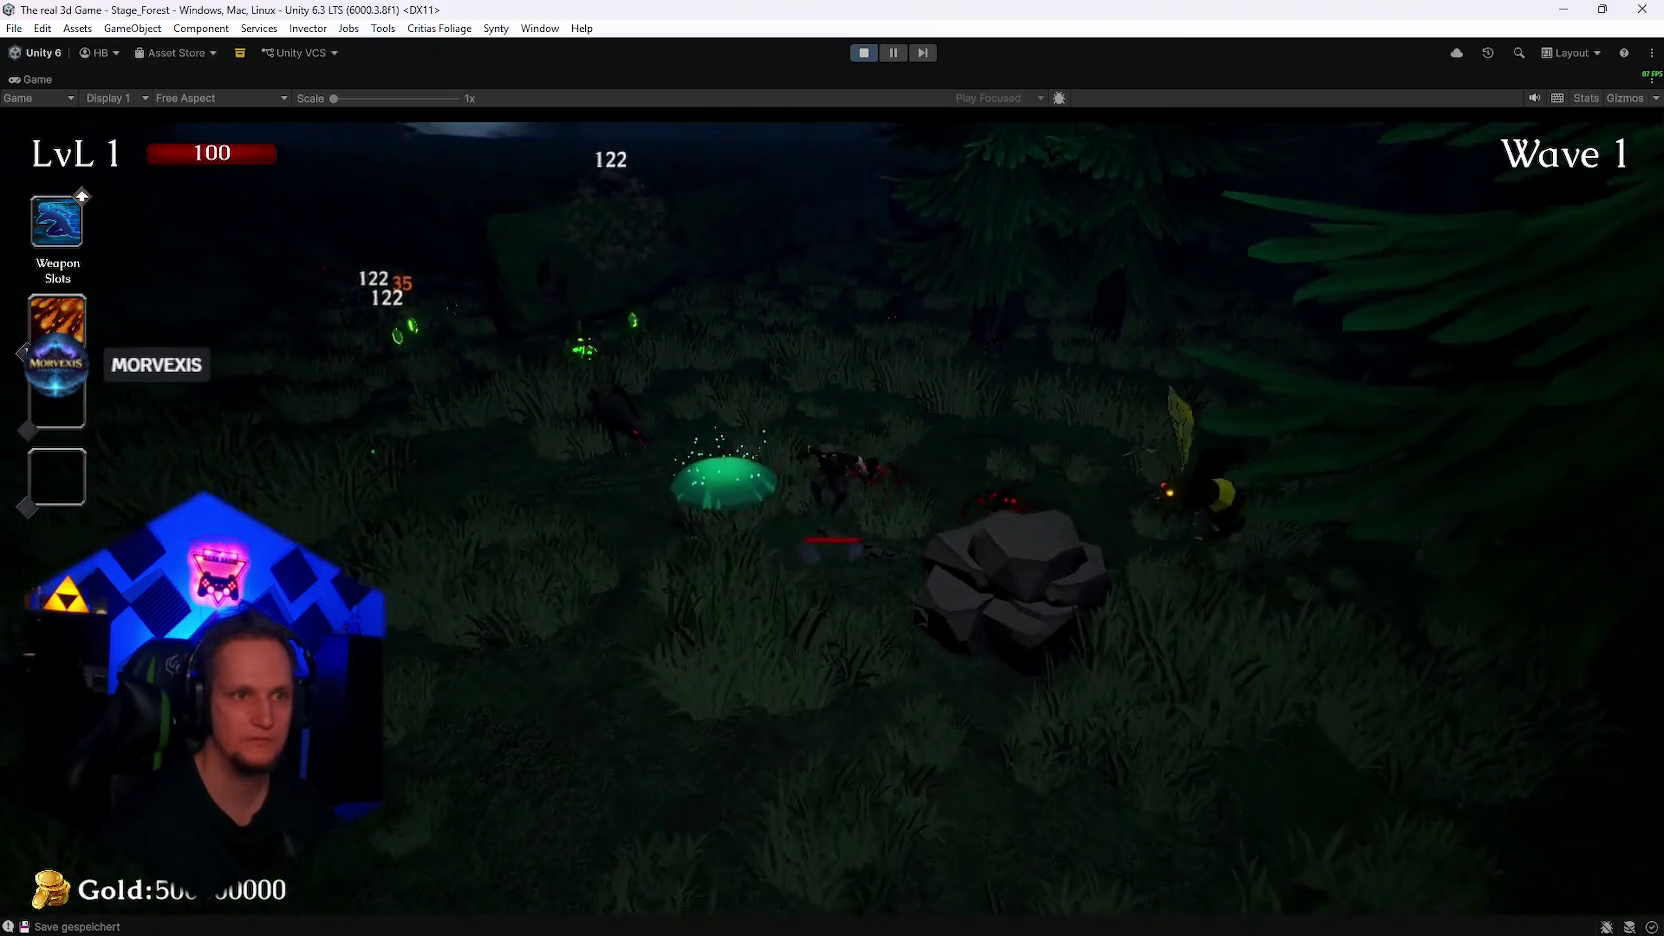
key(s)
key(a)
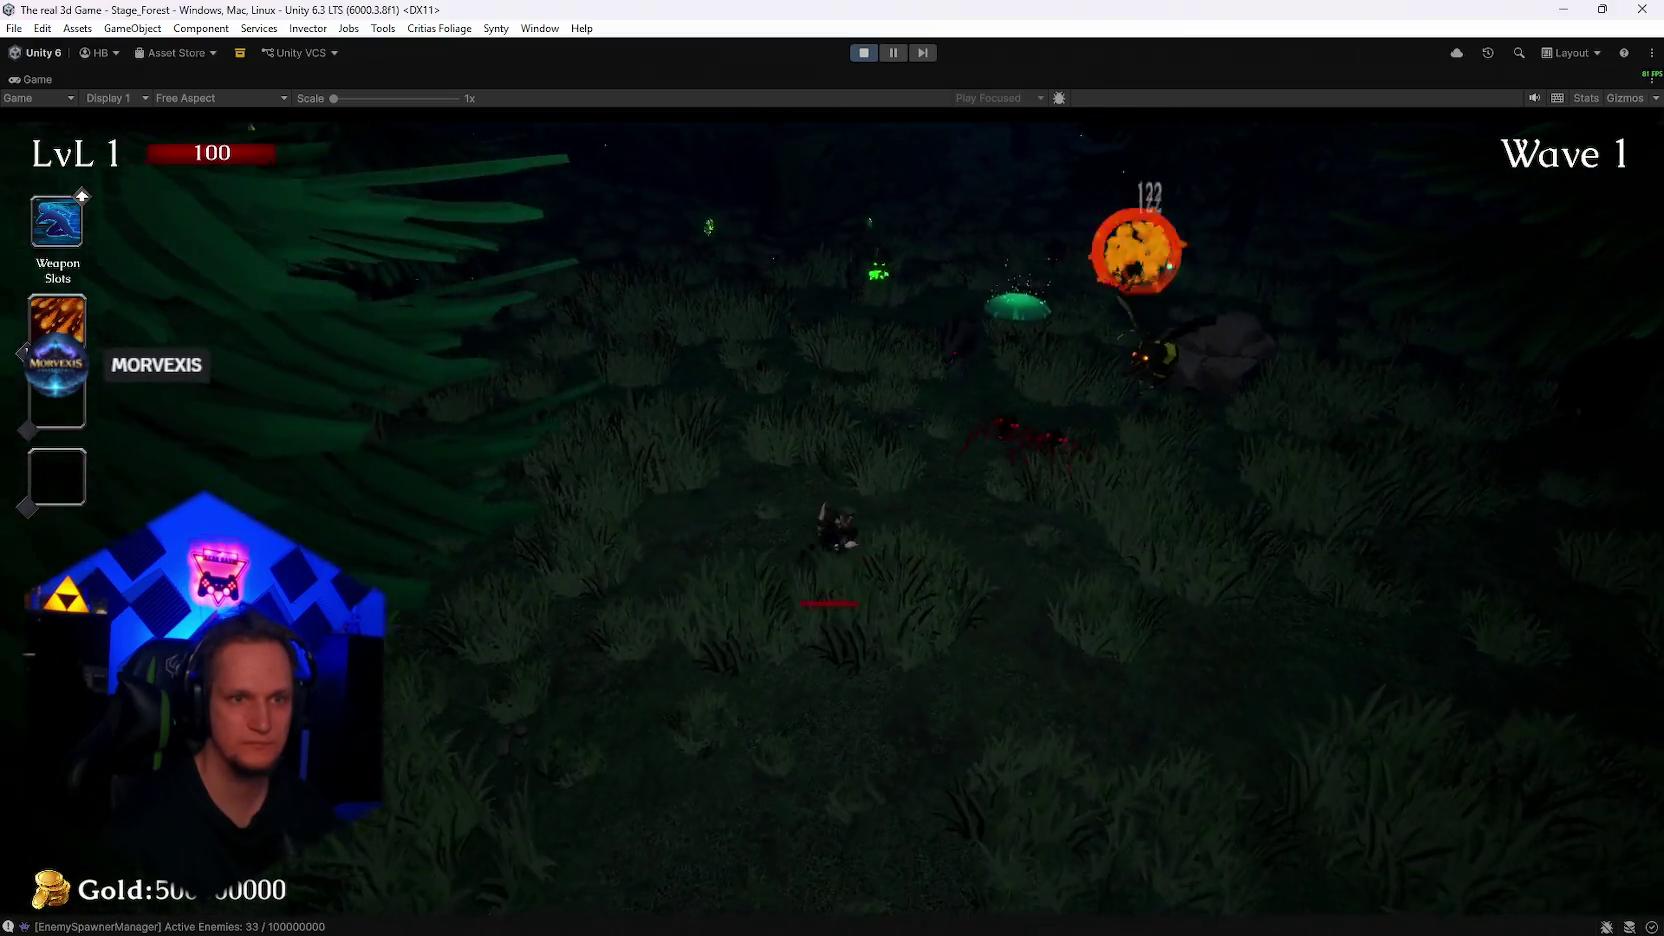
key(w)
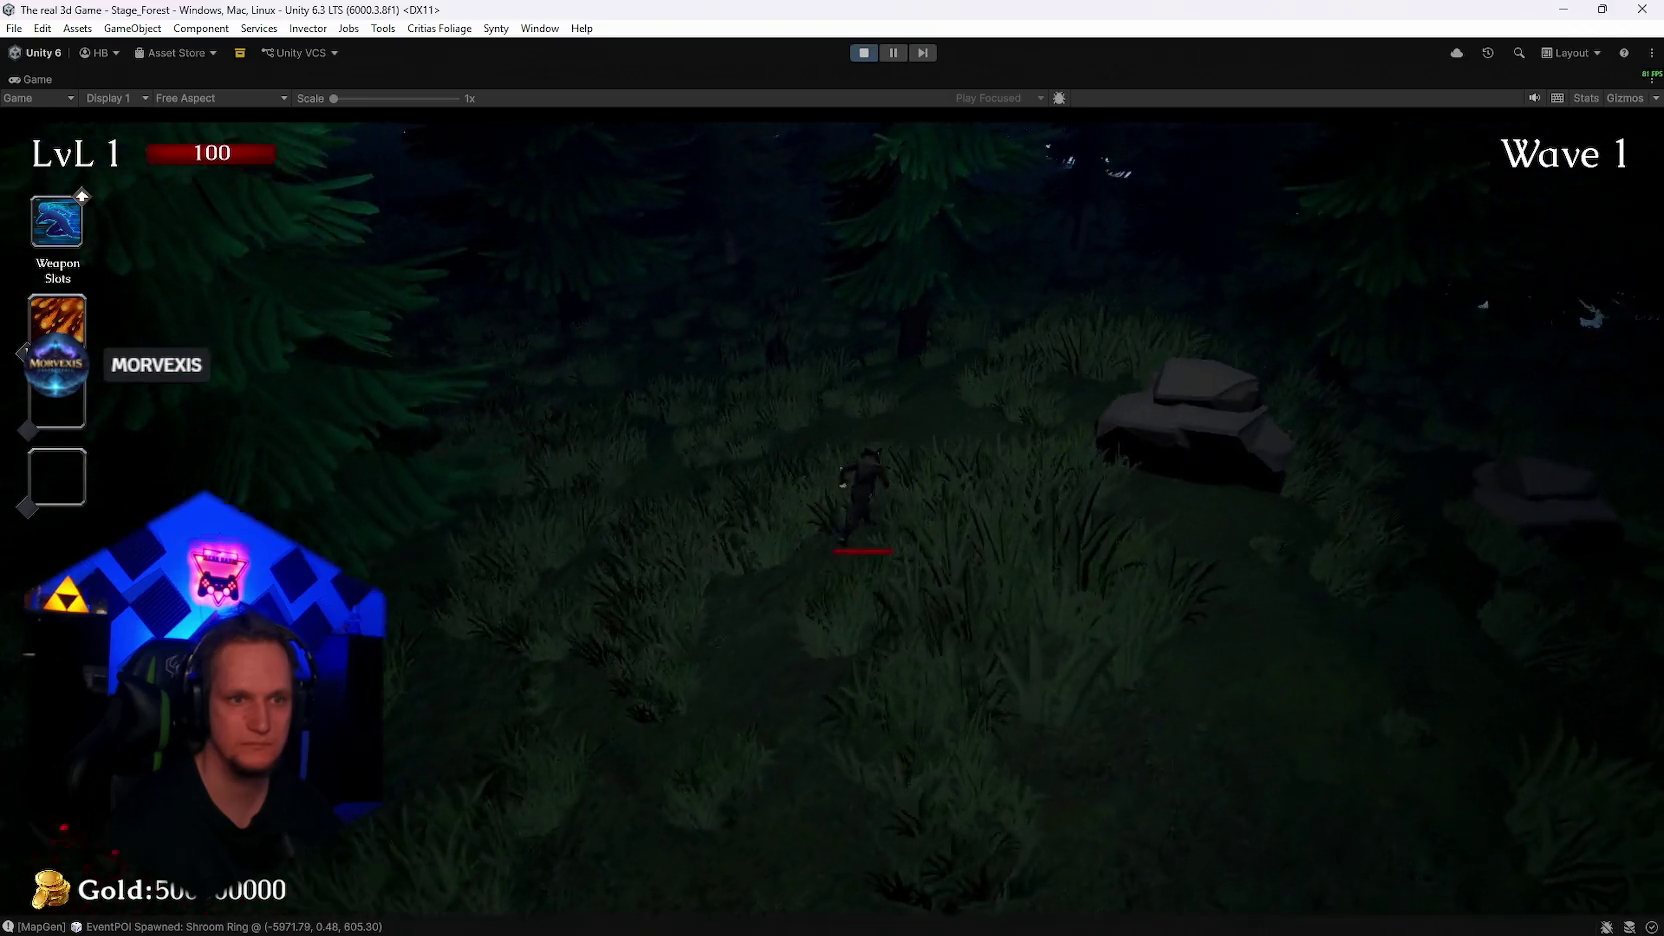
key(w)
key(w)
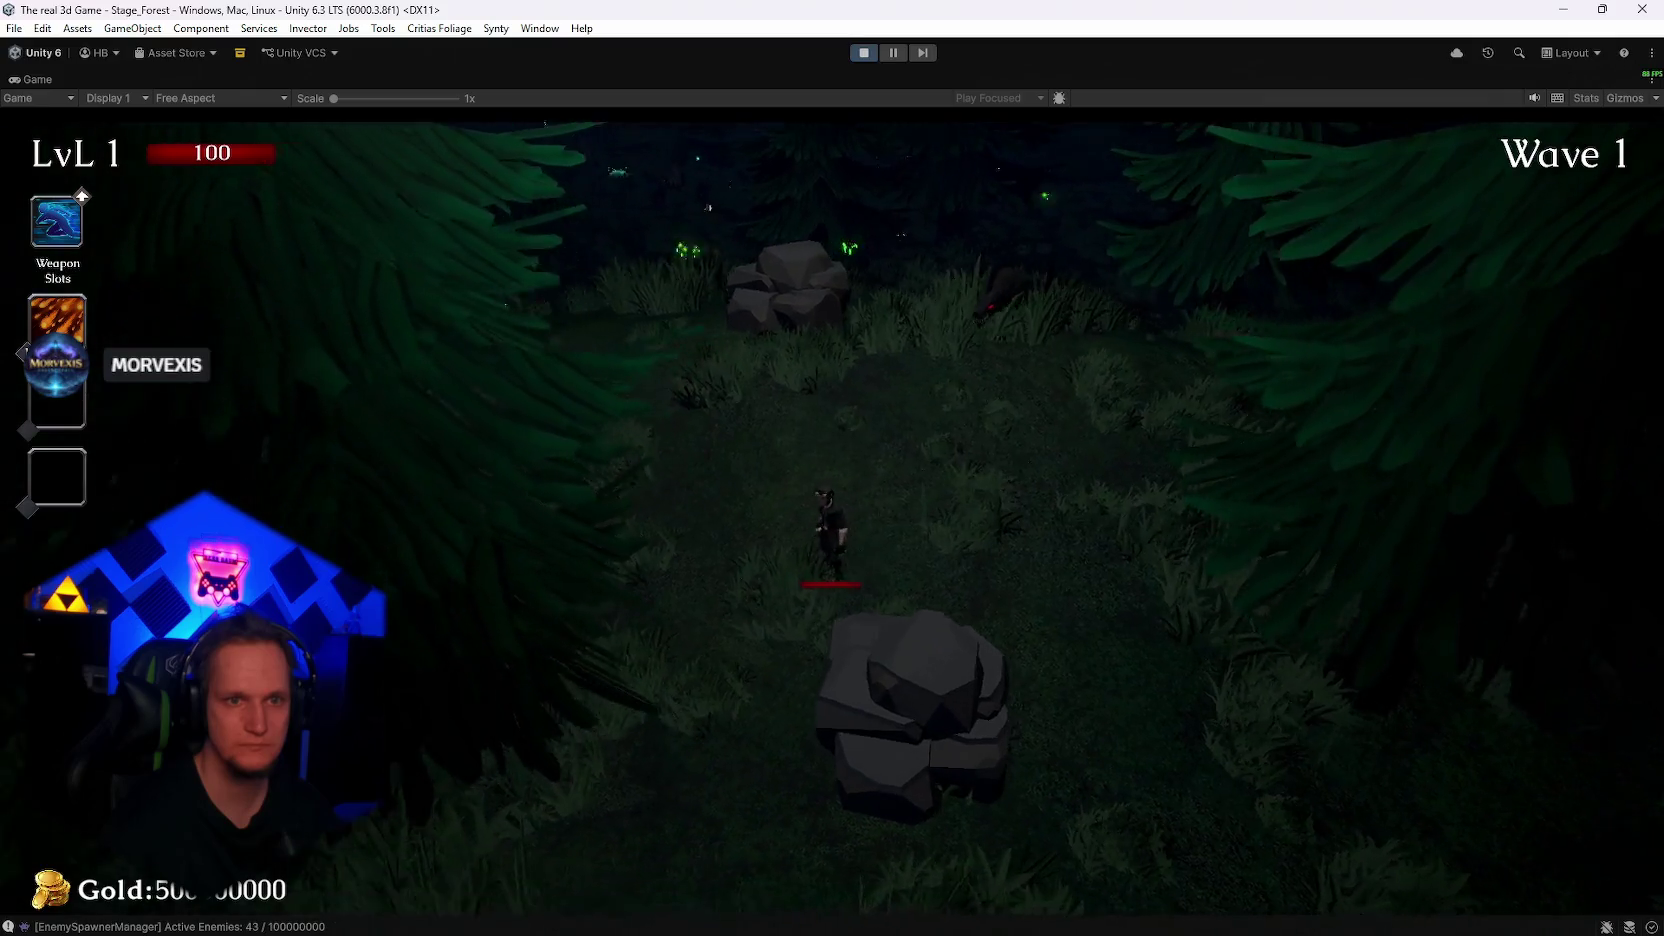
key(s)
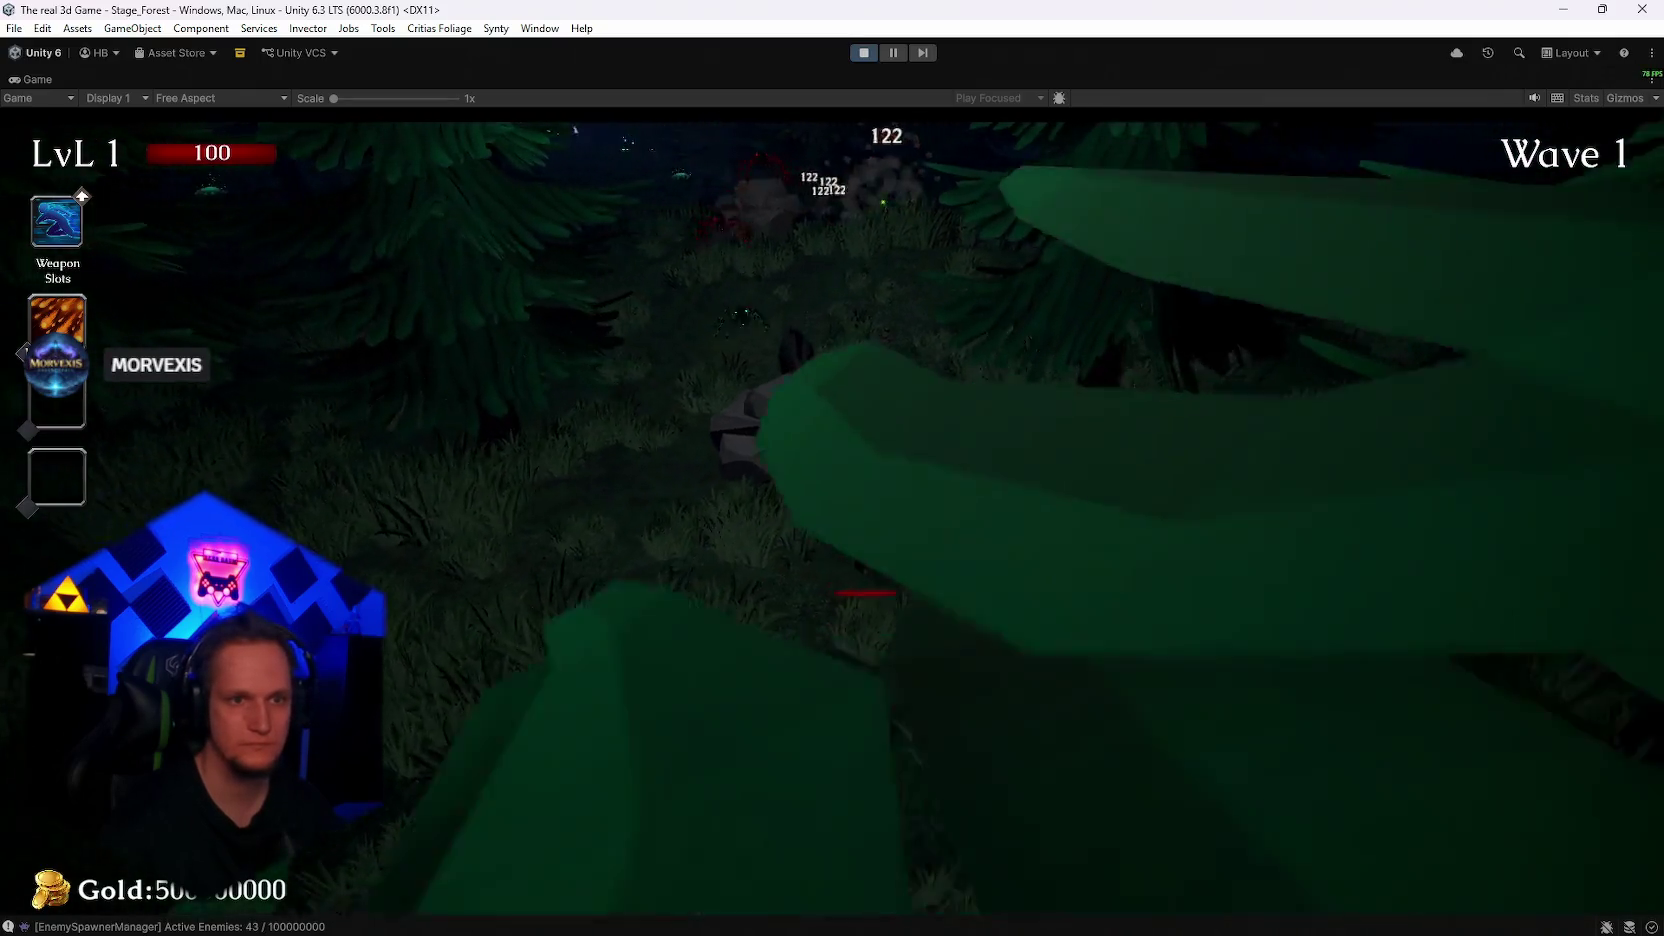
key(s)
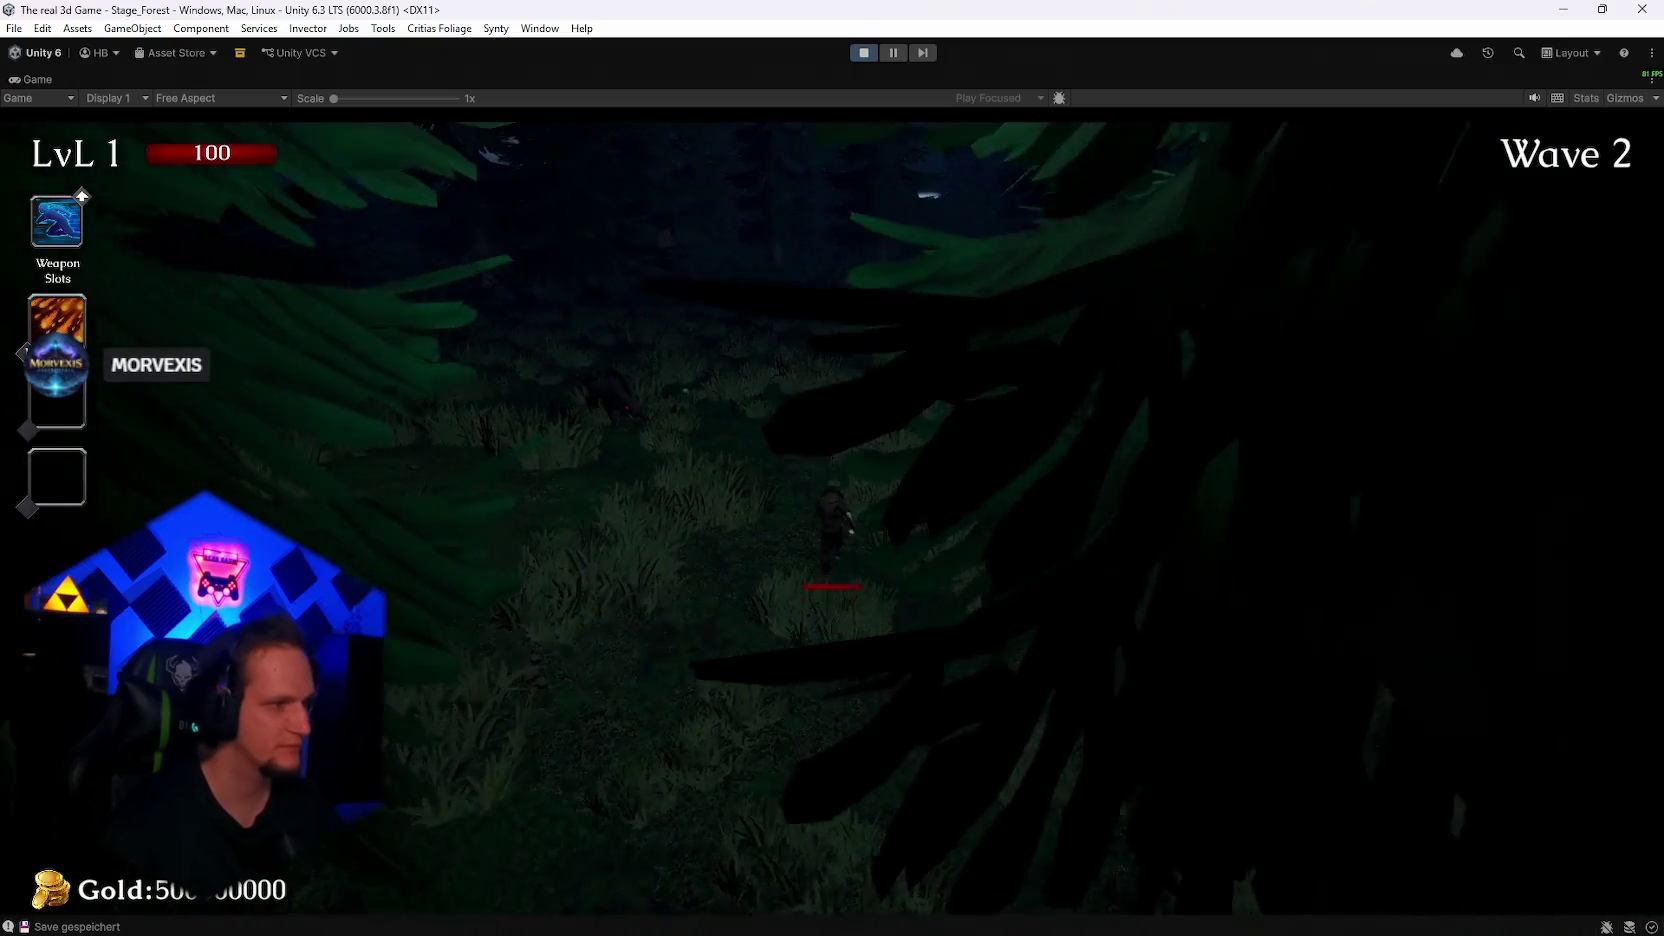
Keep running and fighting wolves and bees through the forest until Wave 3 starts
key(s)
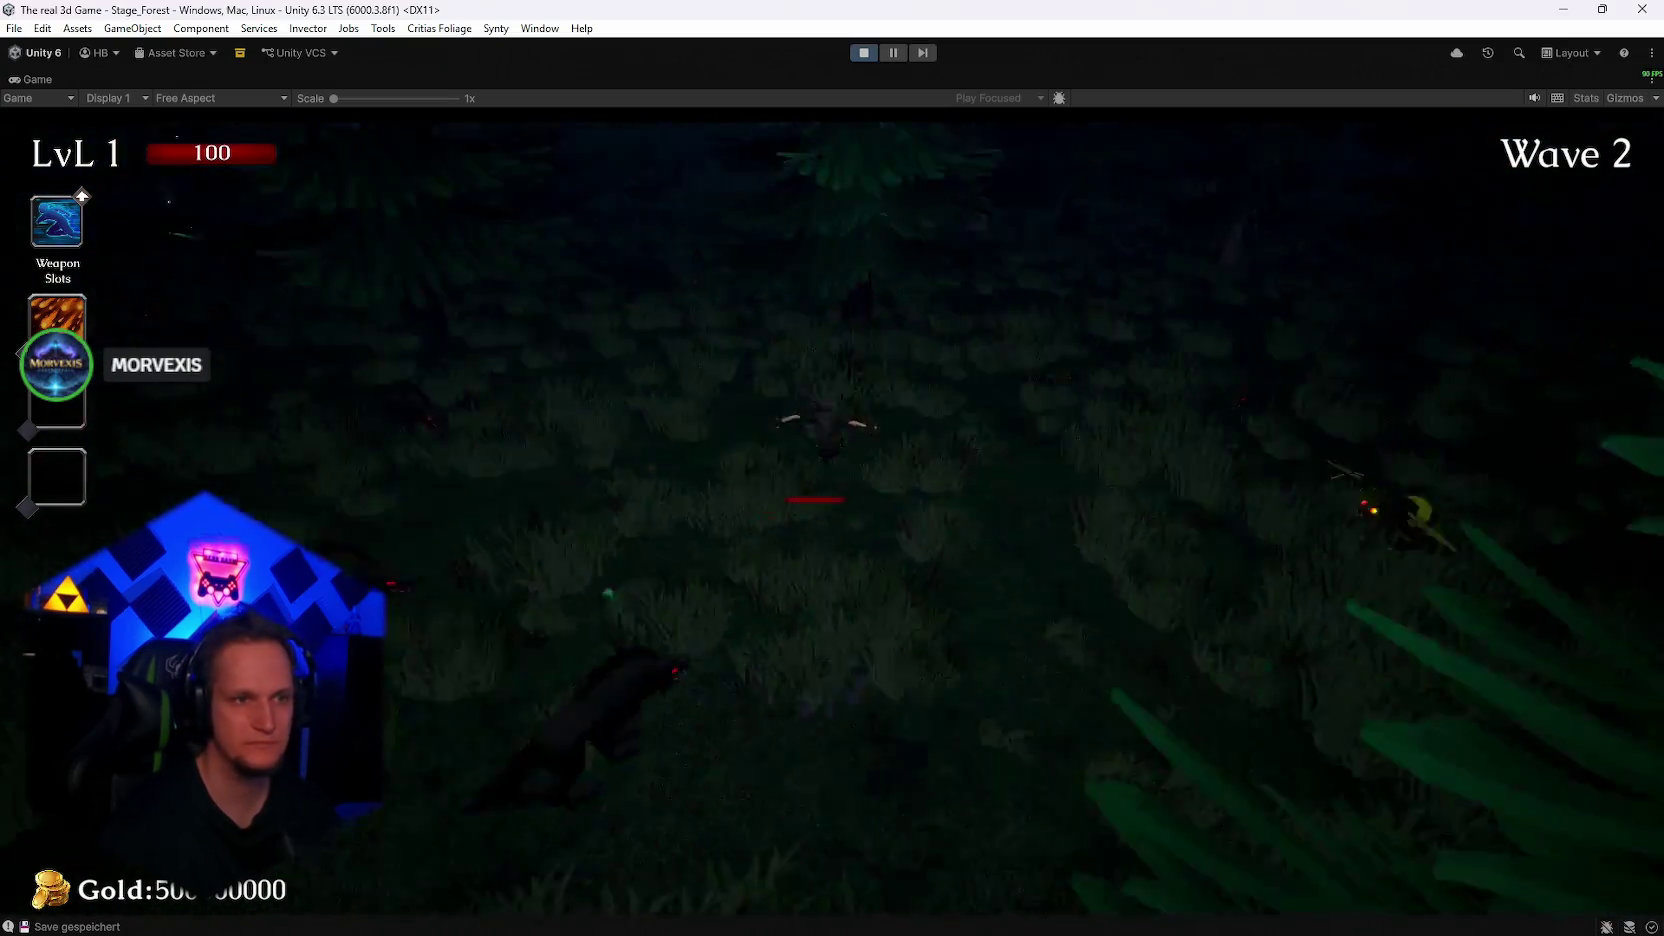
key(s)
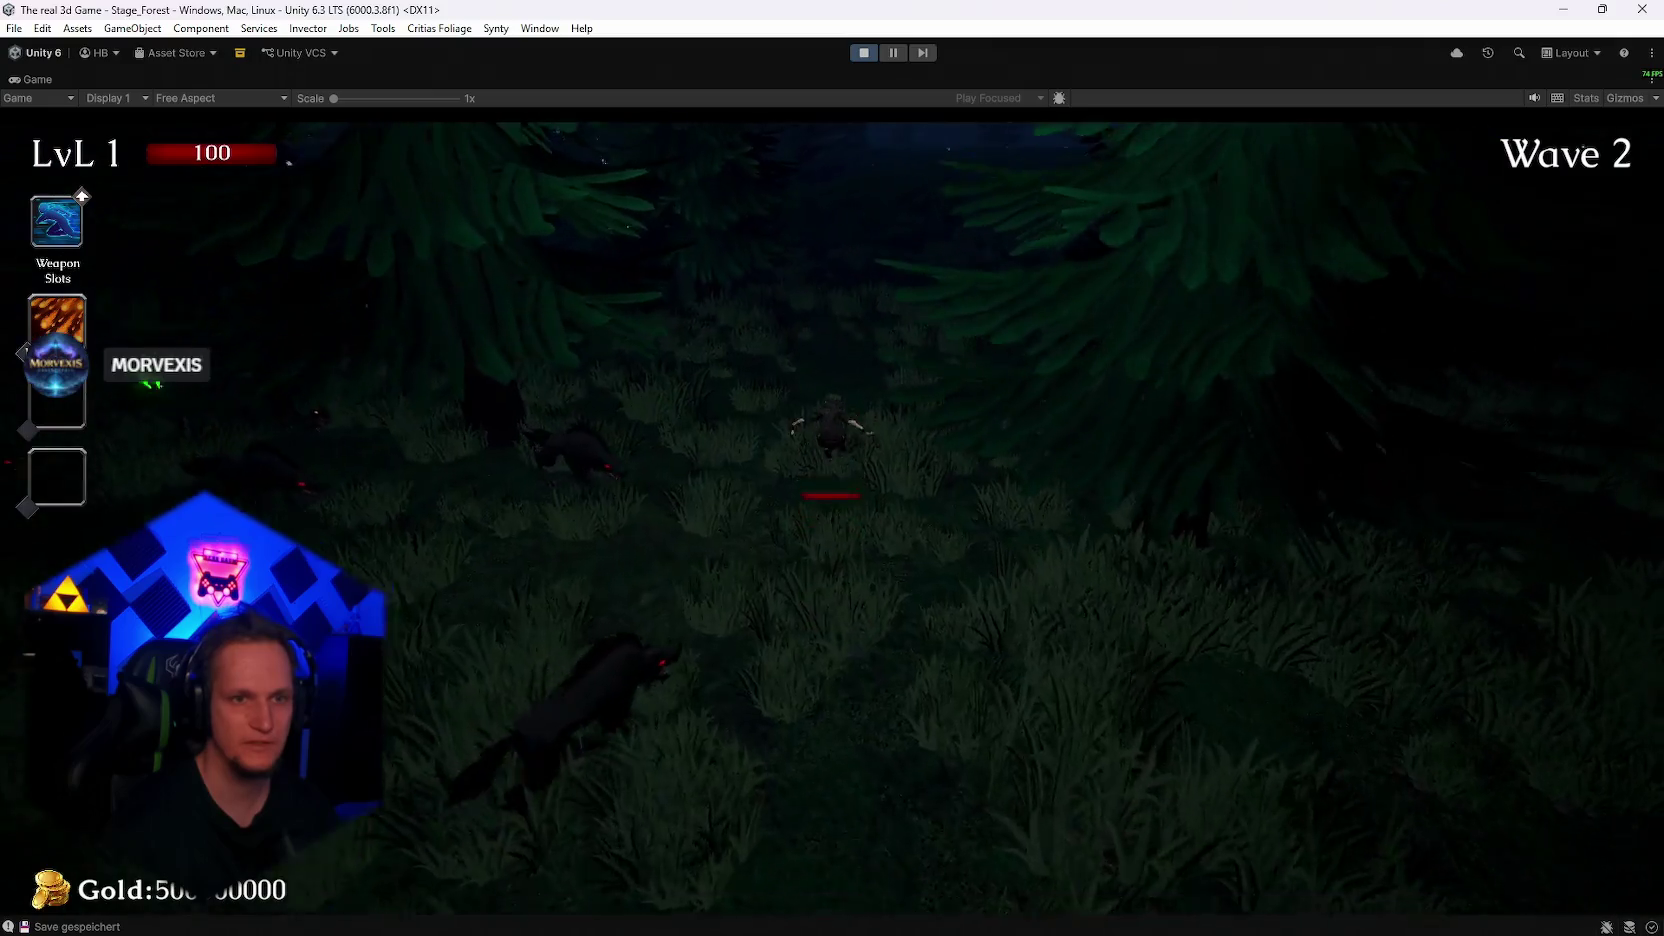
key(s)
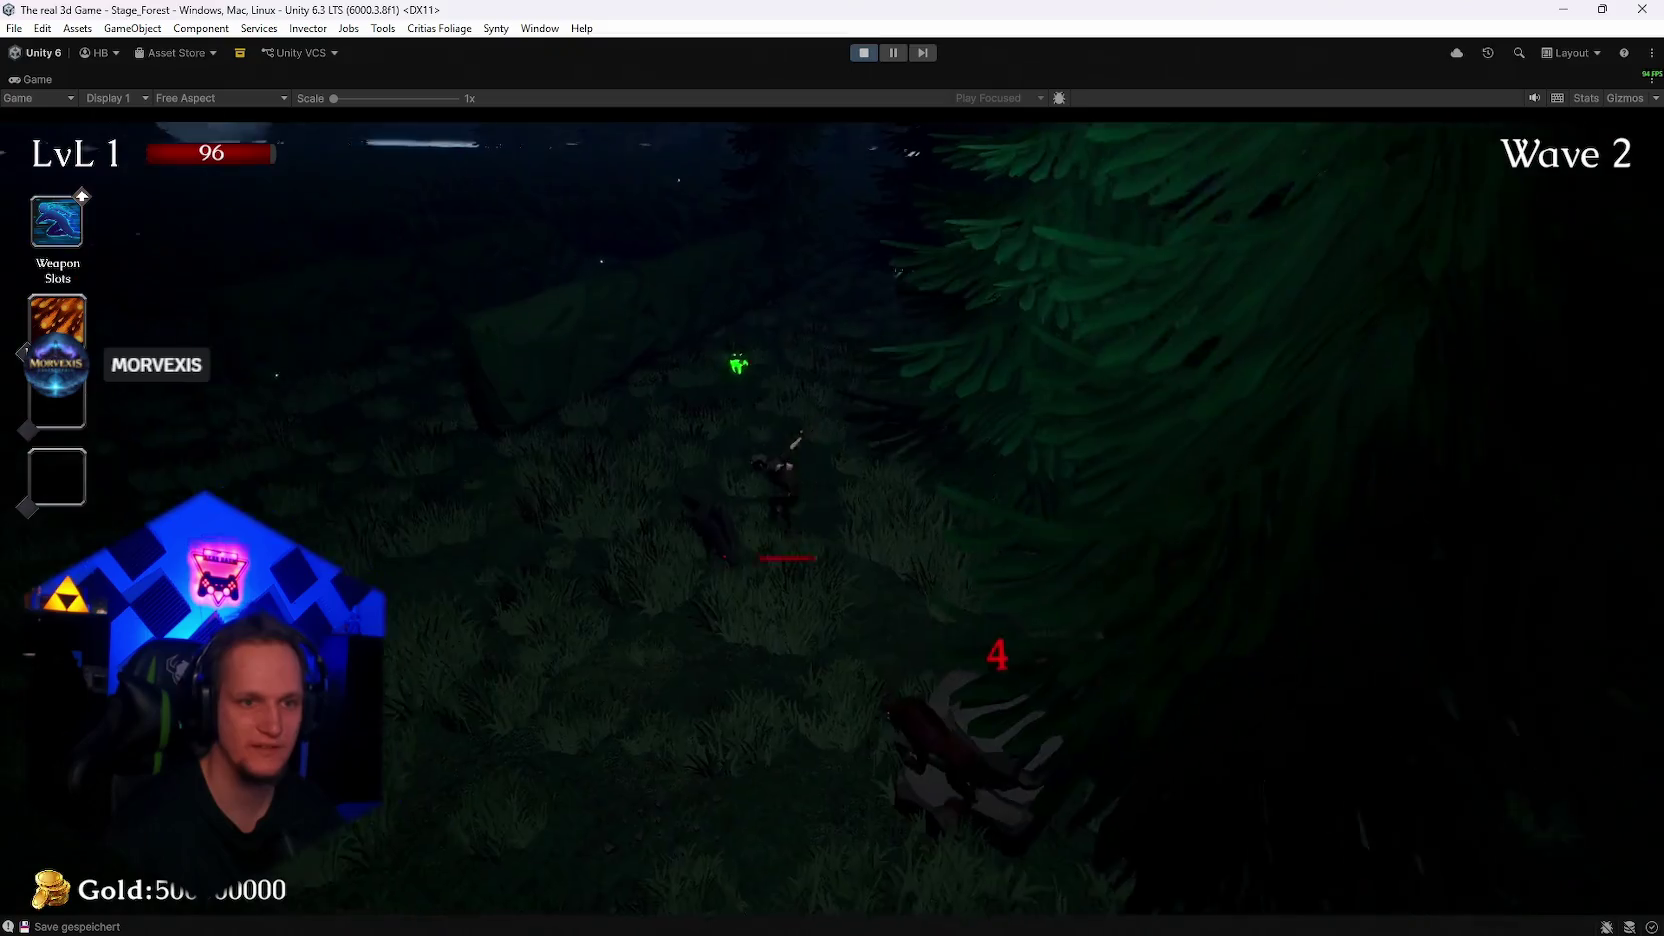
key(s)
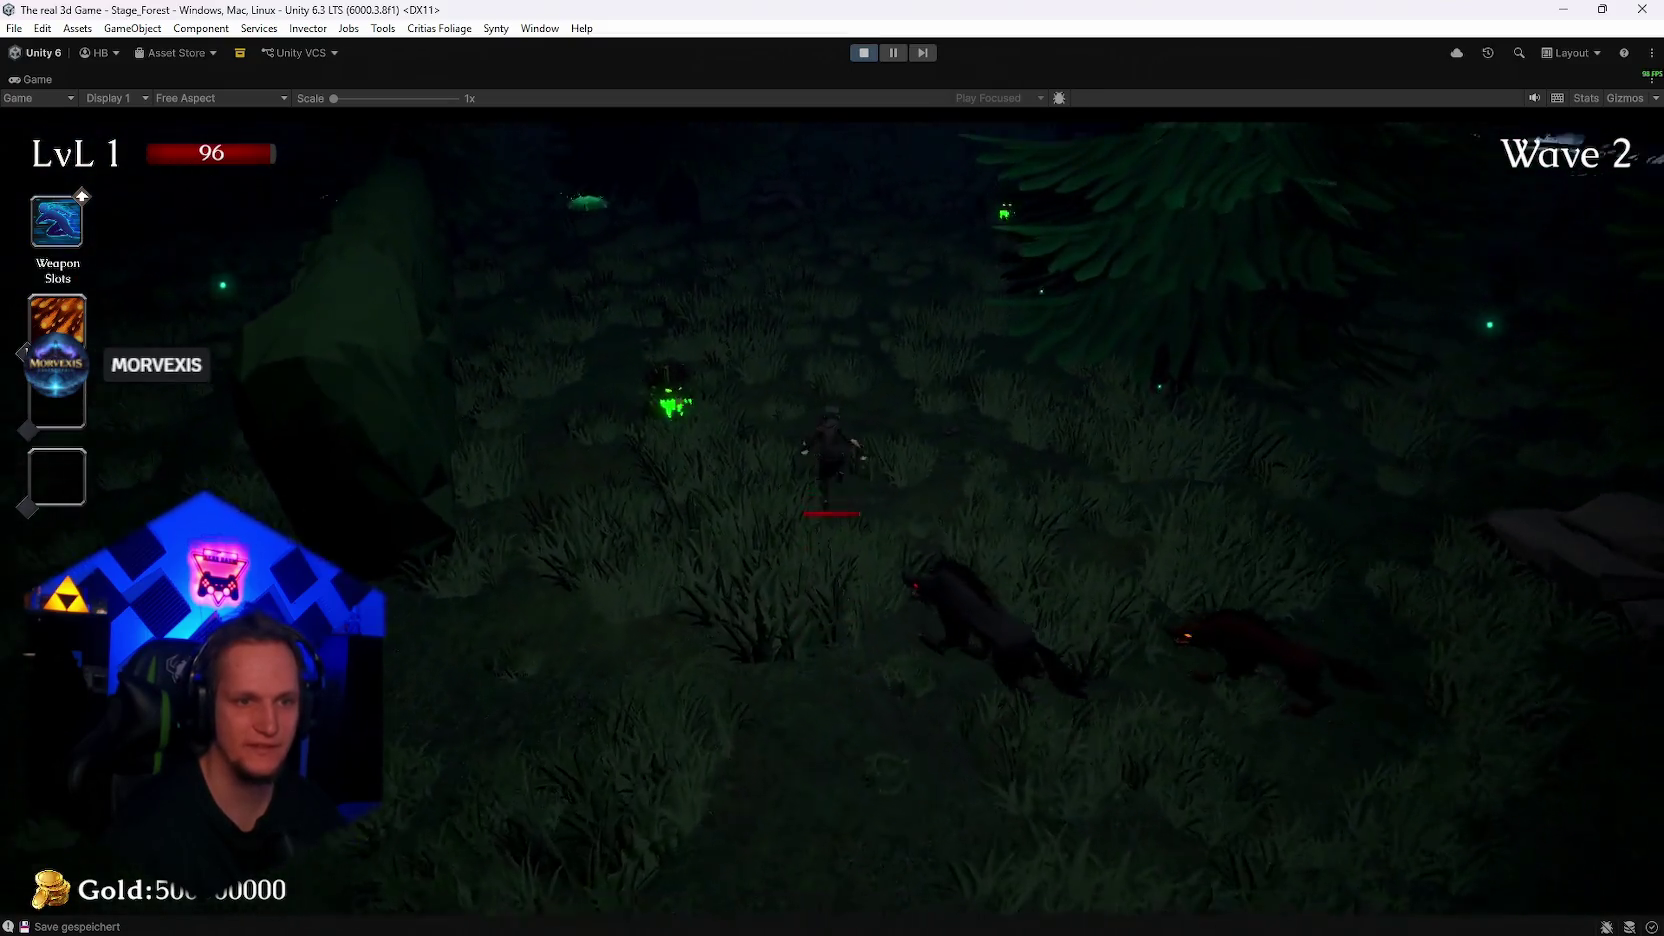
key(s)
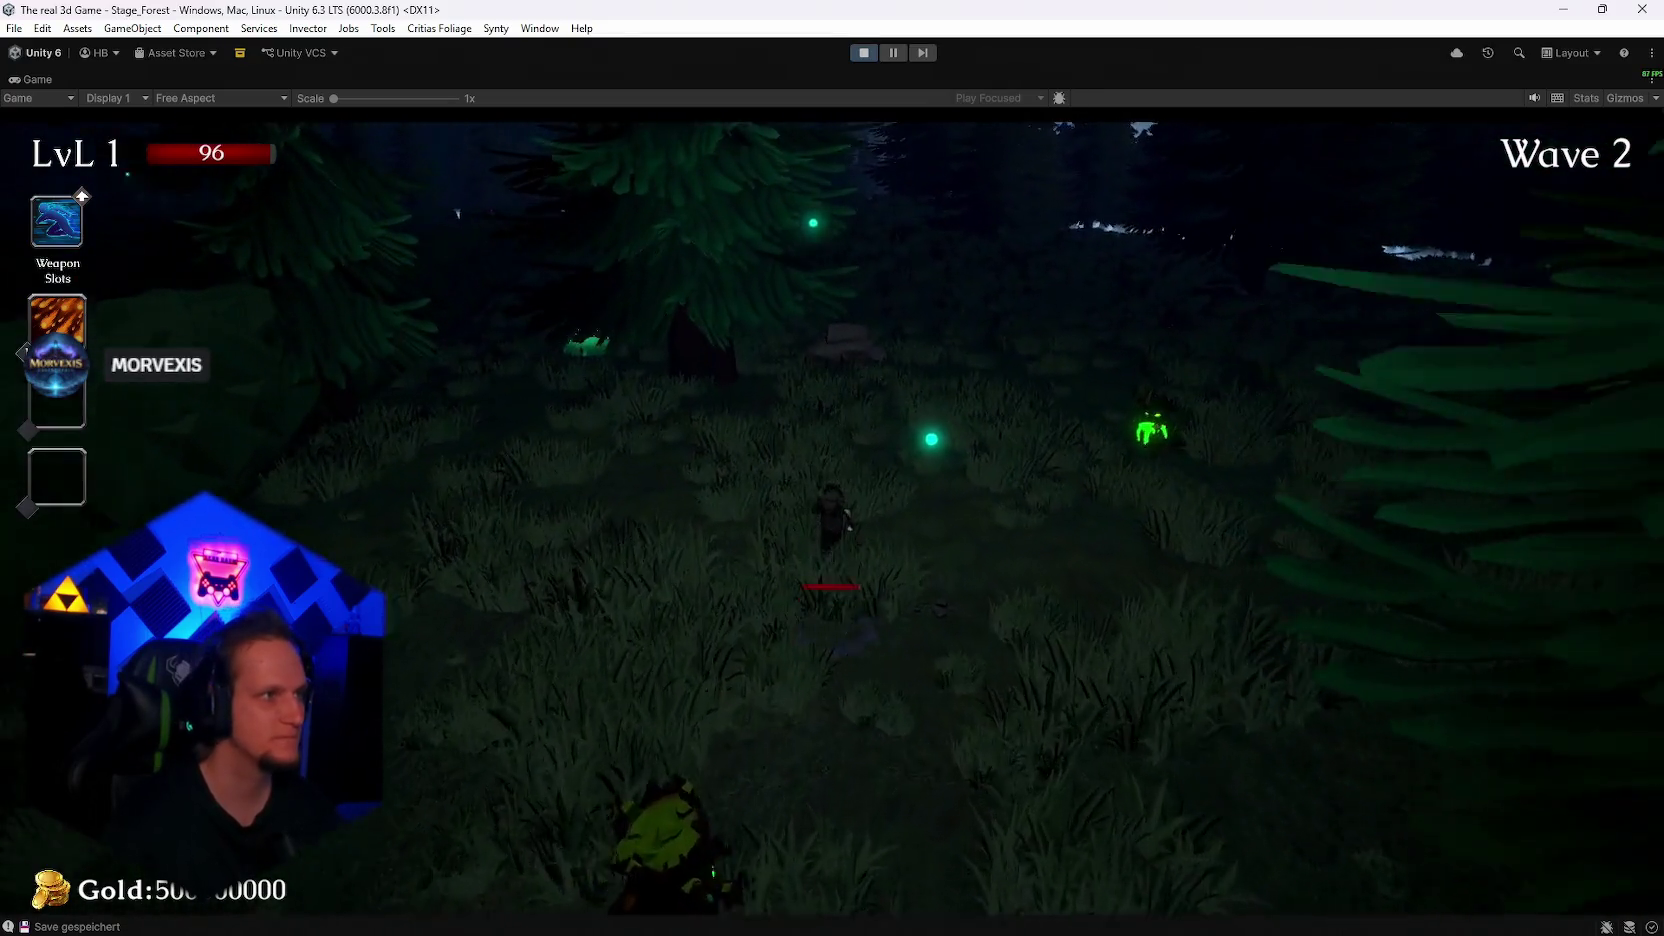
key(w)
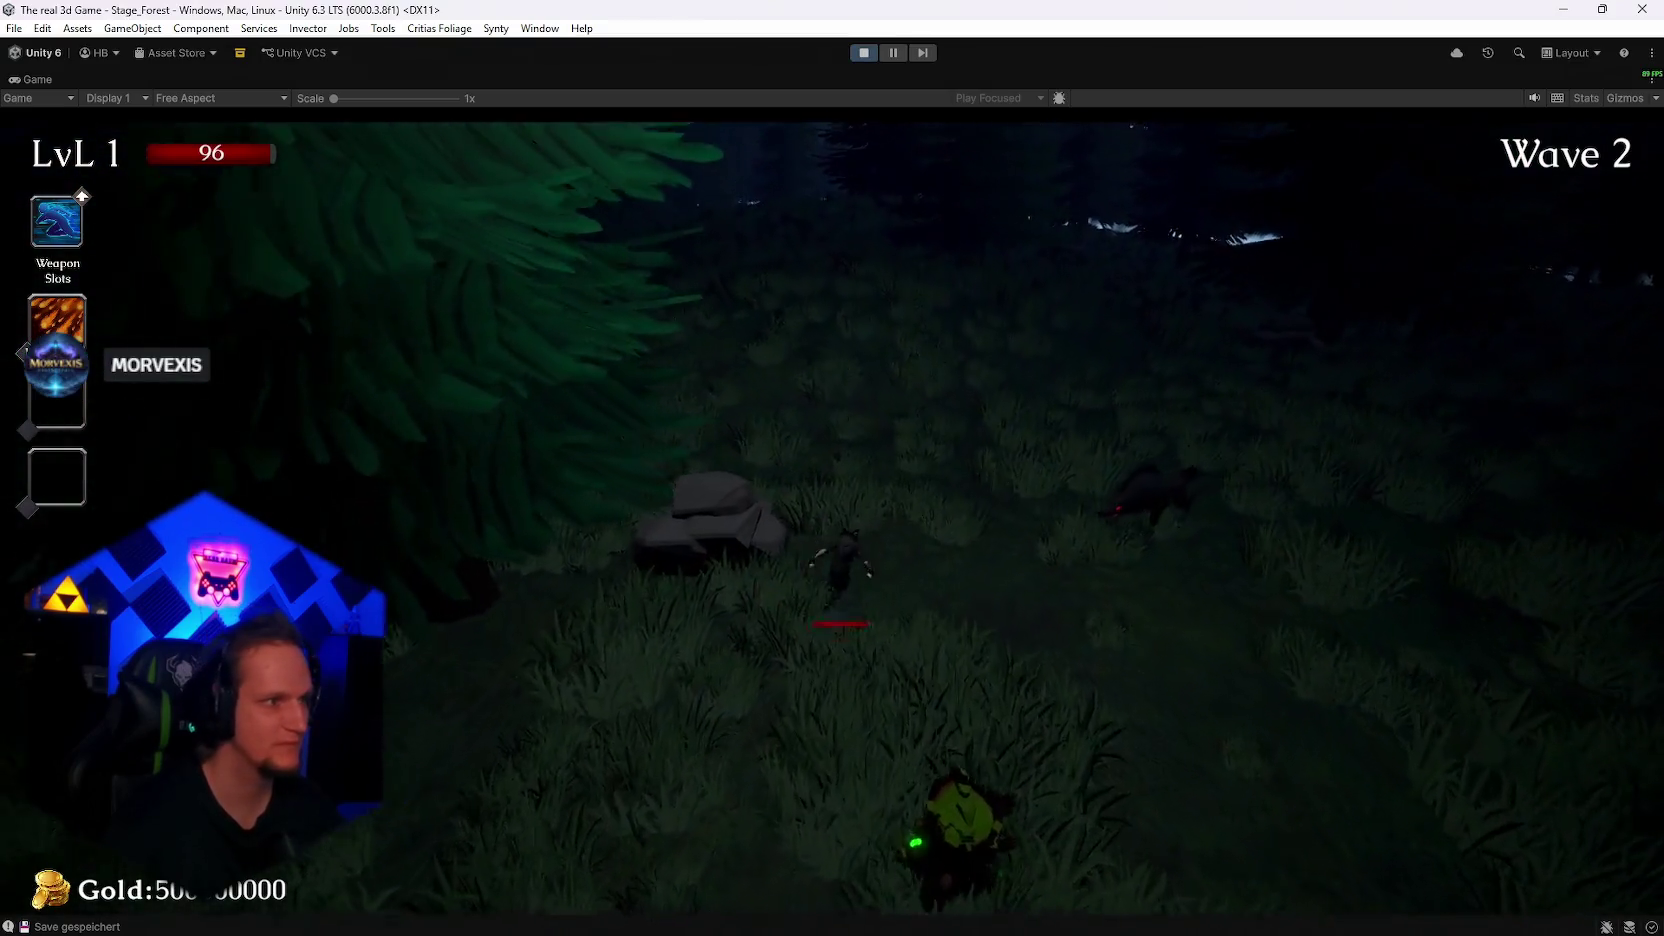
key(w)
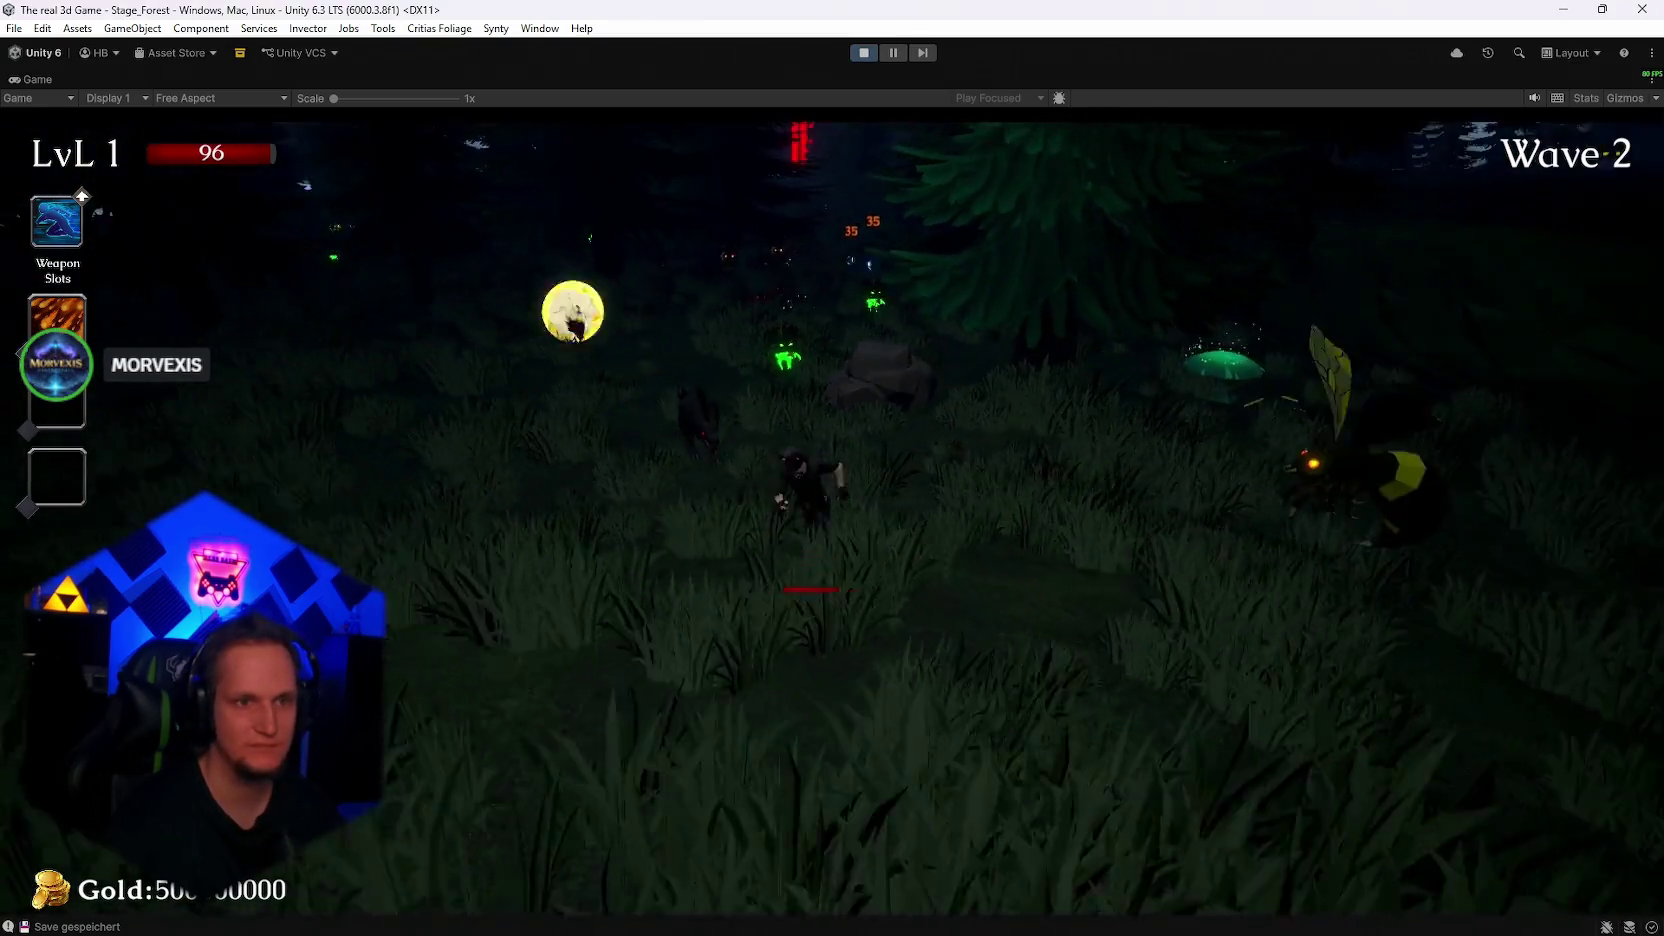
key(w)
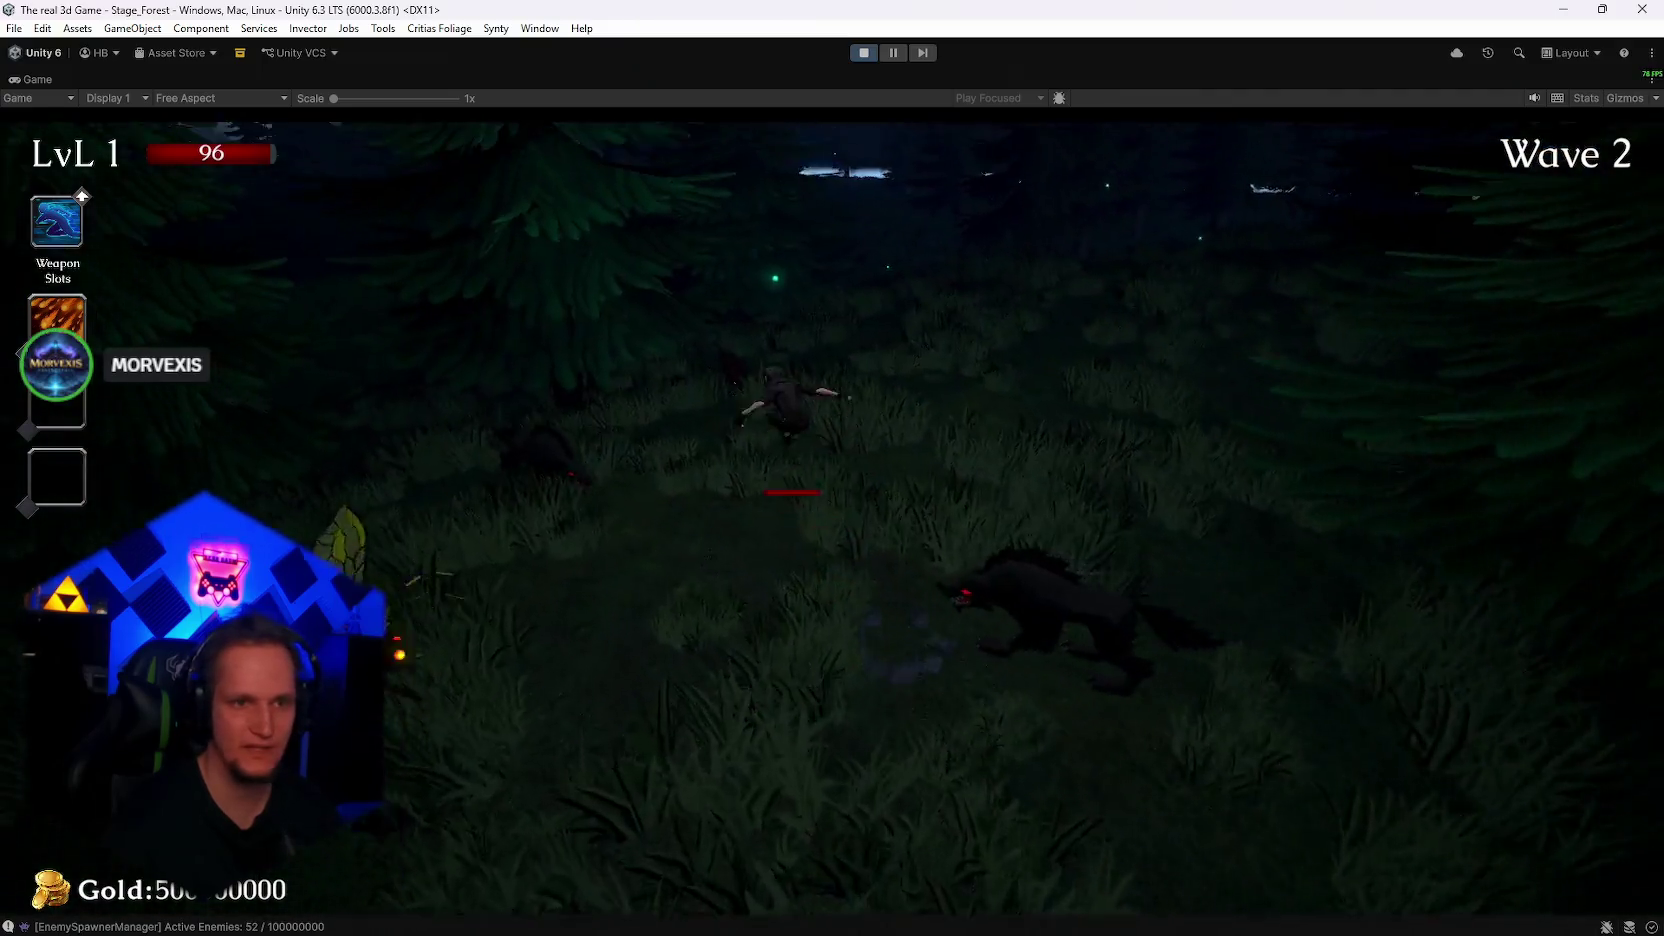
key(w)
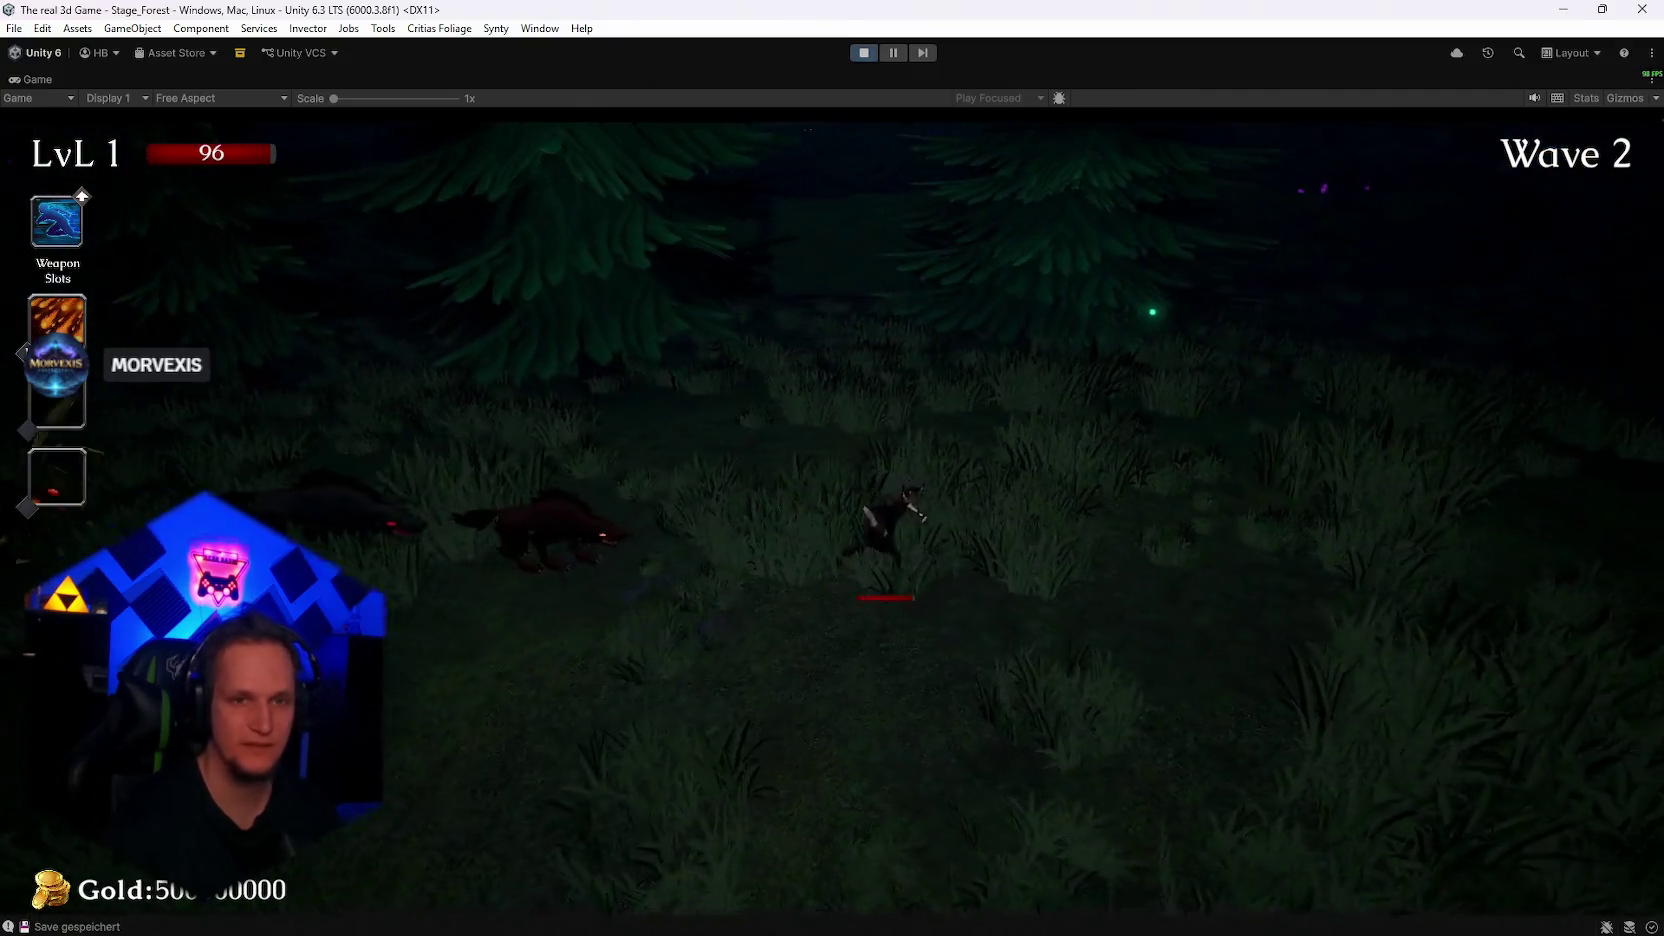
key(w)
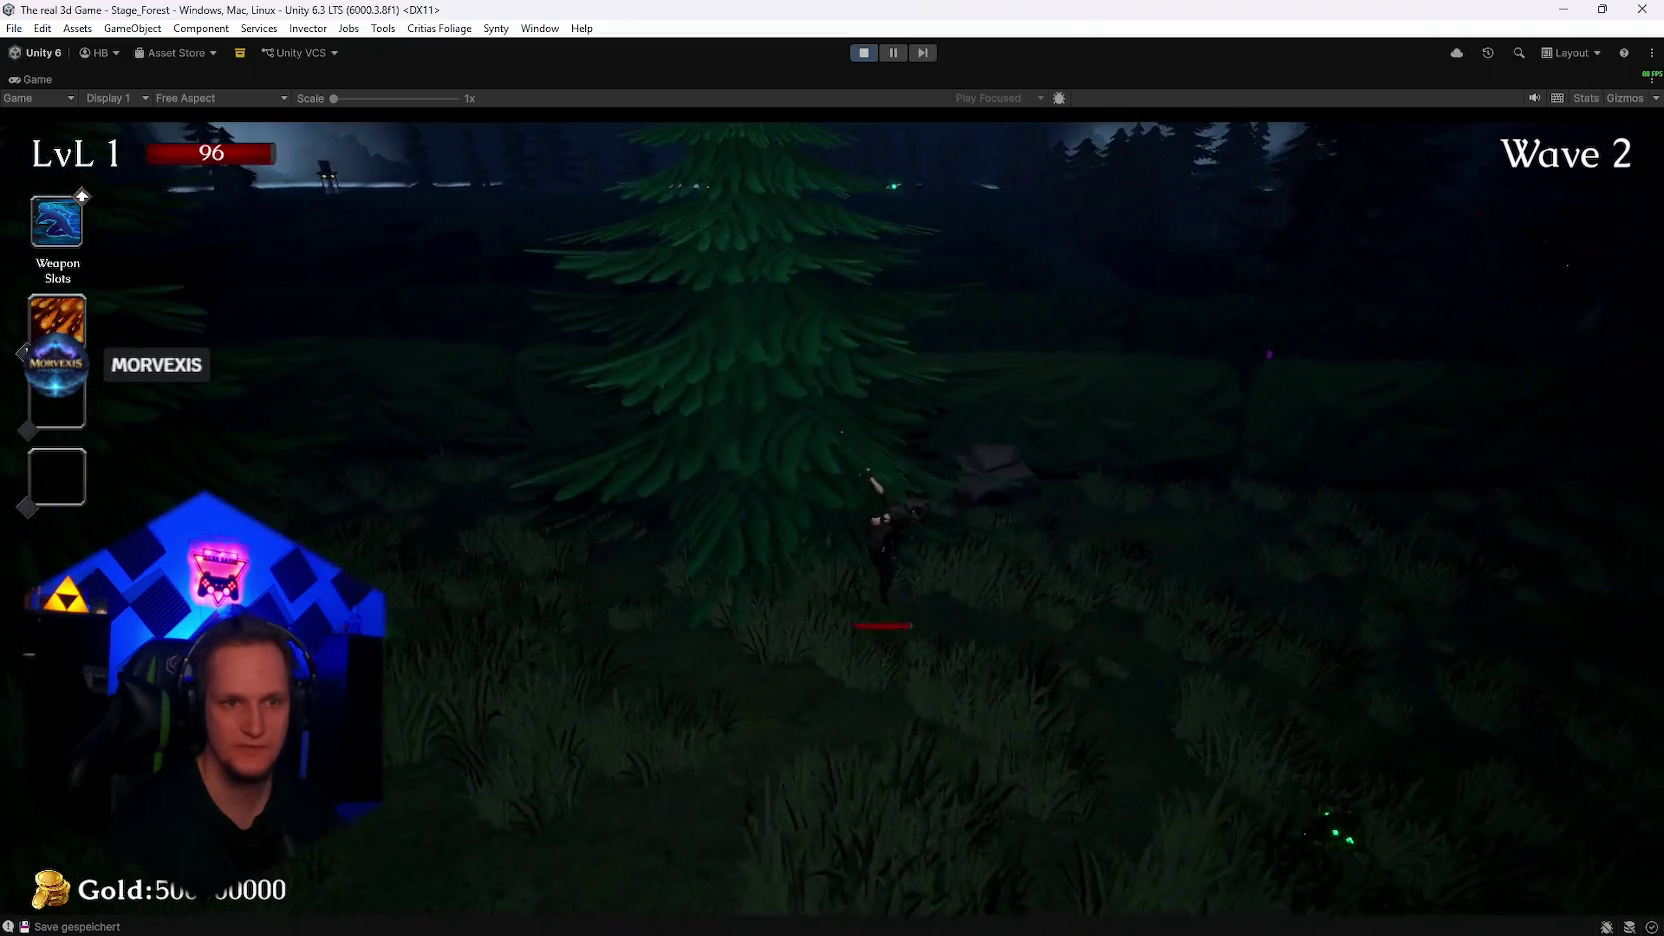
key(w)
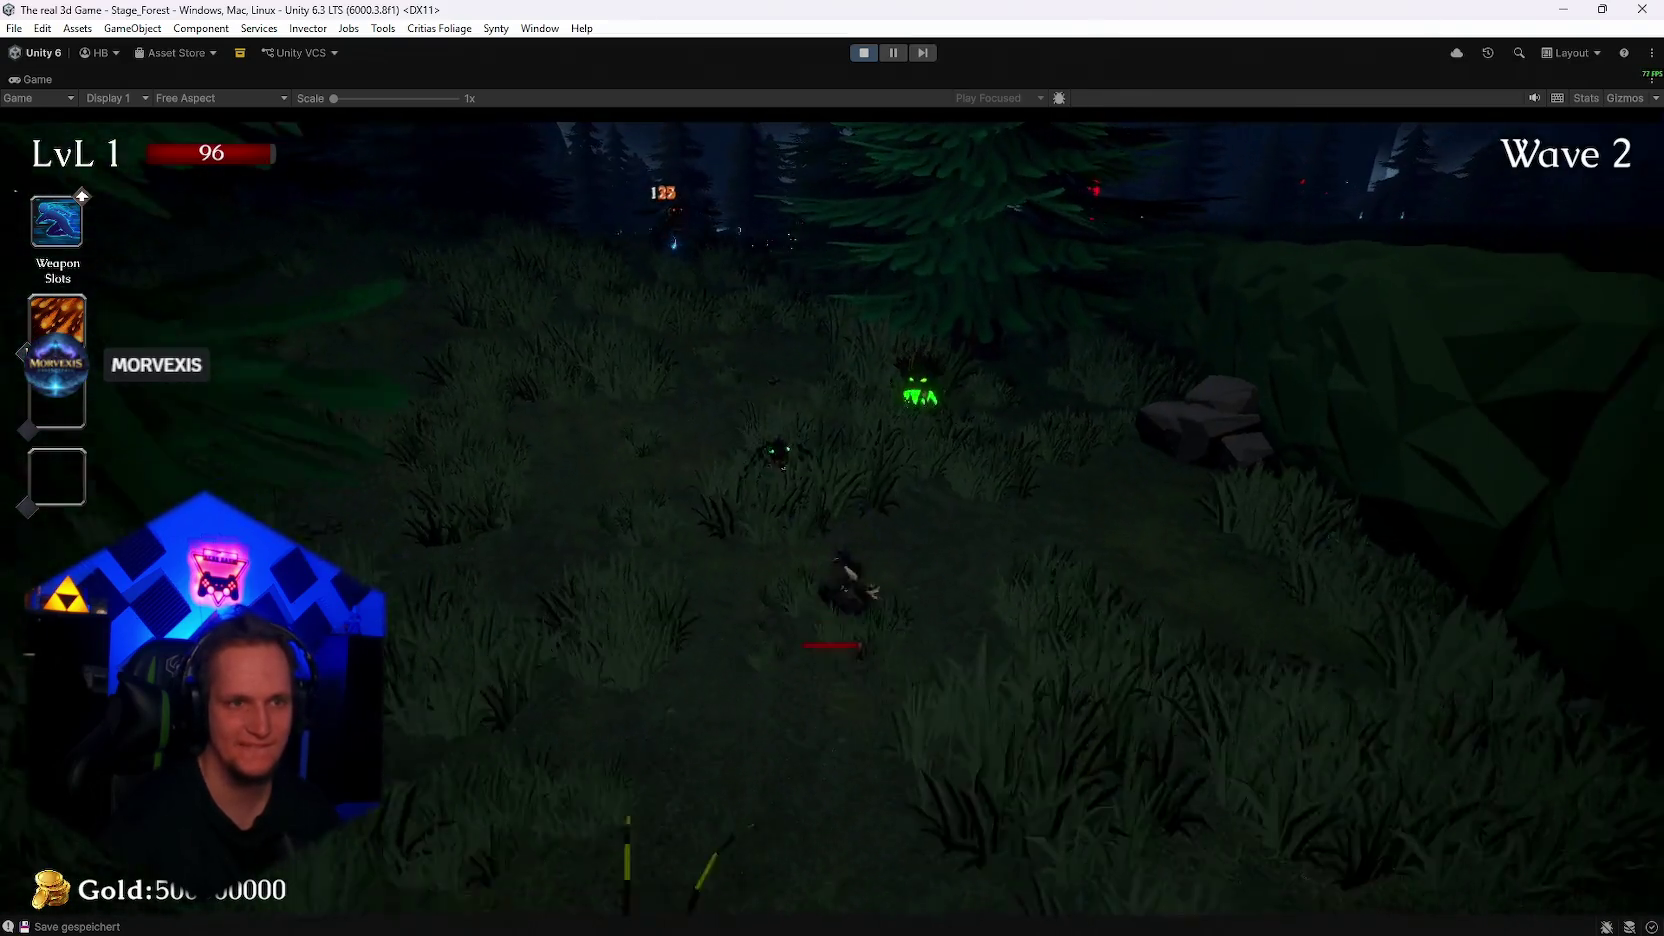
key(w)
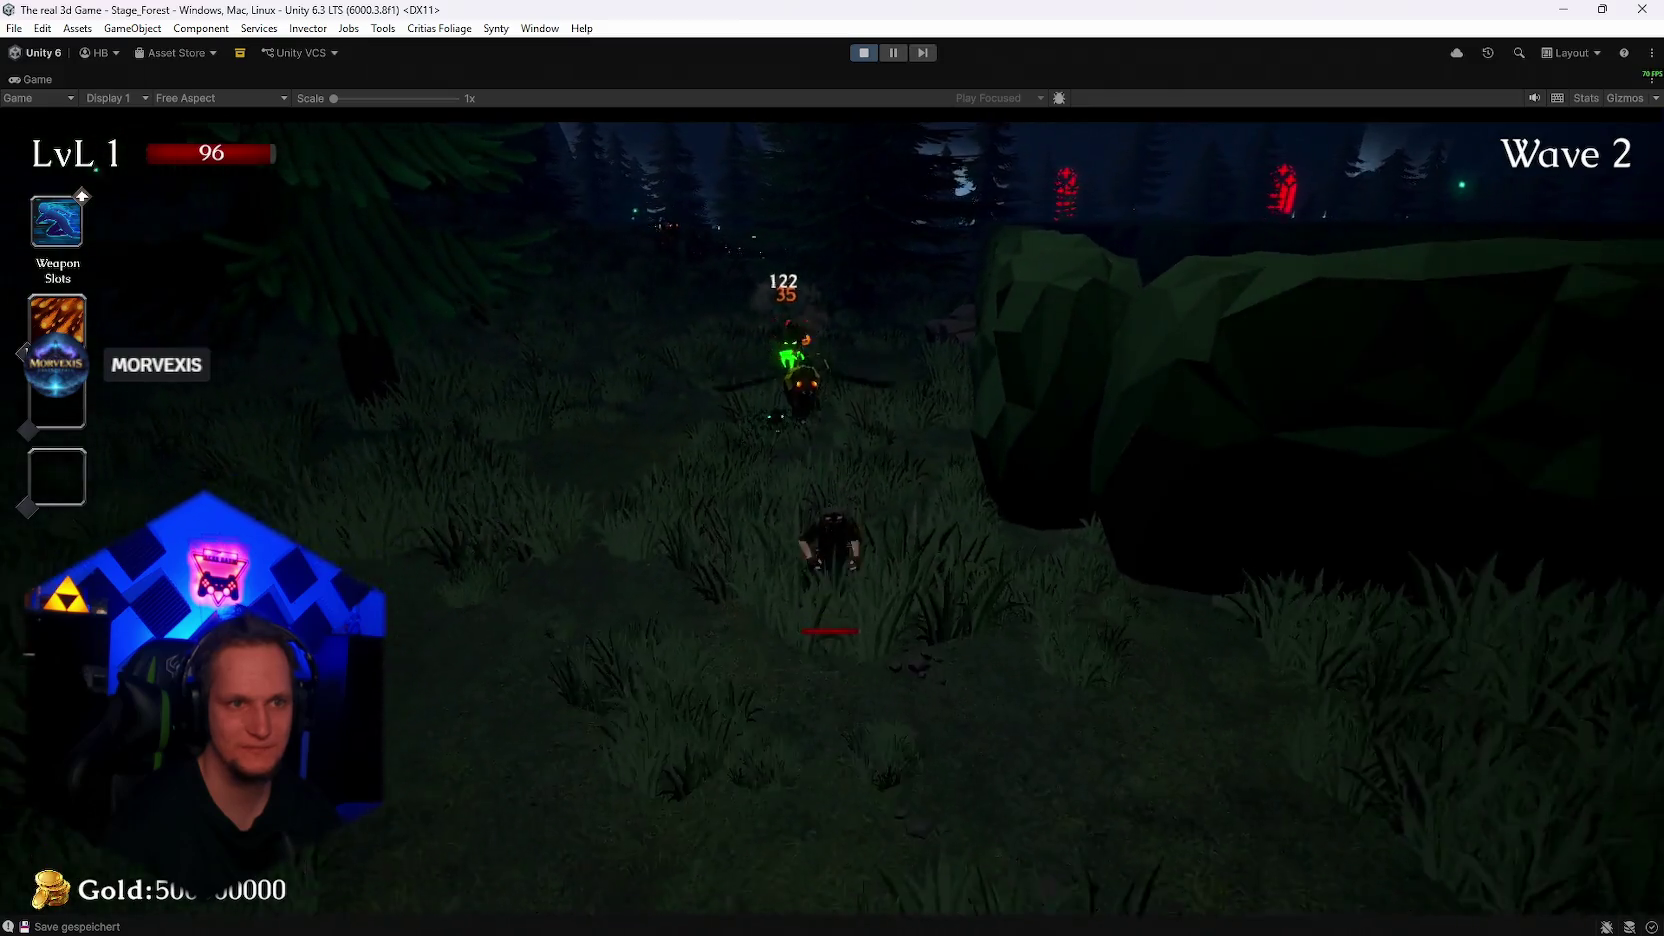
key(w)
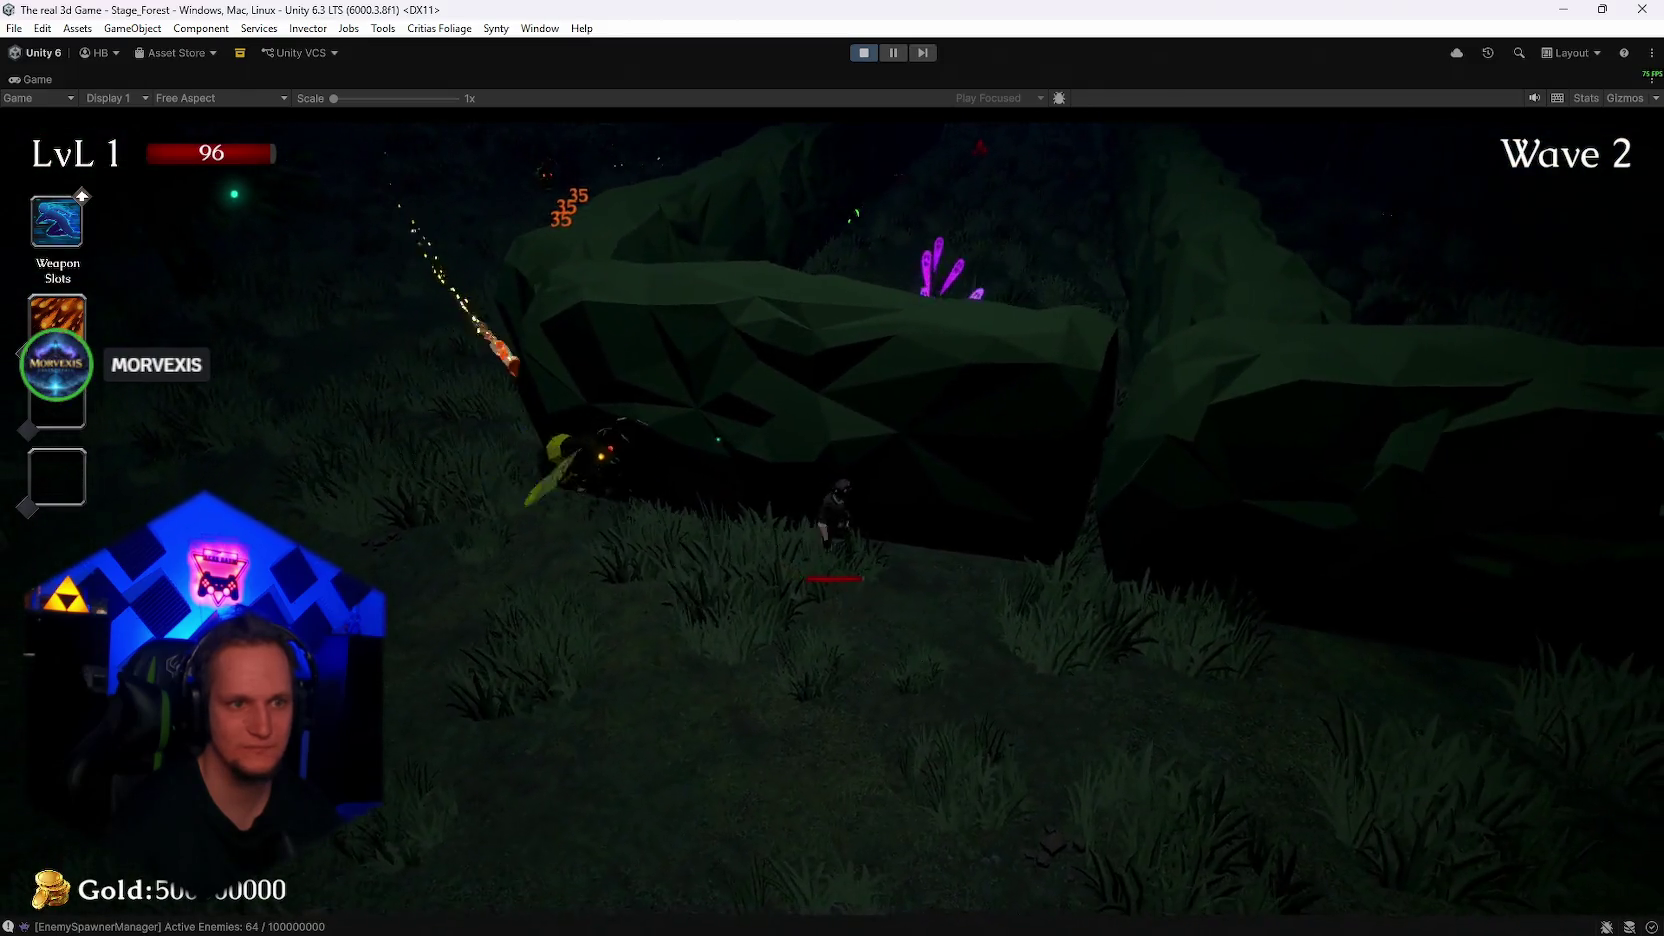
key(w)
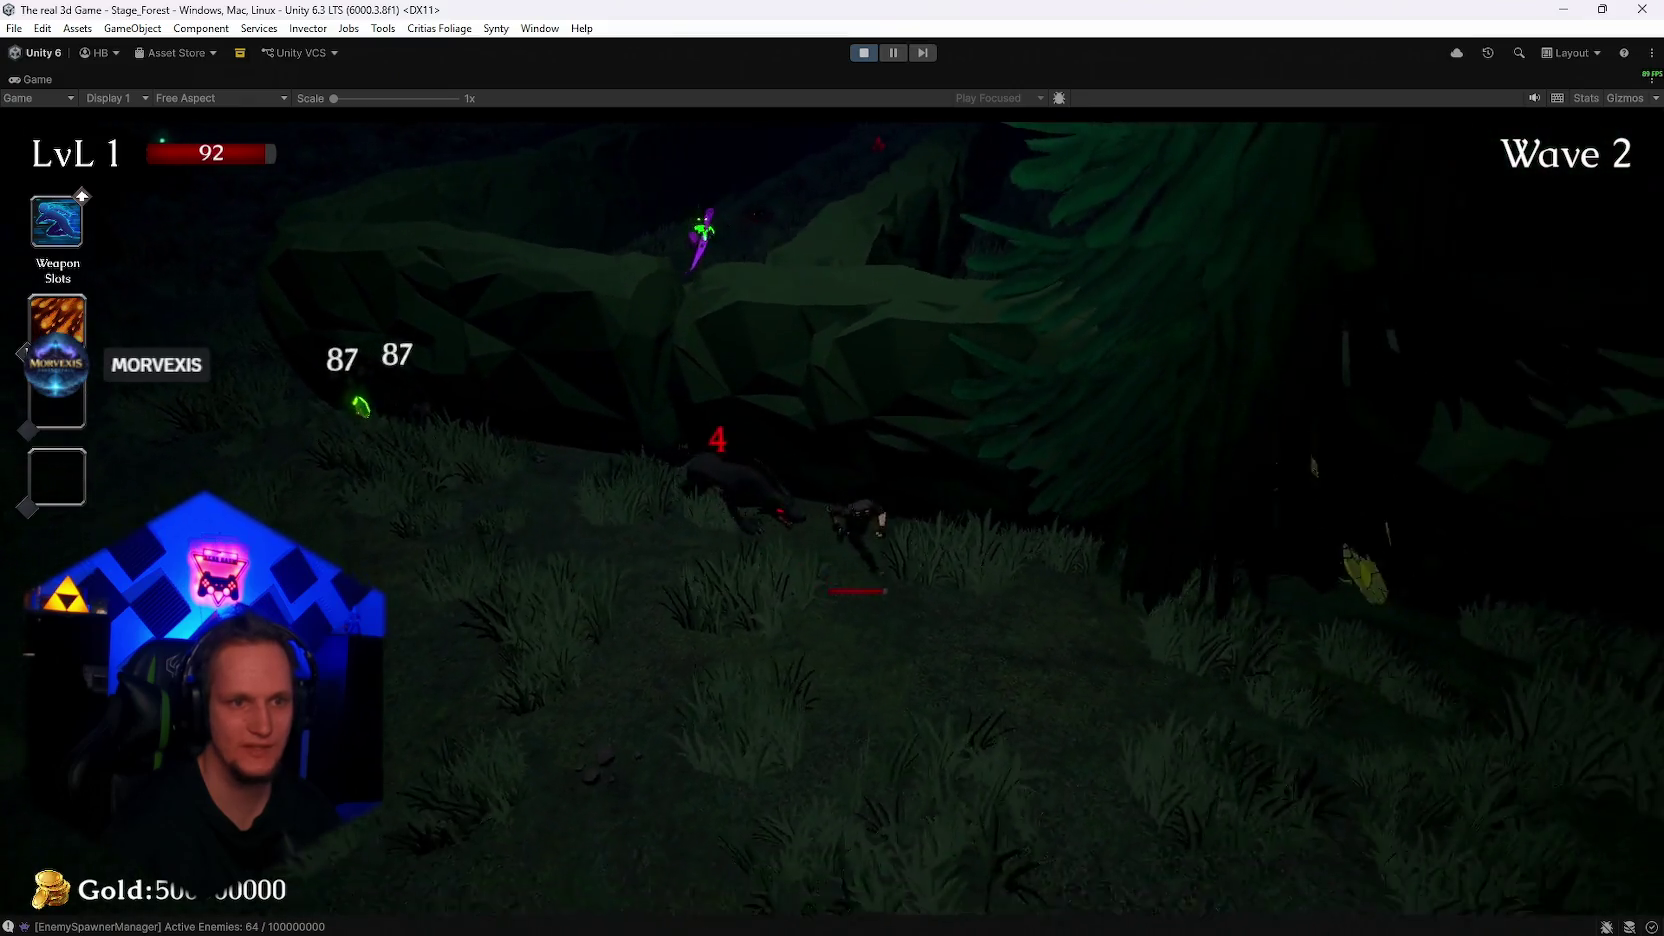
key(w)
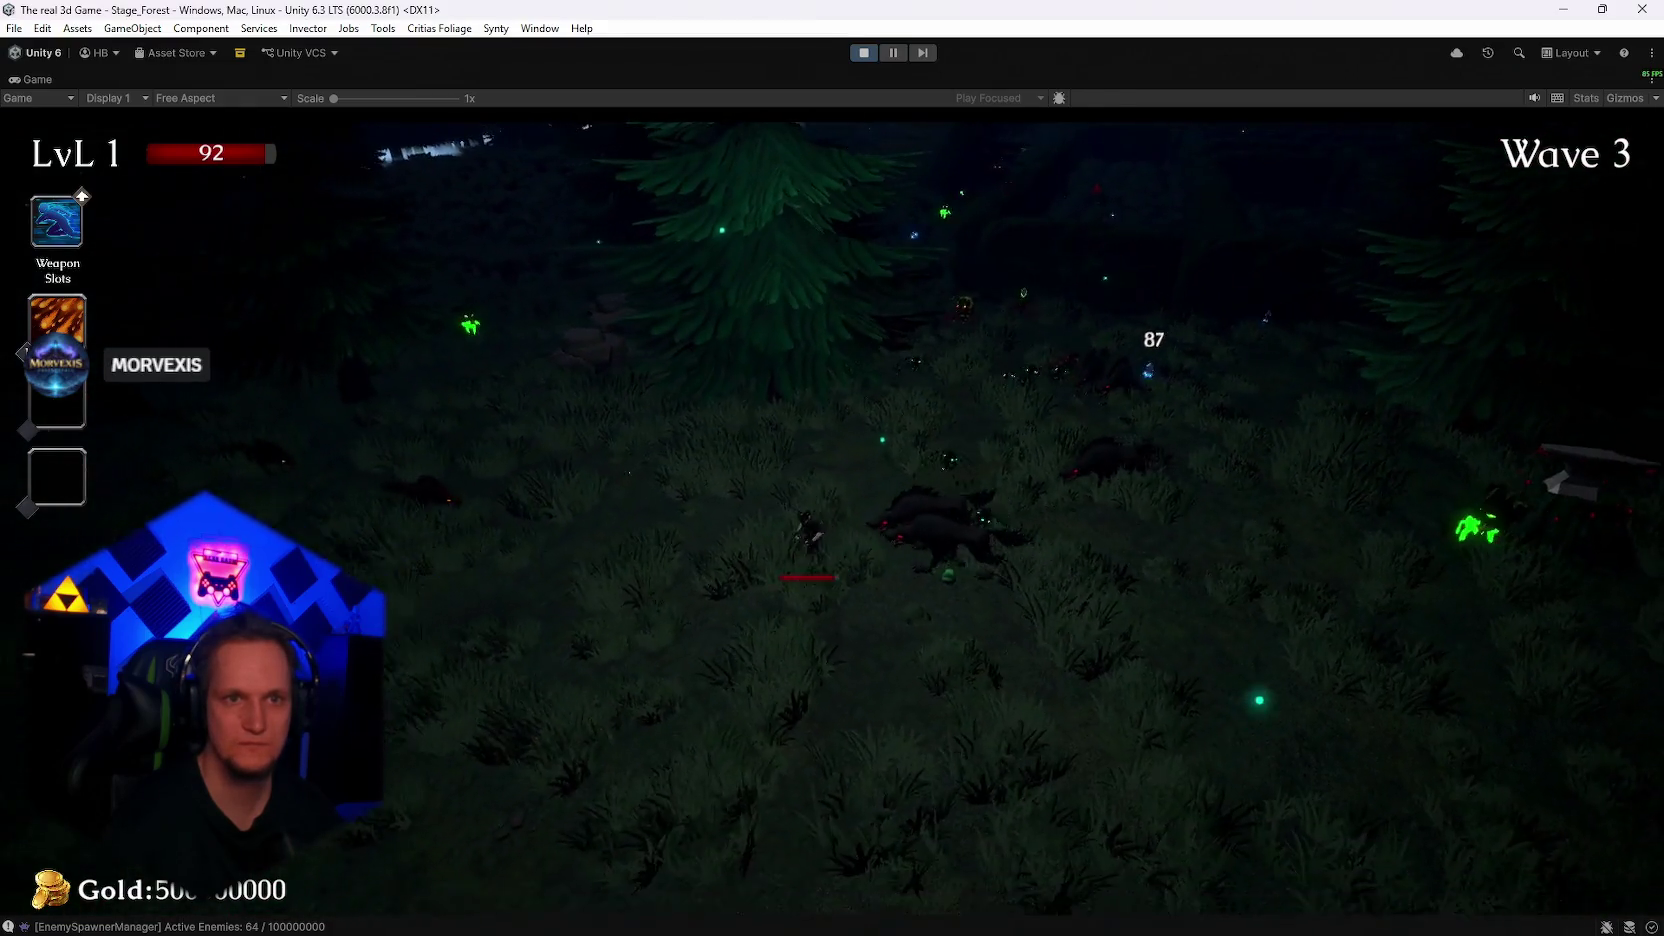
Pause the forest run and exit Play mode back to the Stage_Hub scene
key(Escape)
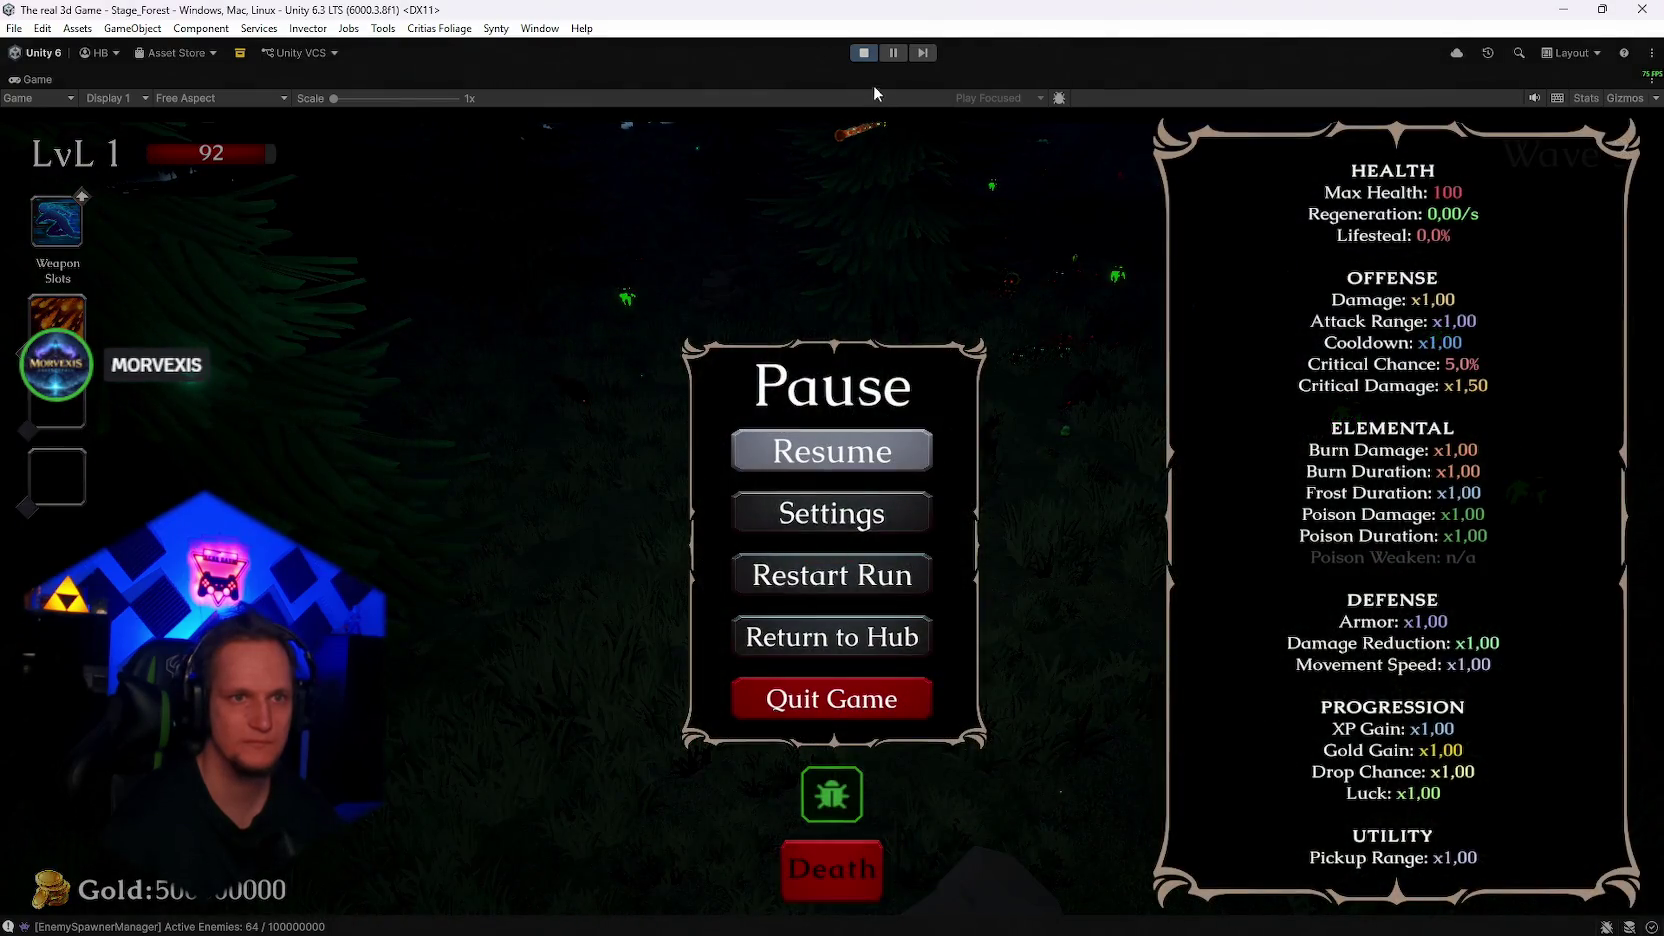
click(862, 53)
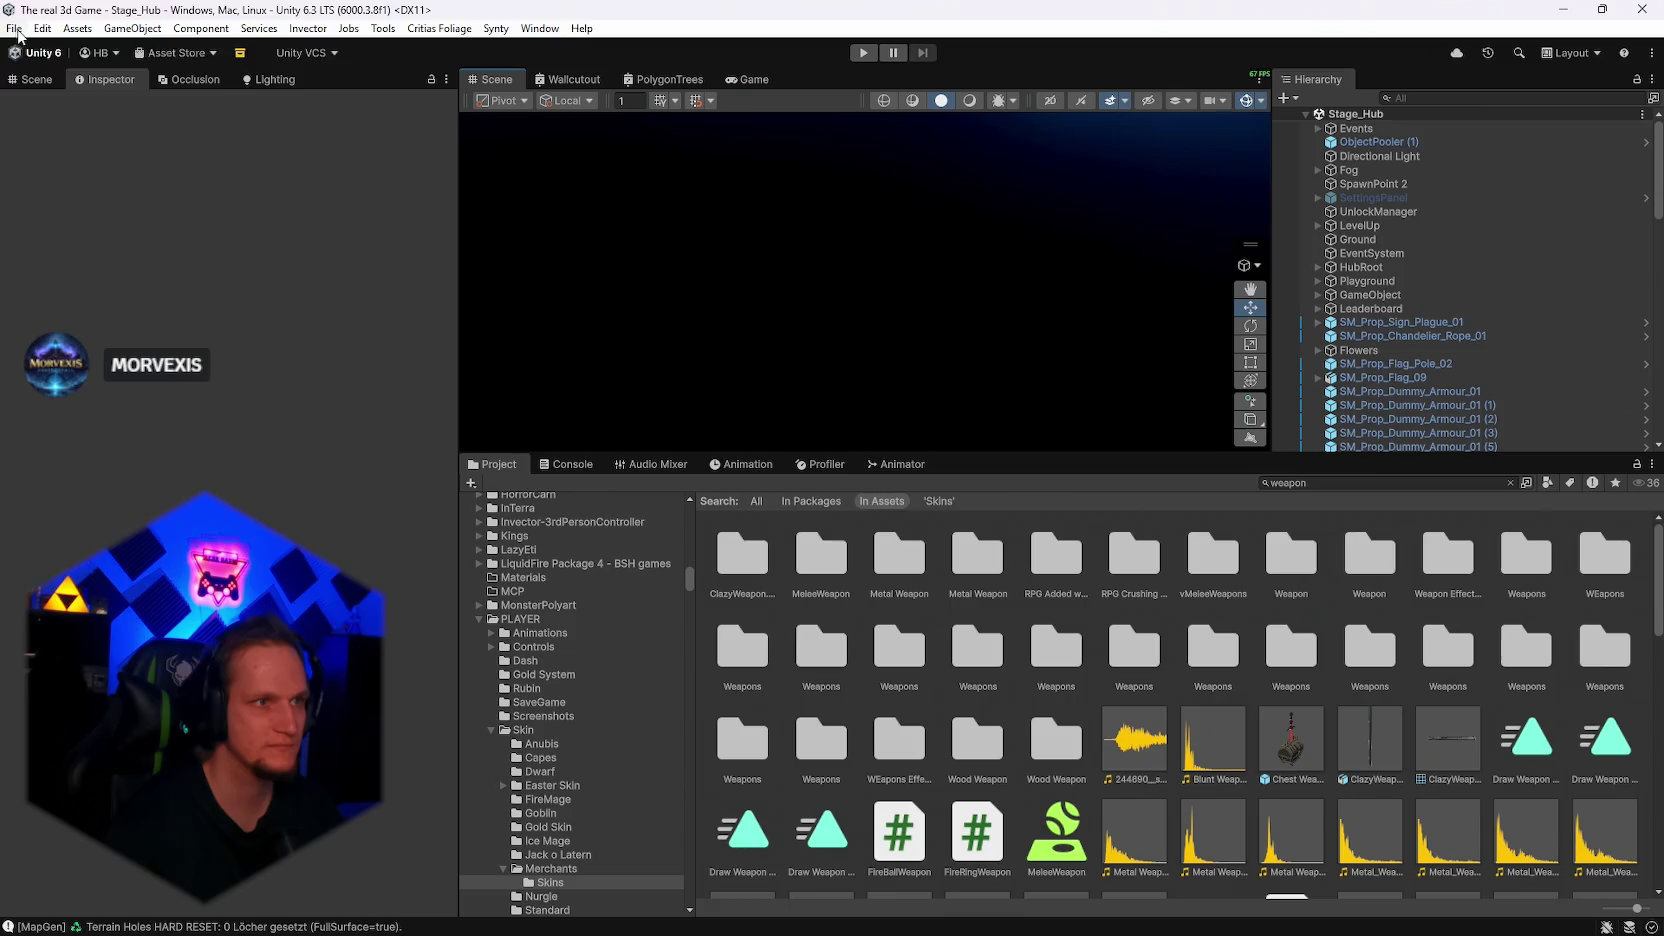
click(77, 28)
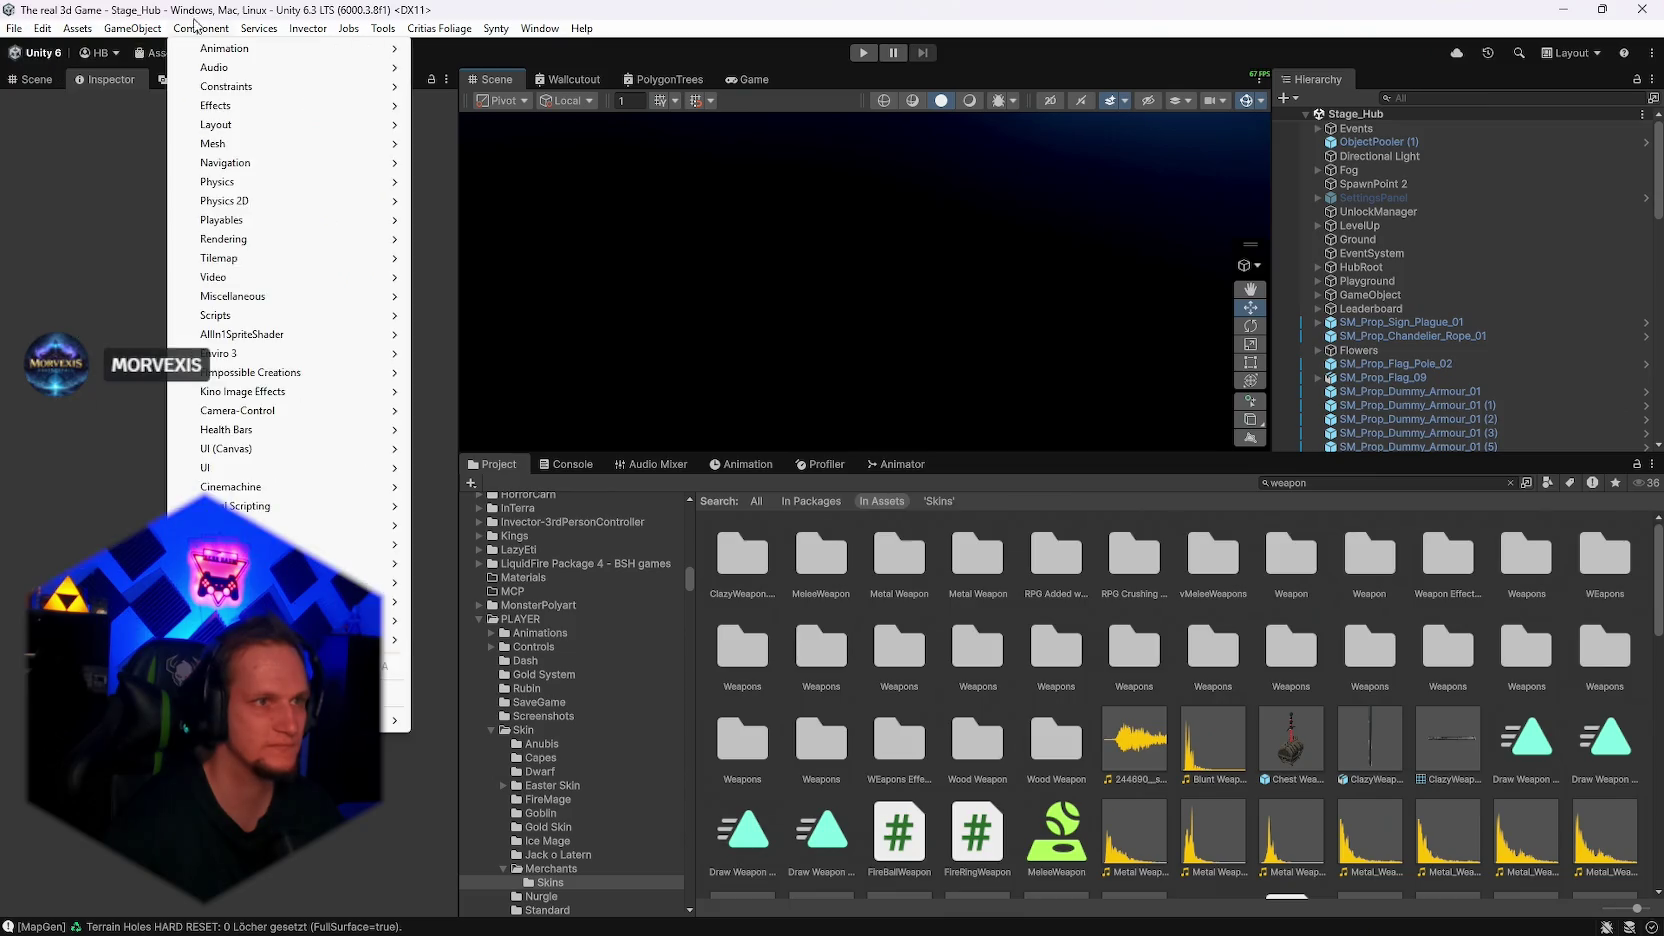
Open Project Settings at Physics > Settings and show the GameObject tab options
mouse_move(140, 36)
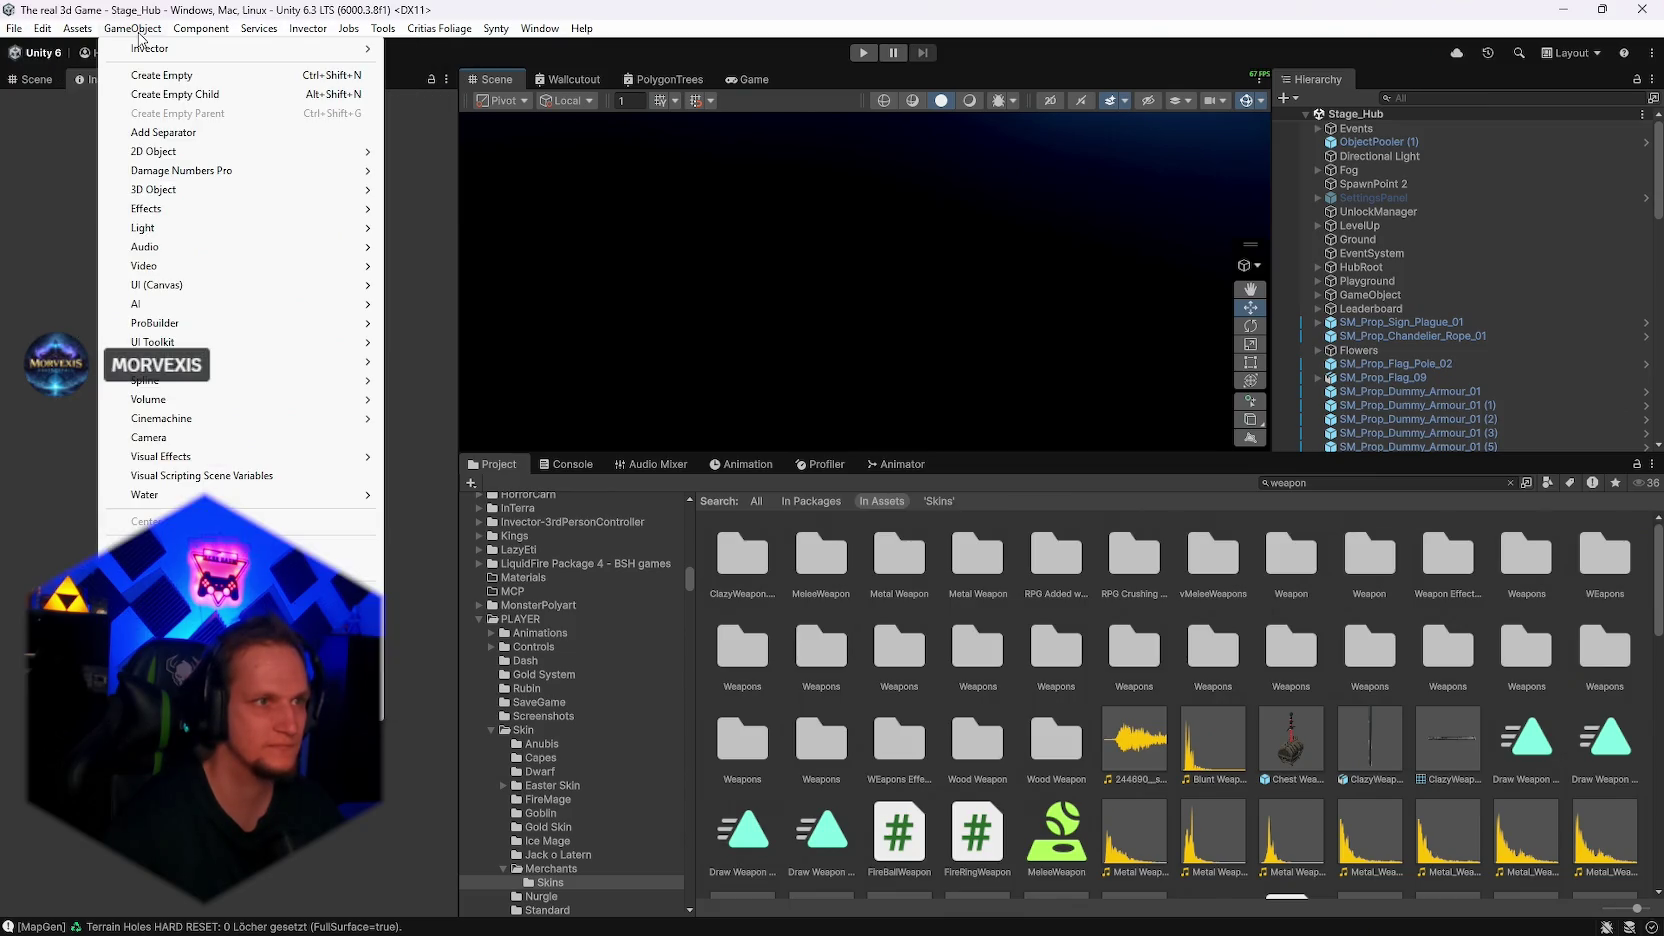
mouse_move(221, 40)
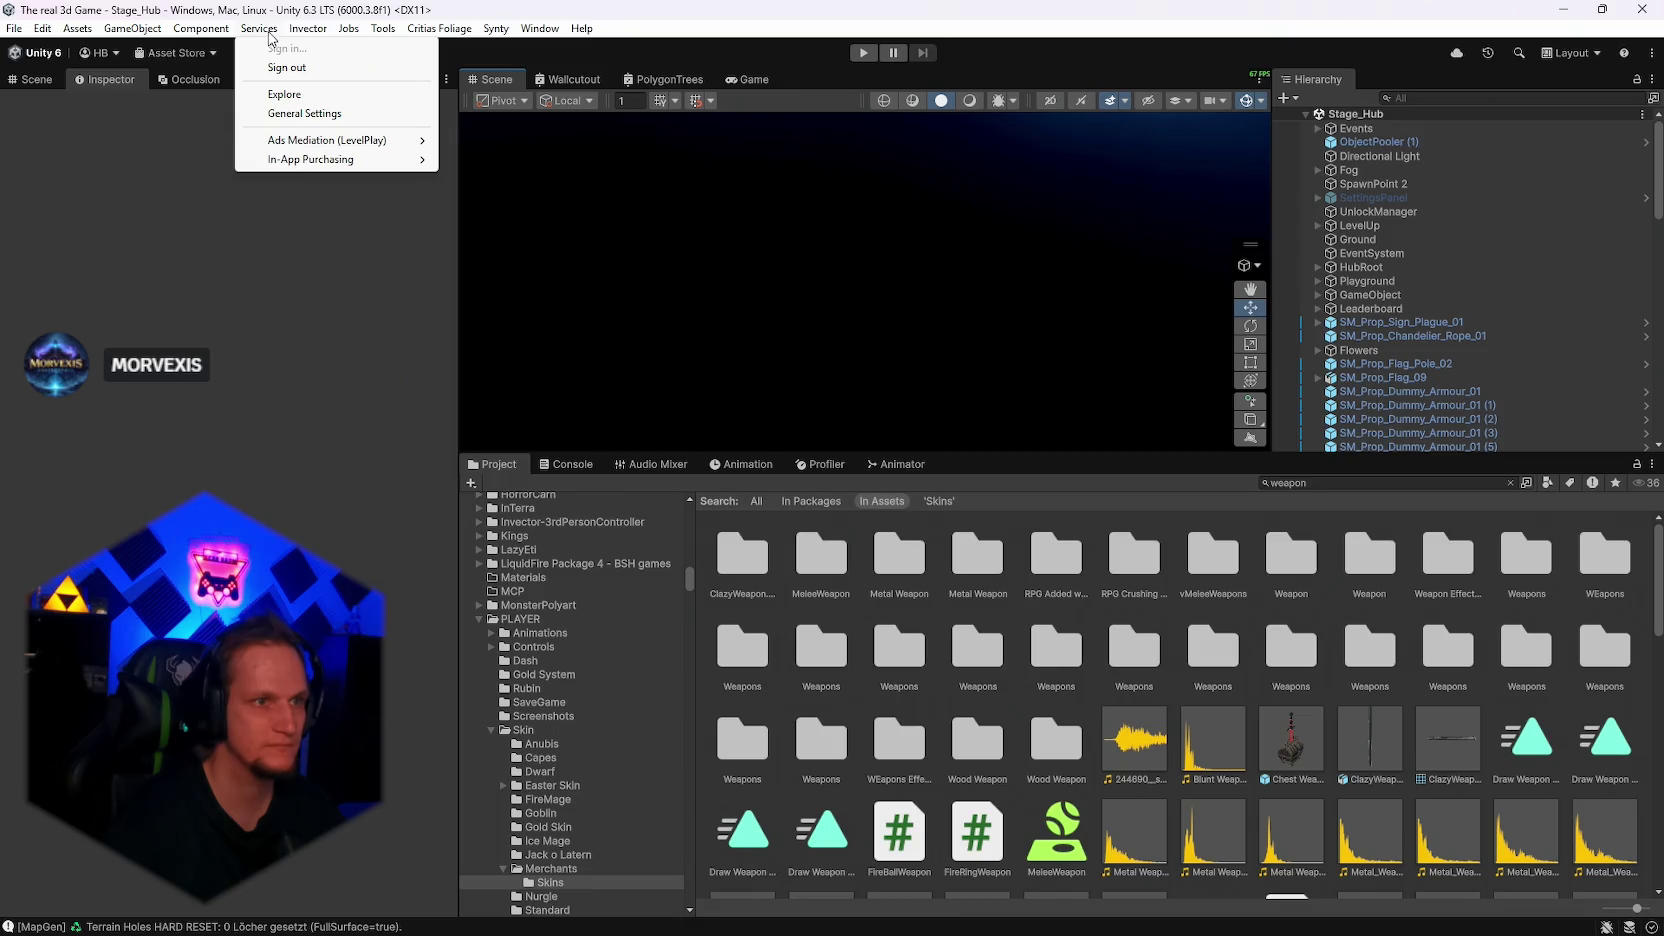
mouse_move(38, 35)
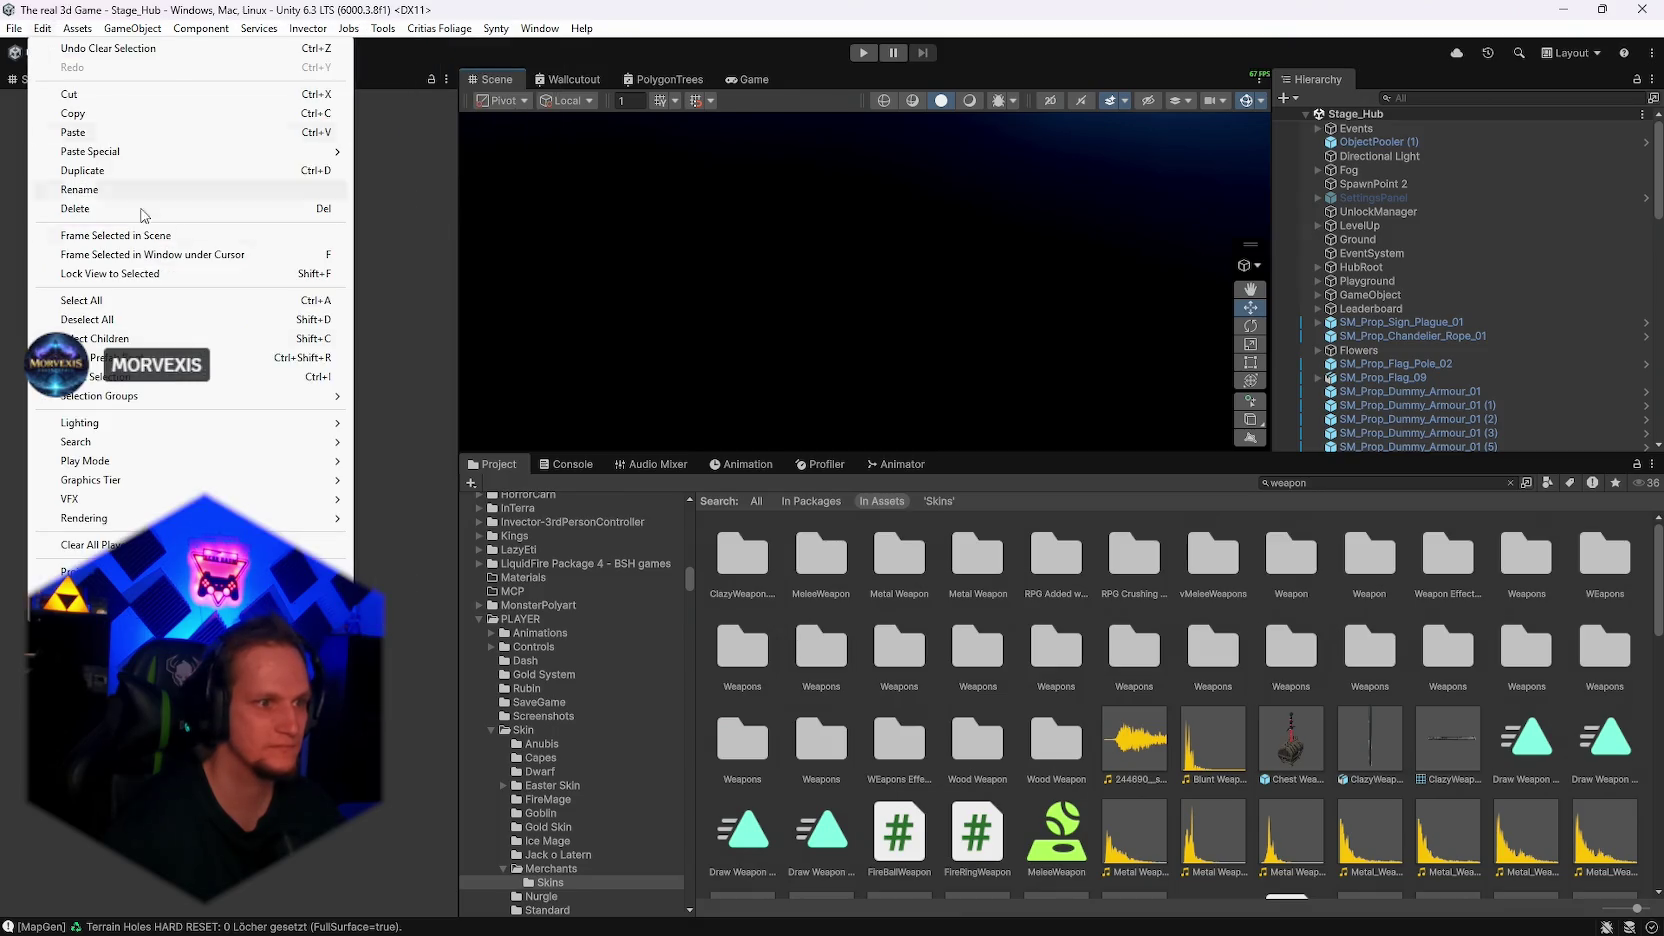
click(90, 571)
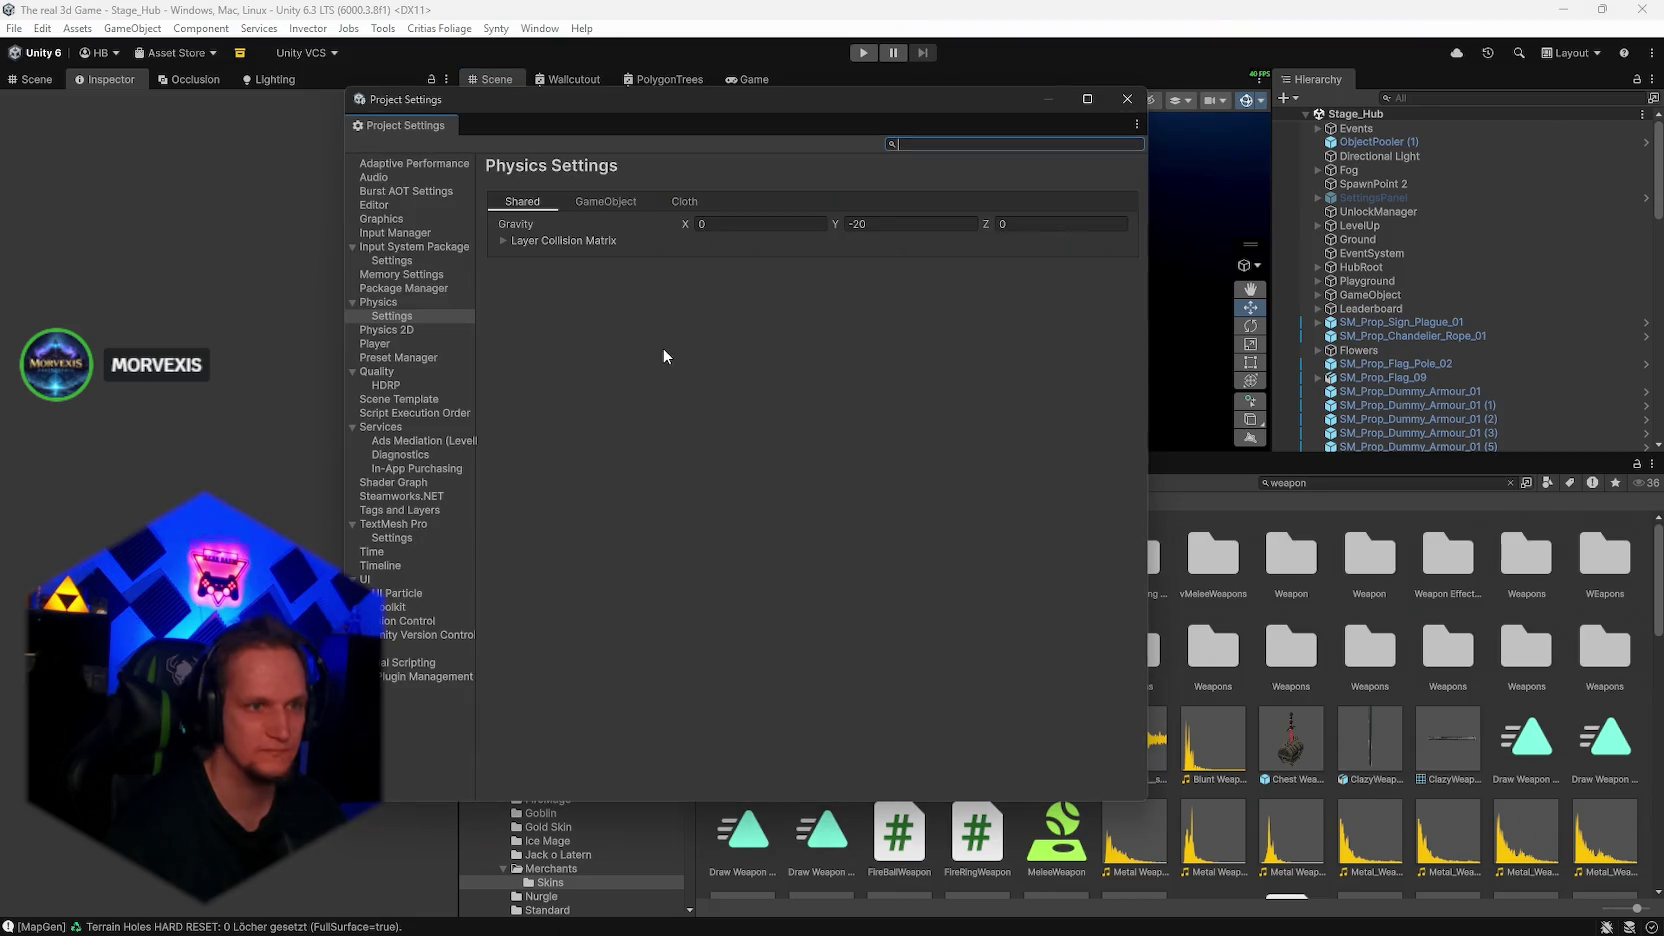
click(385, 303)
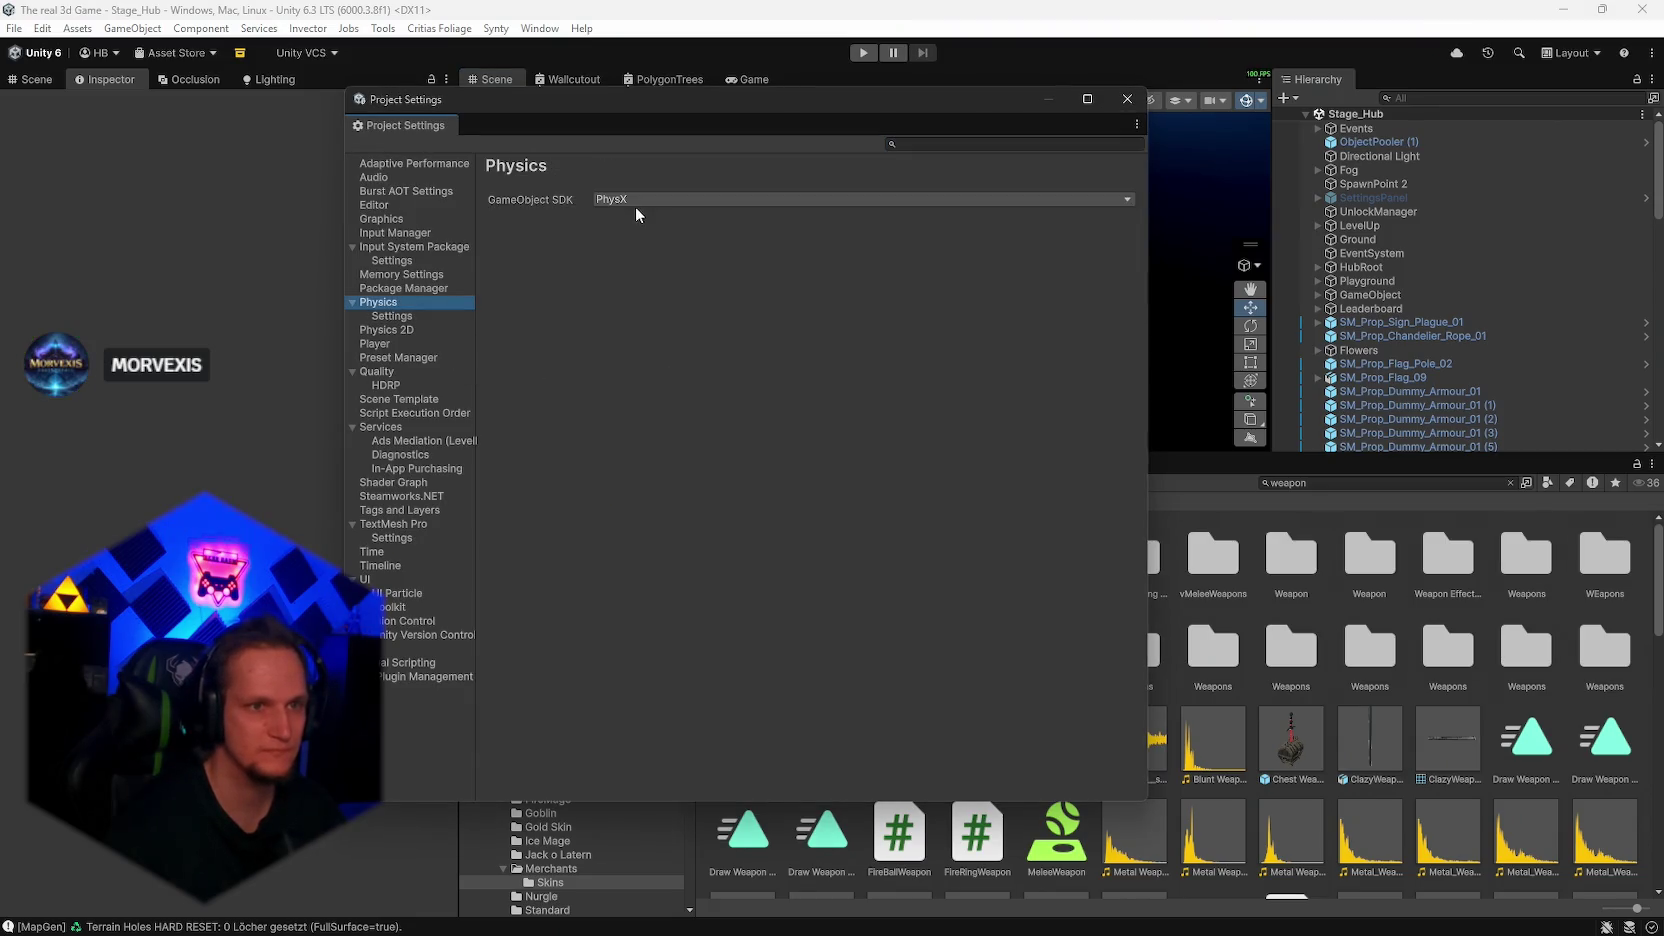
click(398, 316)
click(594, 197)
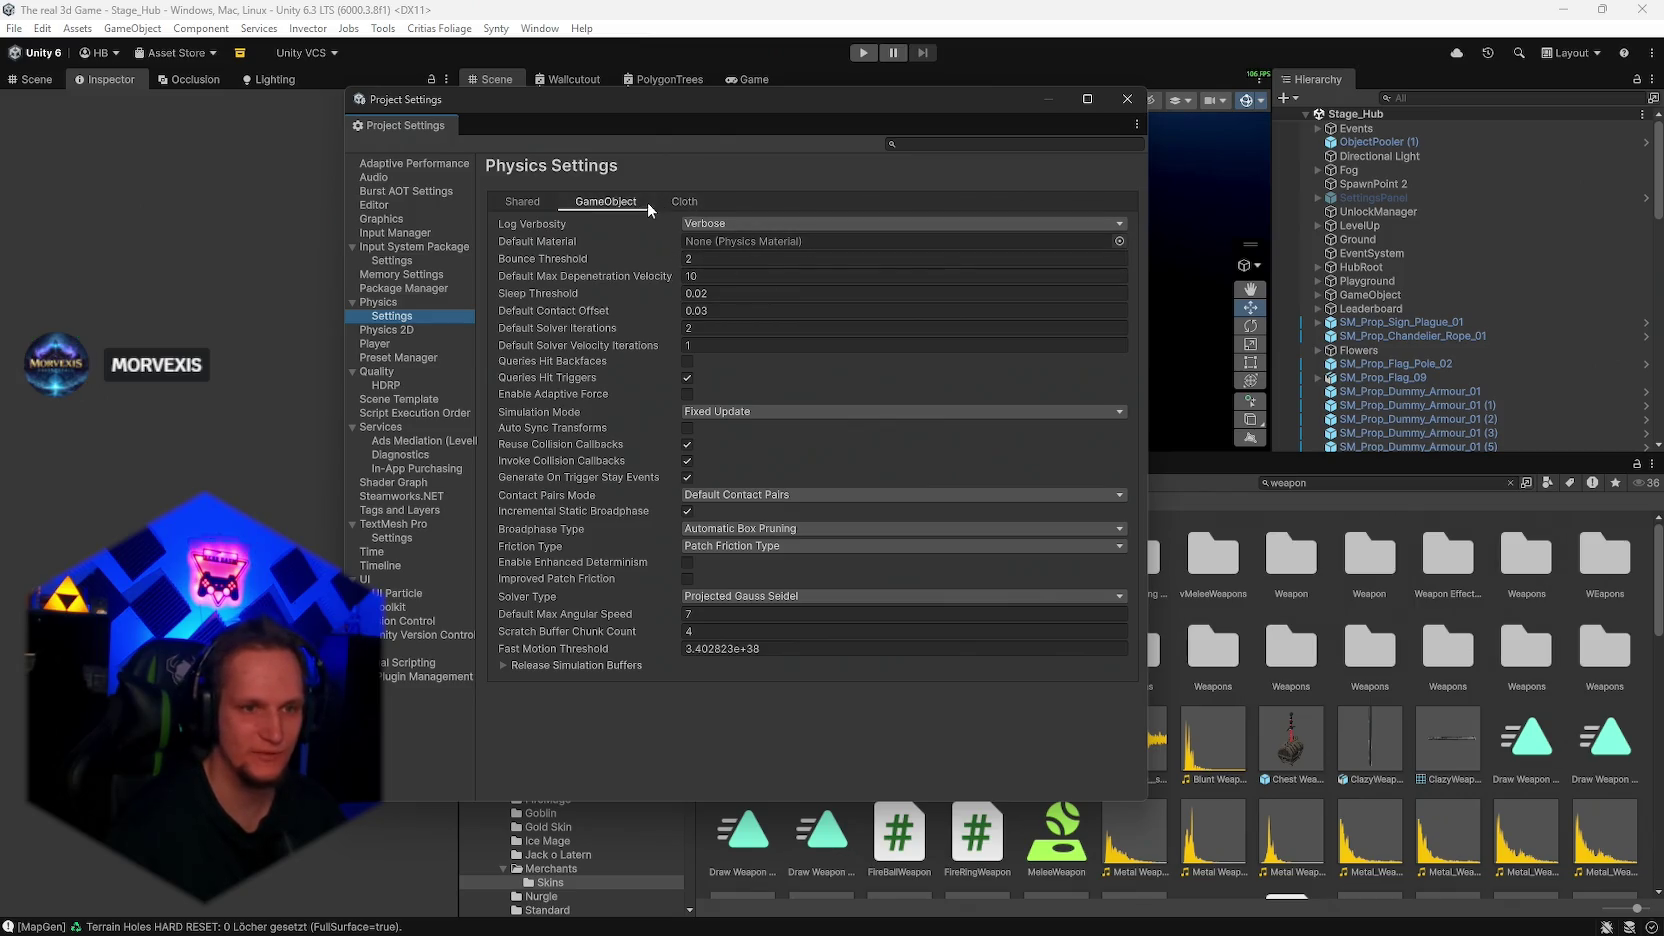
Tick Enemy/Terrain in the Shared tab's Layer Collision Matrix, close settings and start Play
click(527, 203)
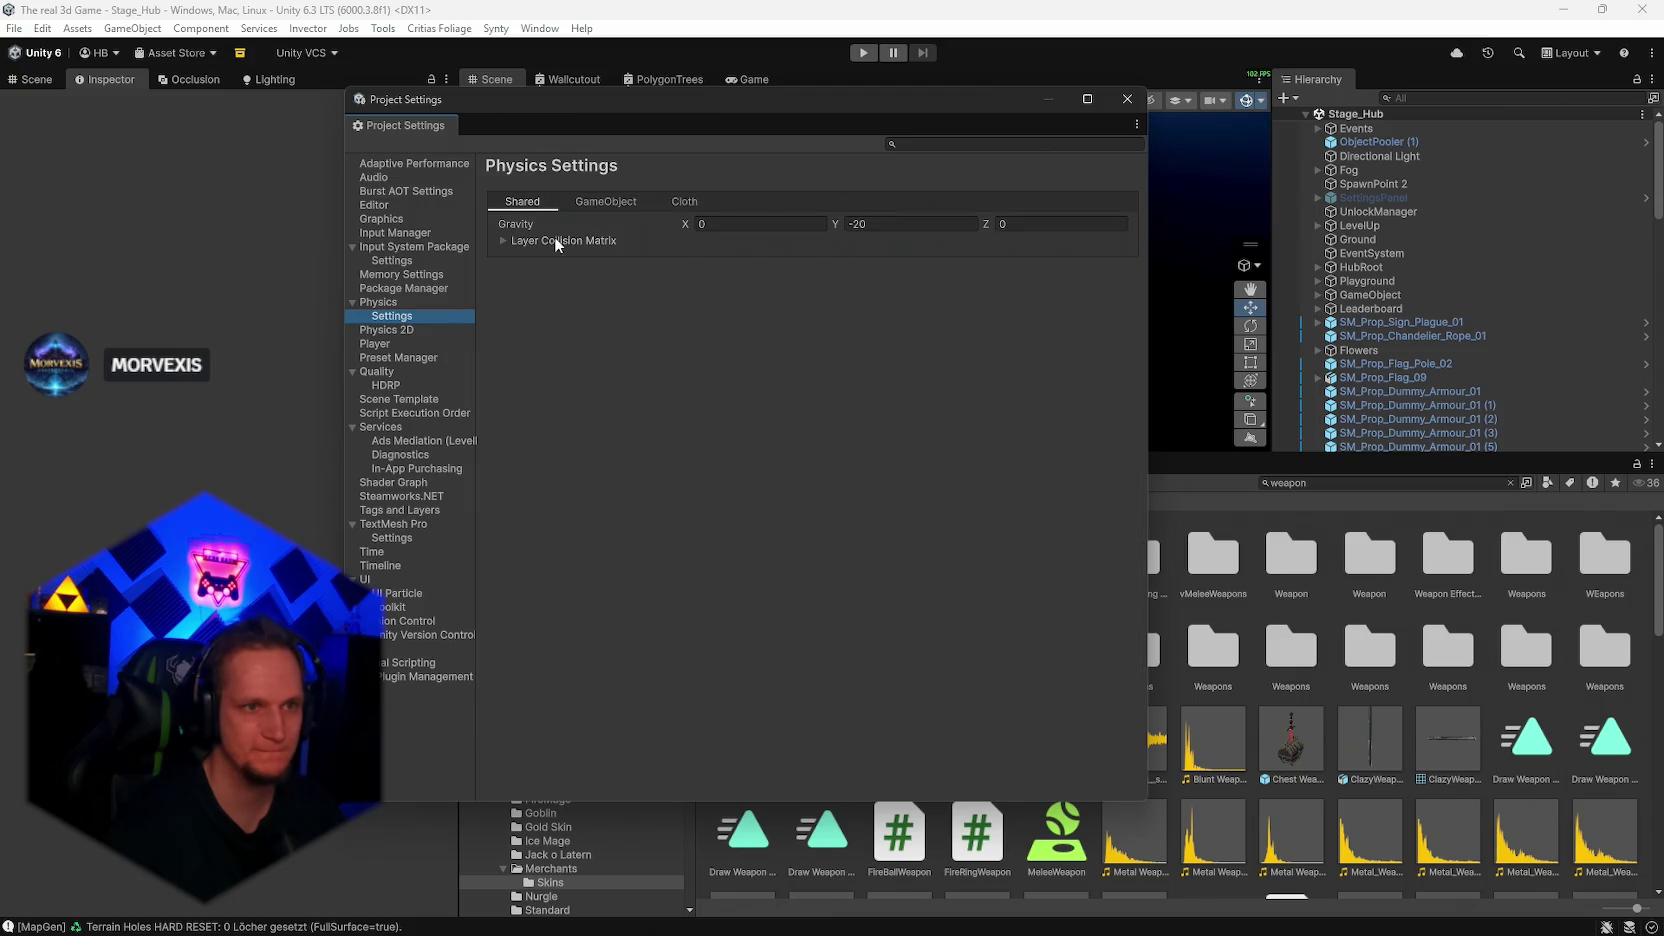
click(505, 238)
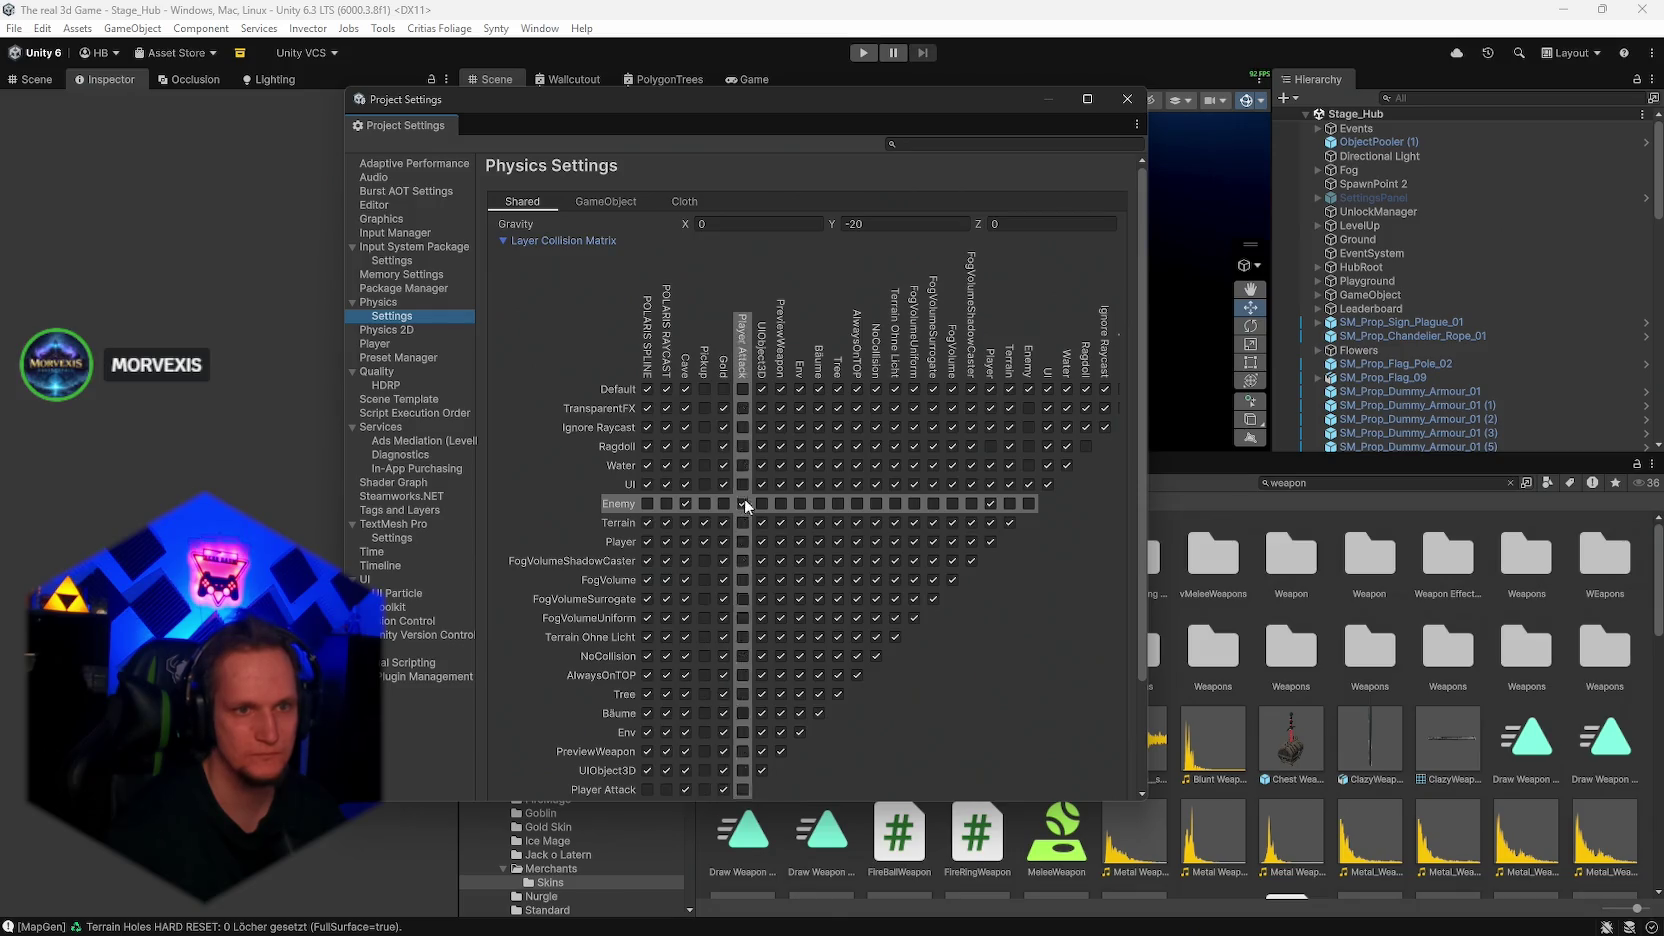
click(1010, 503)
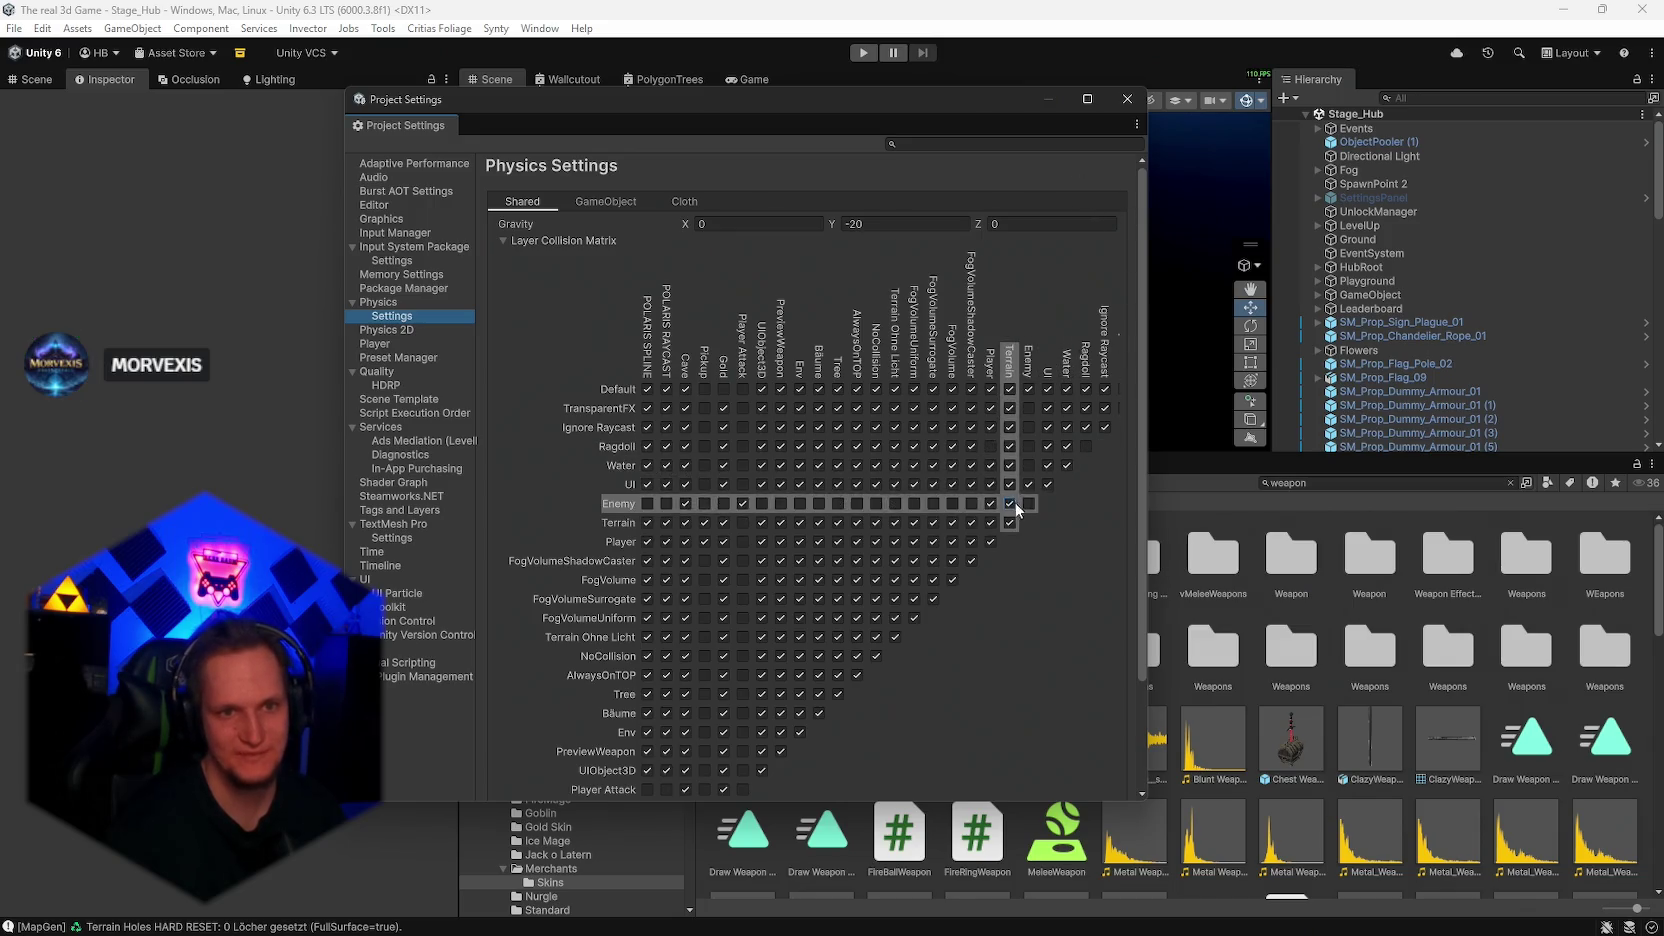
click(1109, 102)
click(858, 54)
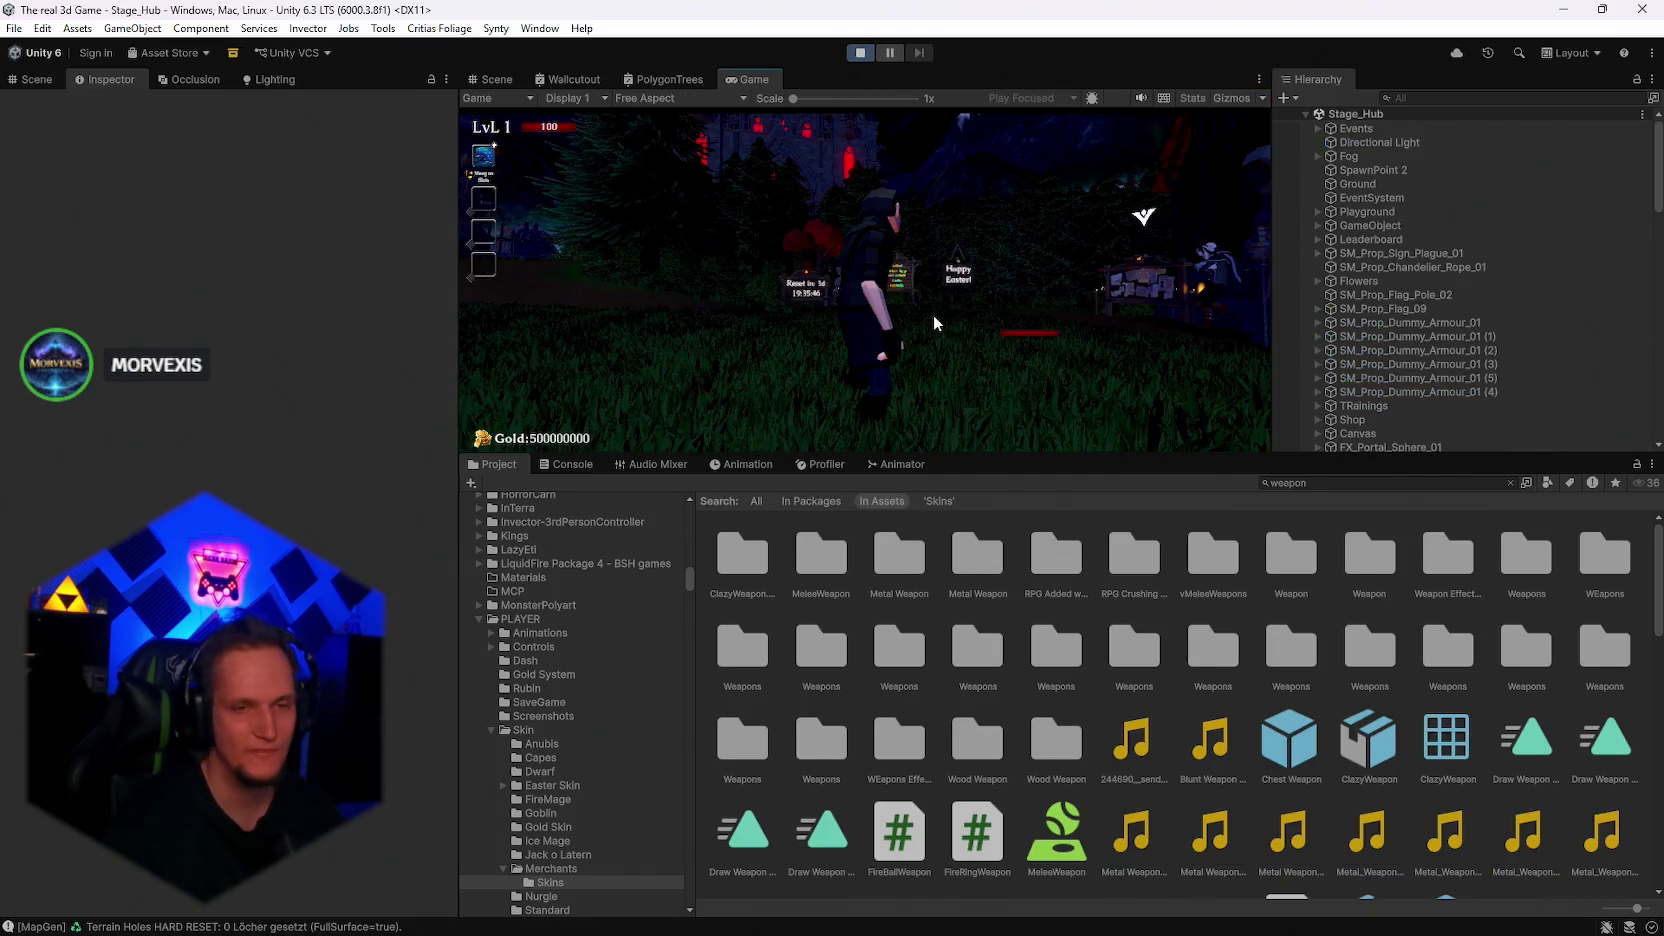
Walk through the hub, reroll the ability cards and pick Ice Ball
click(933, 306)
key(w)
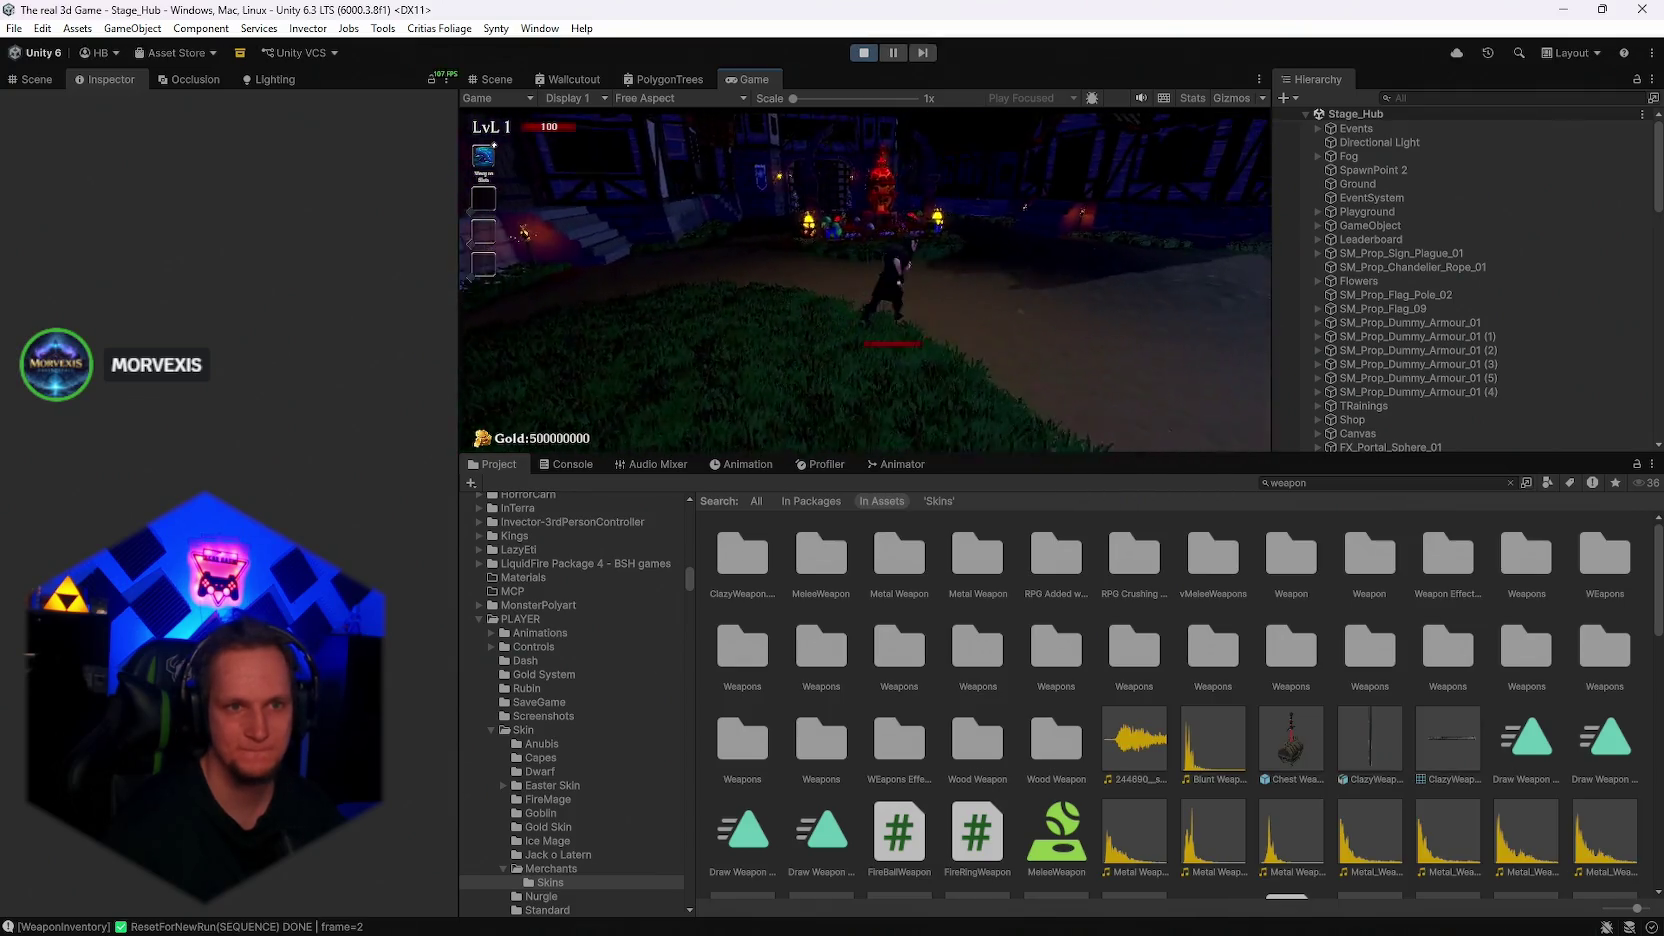
key(s)
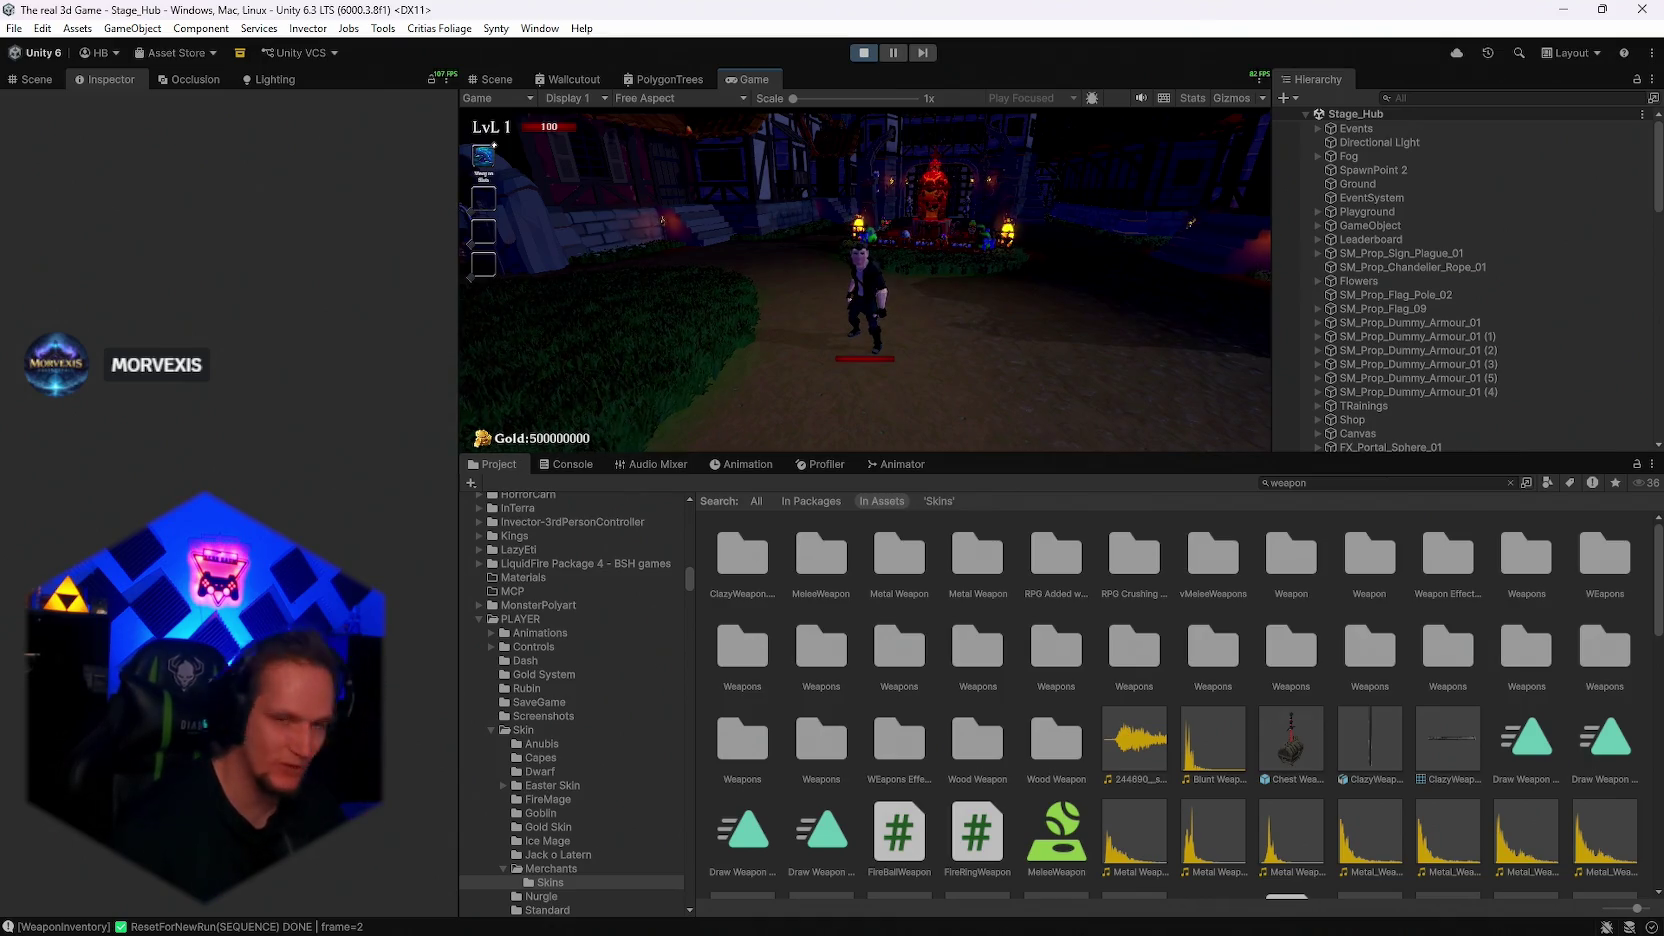
key(s)
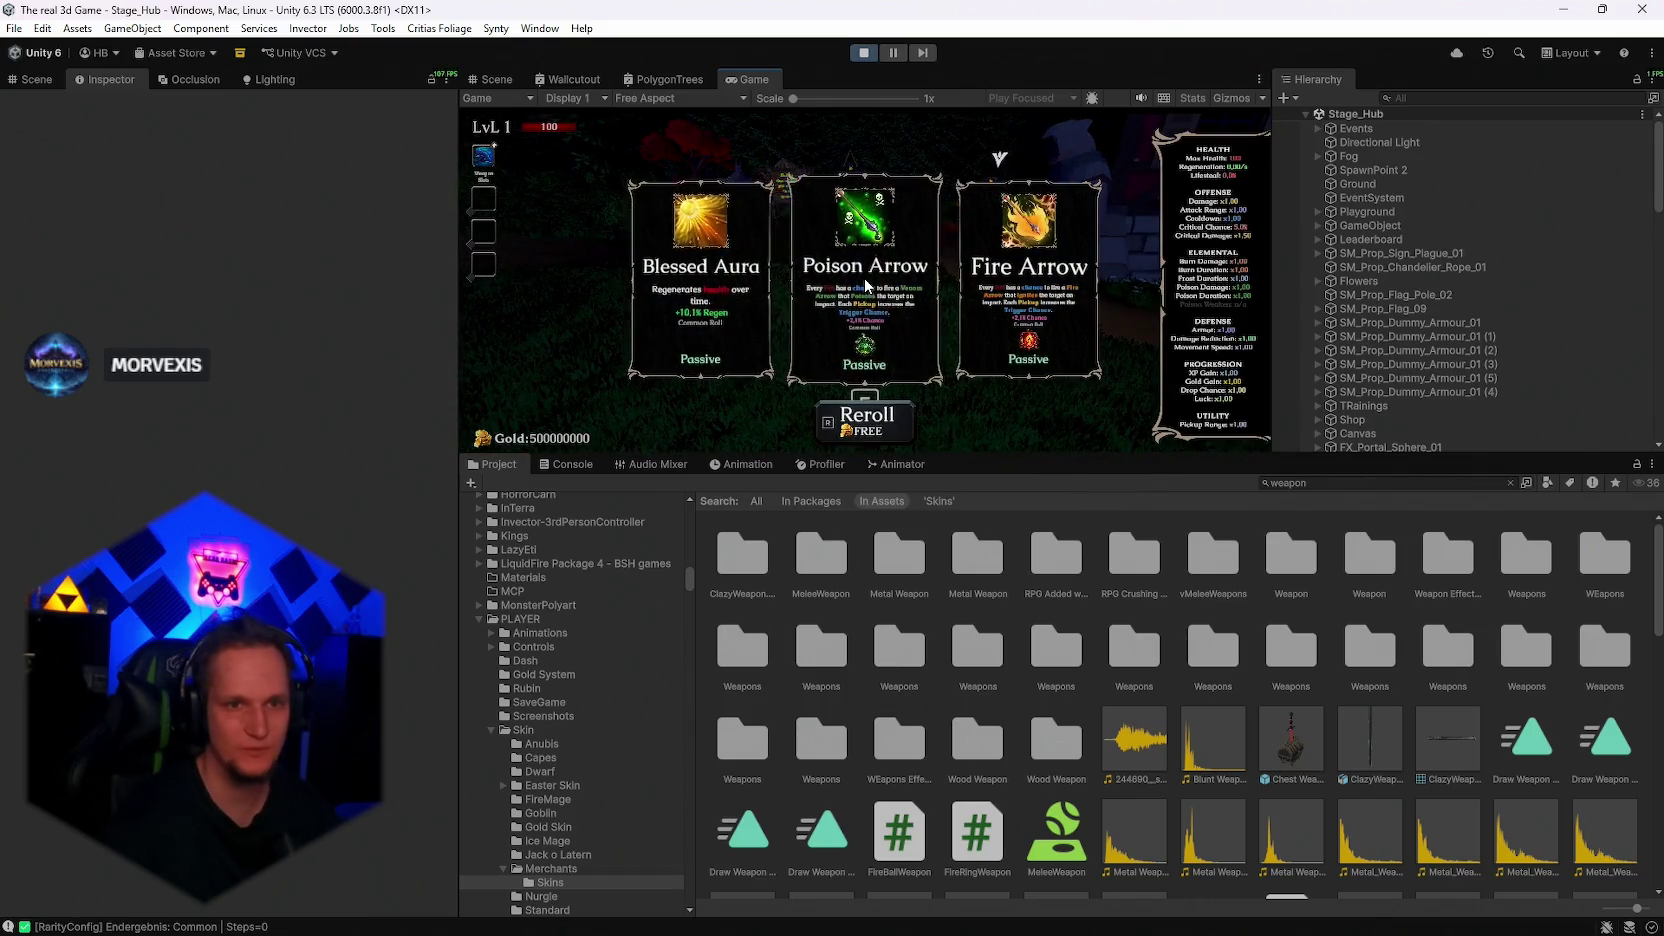
key(r)
click(1065, 303)
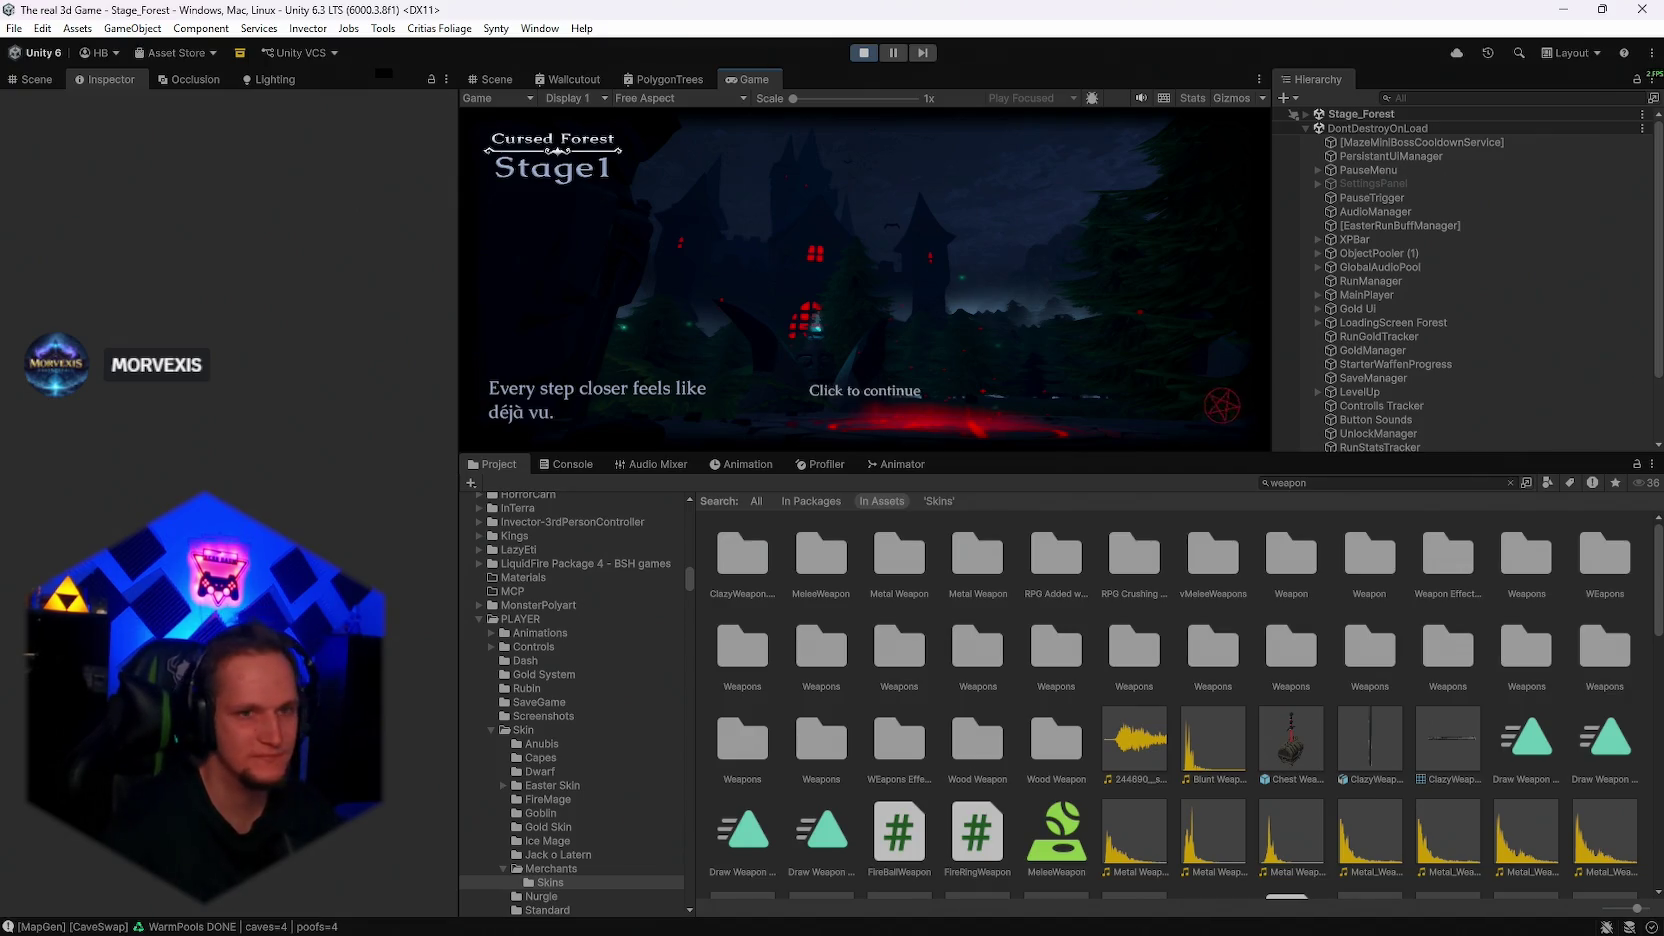
Maximize the Game view while paused, then resume the forest run
key(Escape)
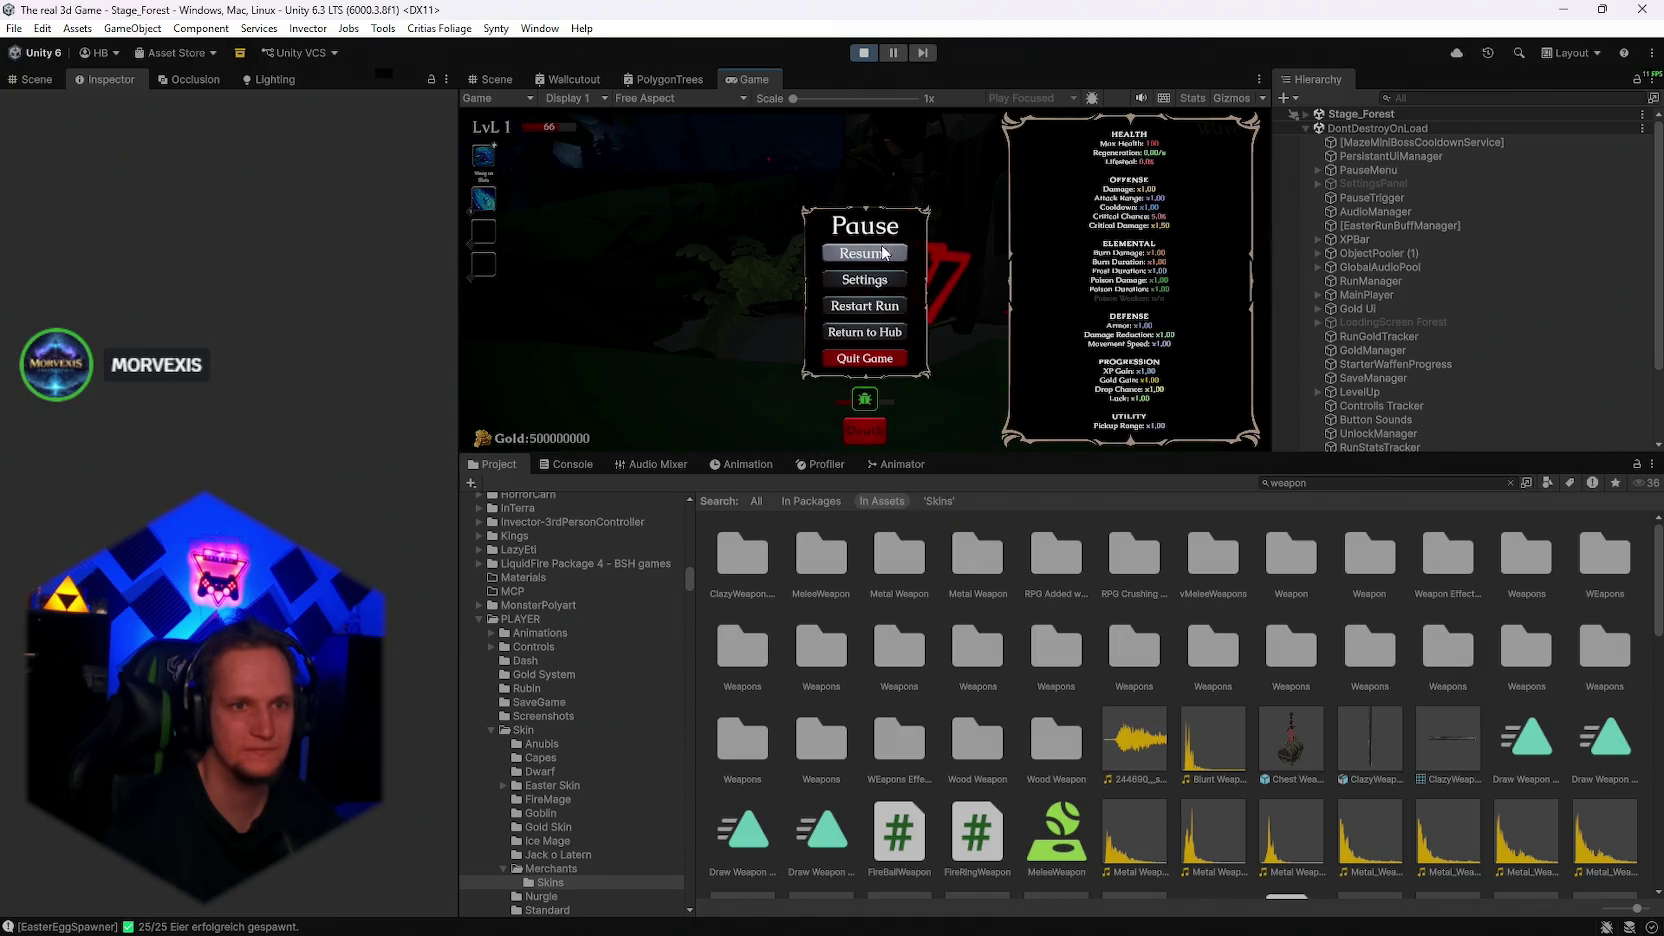
click(872, 250)
key(Escape)
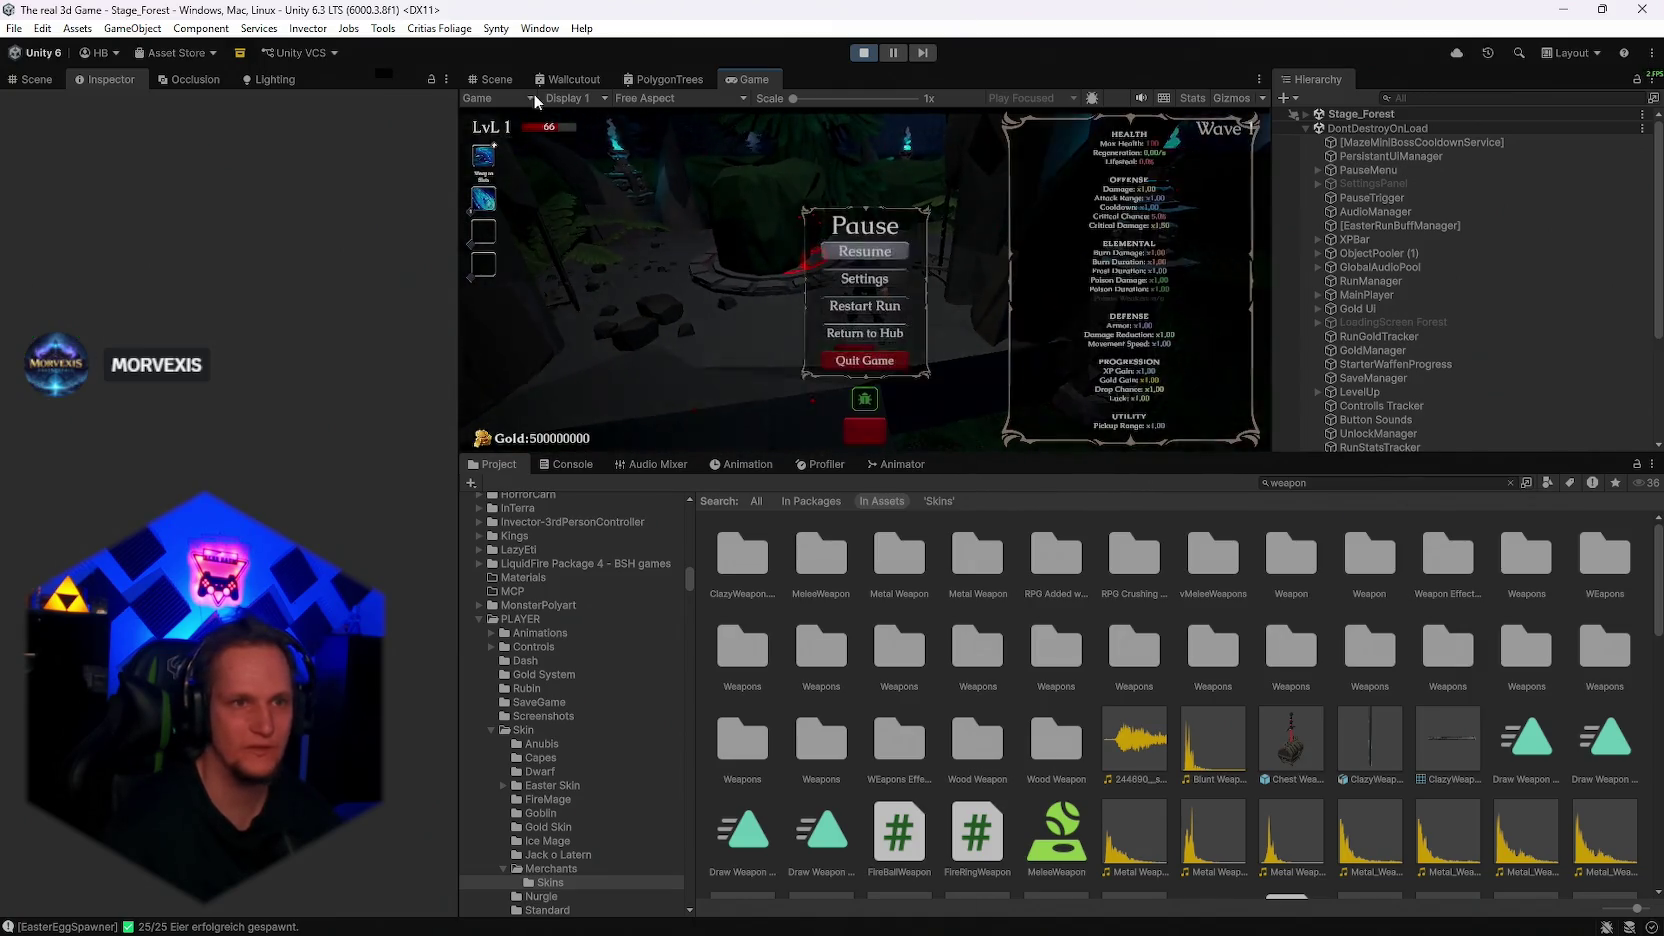
double_click(740, 79)
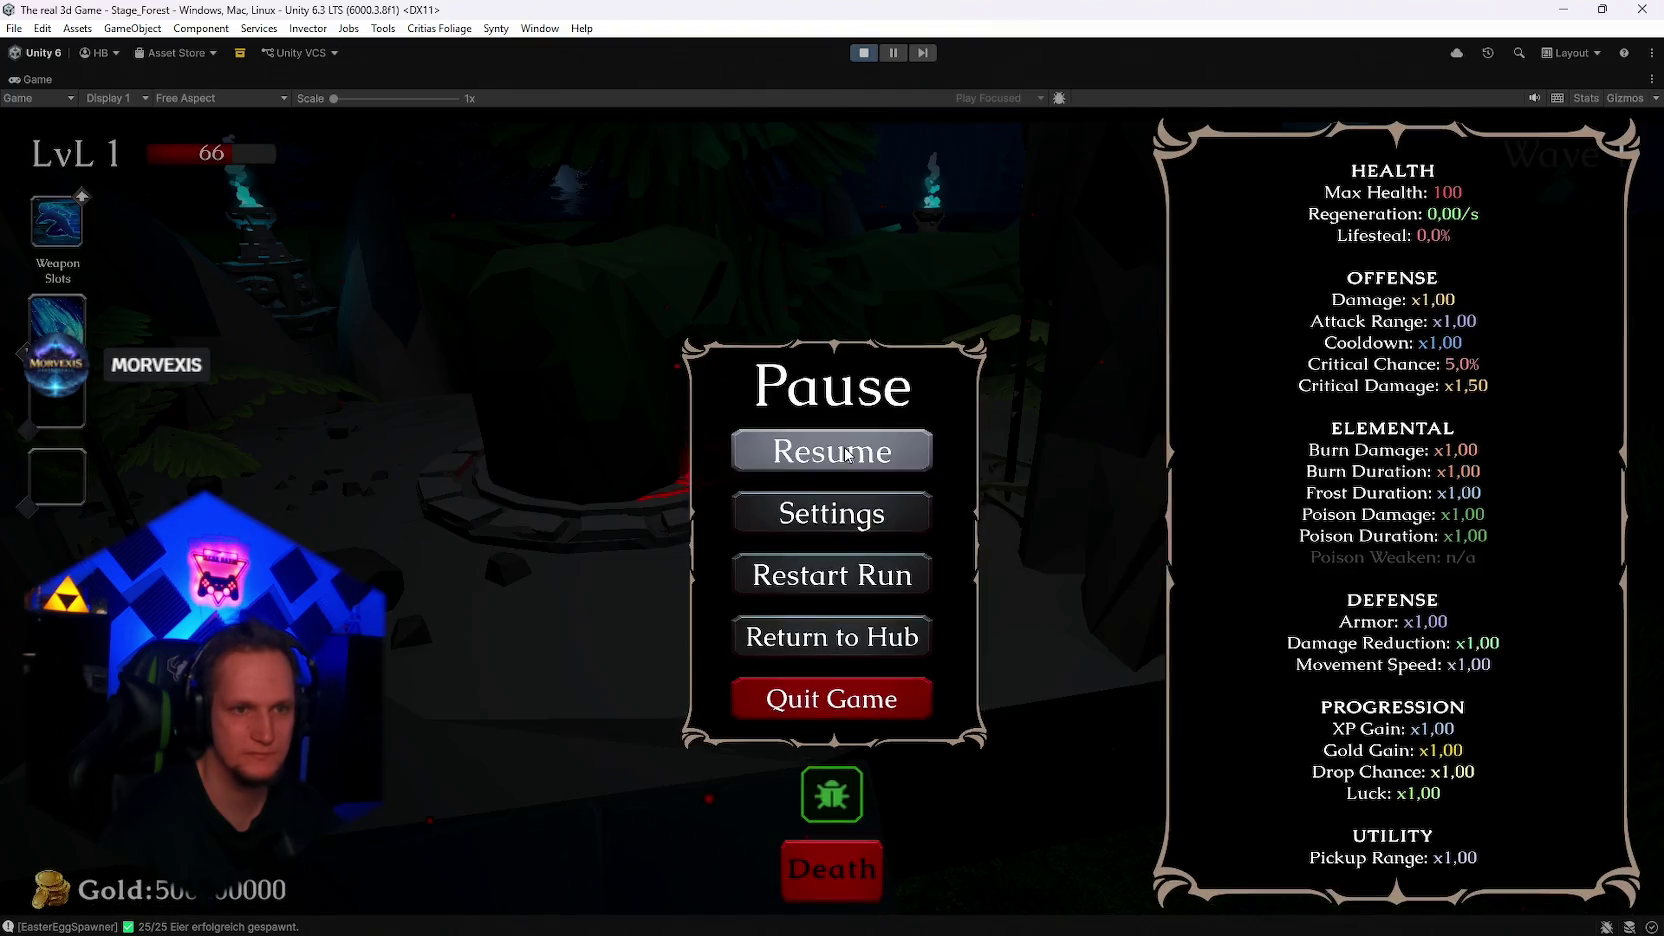
key(Escape)
Run through the grass fighting spiders until the character dies in Wave 1
key(w)
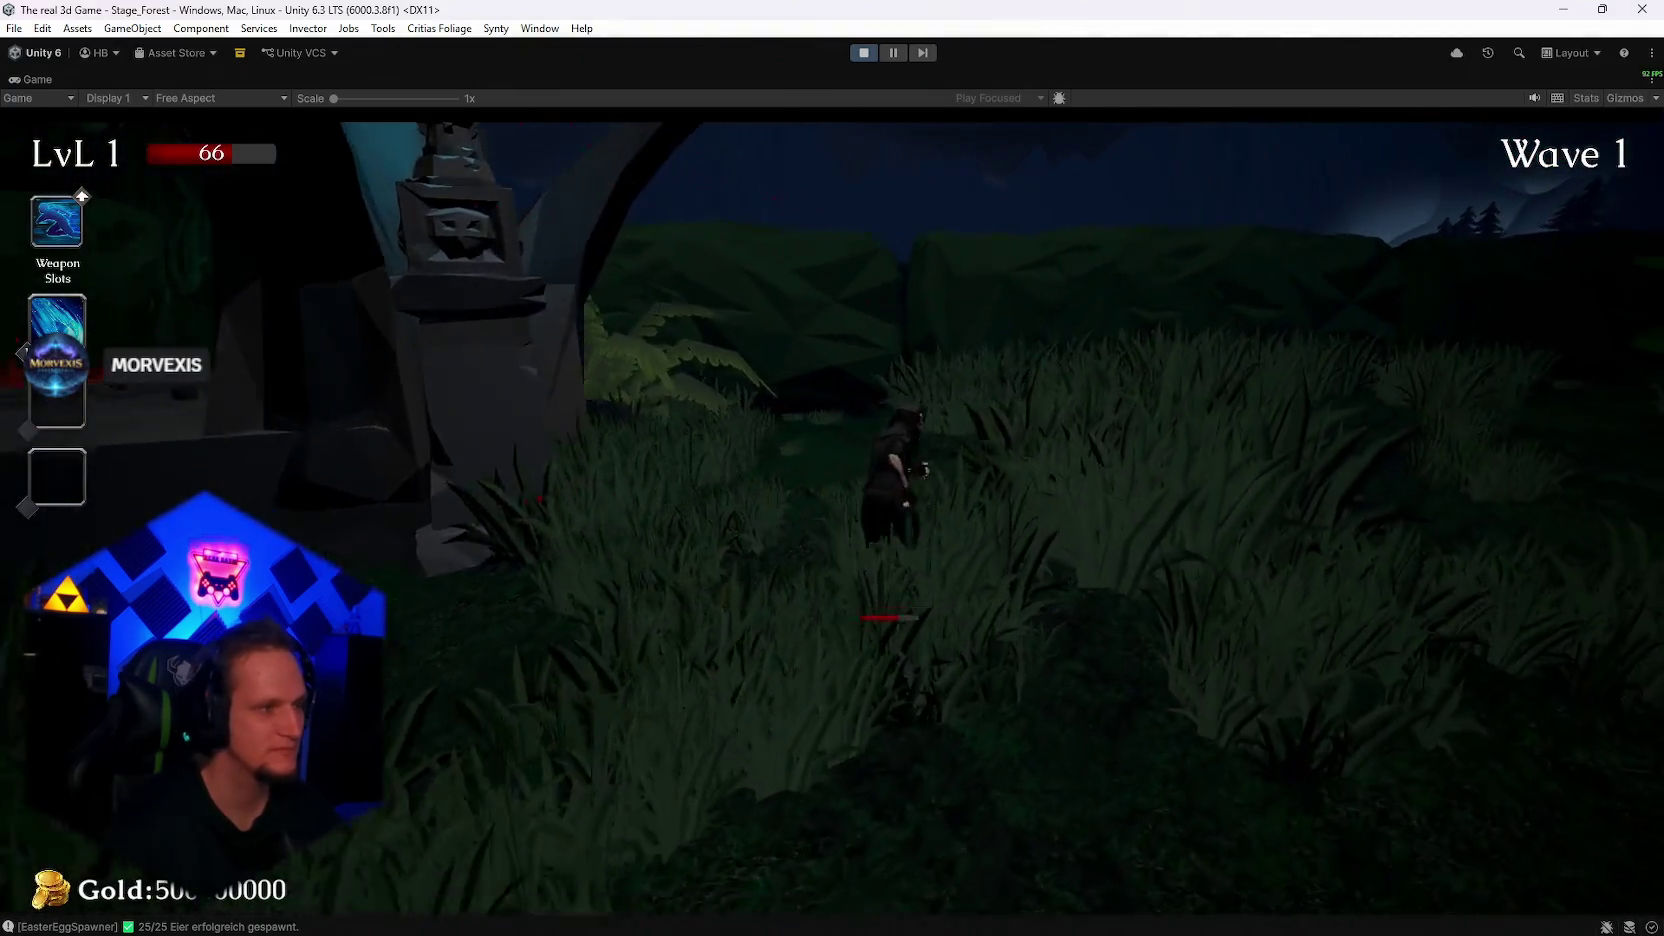
key(w)
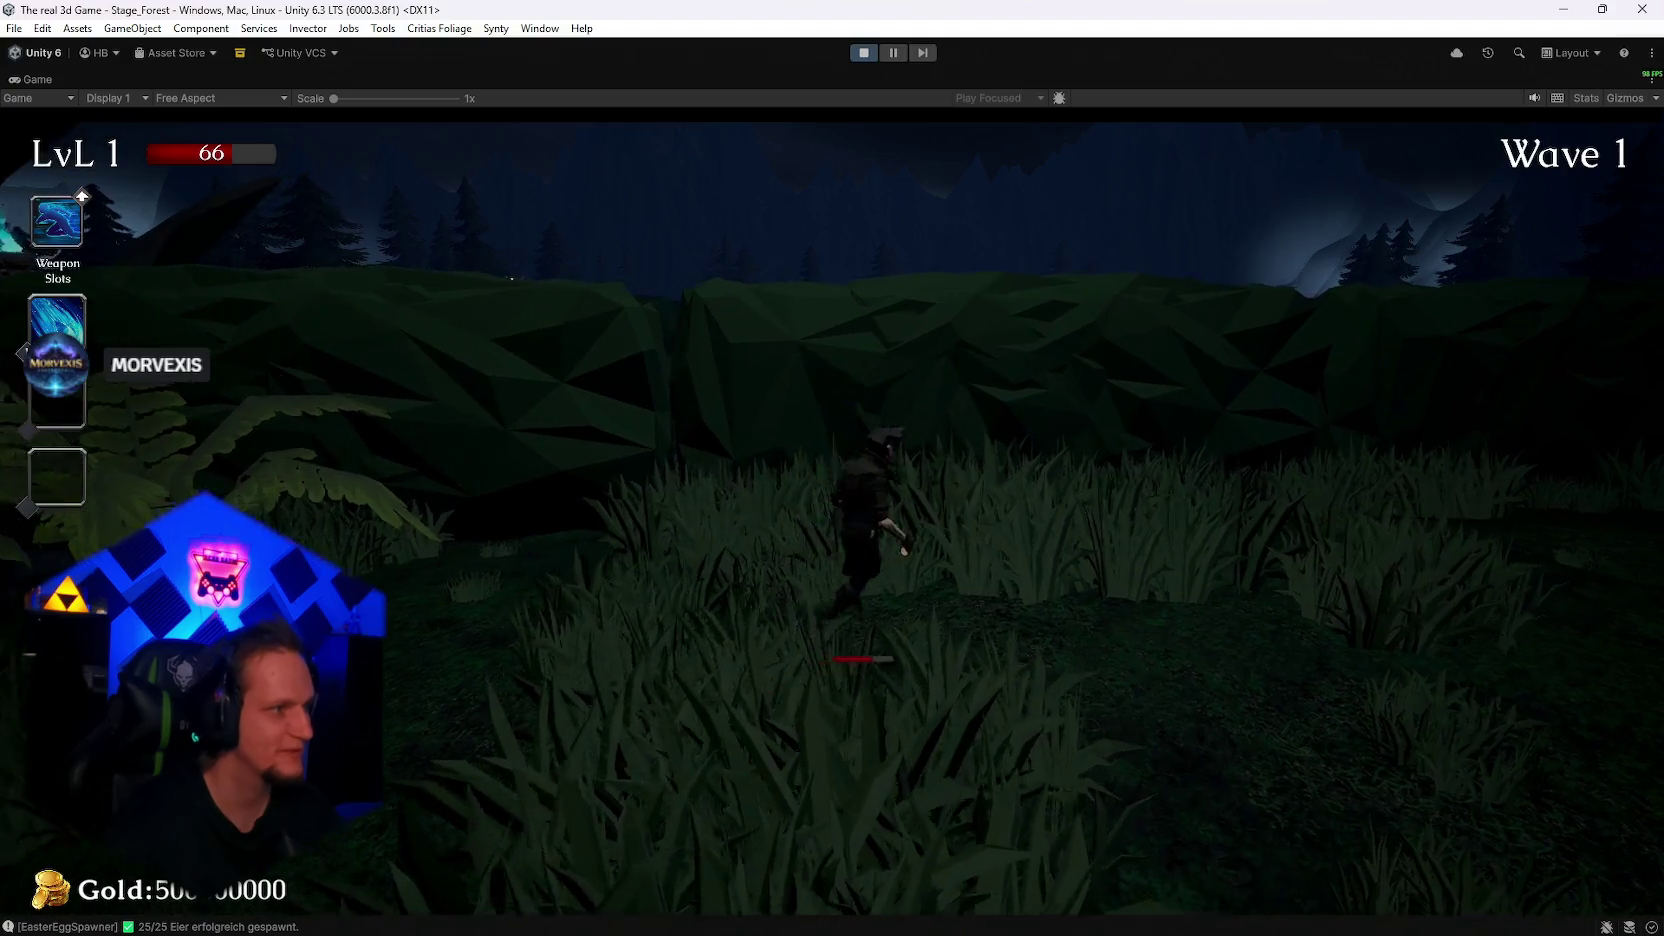
key(s)
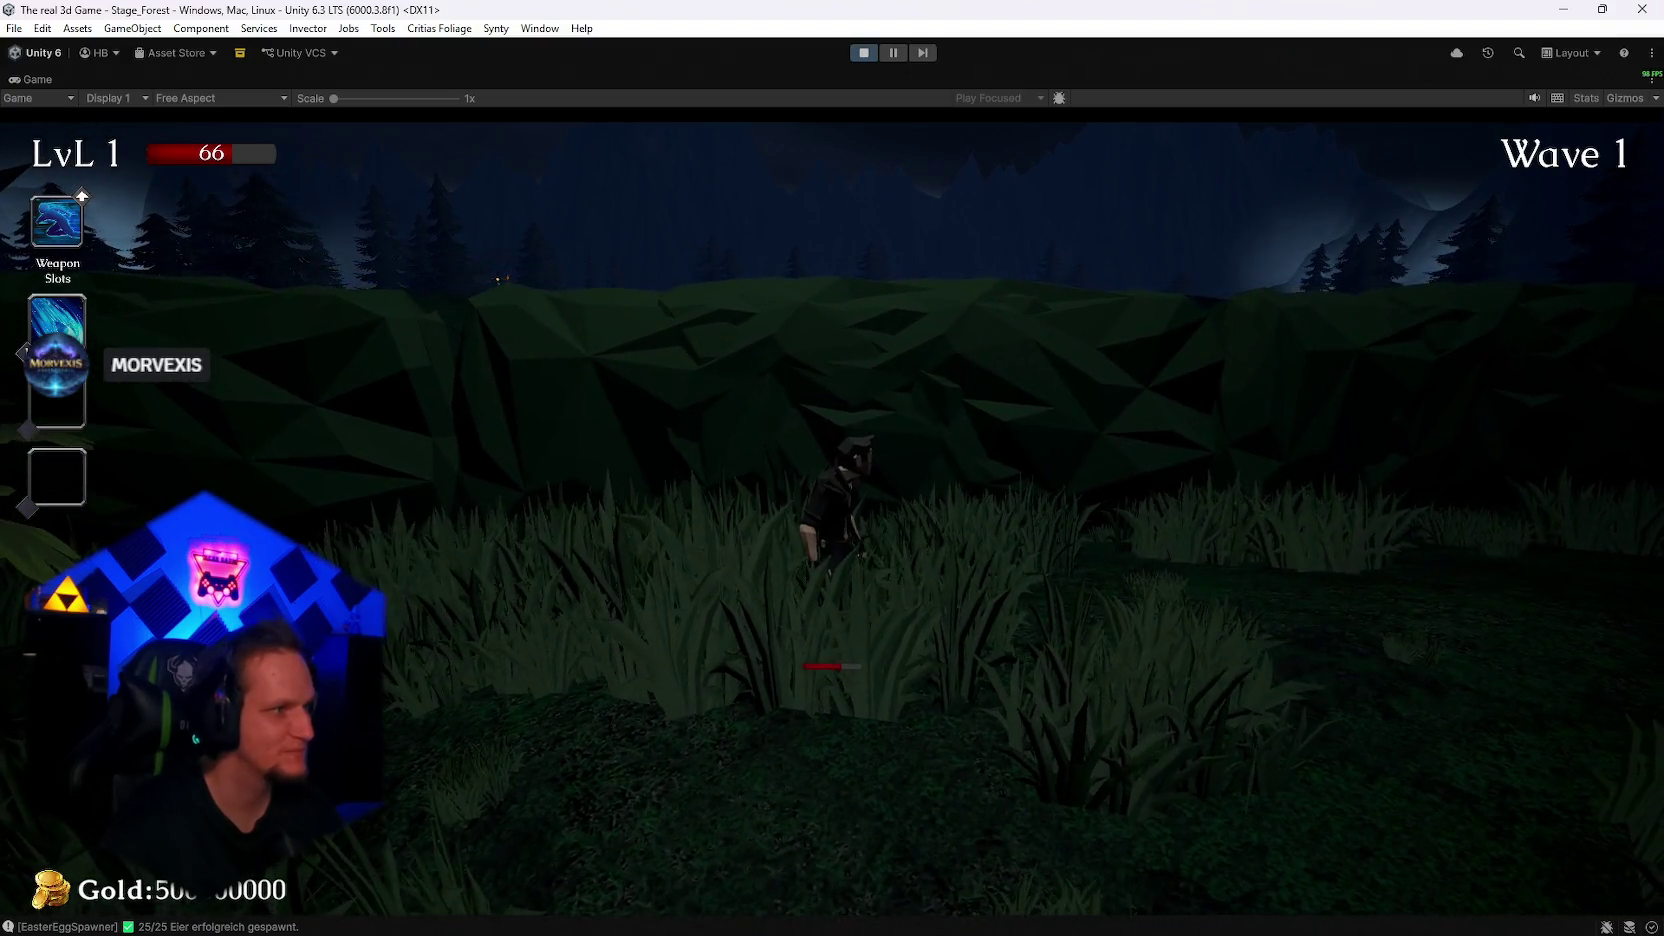
key(w)
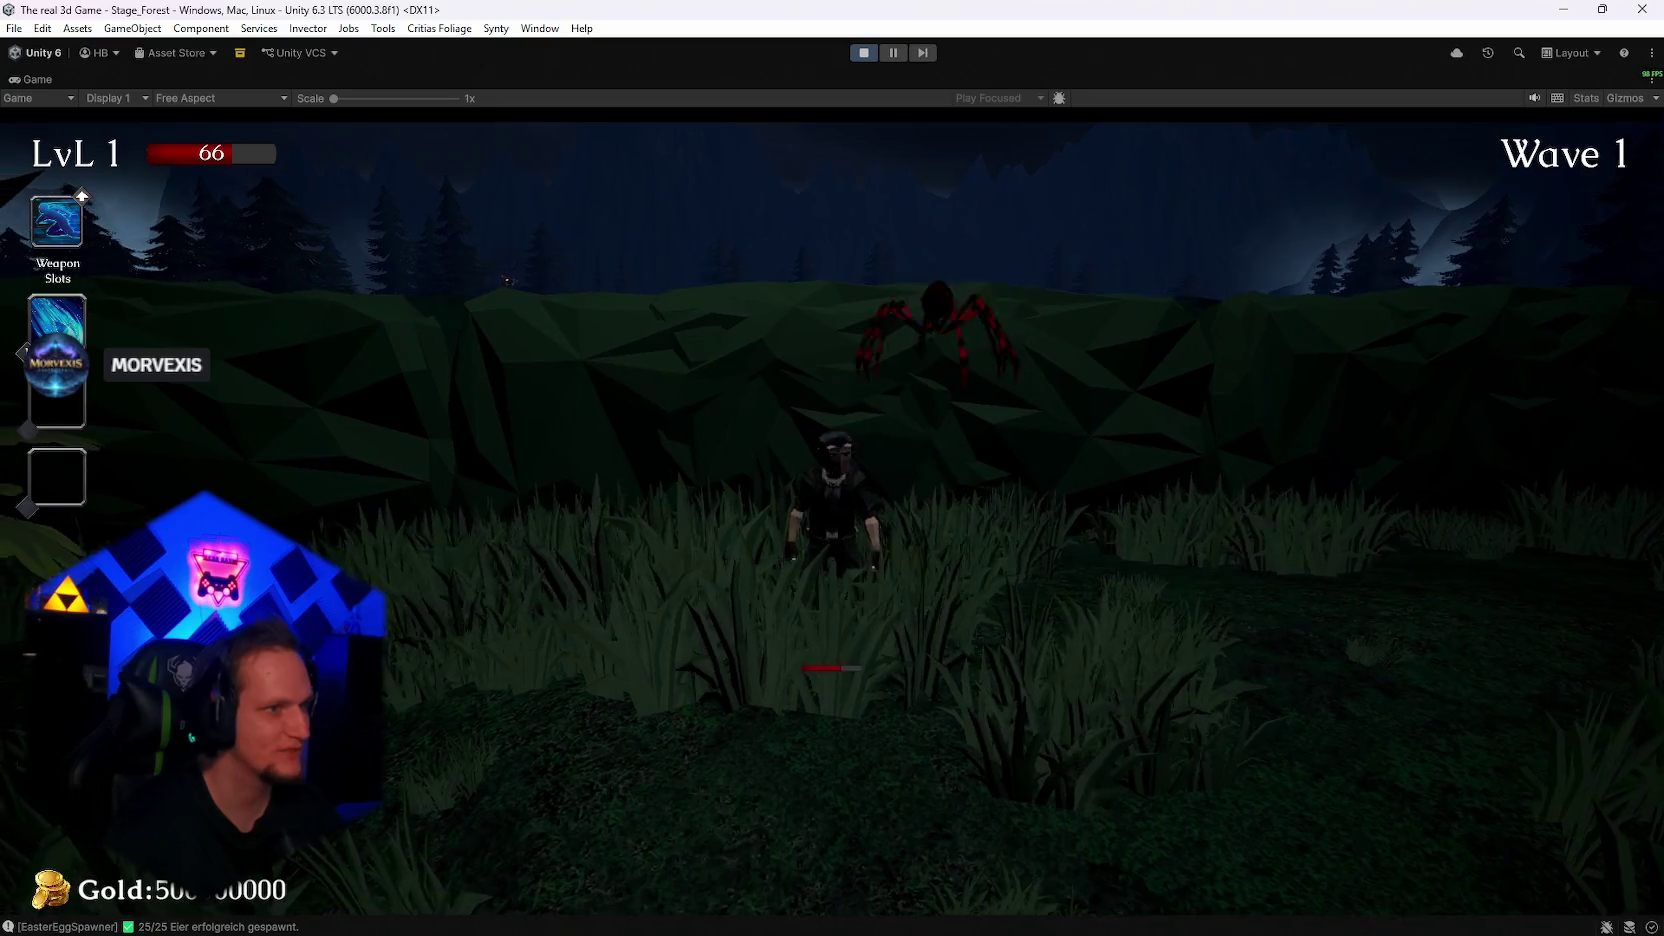
key(w)
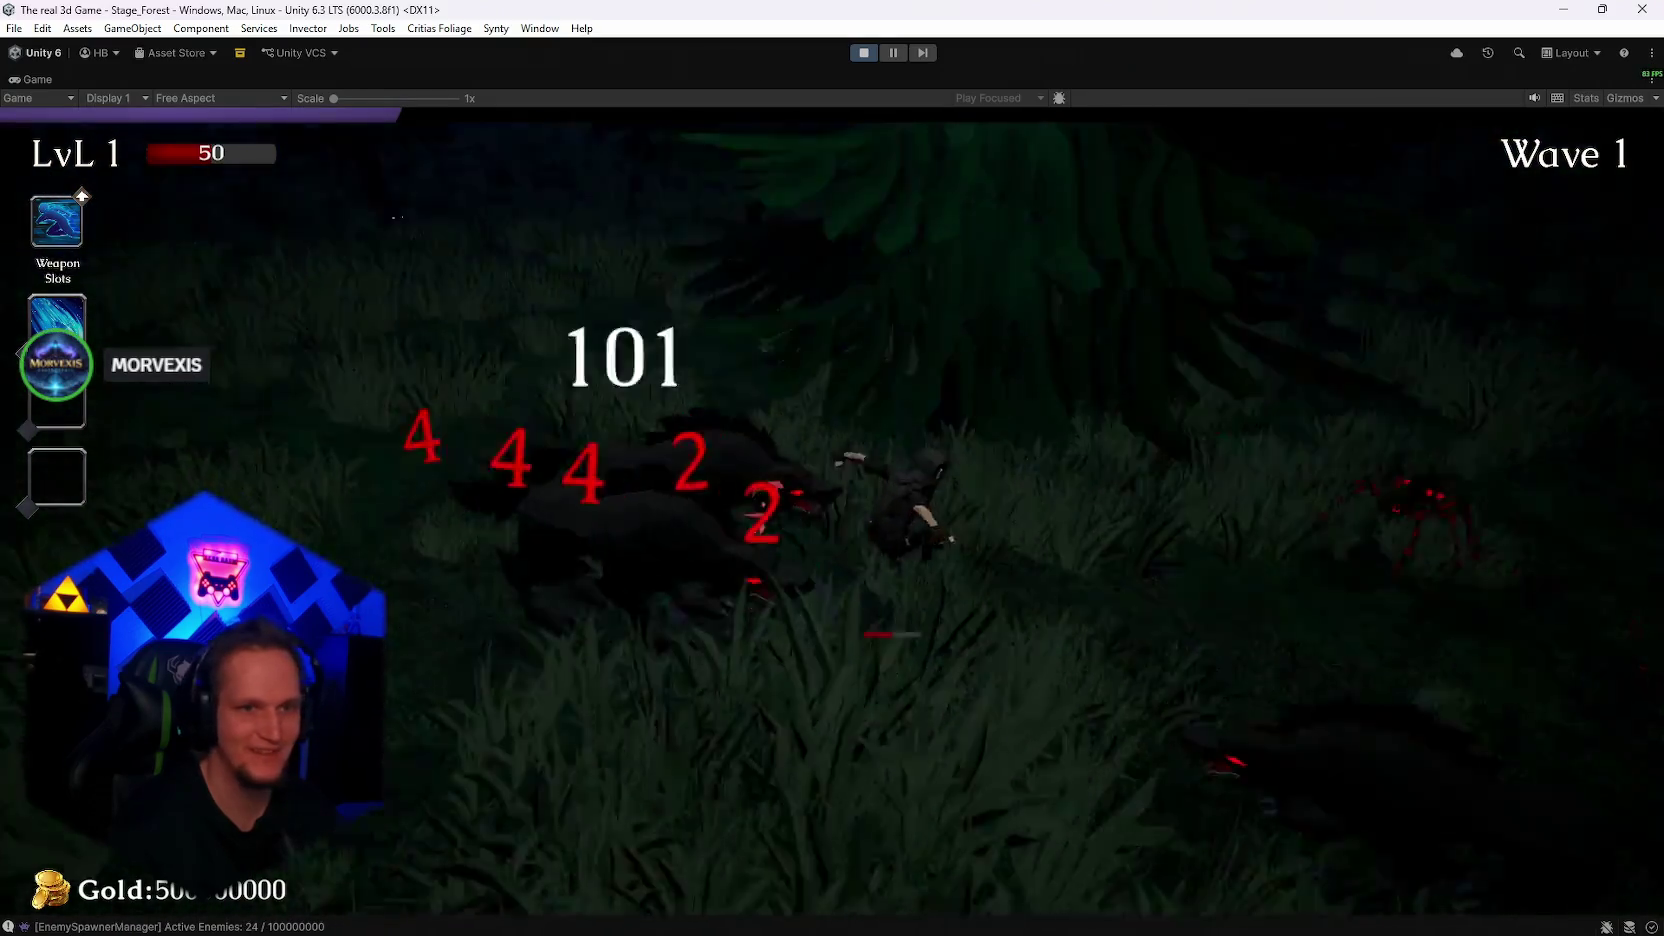
key(w)
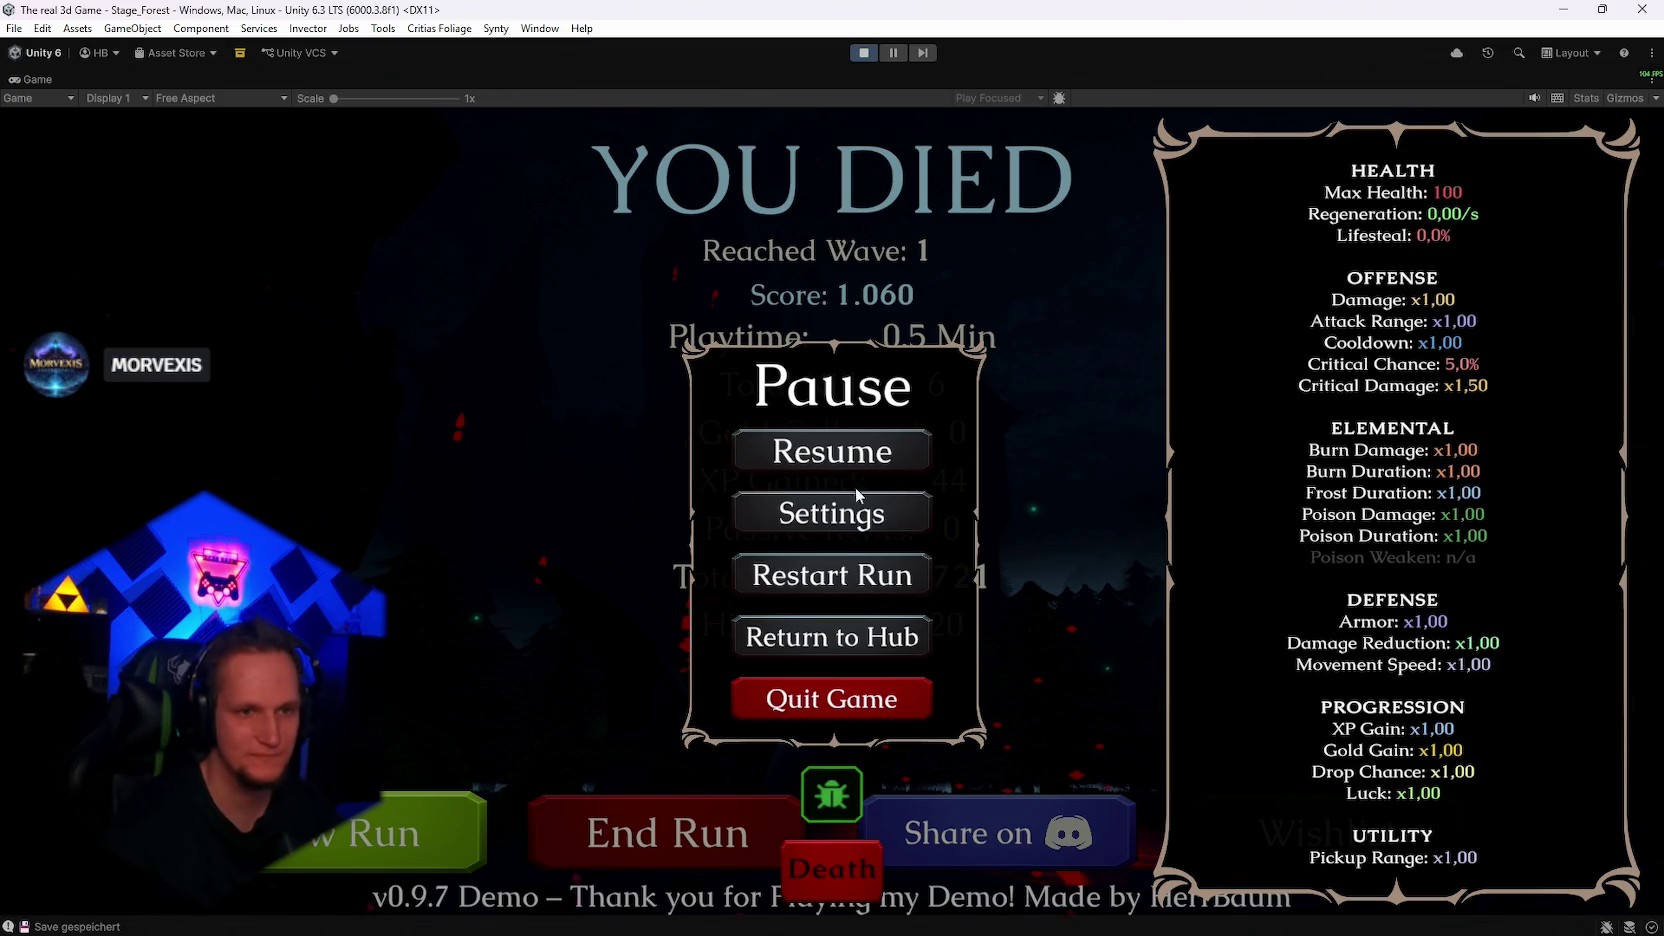
Dismiss the pause menu and choose New Run to reload Cursed Forest Stage 1
click(810, 472)
click(410, 832)
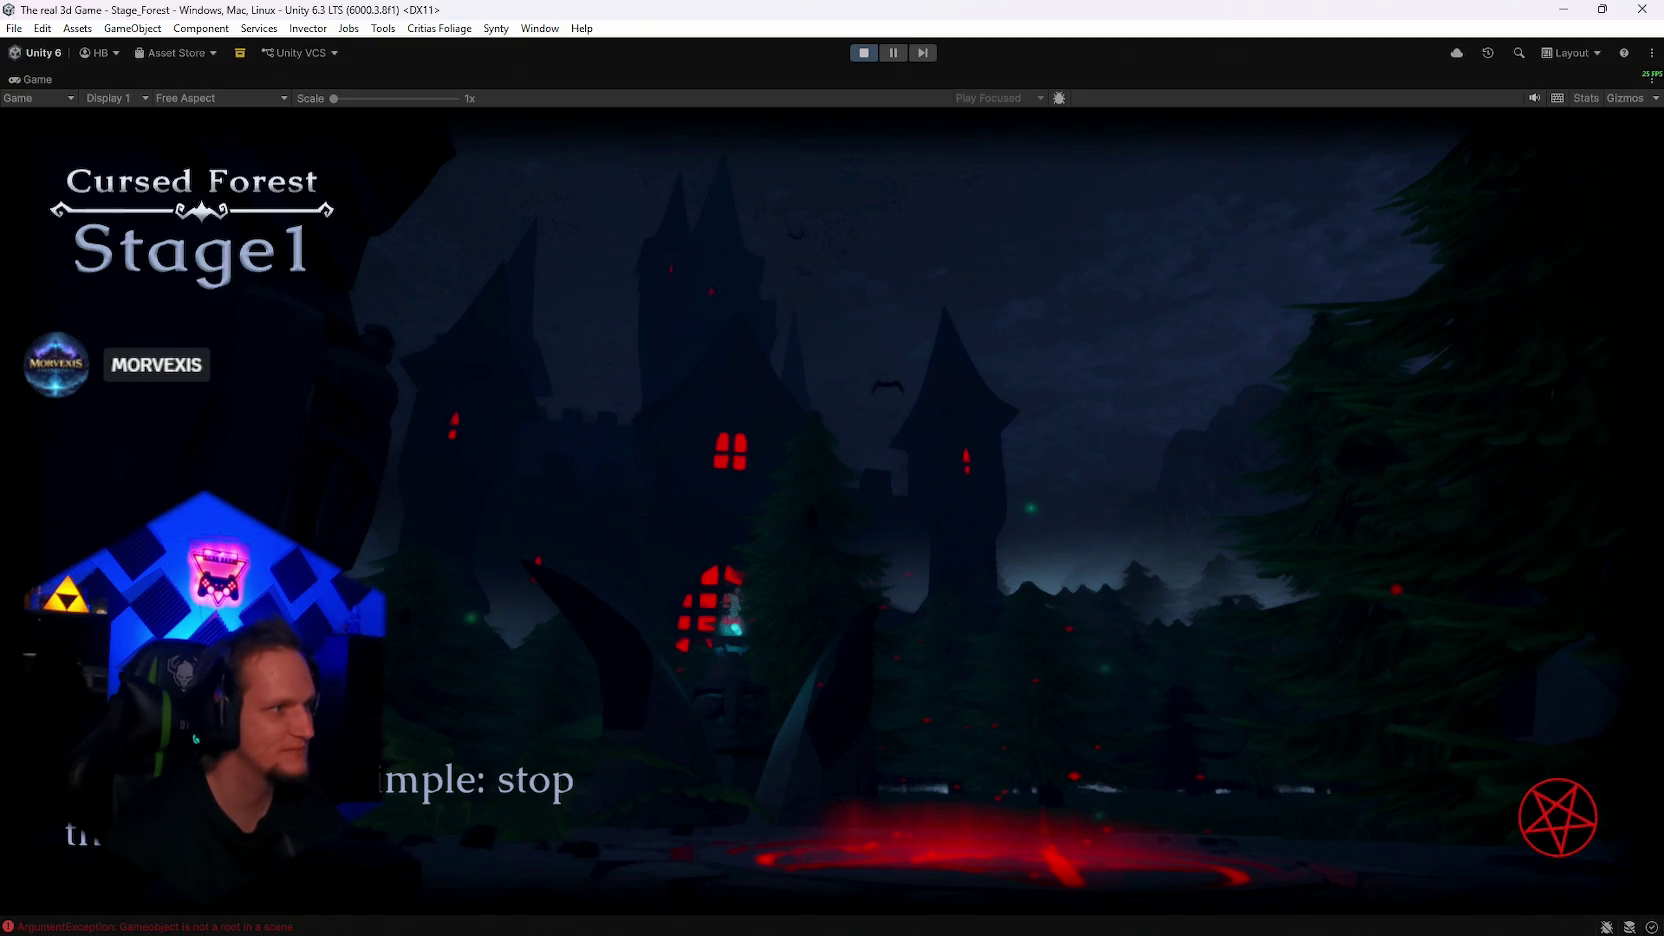
Continue past the loading screen and run through Wave 1 among wolves until dying
click(832, 785)
key(w)
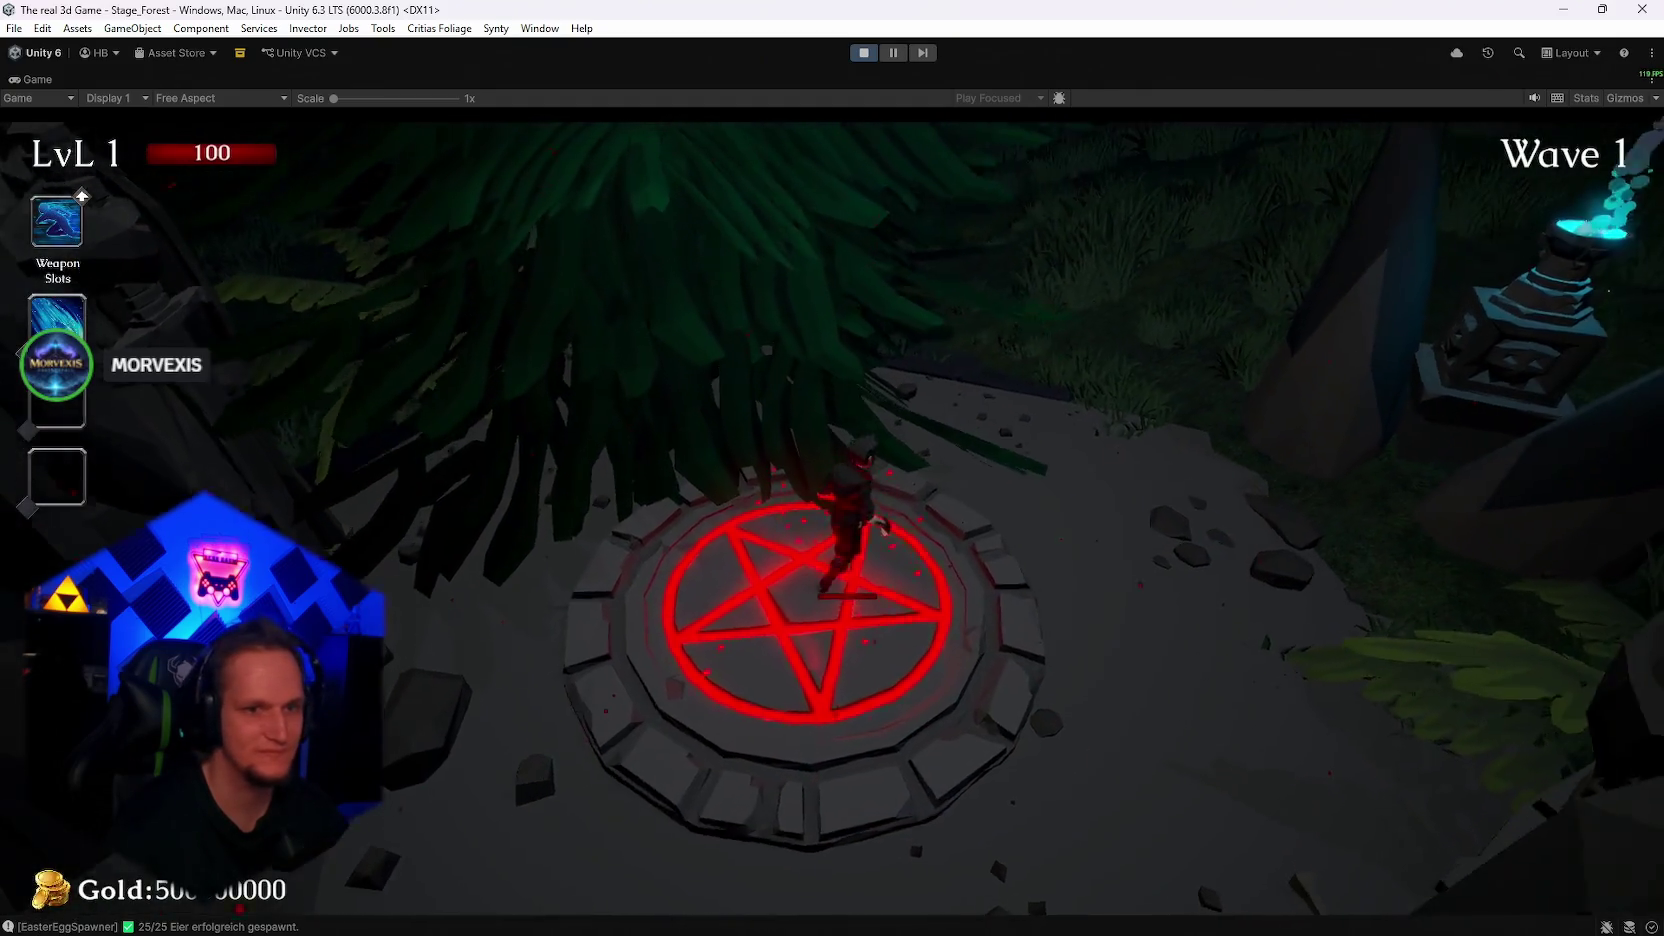
key(w)
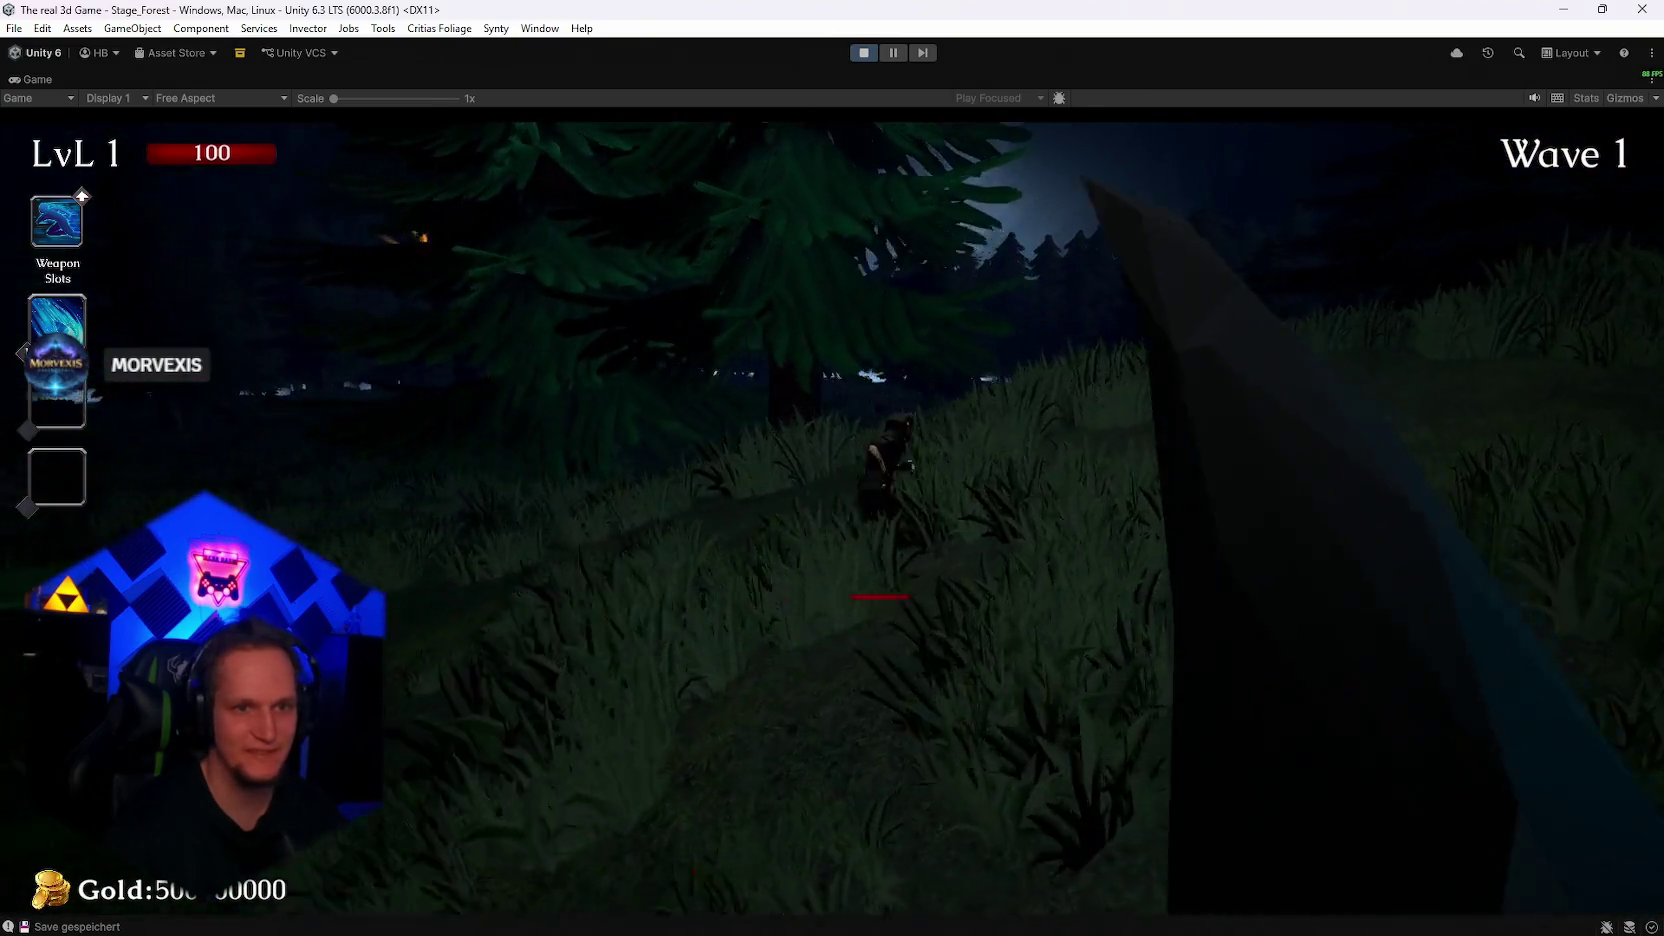
key(w)
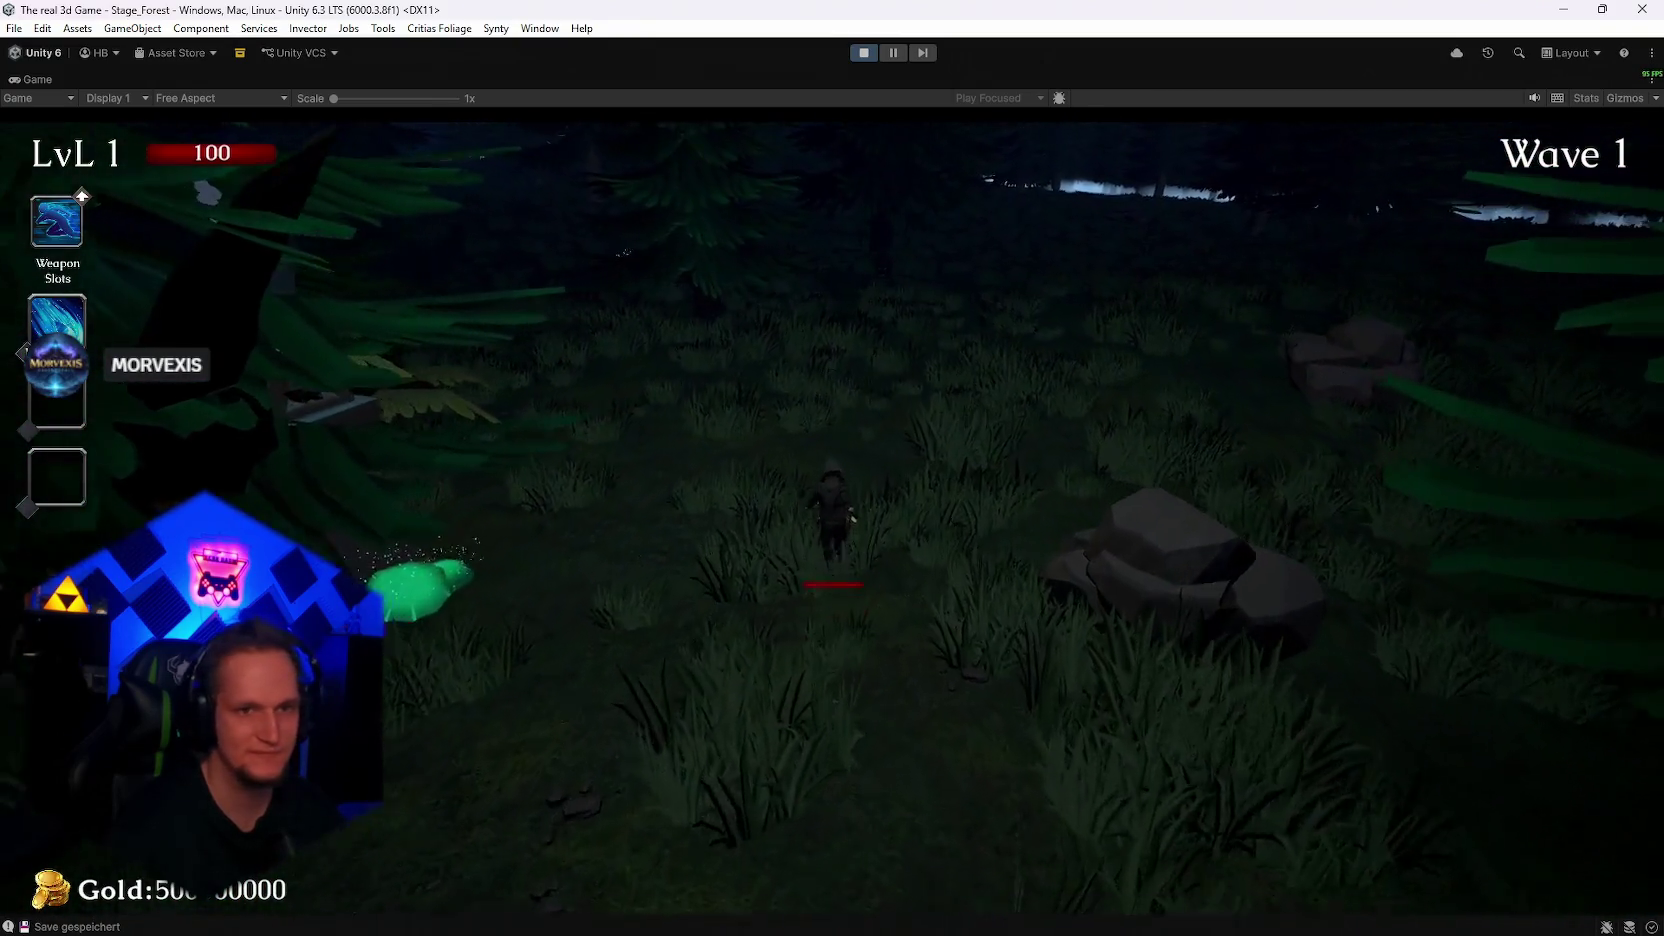
key(w)
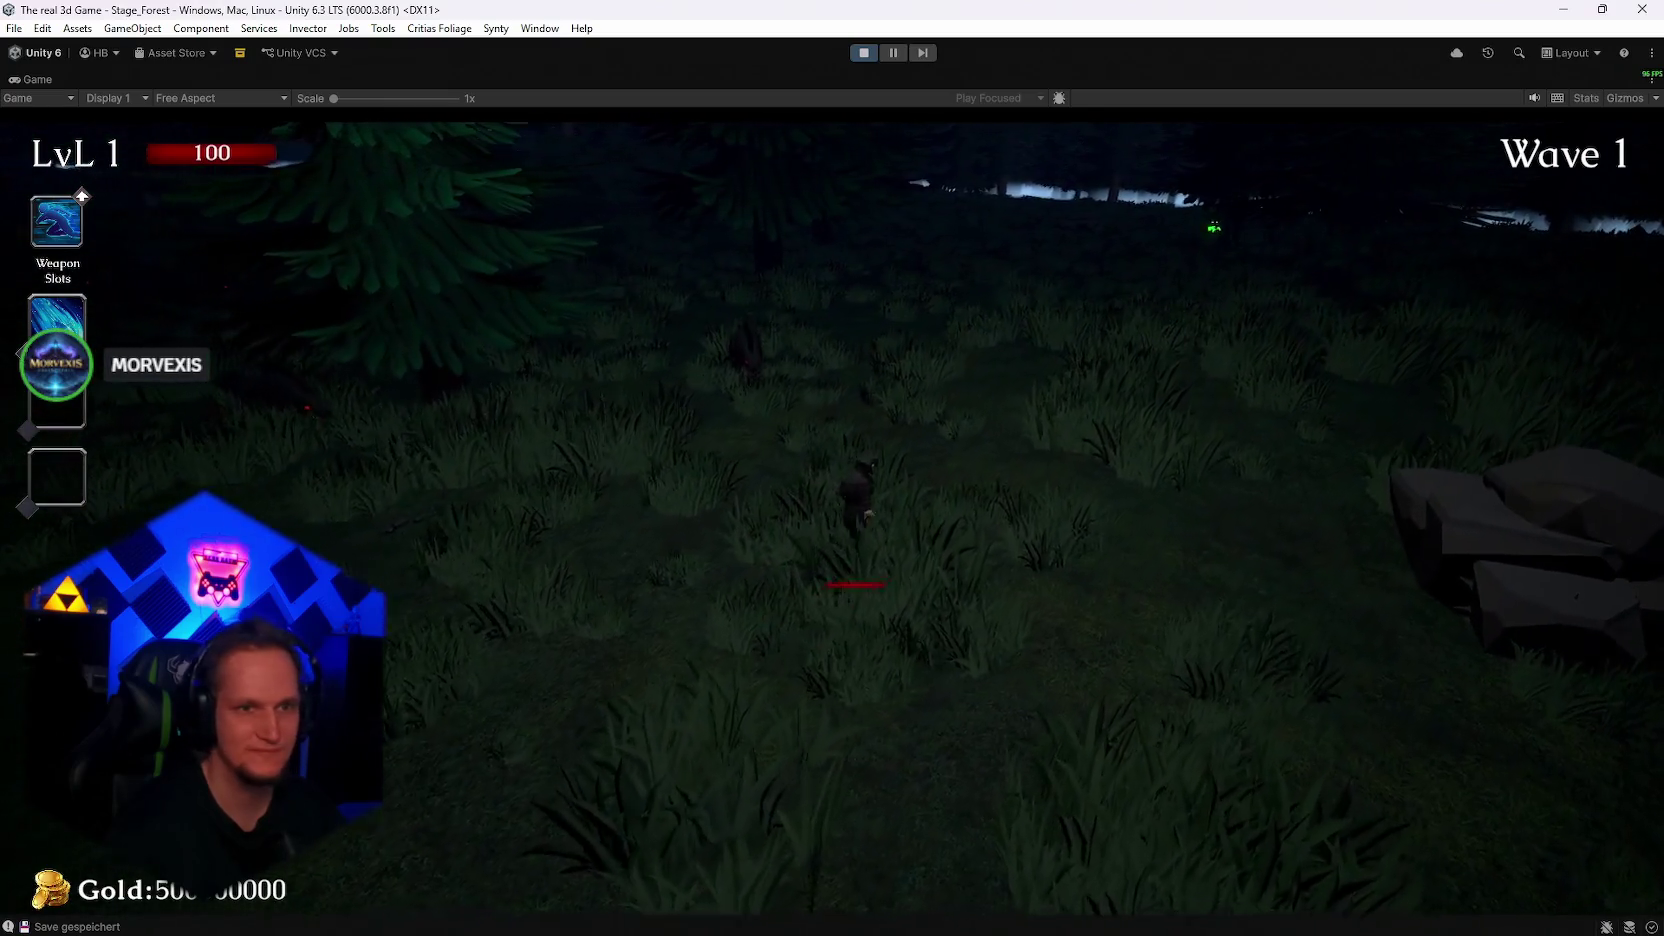
key(w)
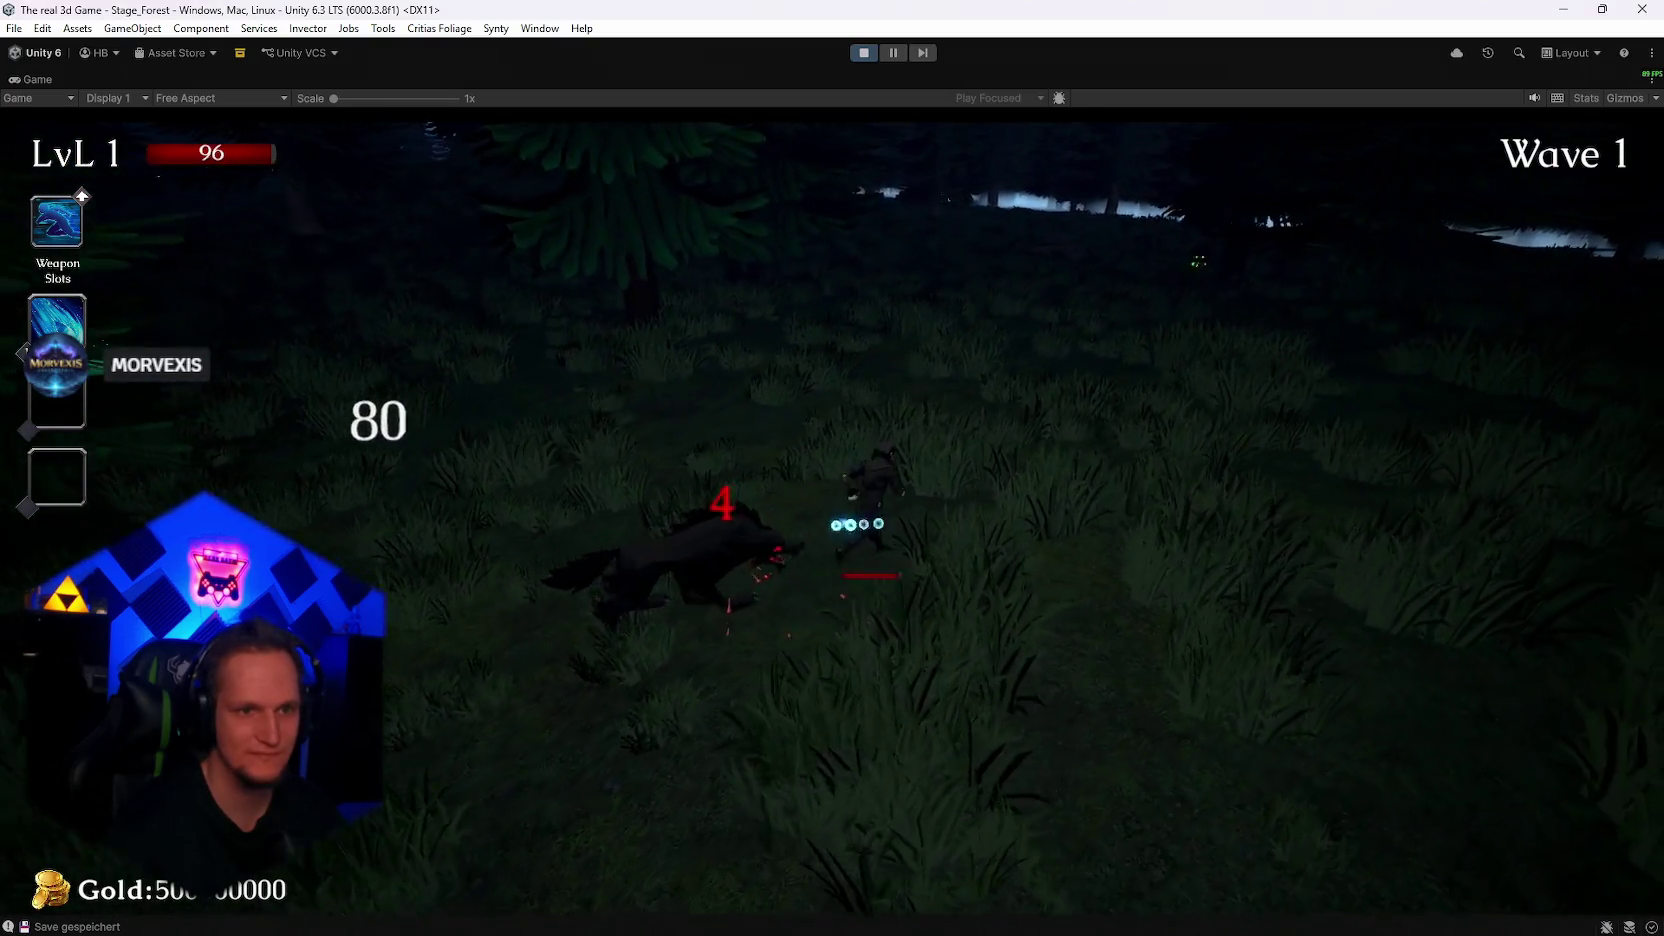
key(w)
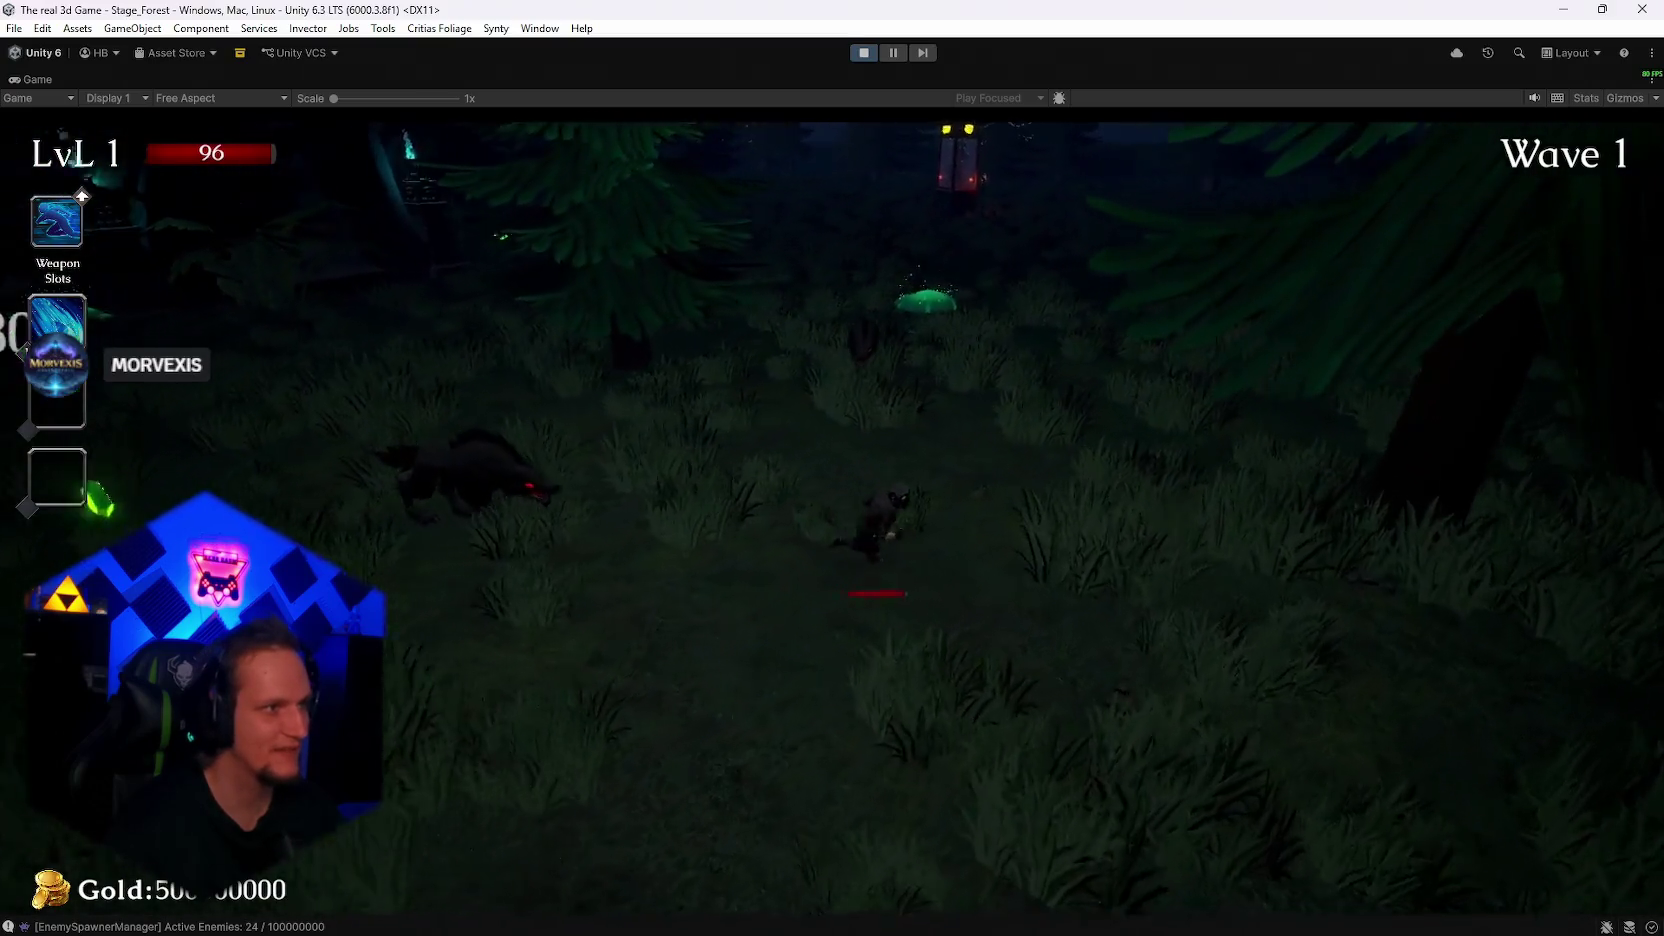
key(w)
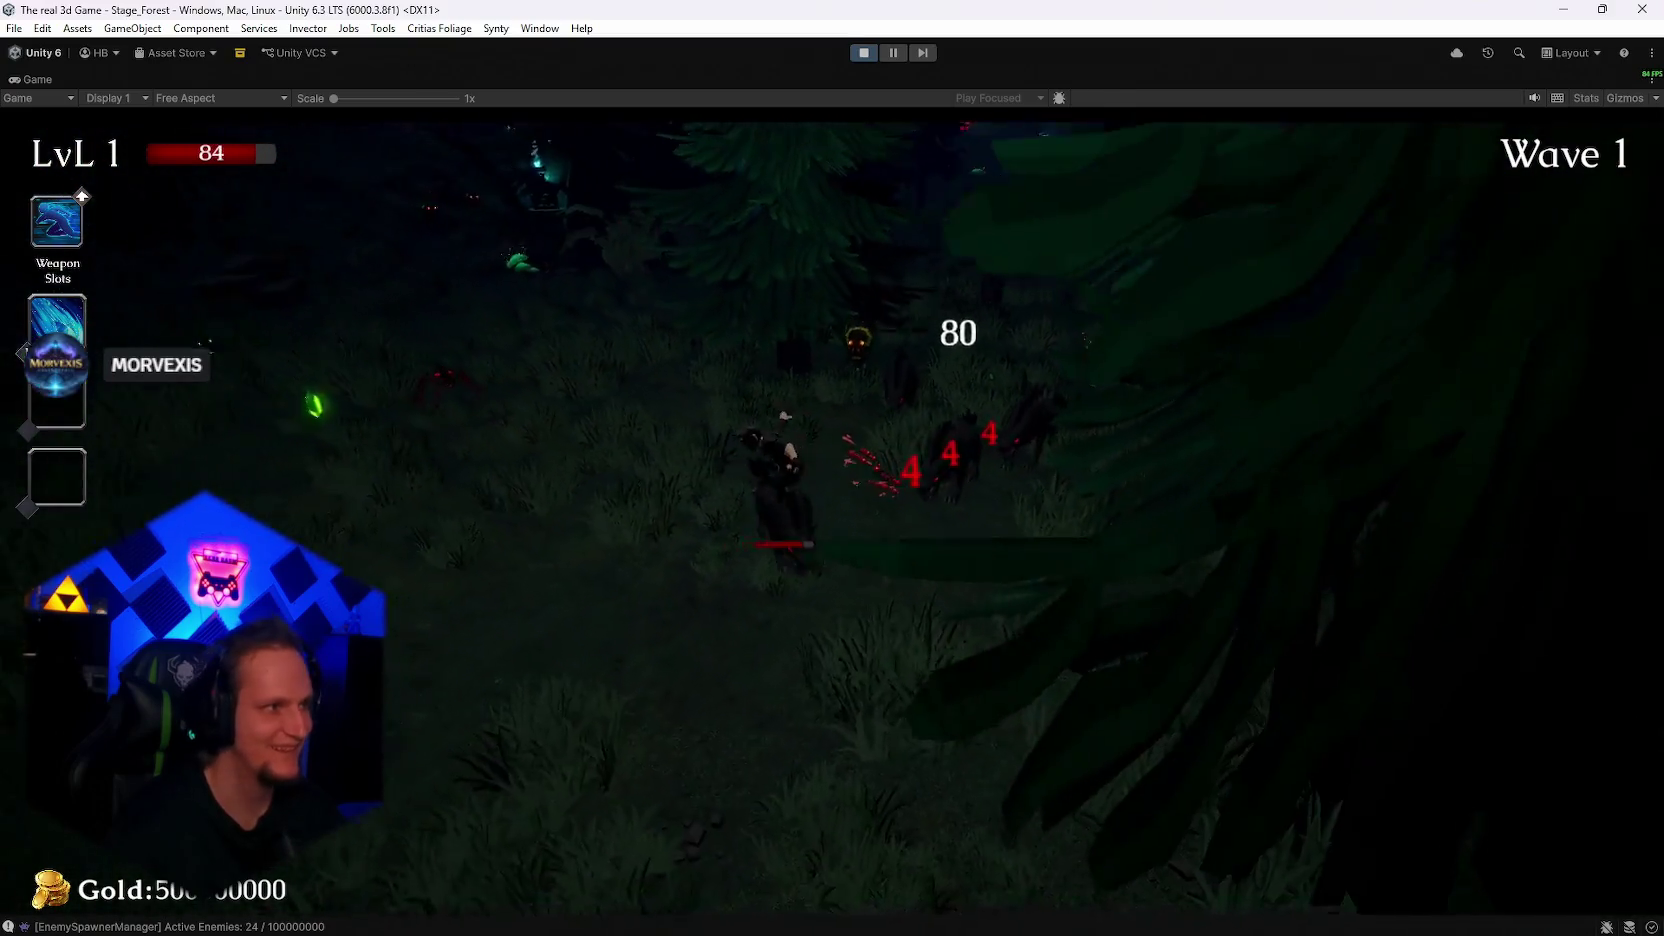
key(w)
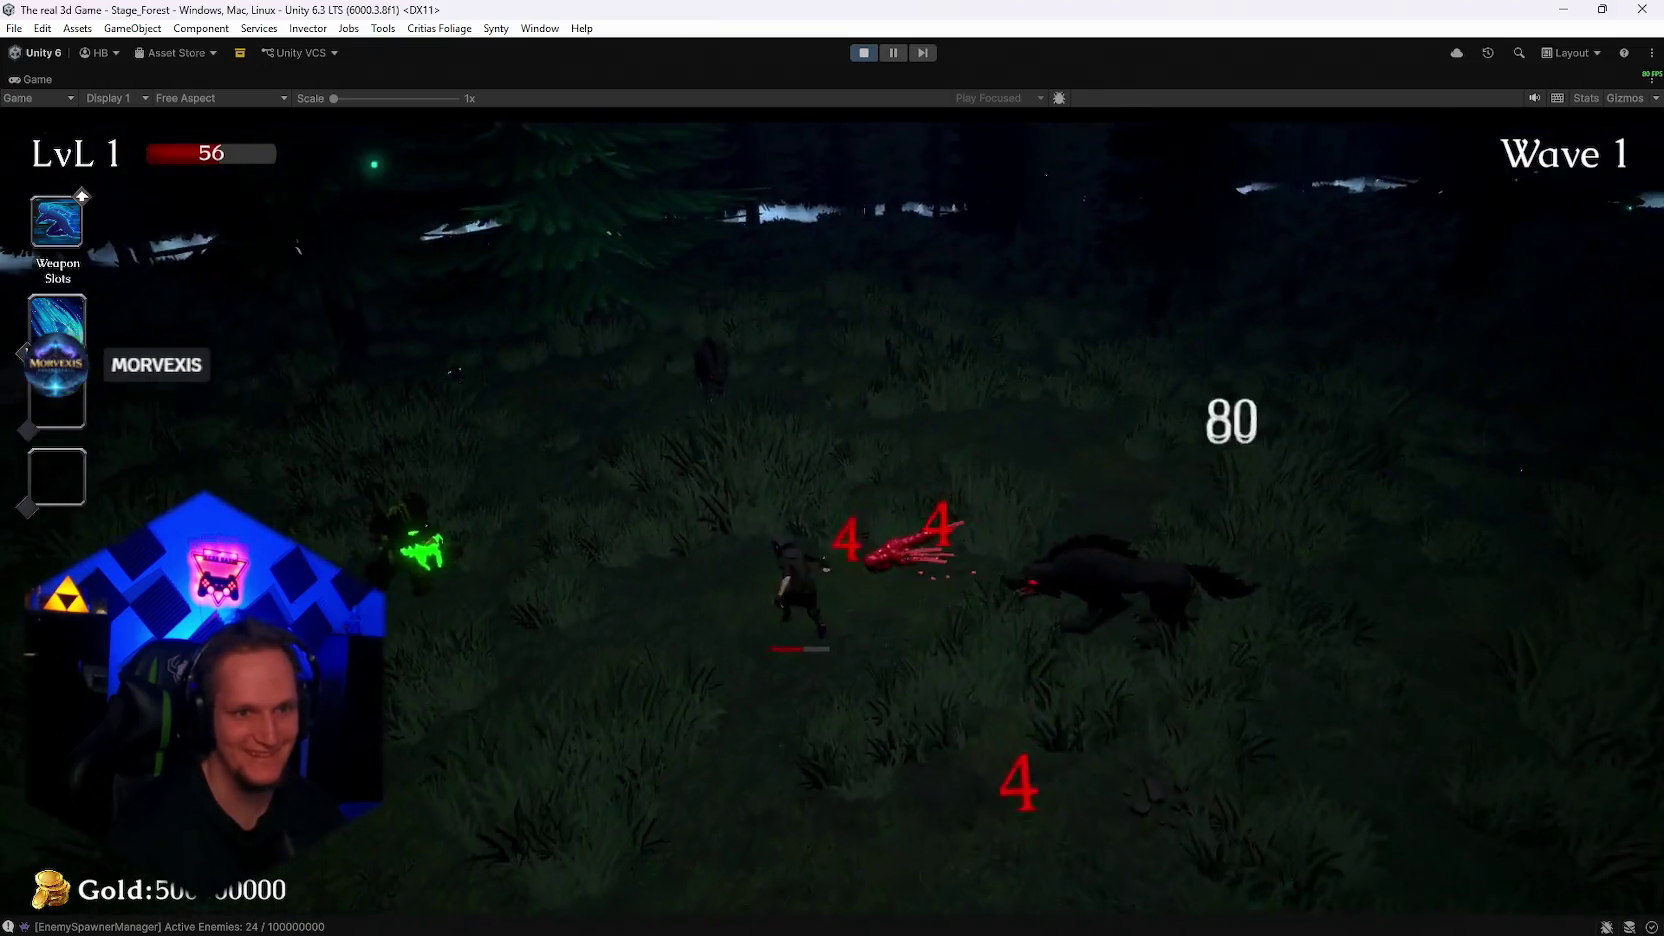
key(w)
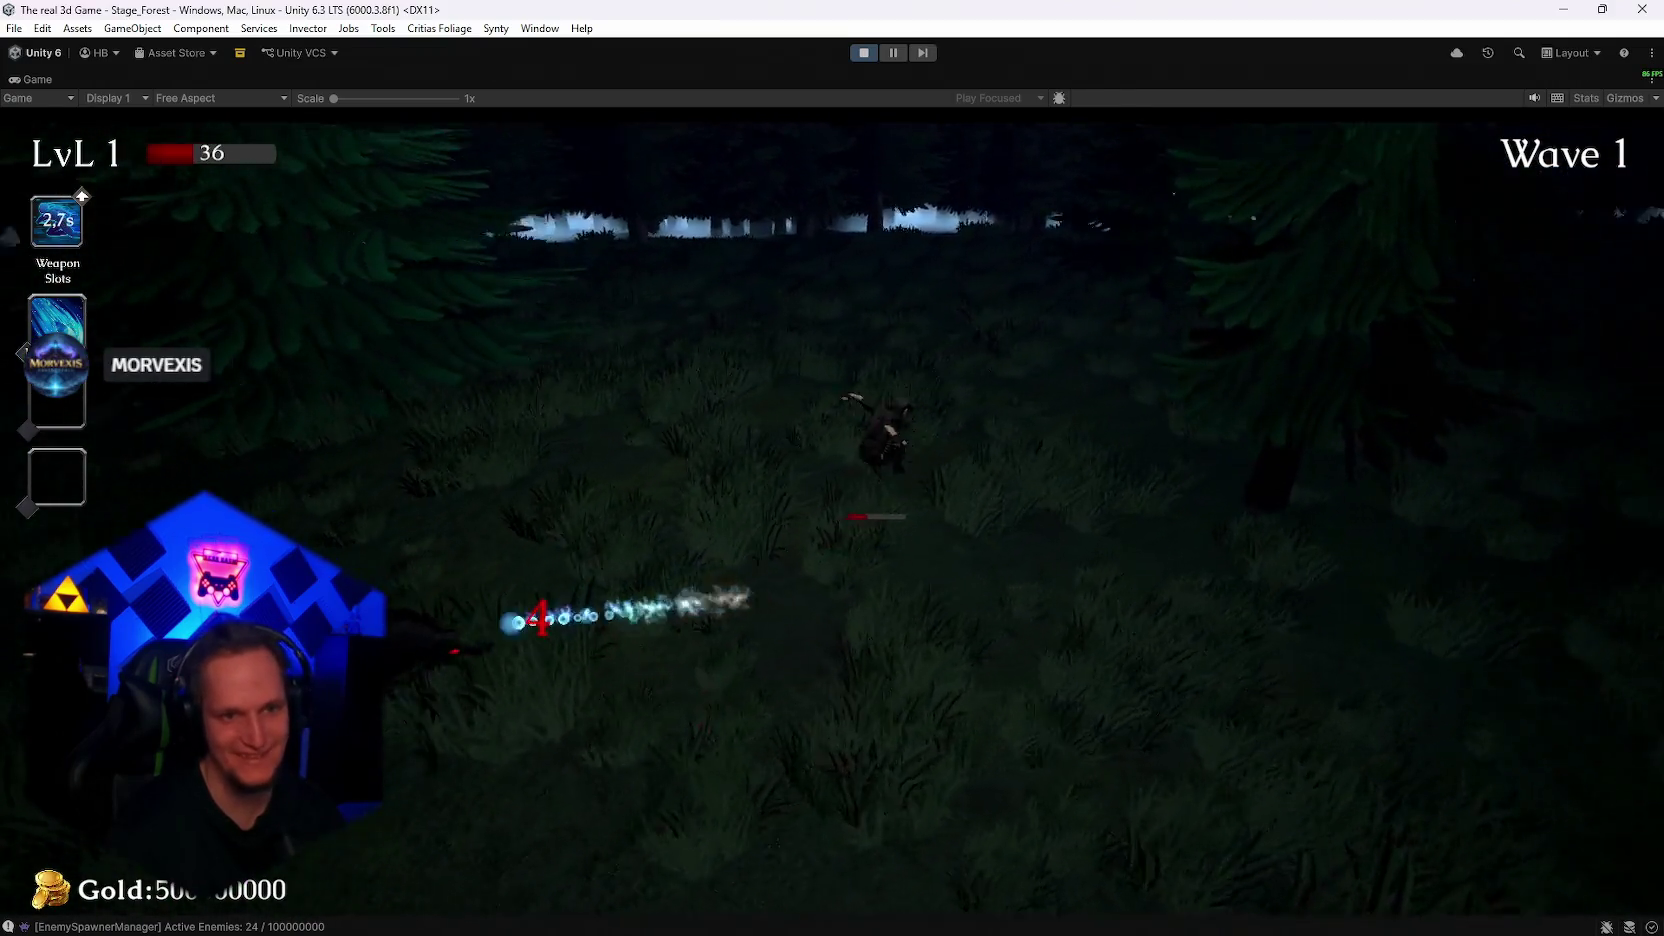
key(w)
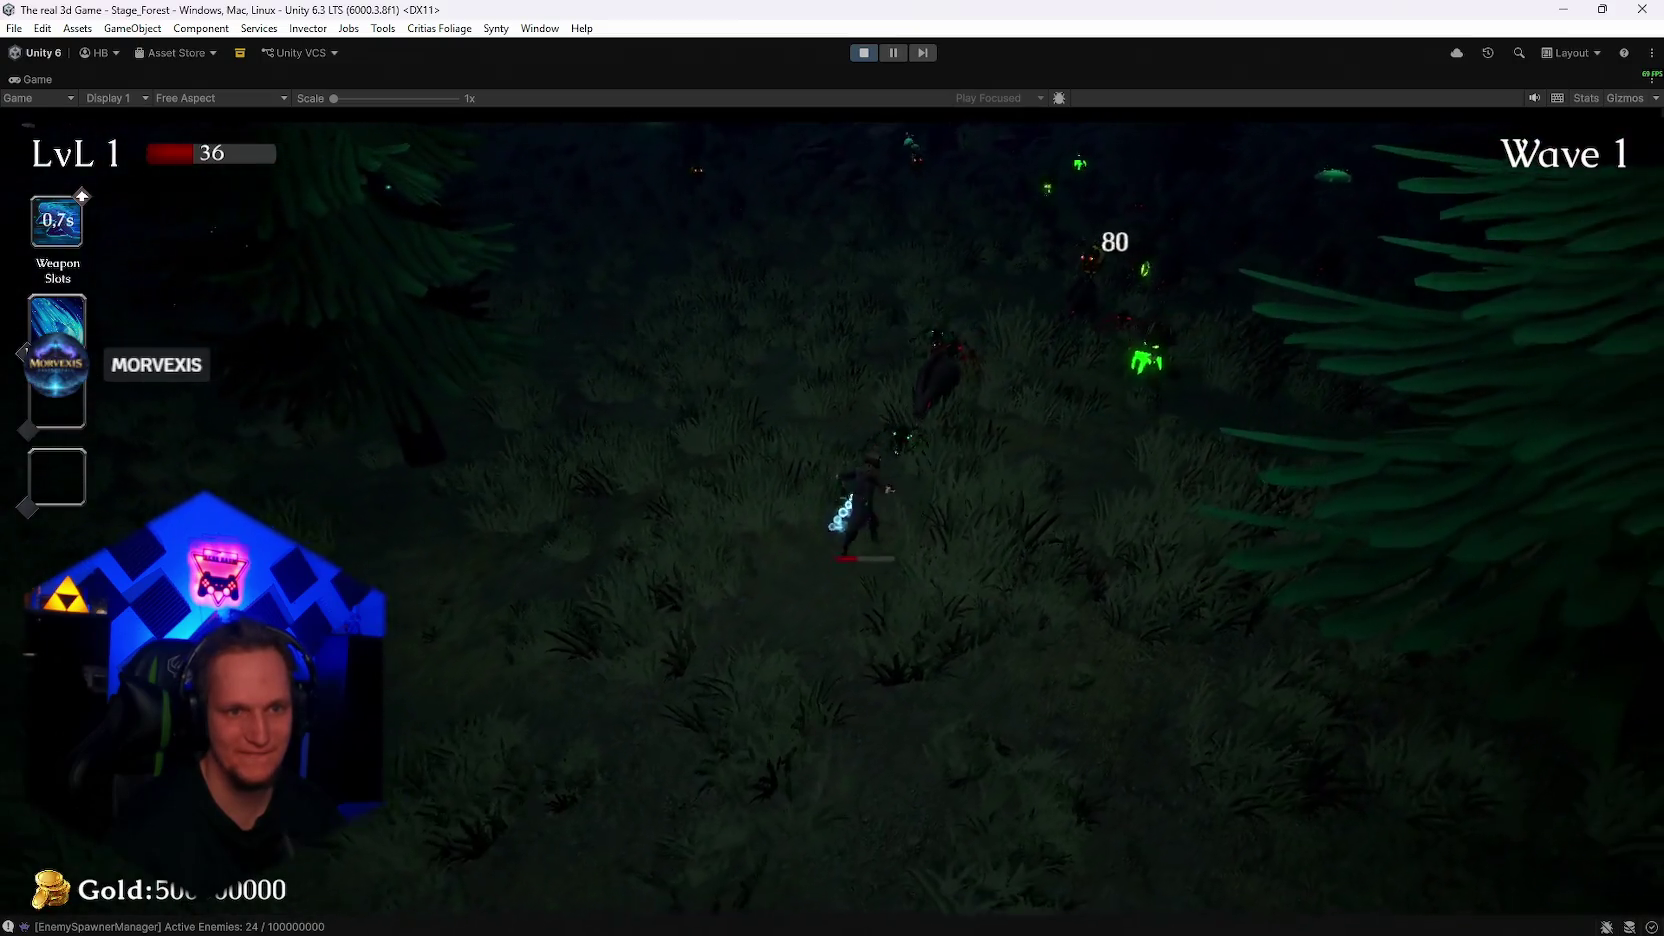
key(w)
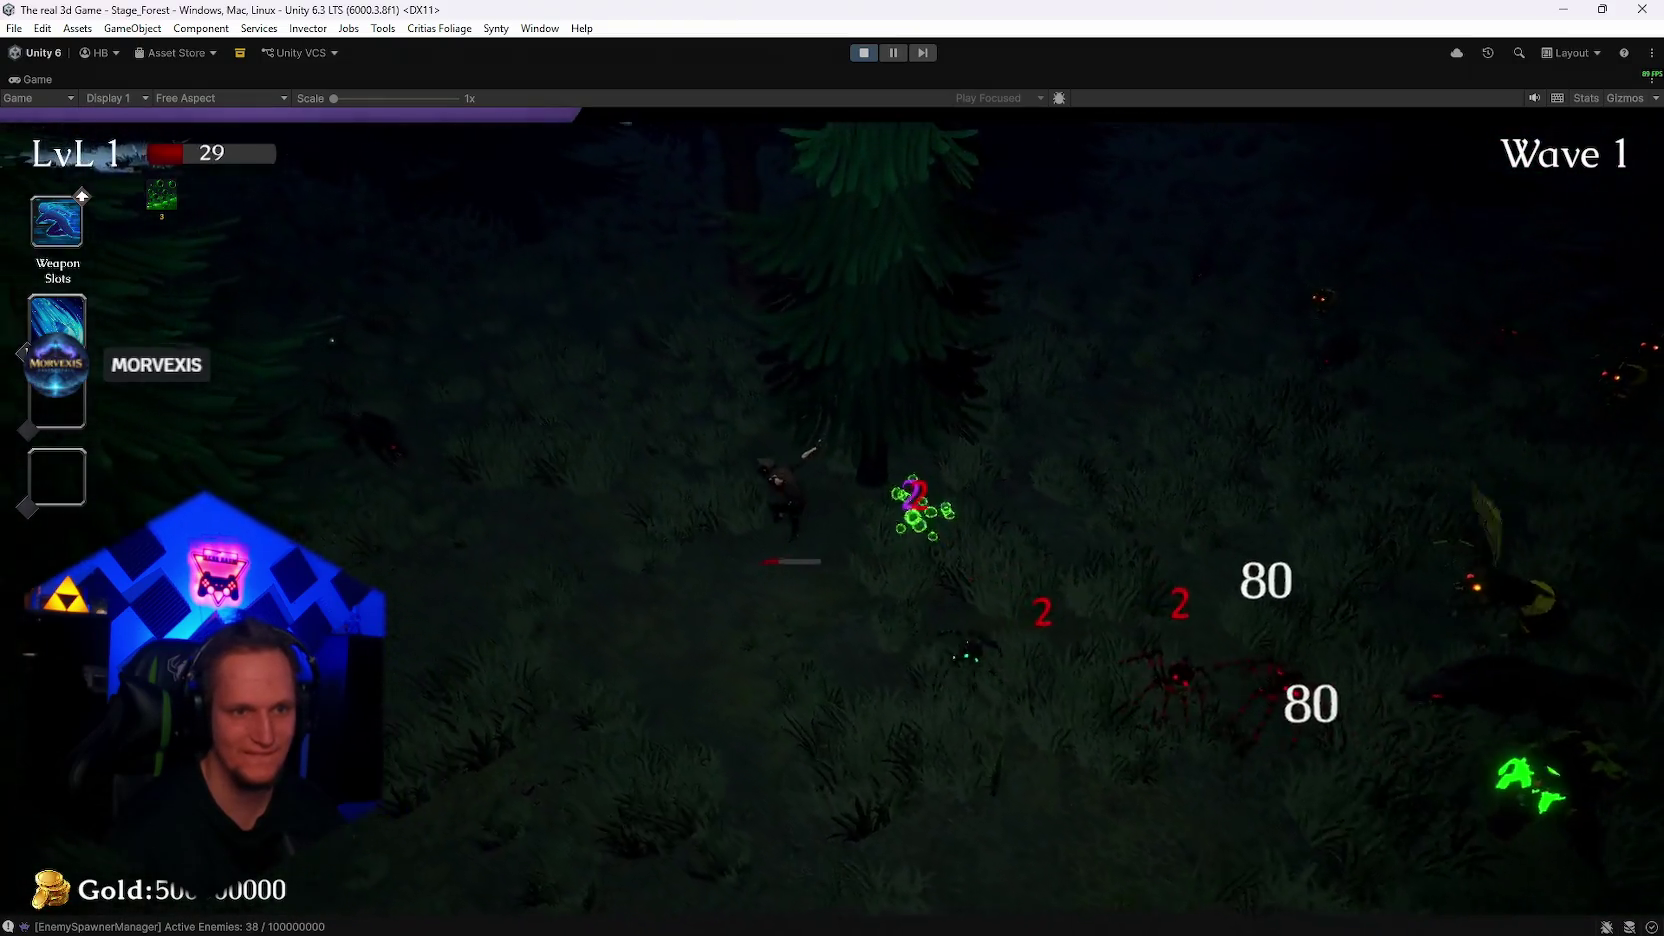
key(w)
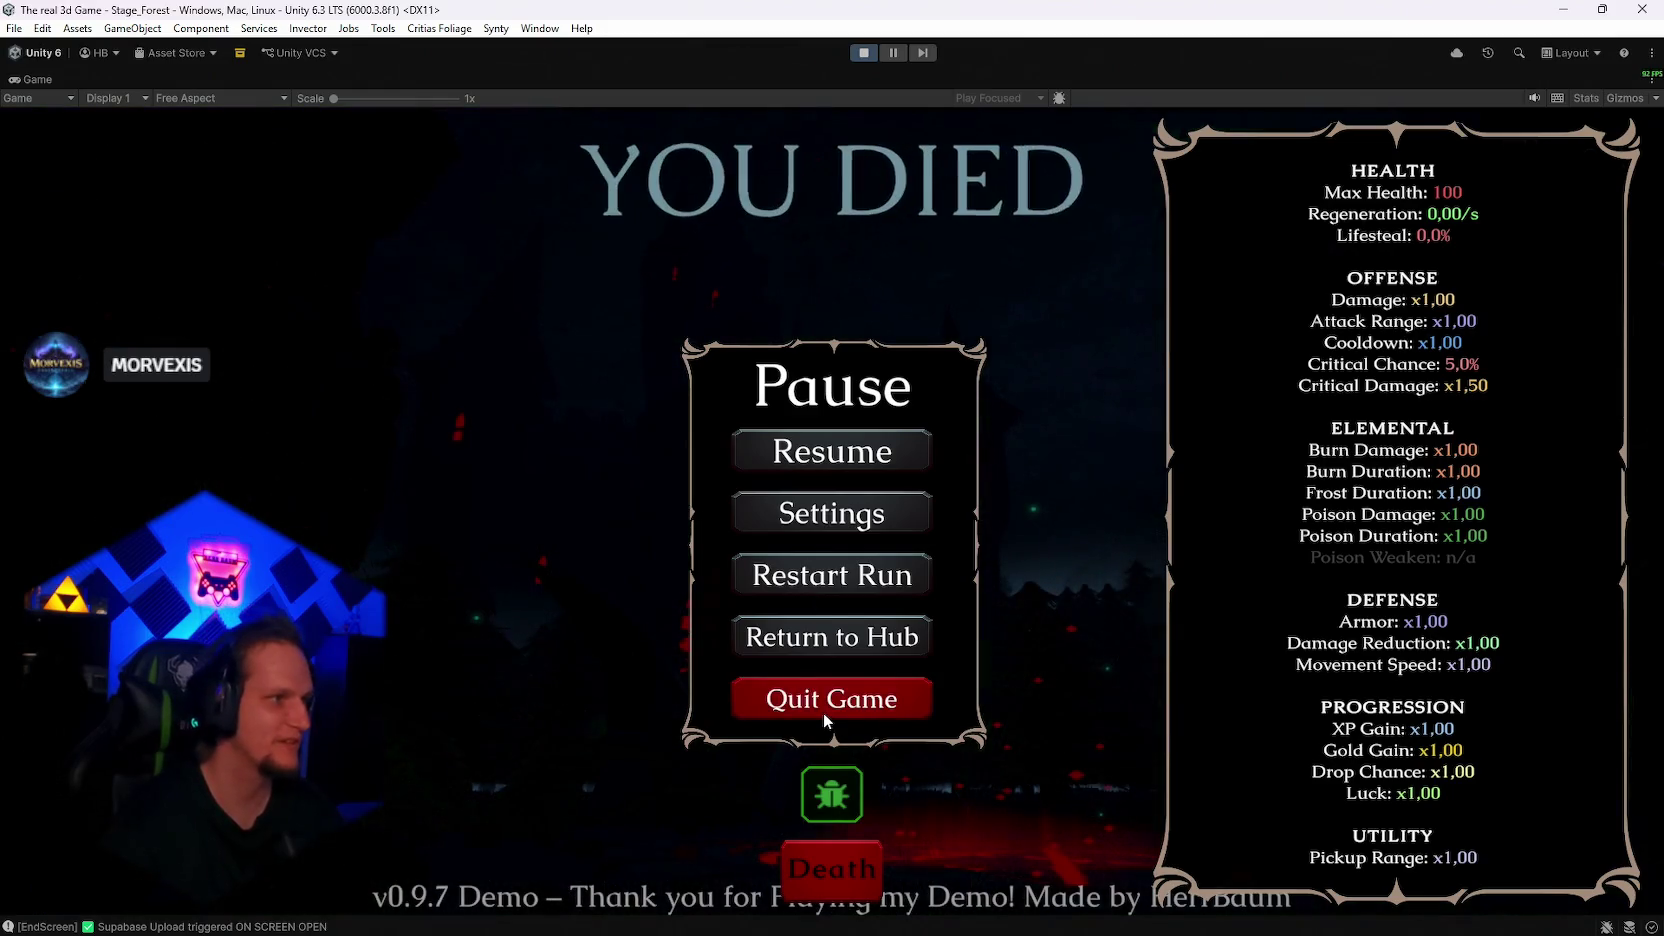
Close the pause menu to view death stats and stop Play mode
click(816, 458)
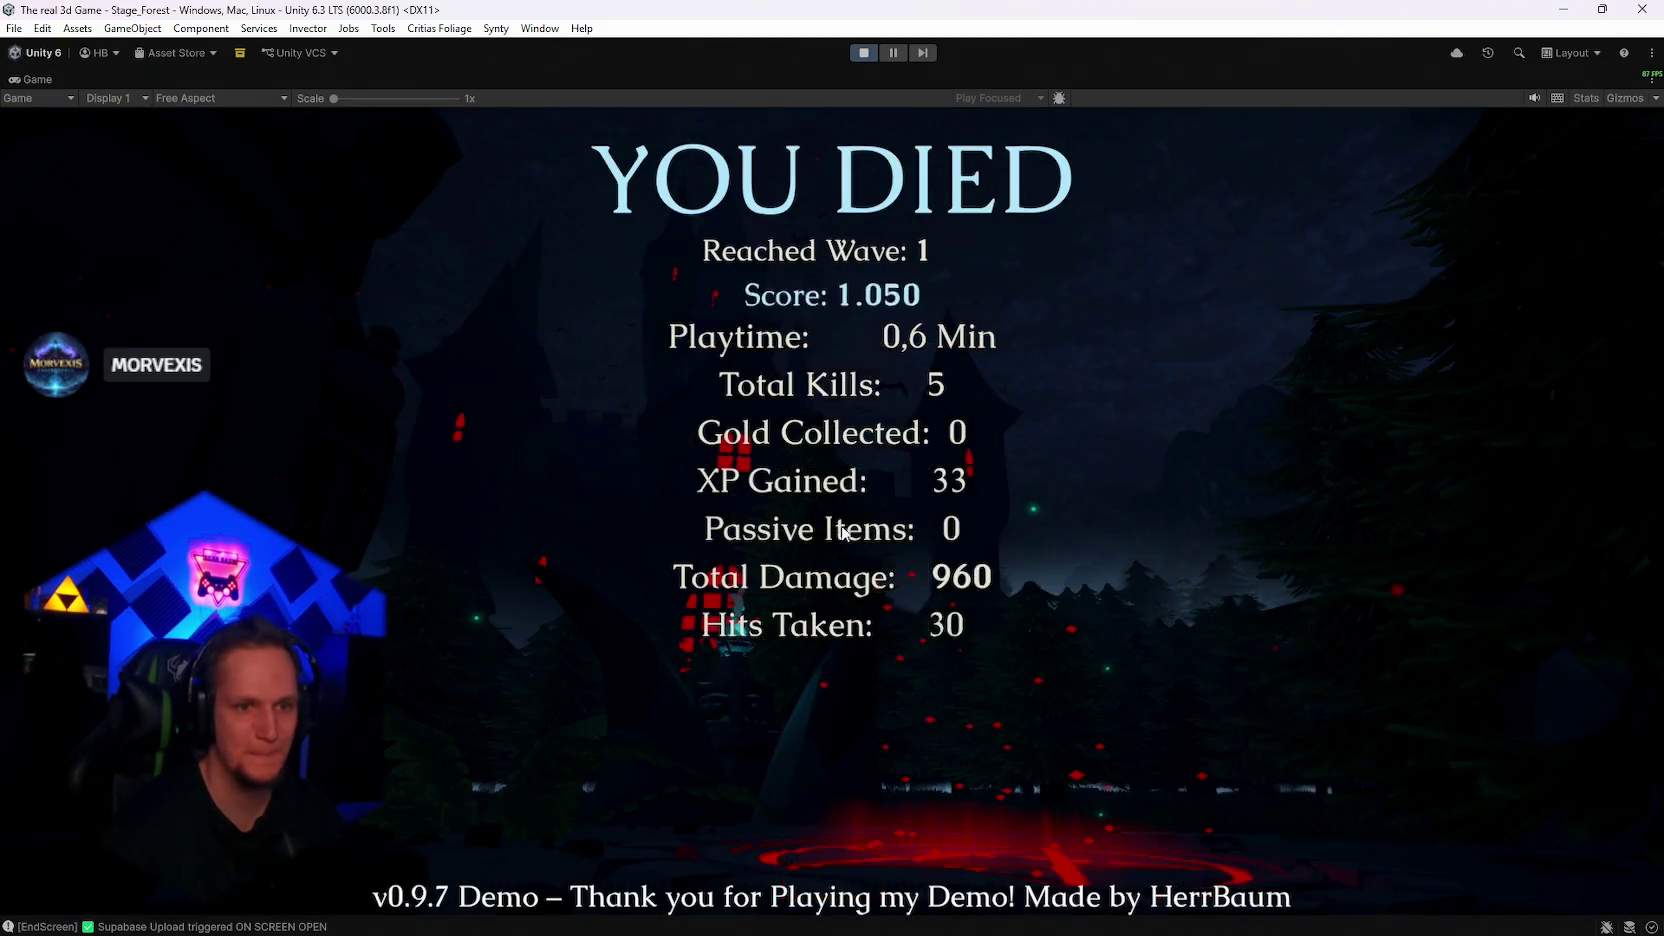
click(863, 54)
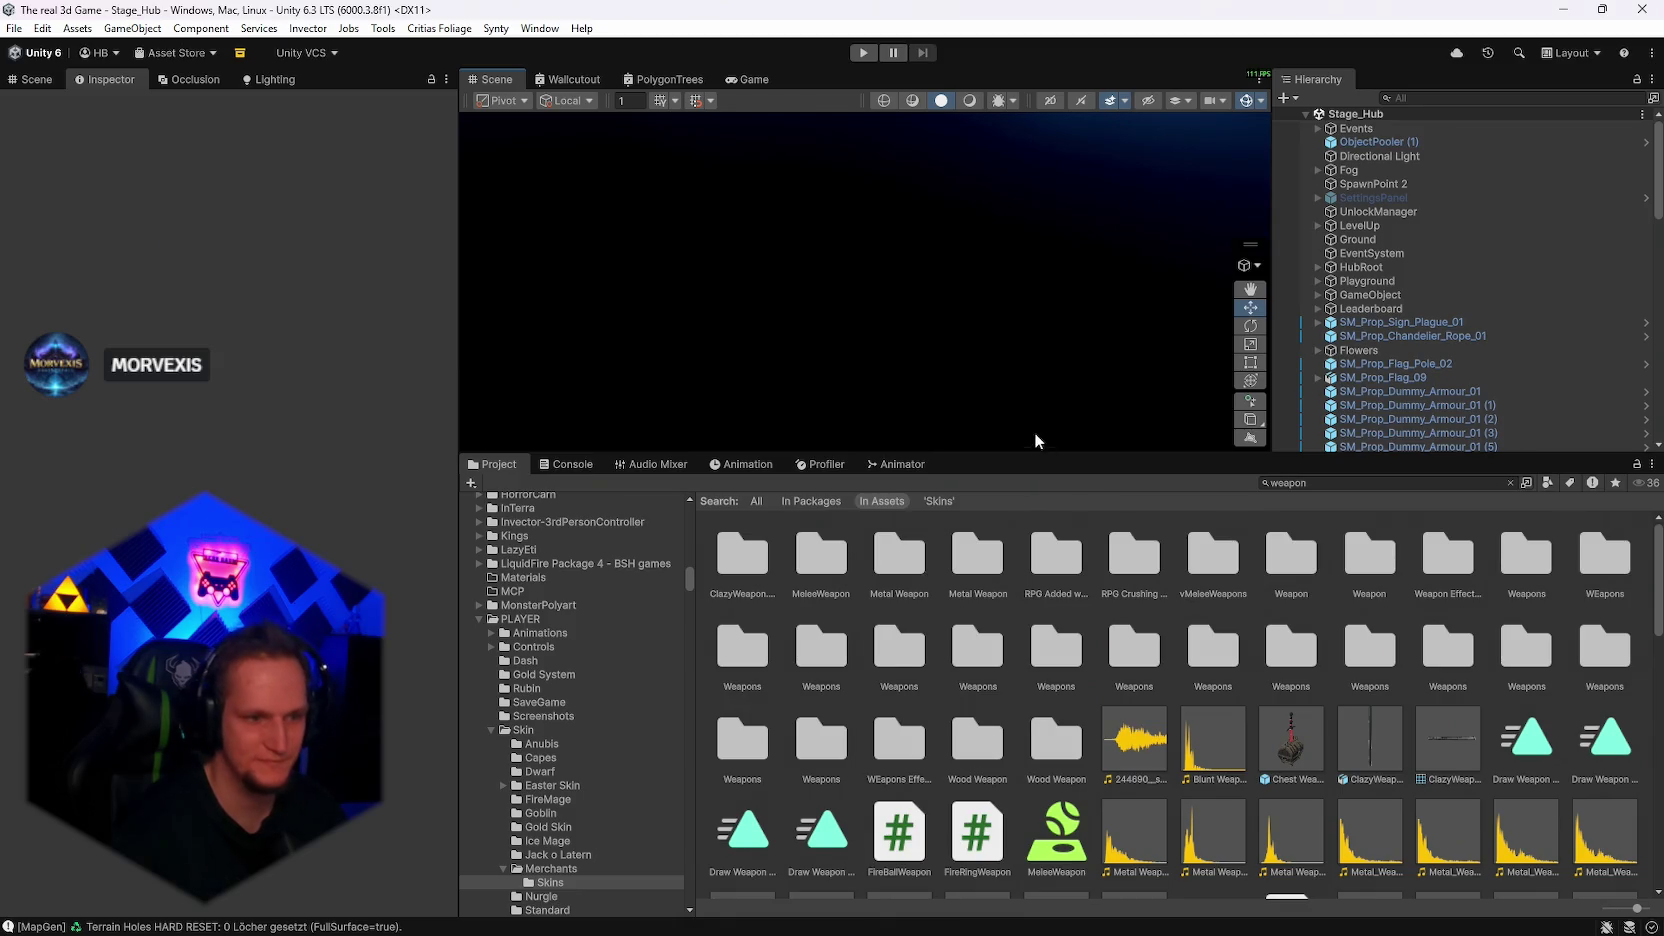
mouse_move(1139, 917)
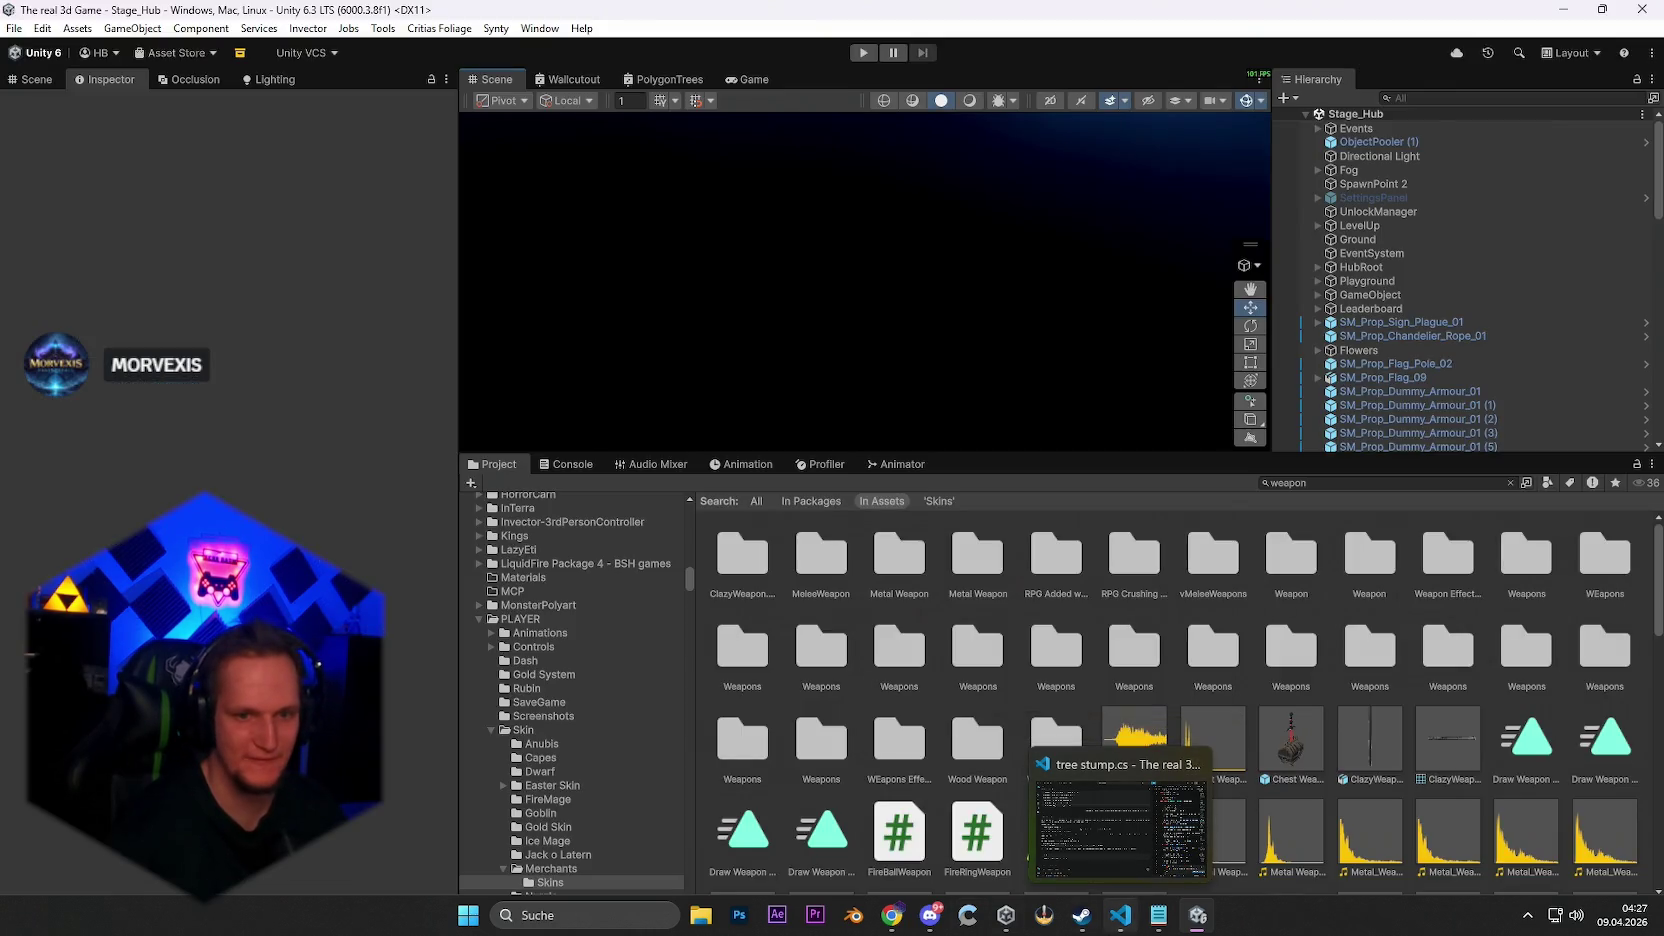
Send Codex the report 'amcht er dauerhaft dmg obwohl er nicht in range'
click(1120, 830)
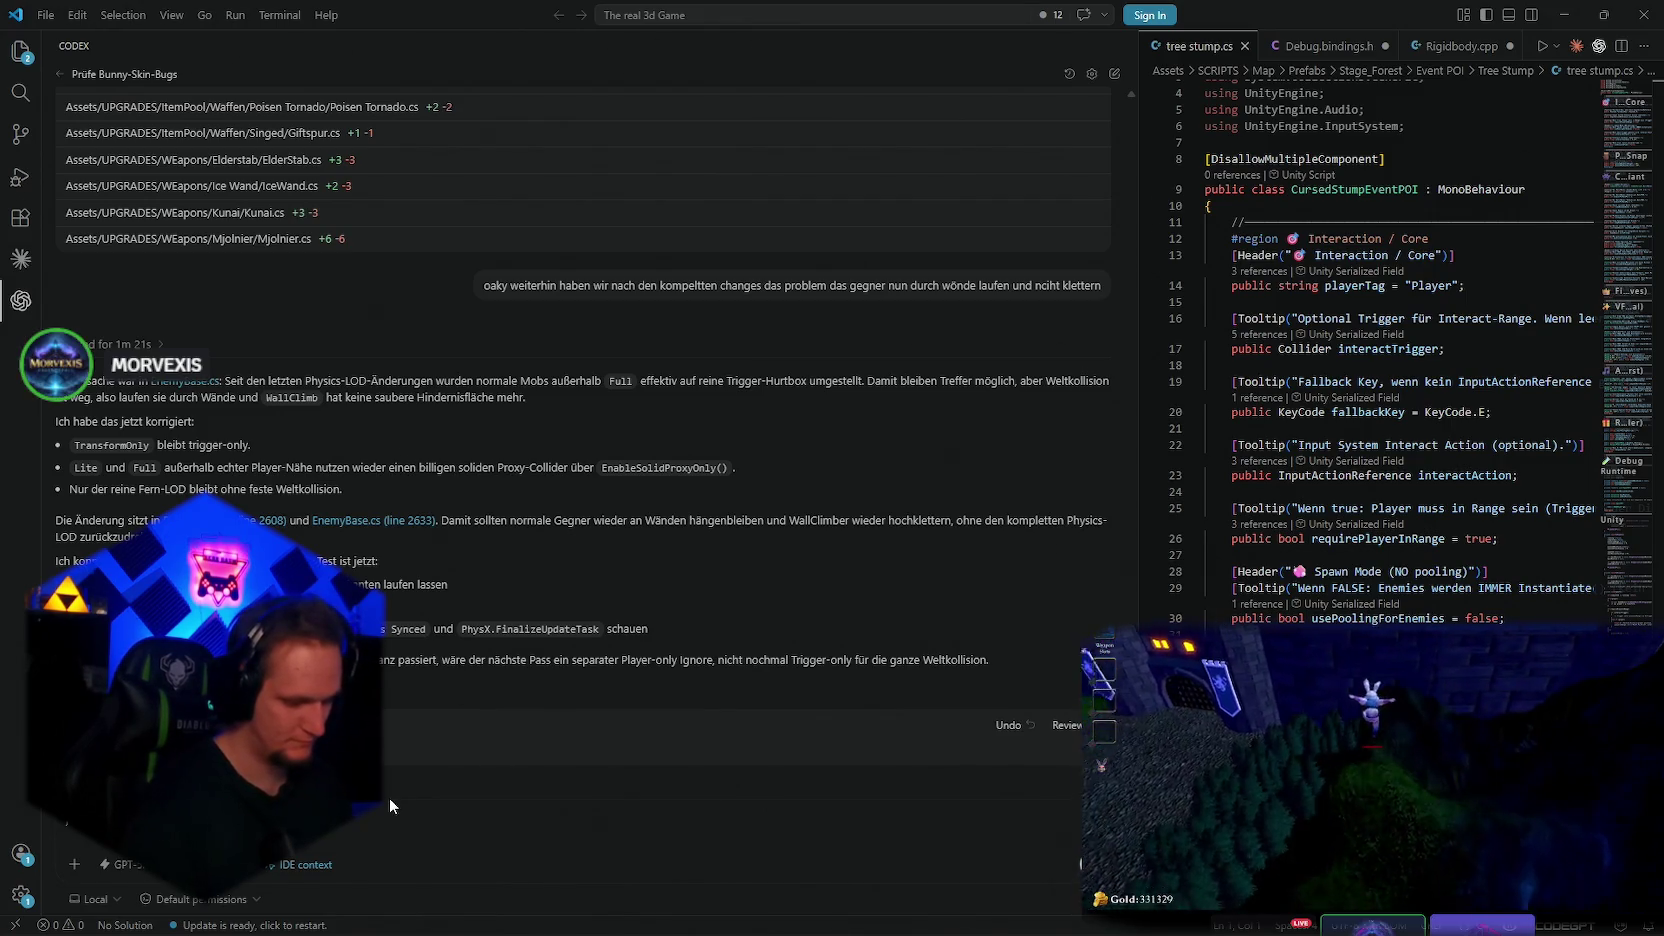
text(amcht er dauer)
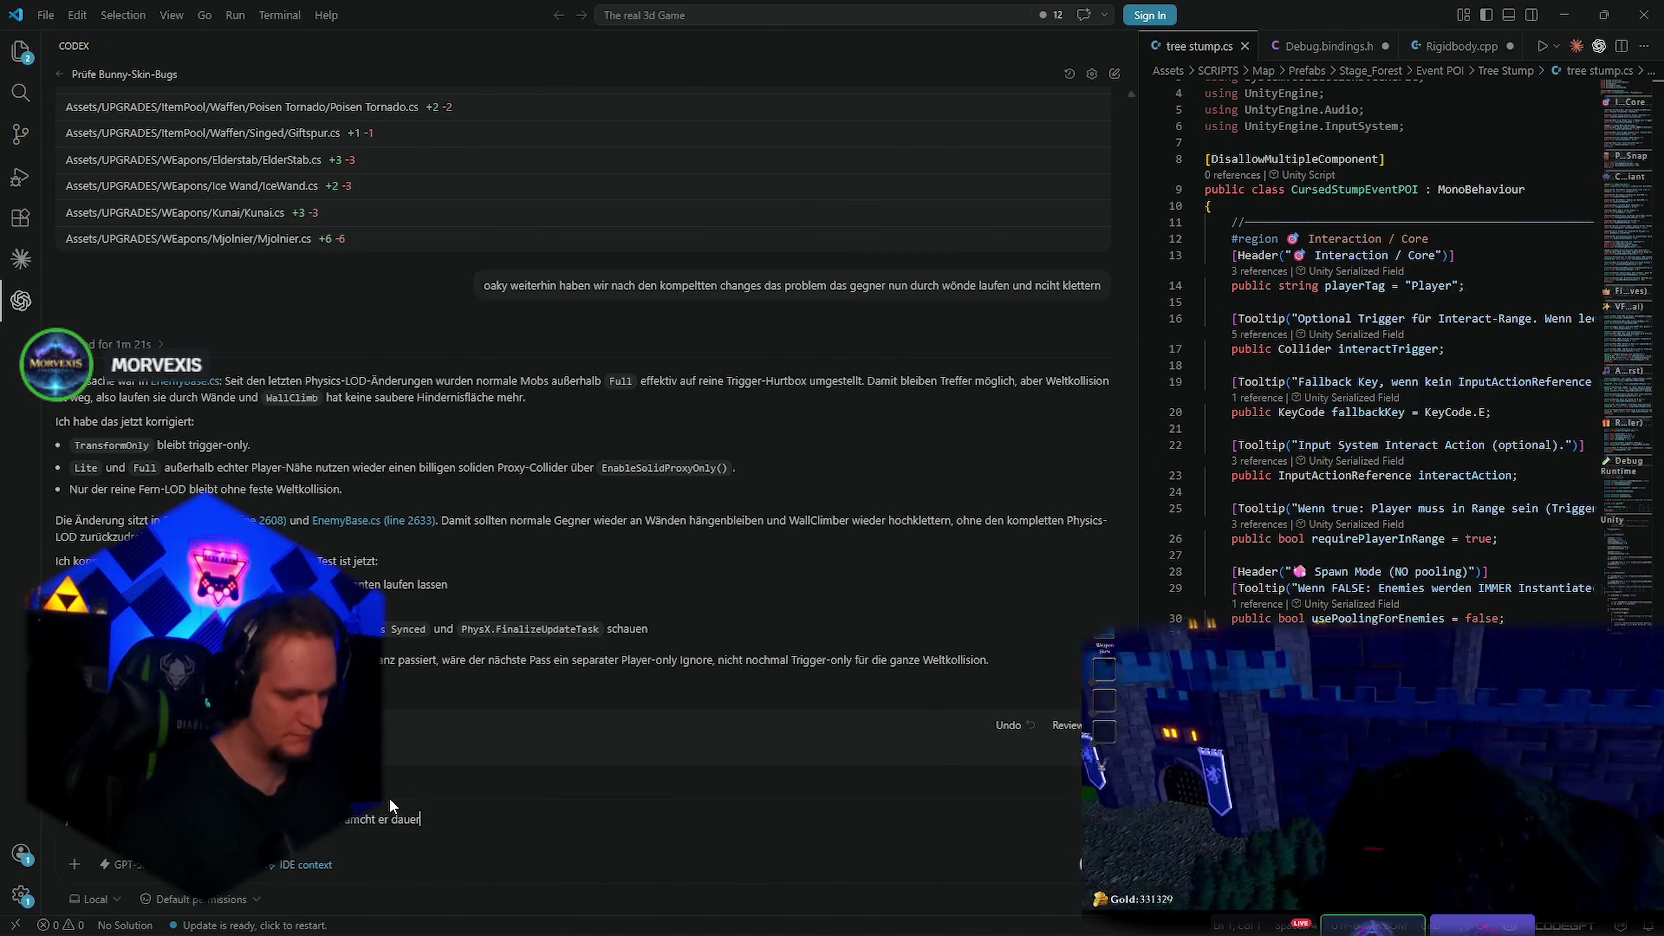
text(haft)
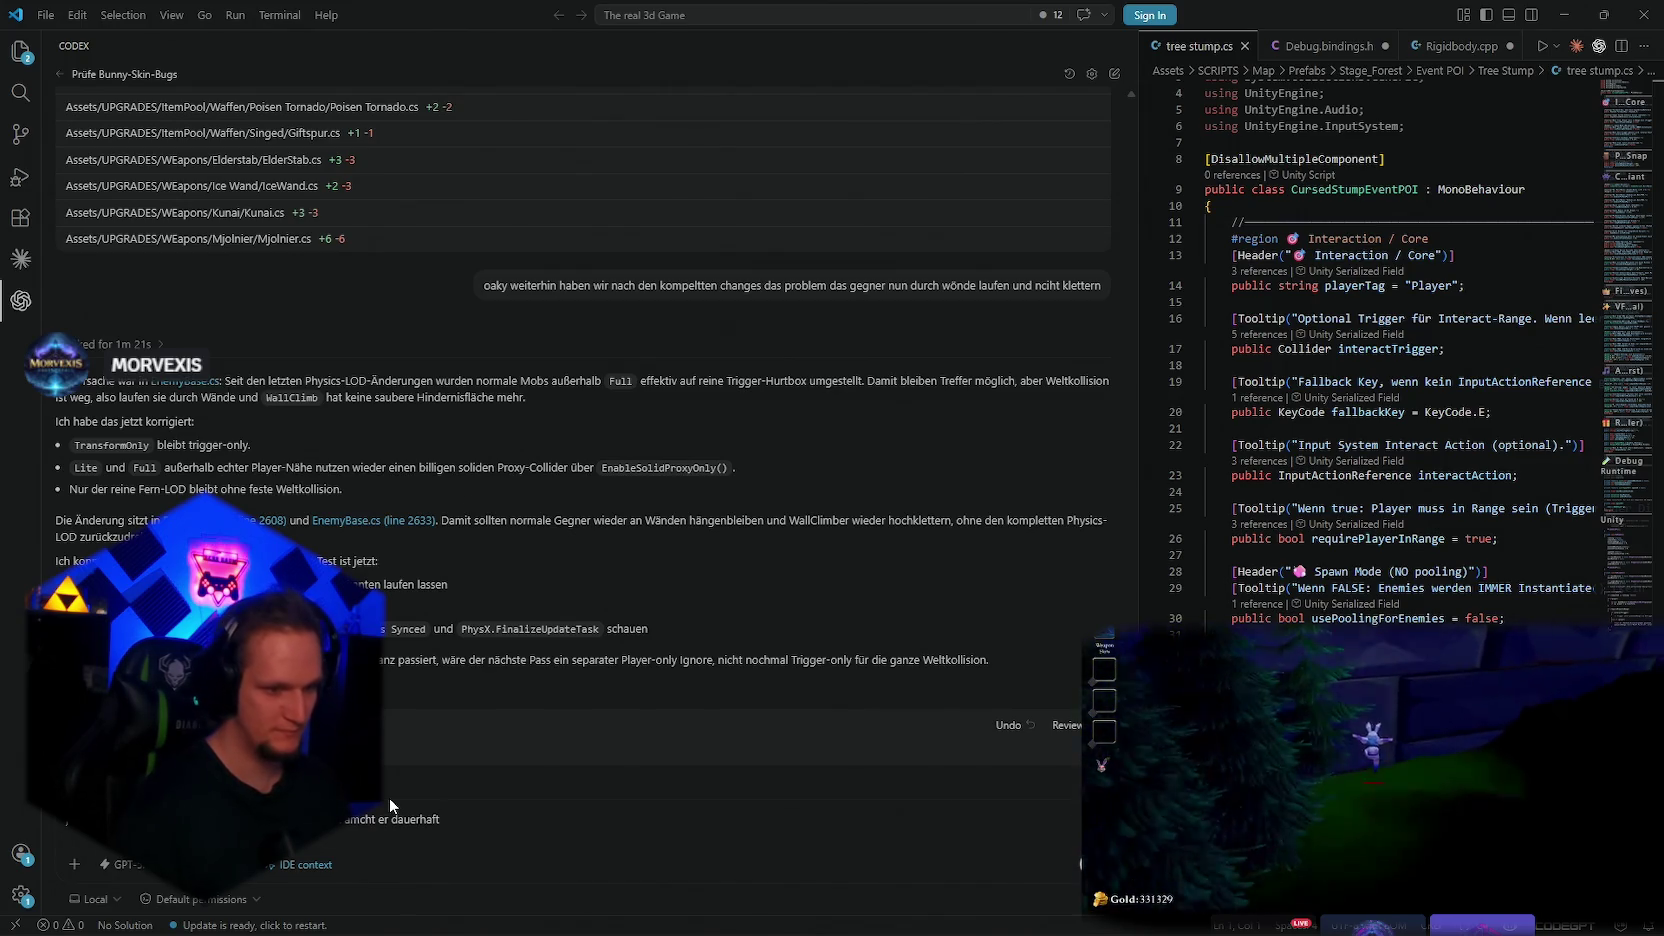
text( dmg obwohl)
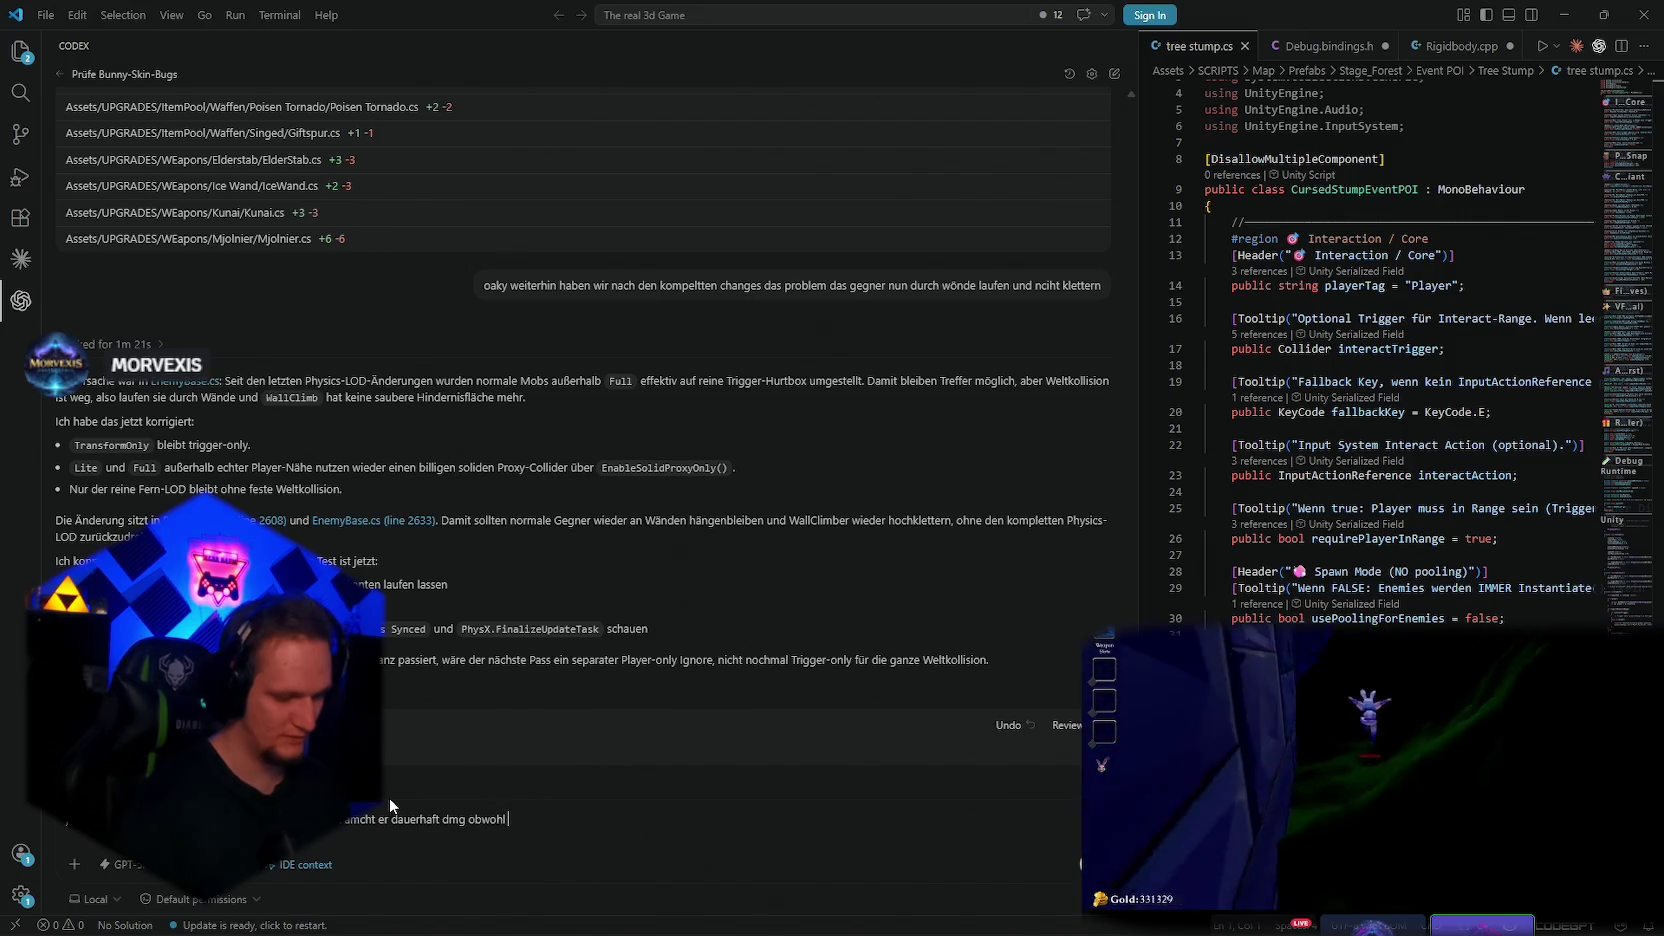
text( er nicht in range)
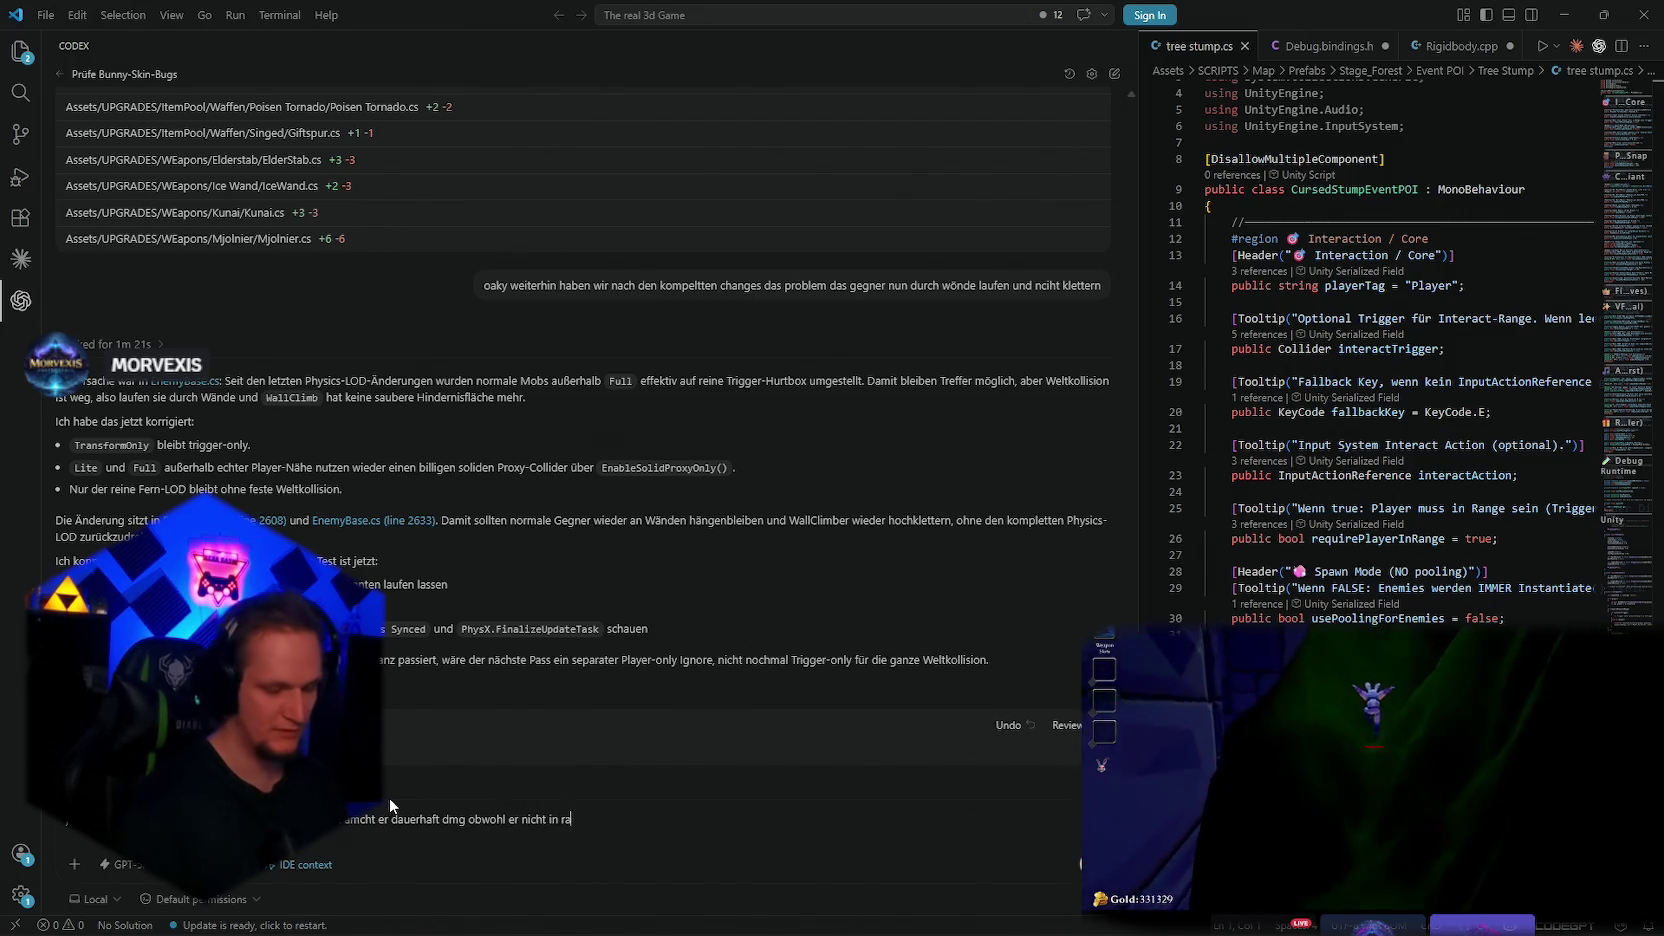
key(Return)
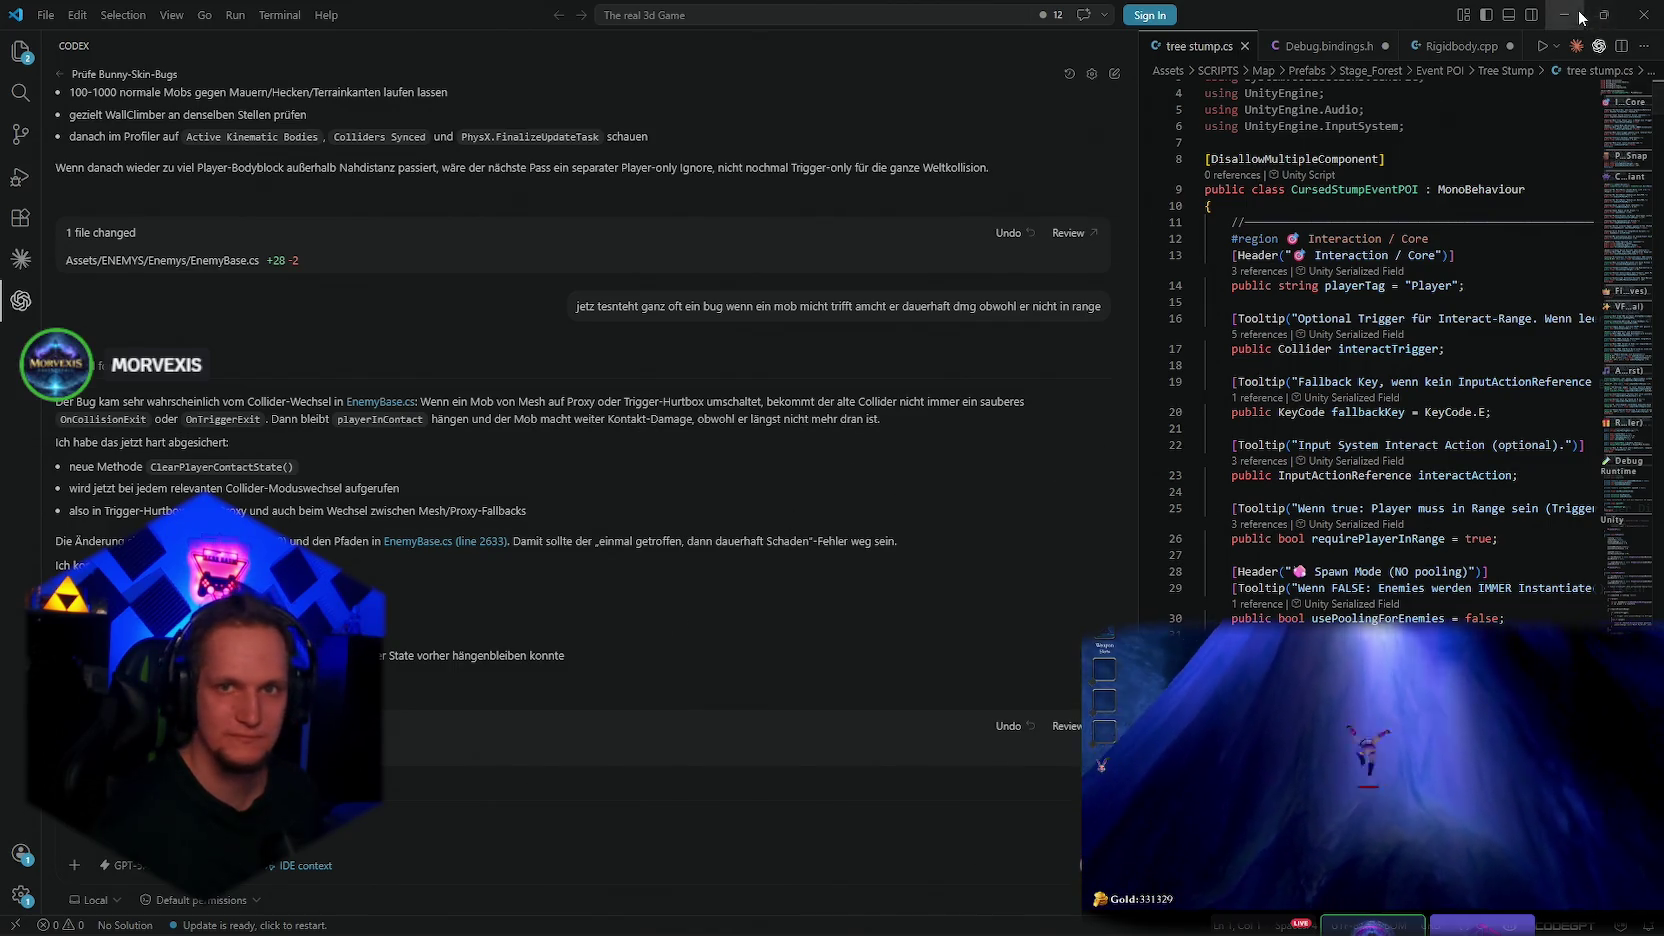
Switch back to Unity after Codex's ClearPlayerContactState fix in EnemyBase.cs
key(alt+Tab)
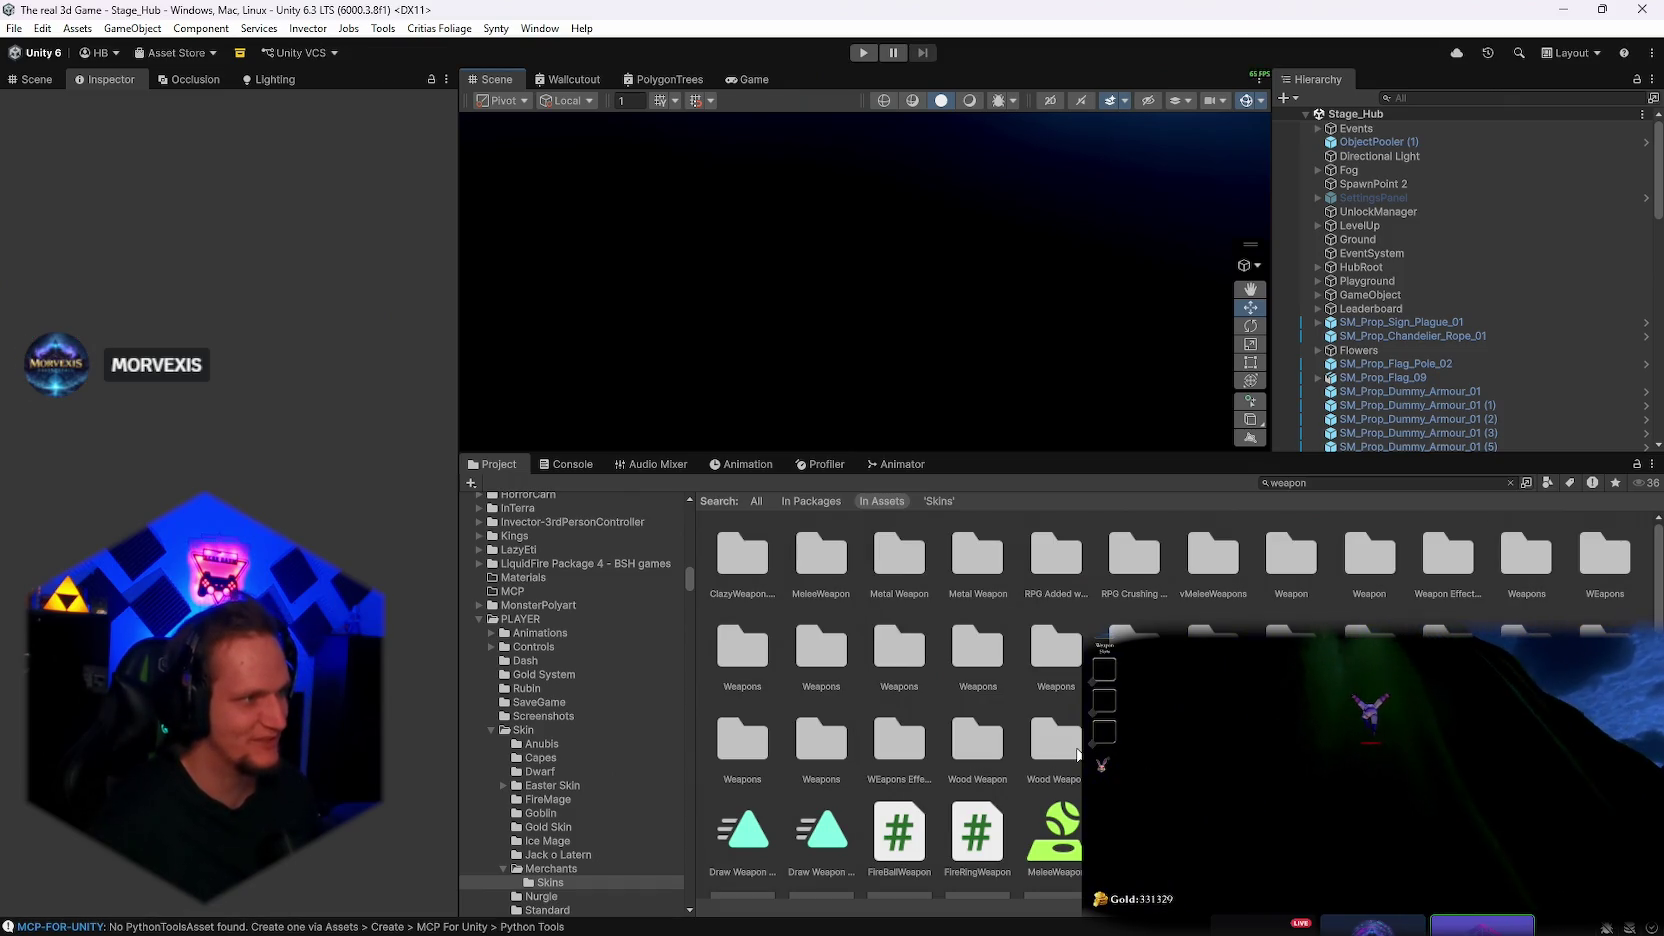
After the enemy scripts finish recompiling, start Play mode on the Stage_Hub scene
scroll(1077, 755, down, 1)
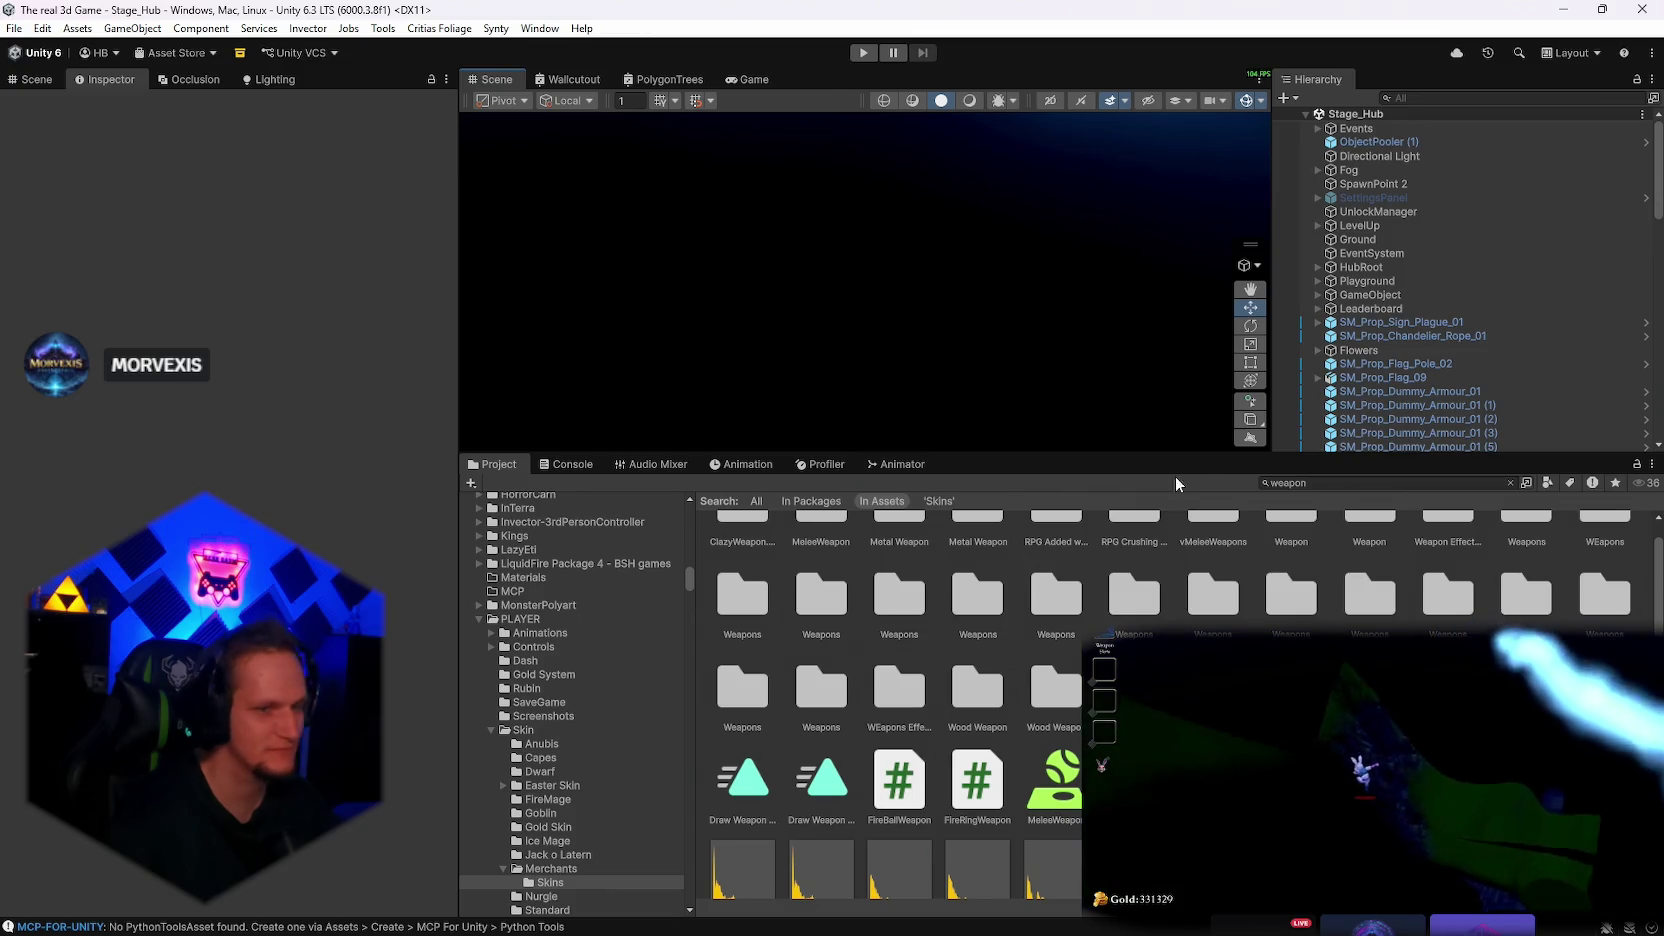
click(864, 54)
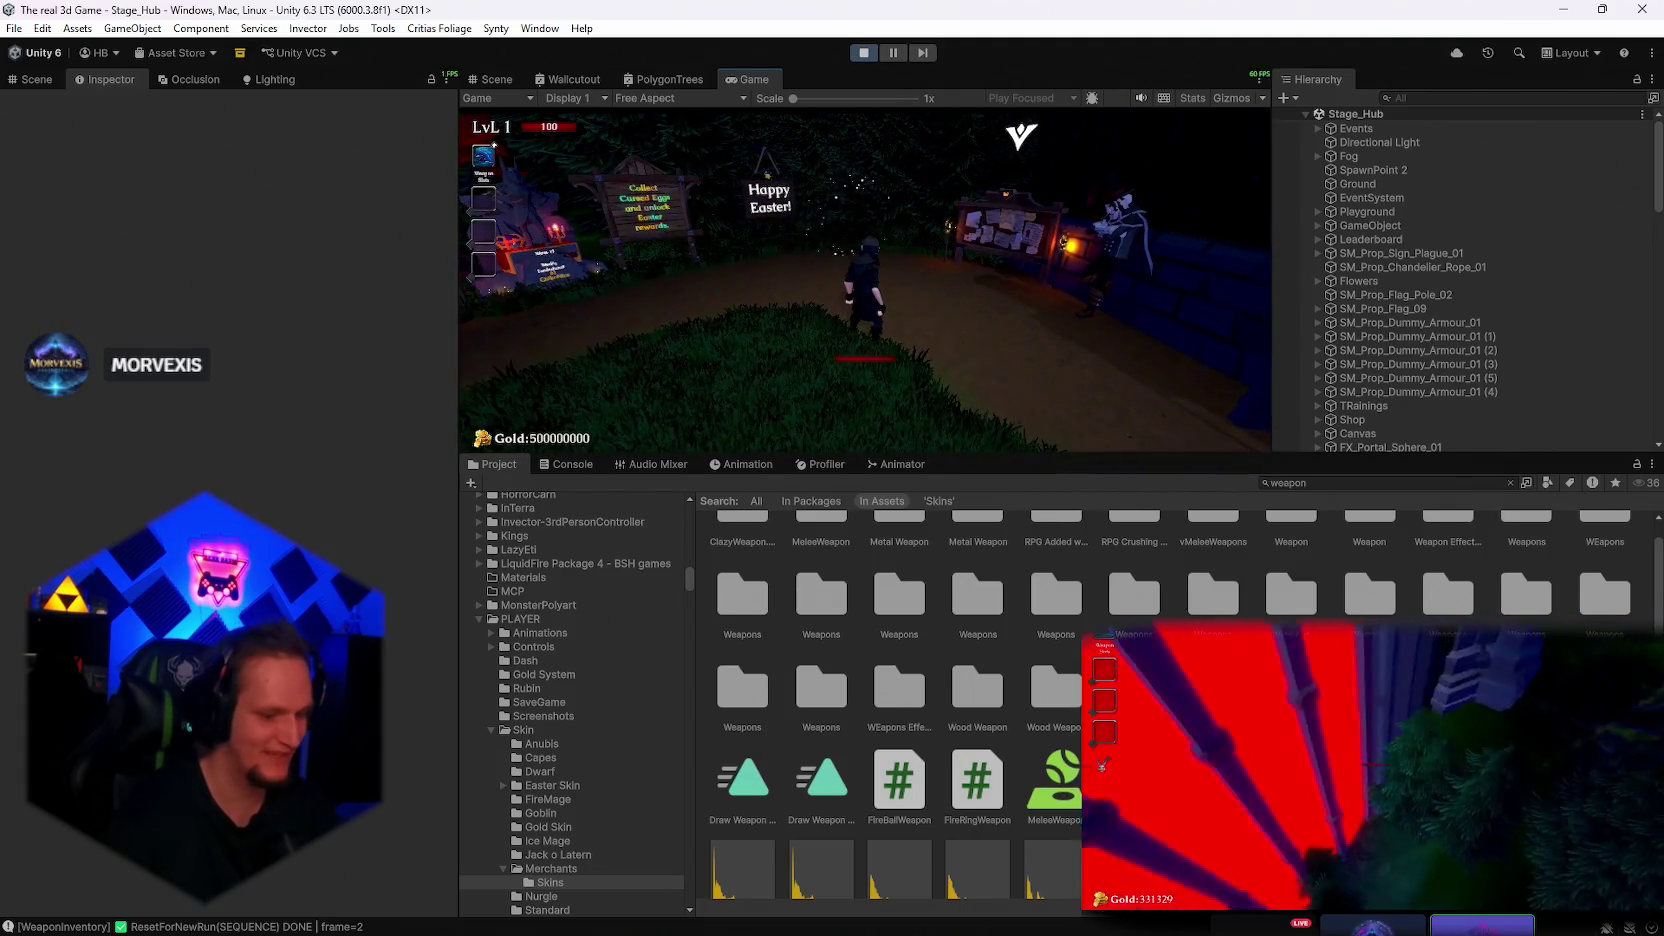
Pick the Meteor weapon card, maximize the Game view and resume play in Stage_Forest
click(866, 286)
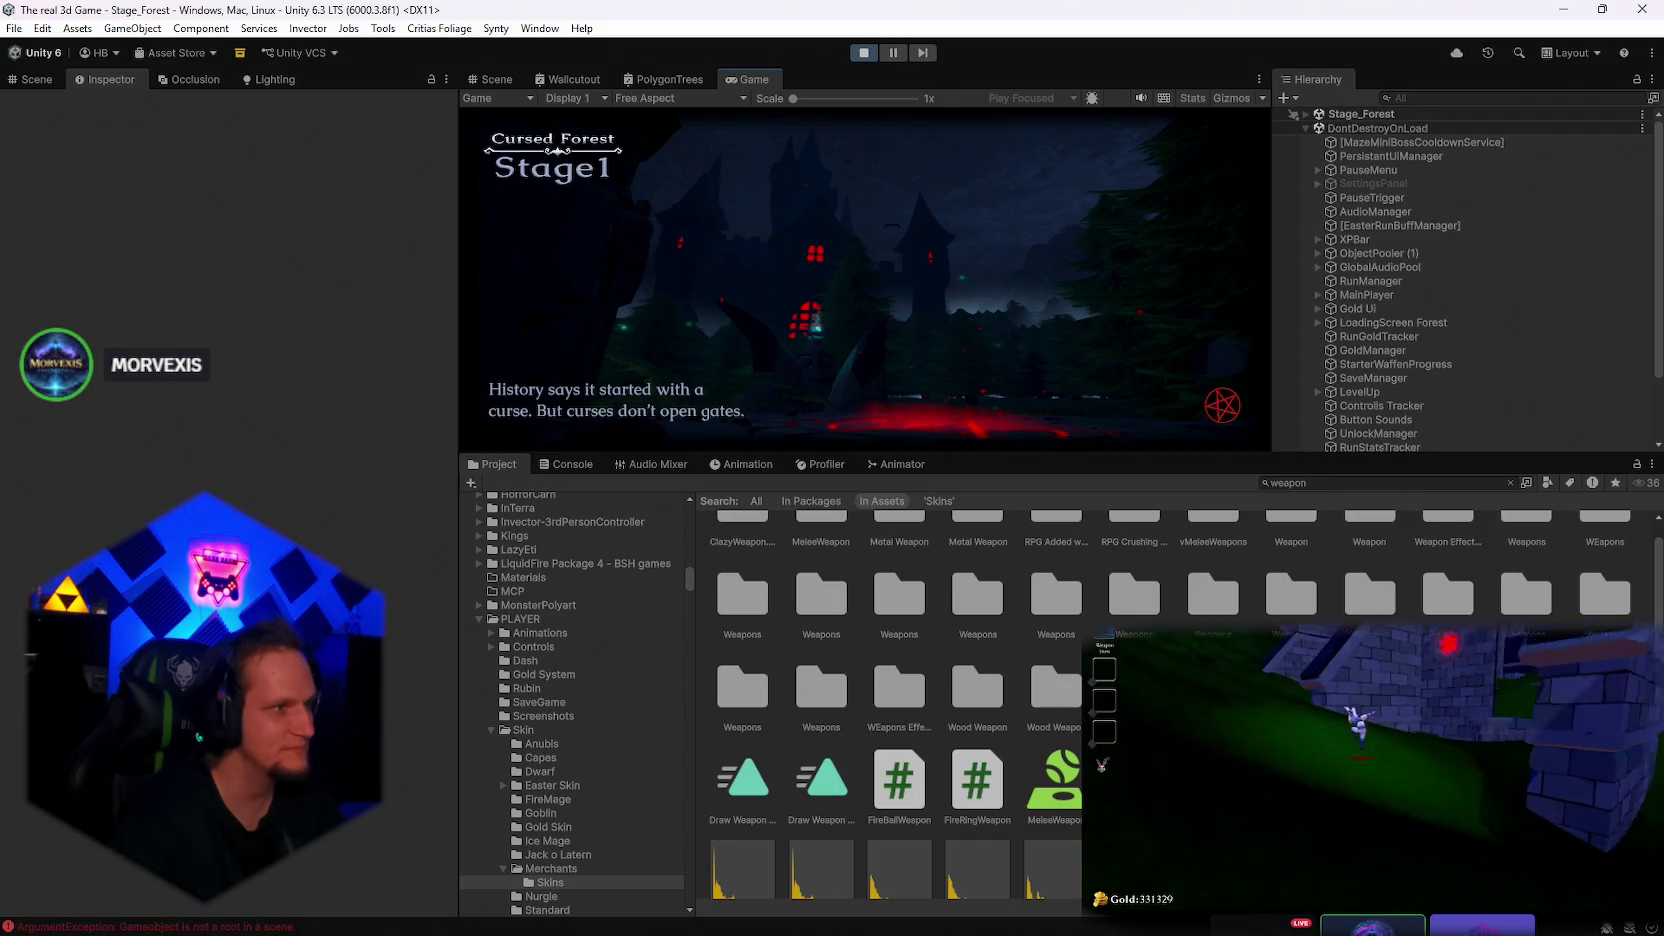
key(Escape)
click(855, 452)
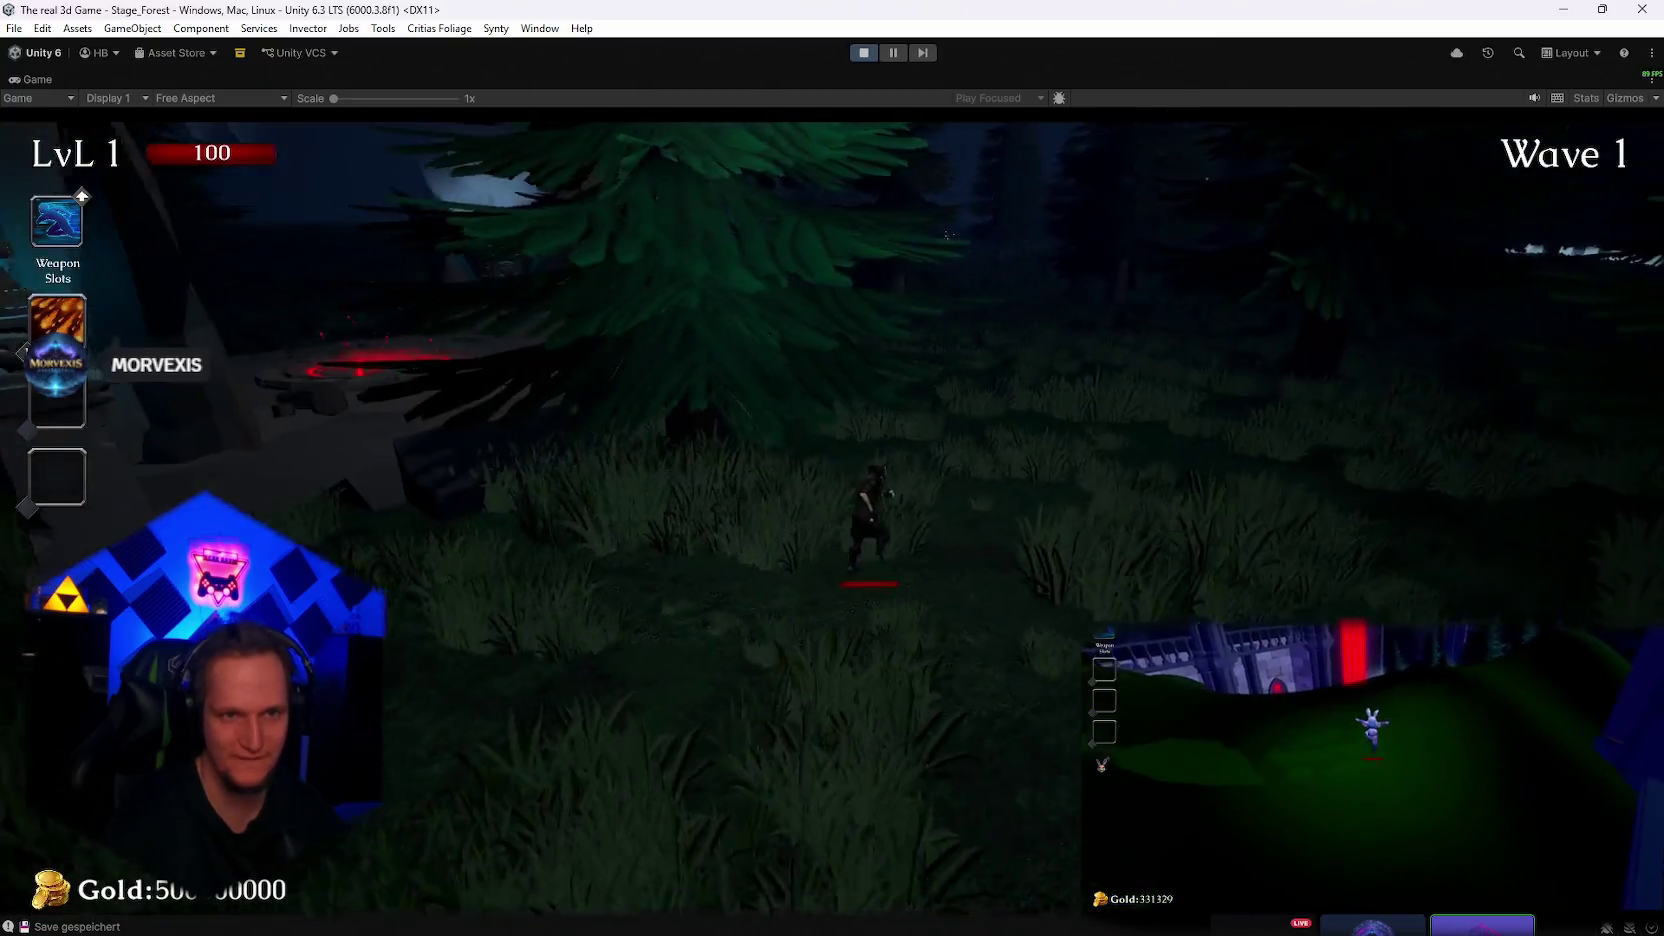
Run through the forest stage up to wave 3, then pause and stop Play mode
key(w)
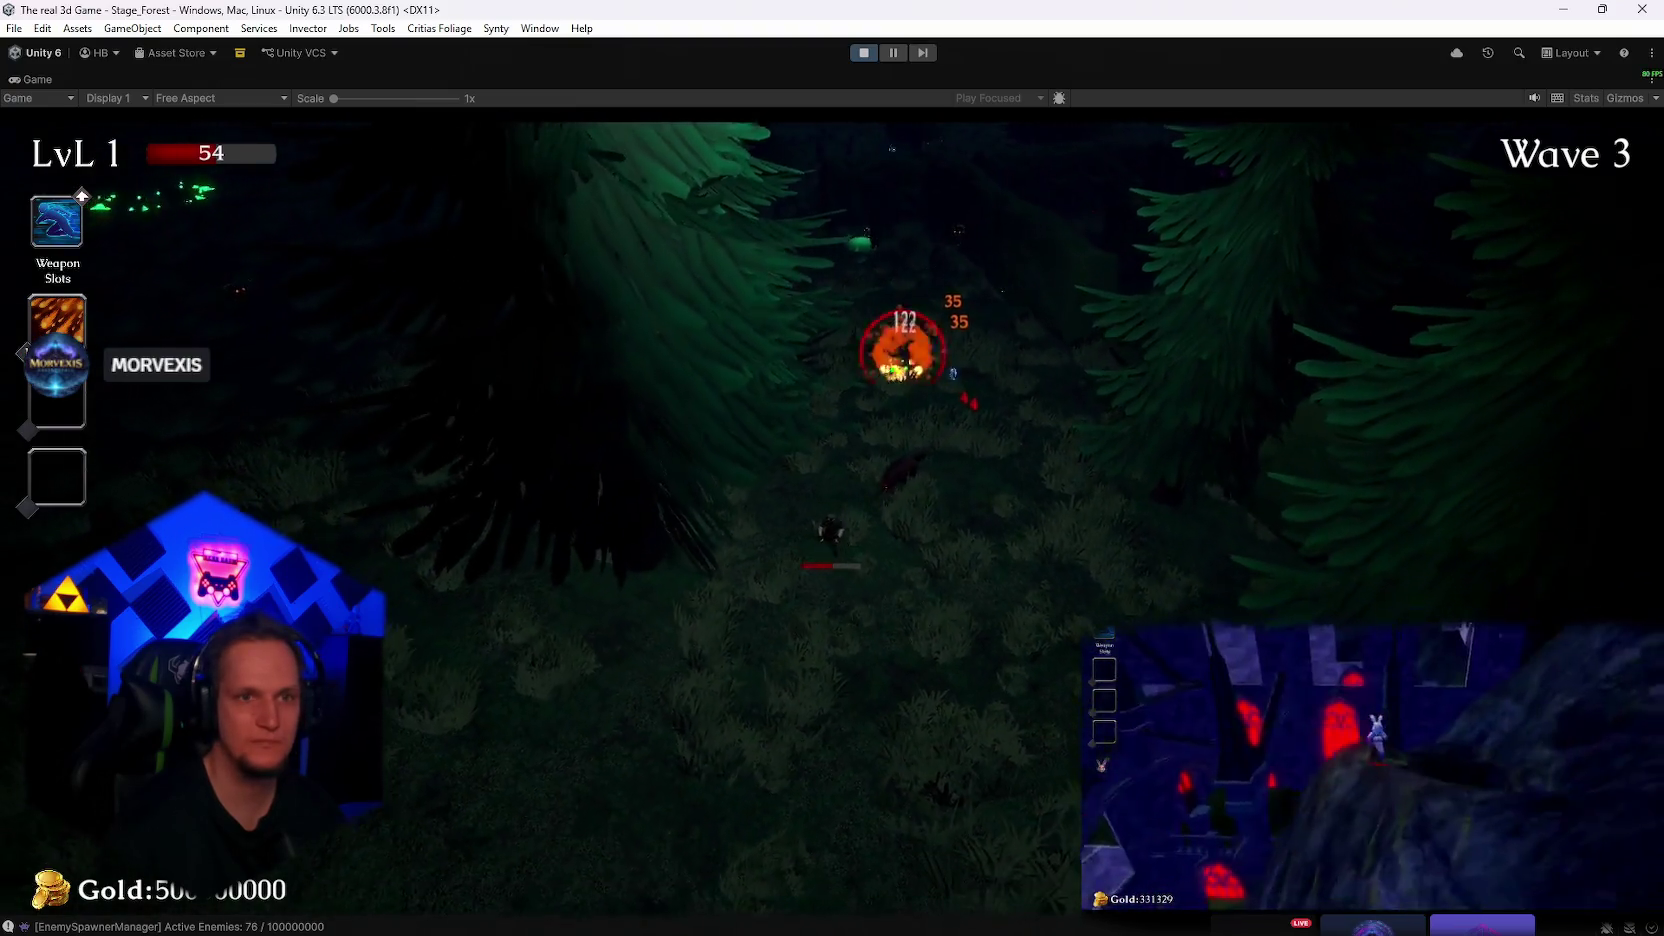
key(Escape)
click(864, 52)
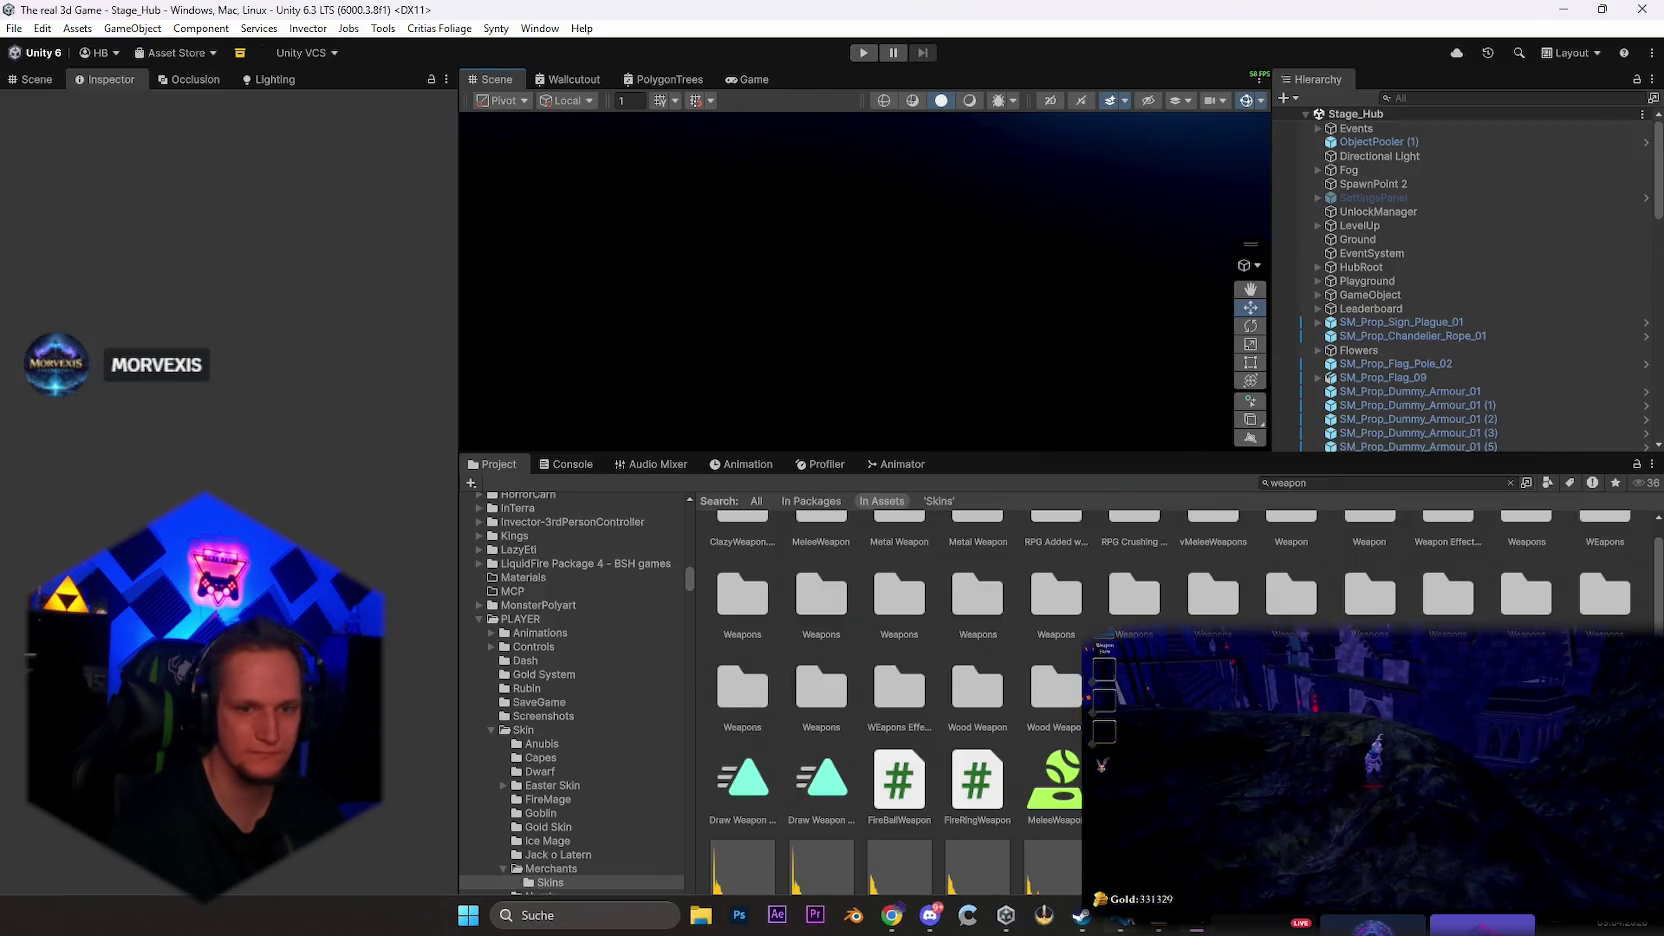
Switch from the Unity editor to the Codex chat in VS Code
key(alt+Tab)
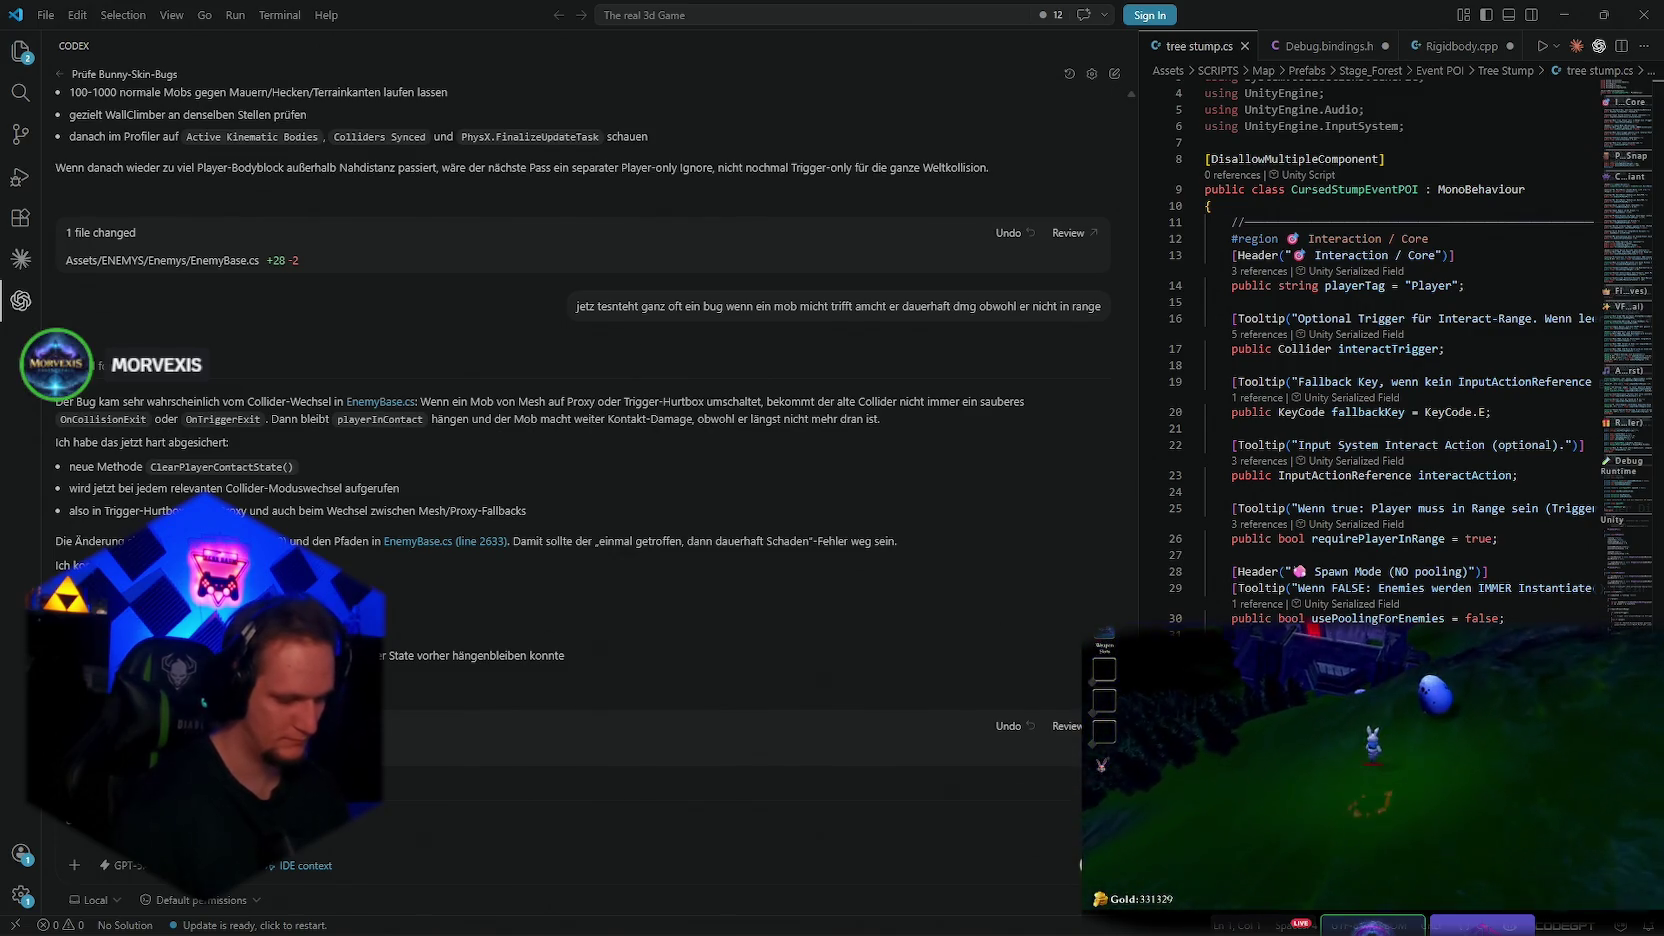
Send Codex a German bug report: enemies skip the climb state and walk straight through objects
text(t in den cl)
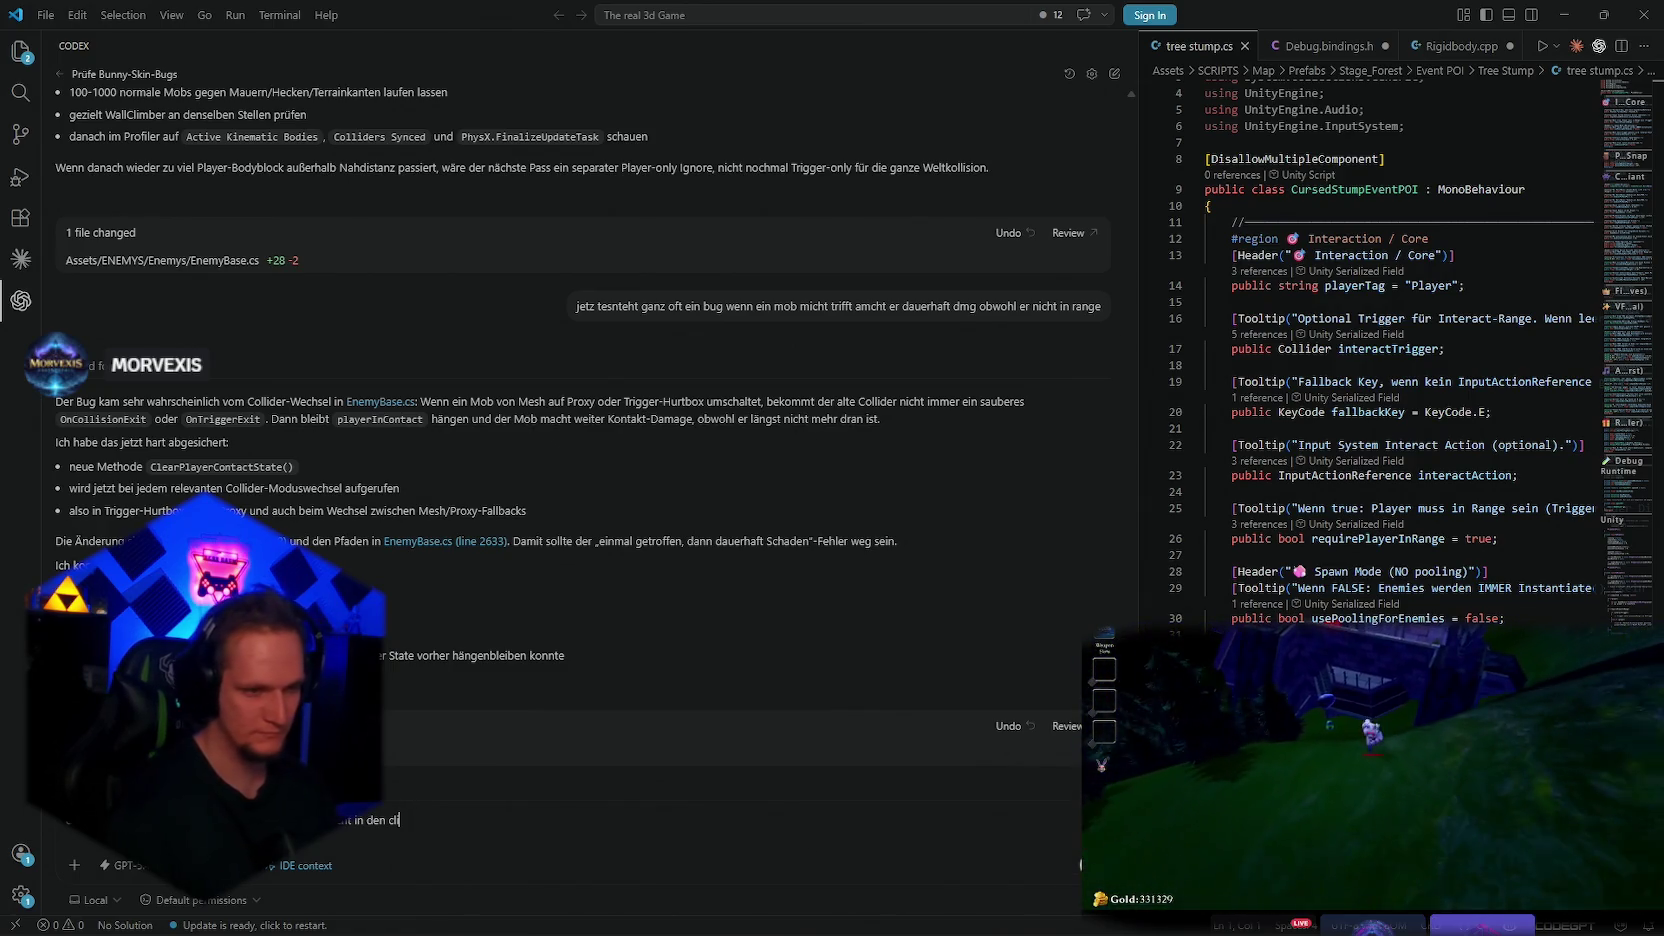
text(imb st)
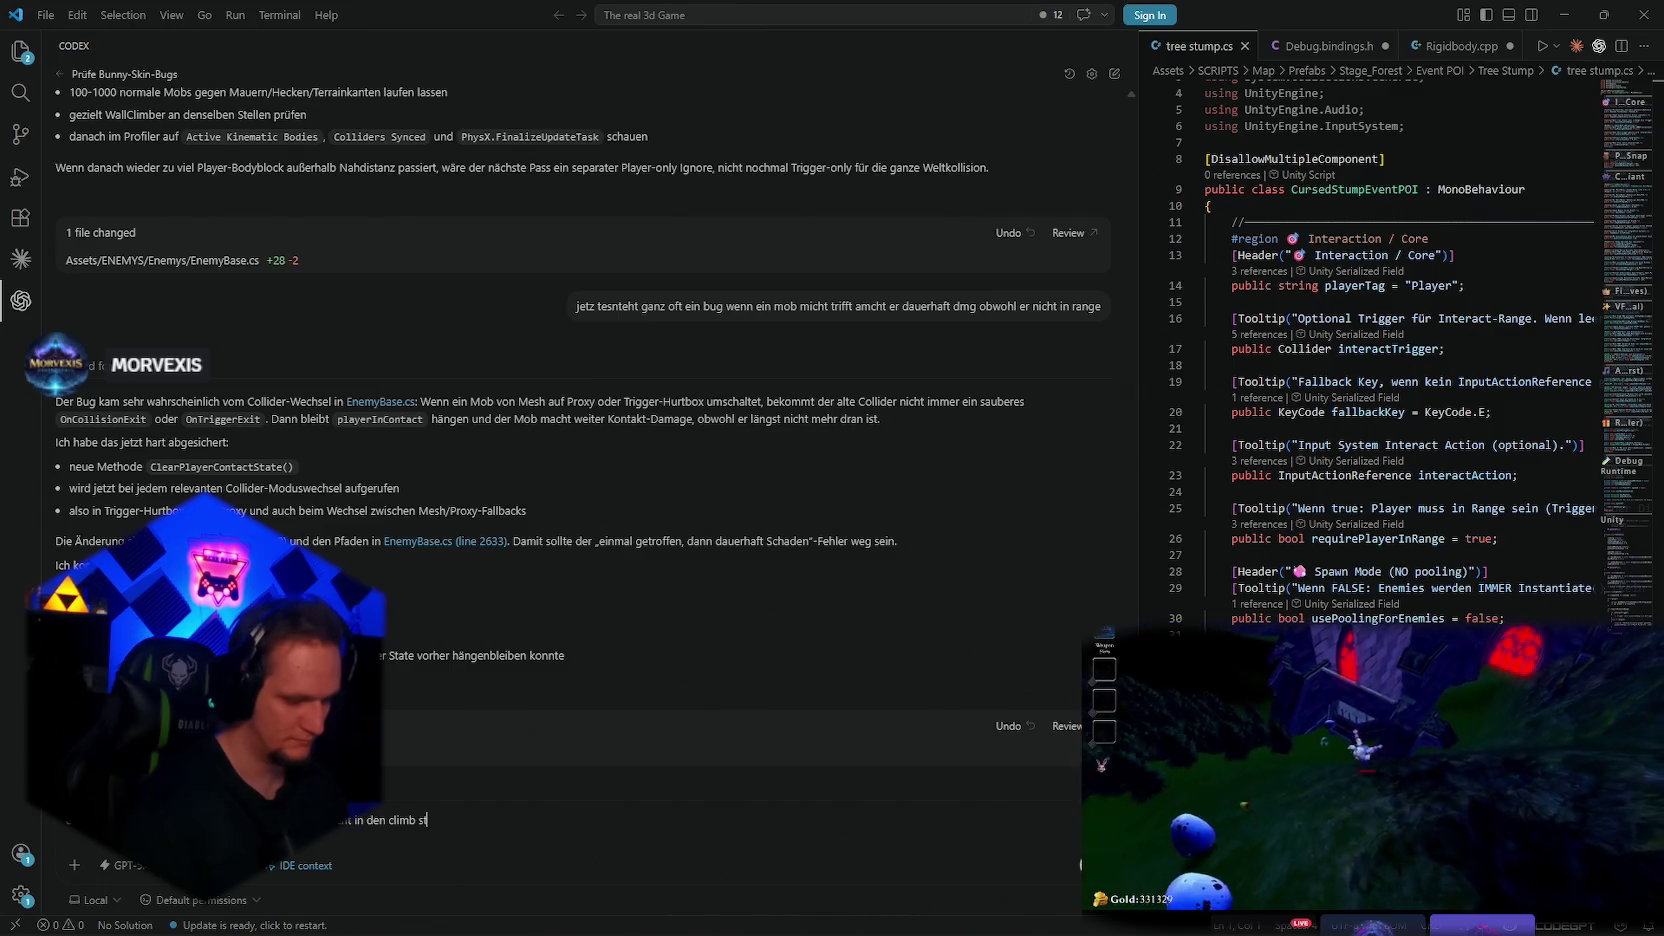
text(atus soidnern gehen)
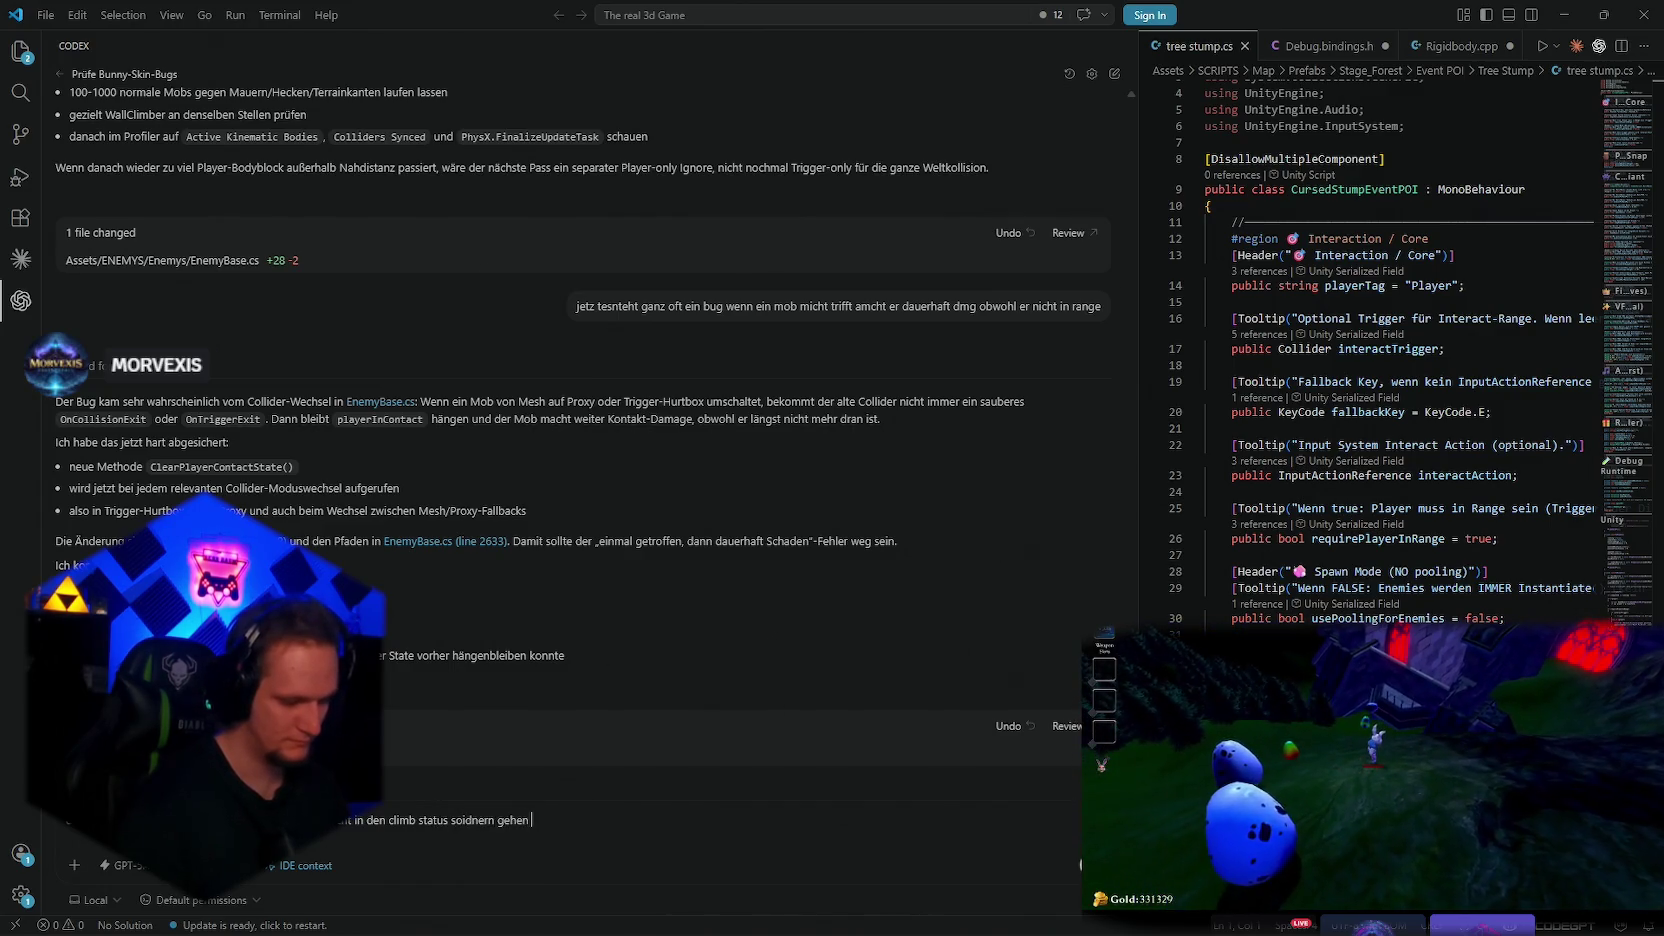
text( einfach durch die ob)
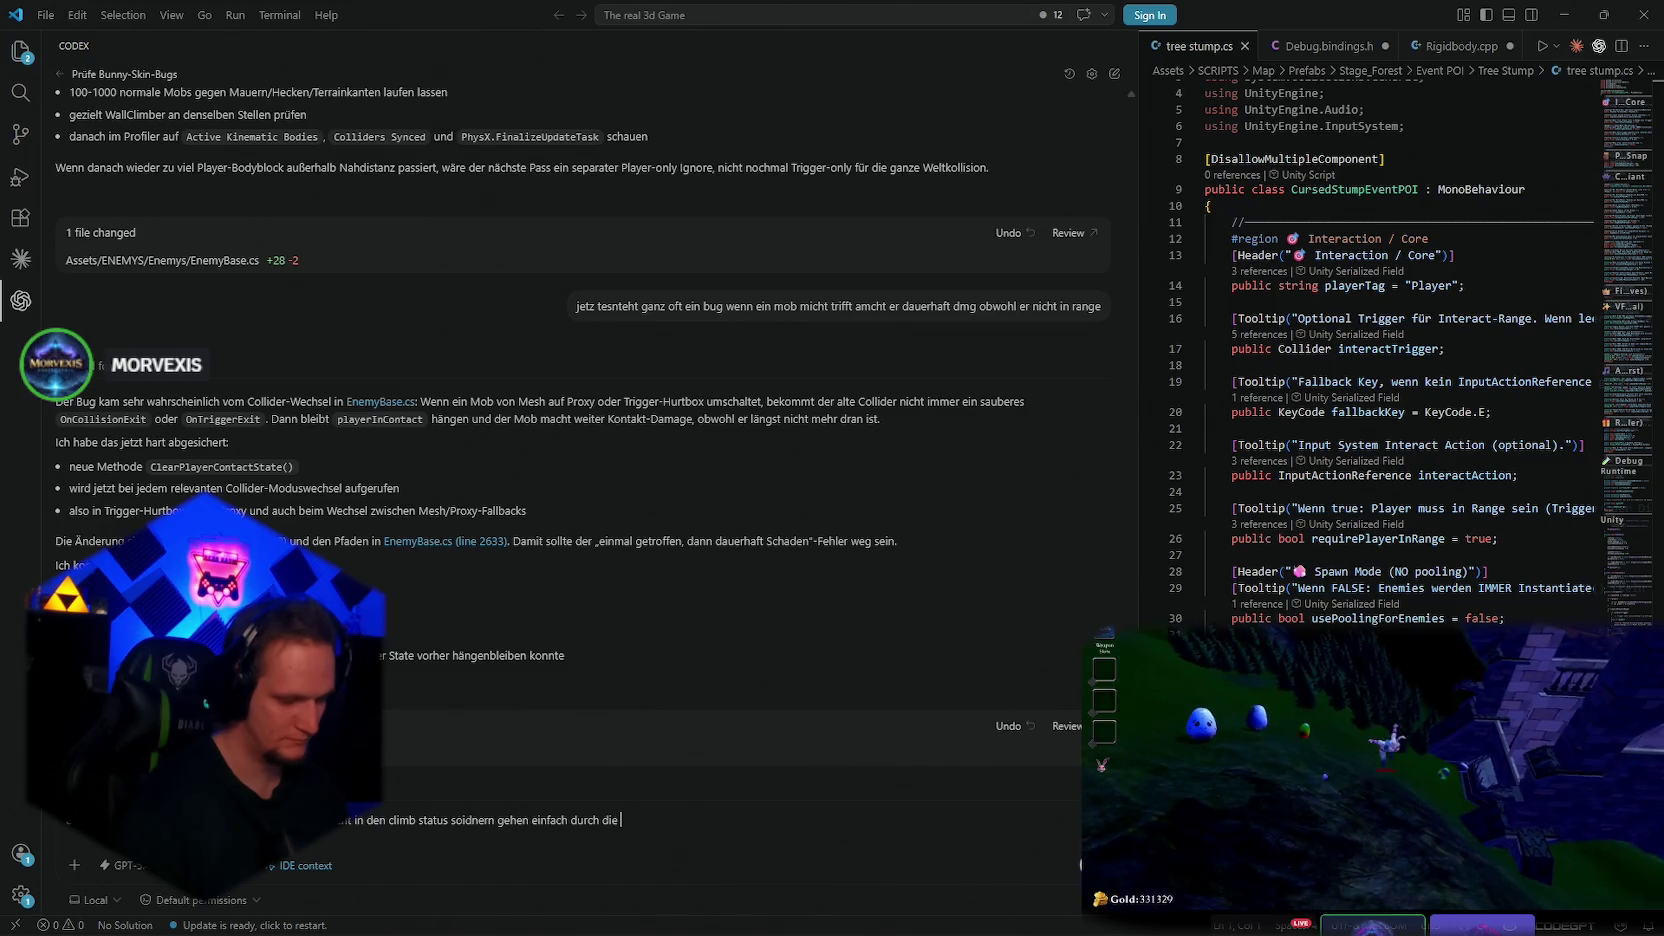
text(jecte)
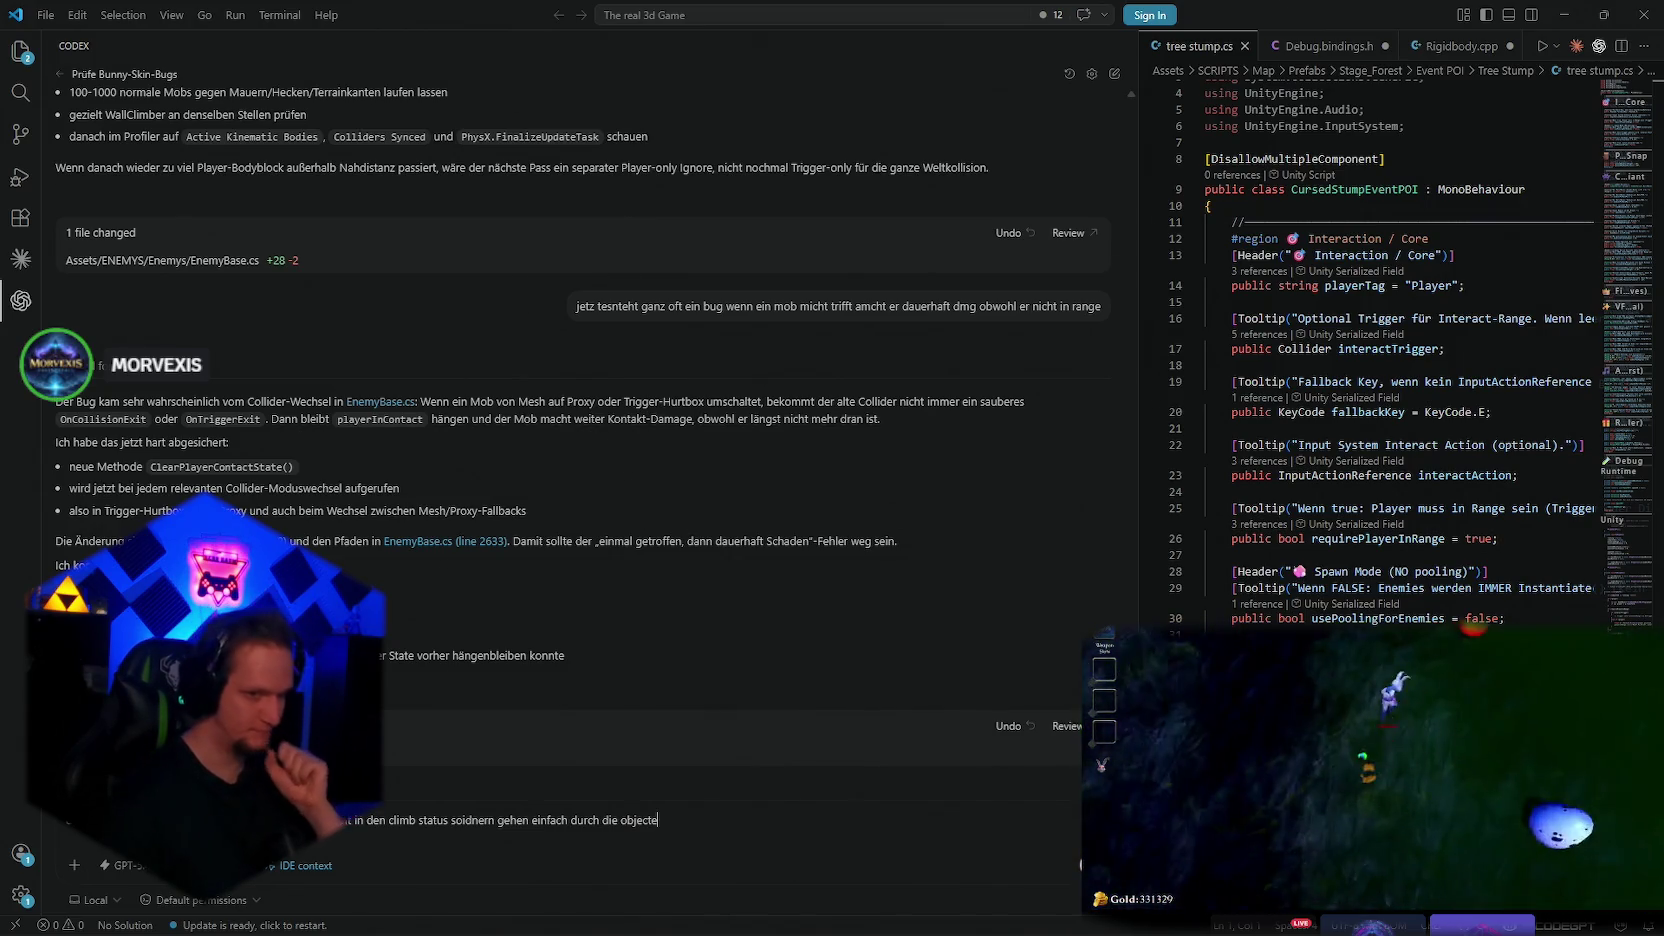
key(Return)
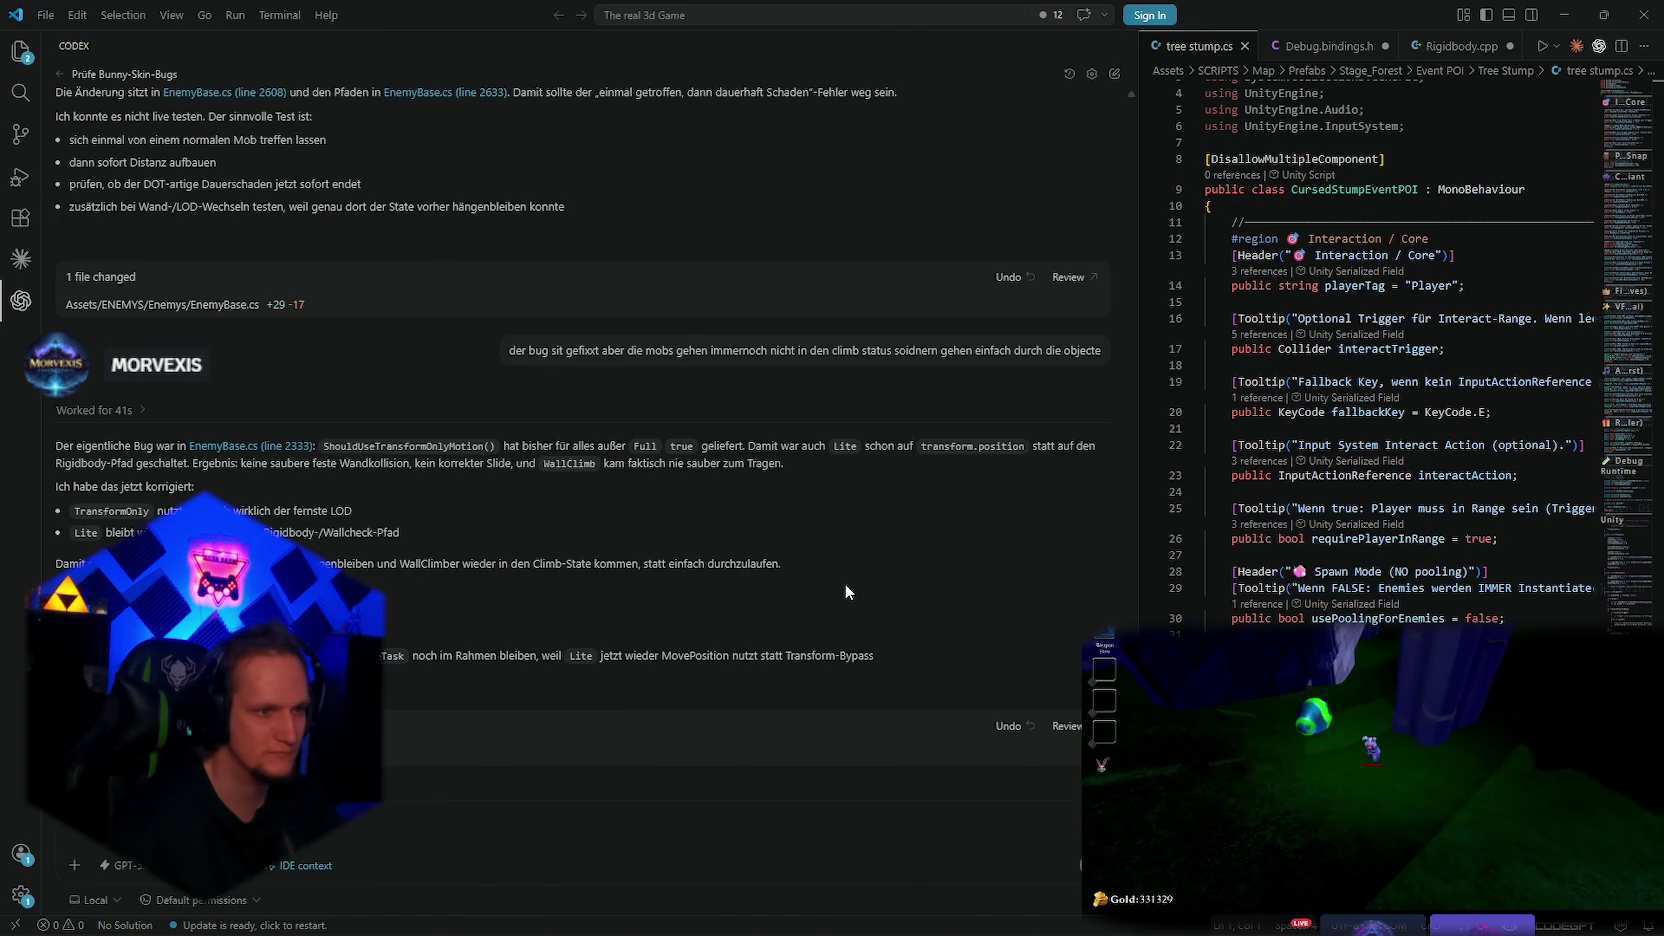
Once Codex has patched EnemyBase.cs, switch back to Unity so the scripts recompile
key(alt+Tab)
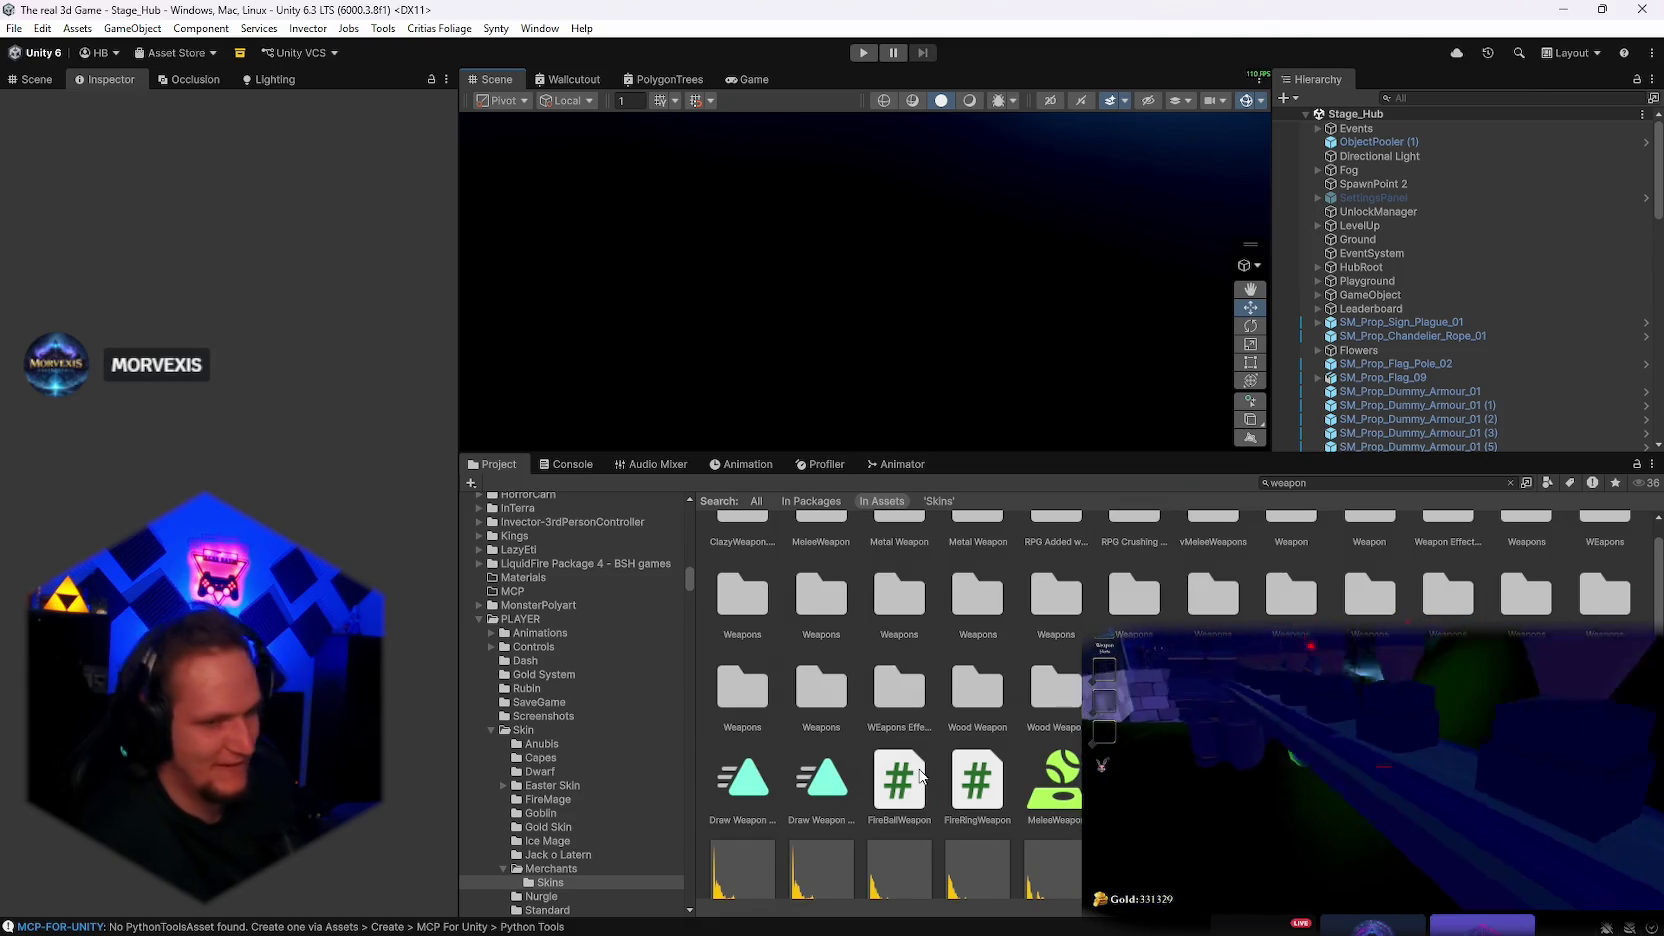
Start Play mode in the hub, focus the Game view and draw a 50-gold weapon card offer
click(861, 57)
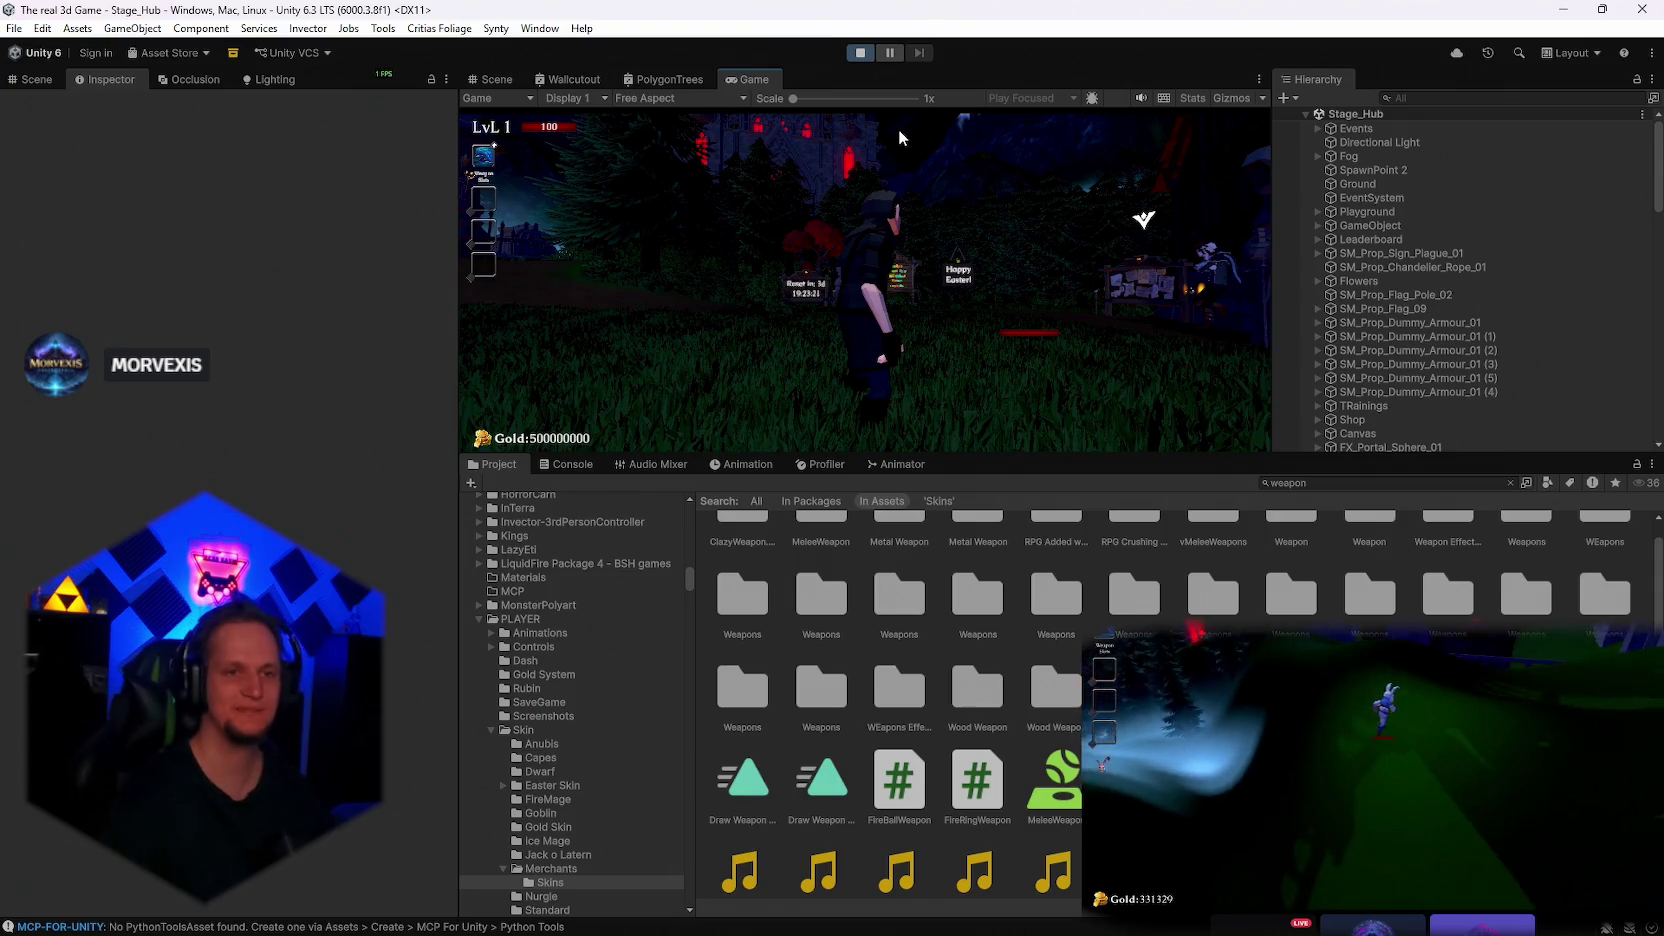
click(978, 432)
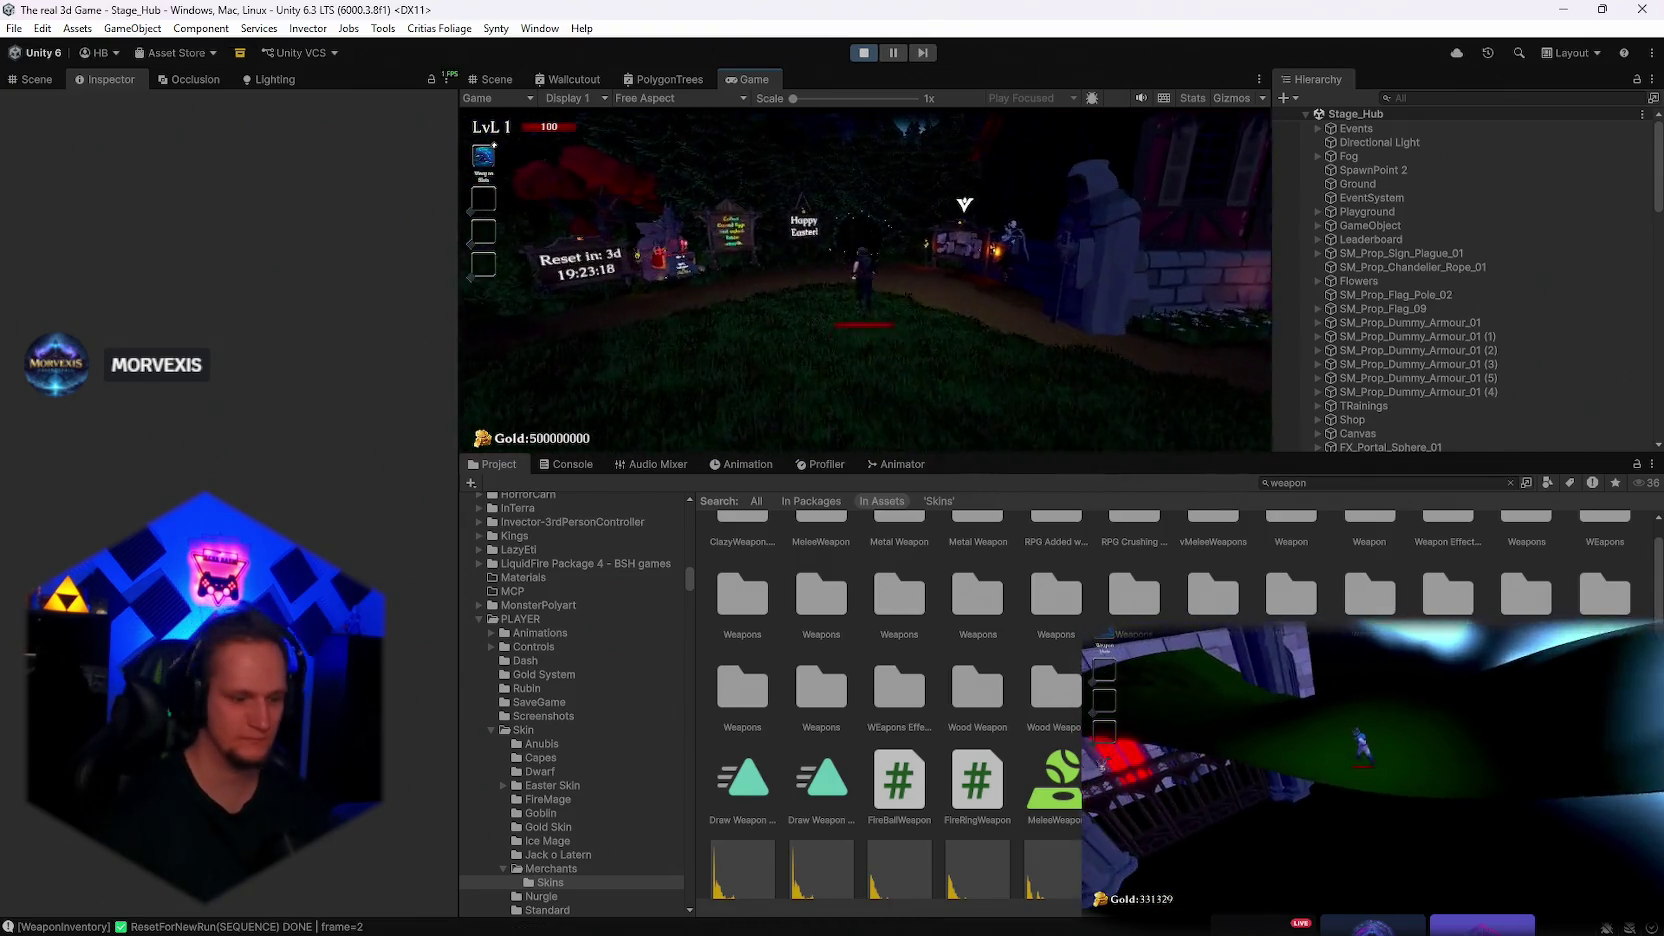
key(e)
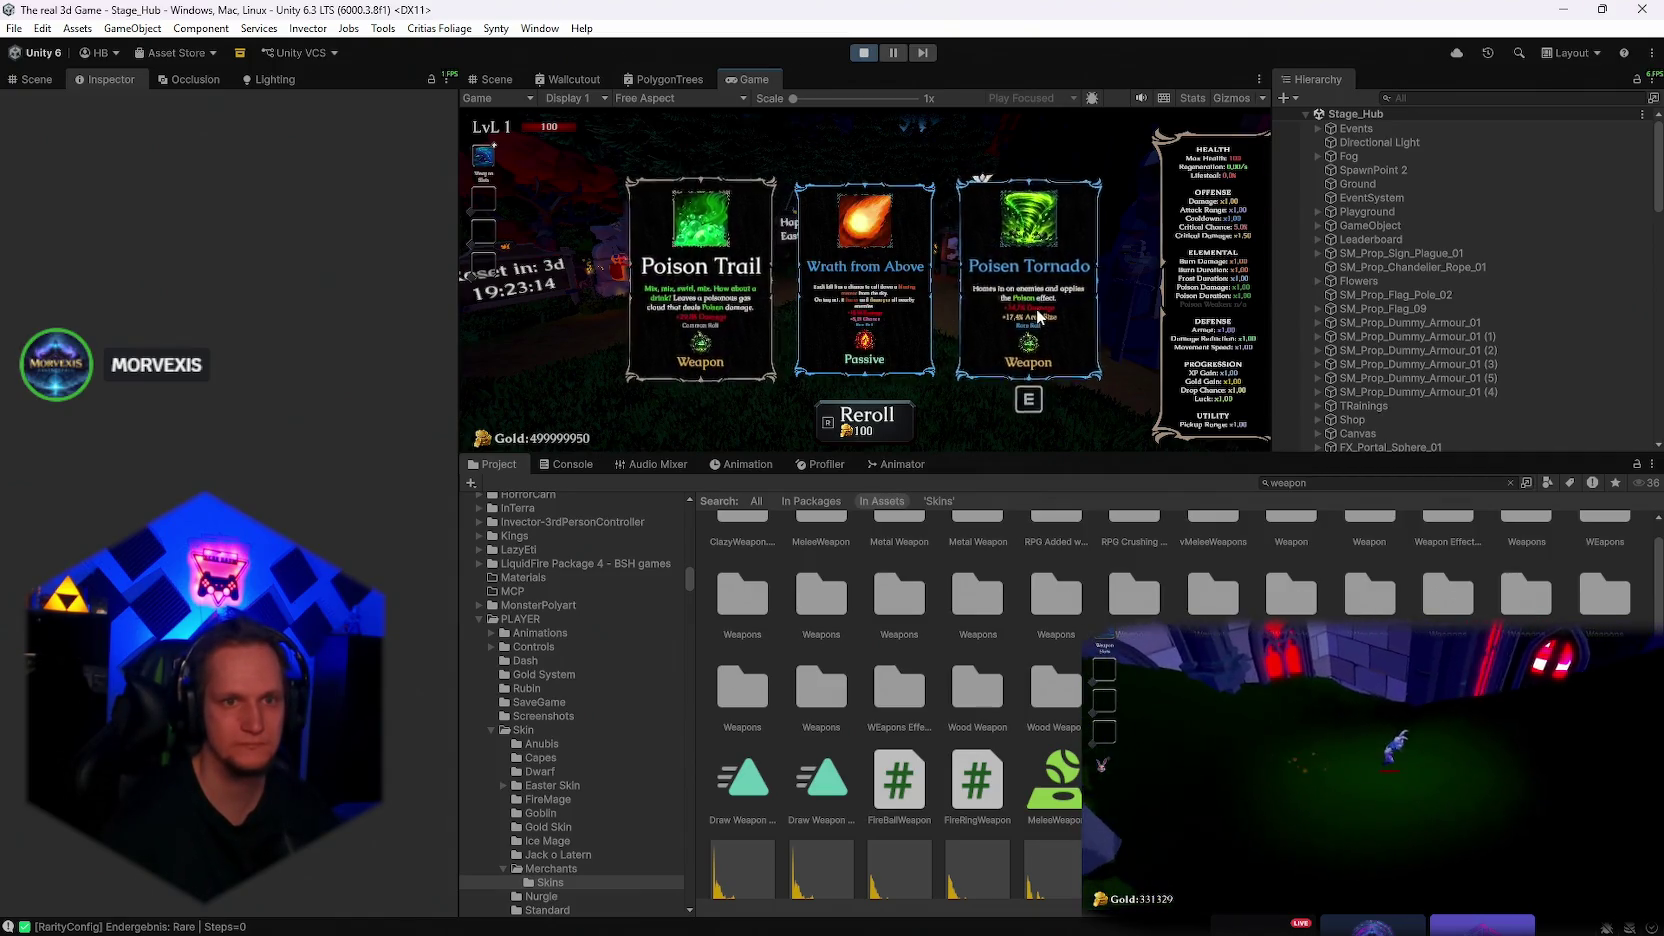
Choose the Poisen Tornado weapon card
click(1046, 290)
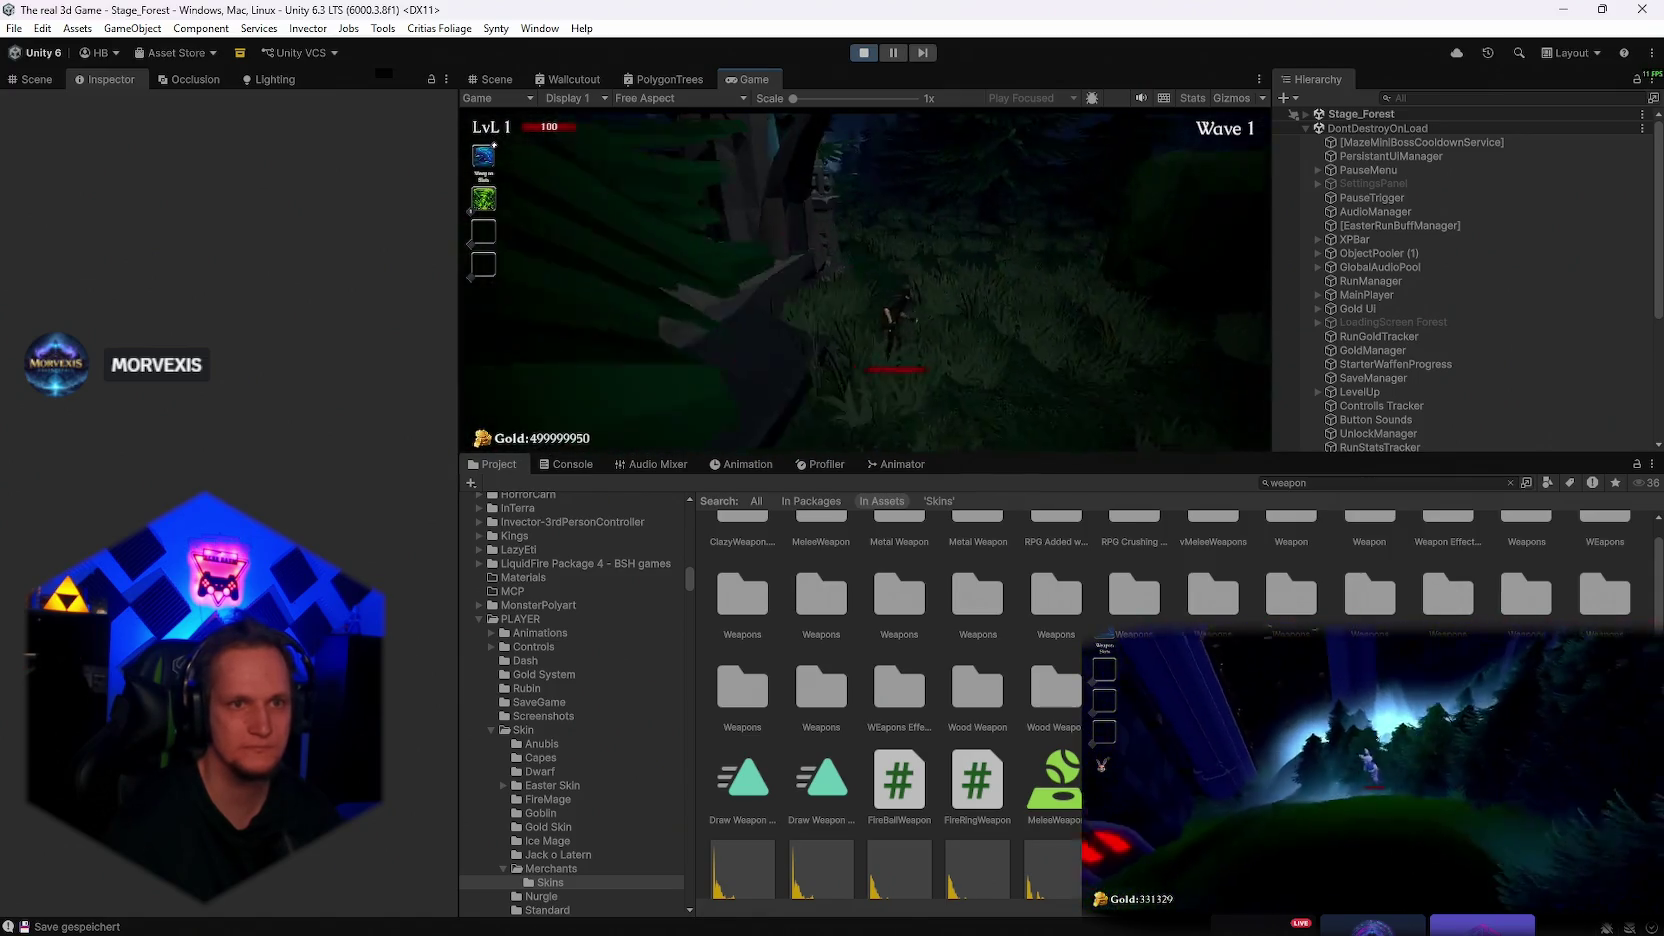
Close the pause menu and run through the forest fighting wave 2 enemies and the Maze Warden
key(Escape)
click(858, 386)
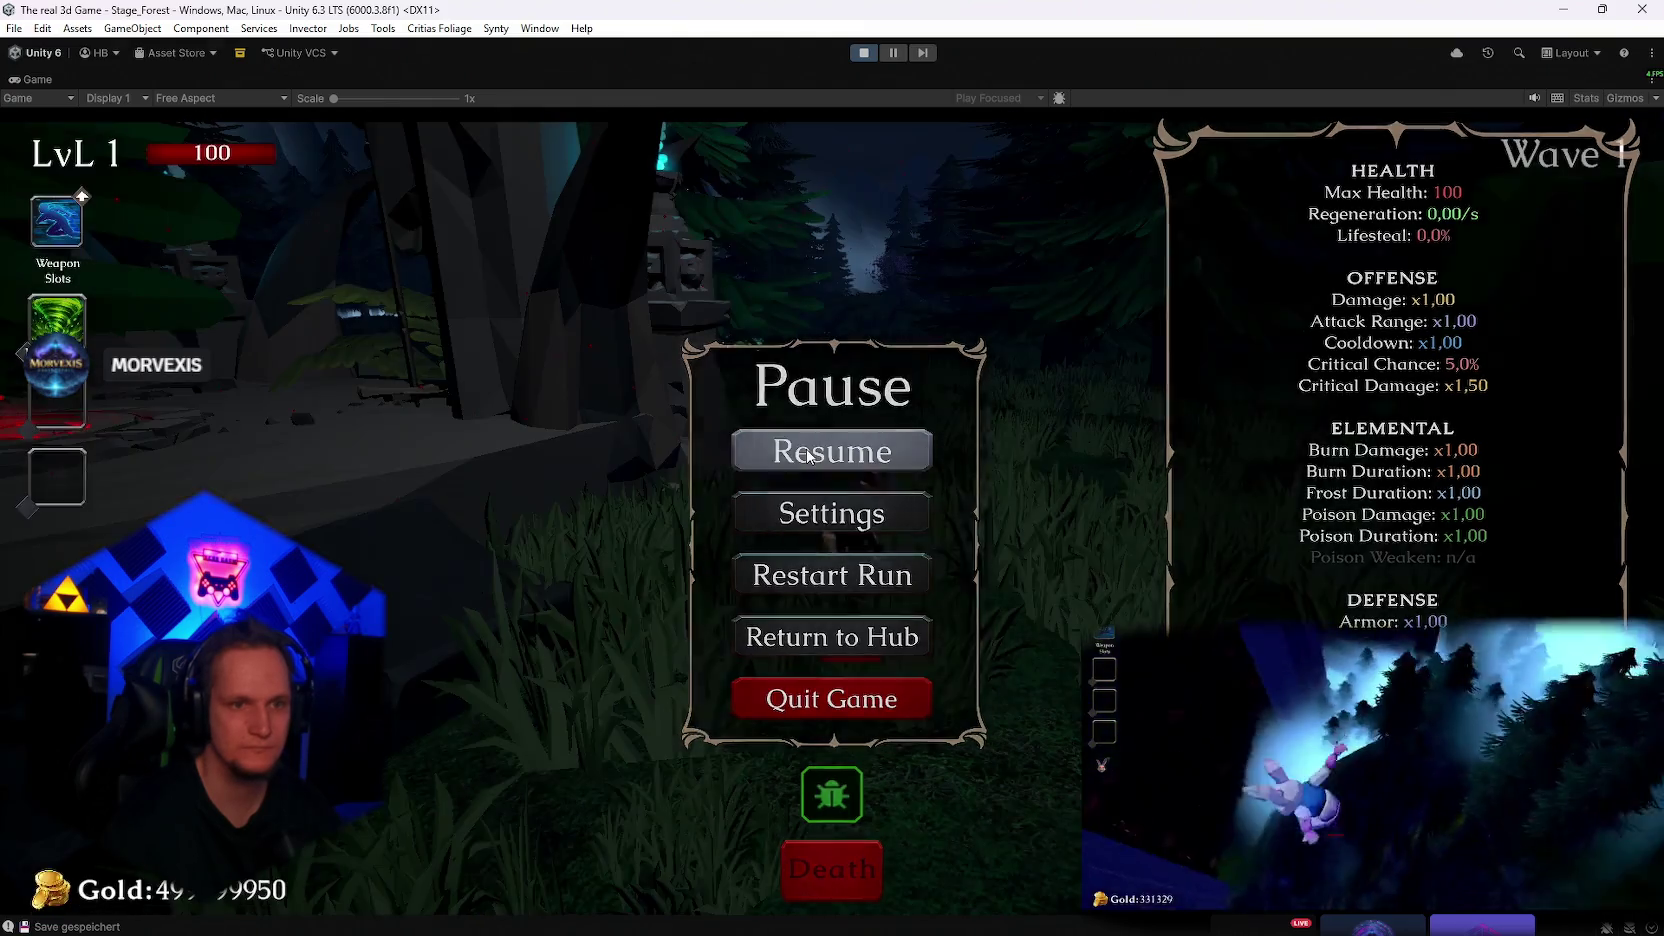
key(Escape)
key(w)
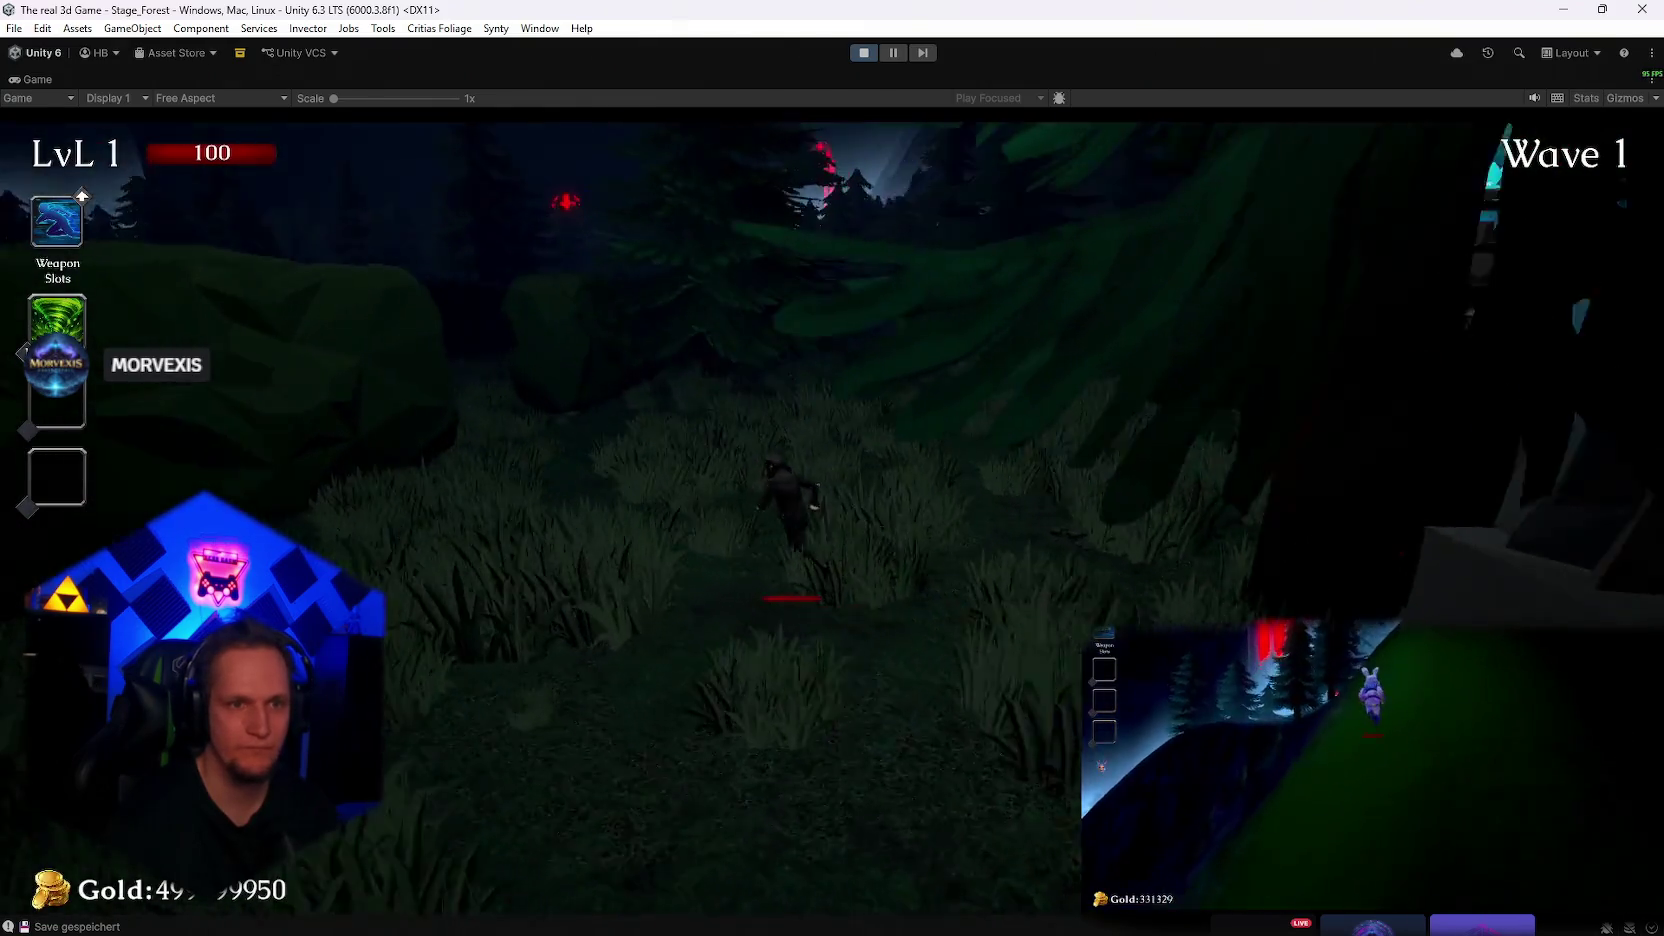
key(w)
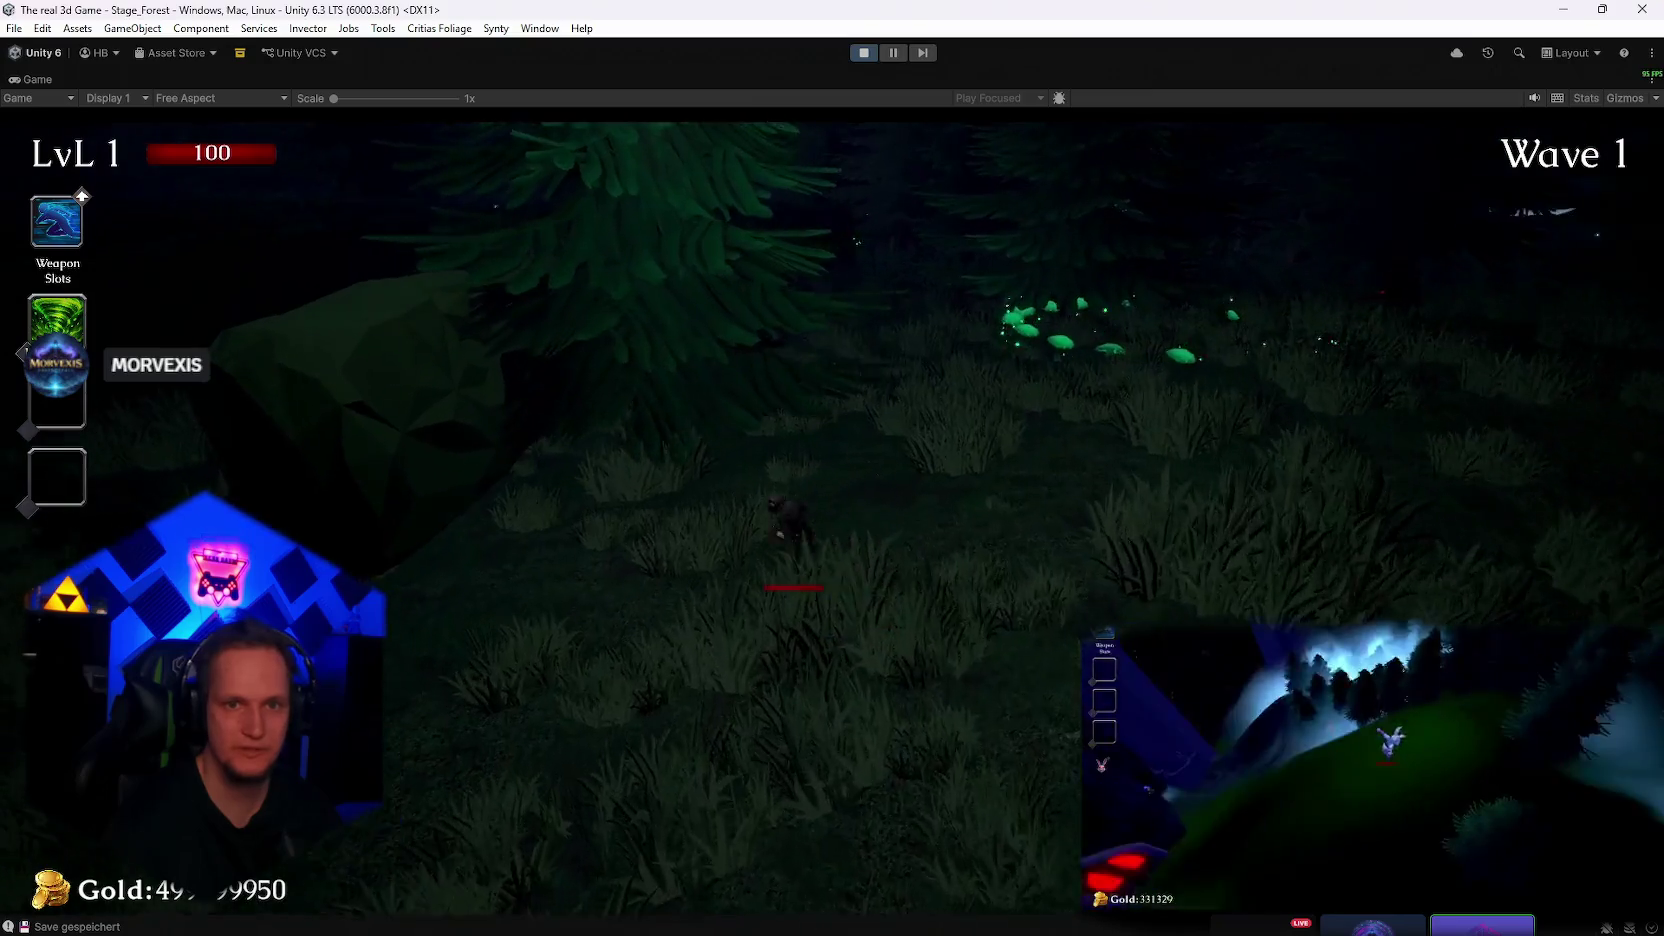
key(w)
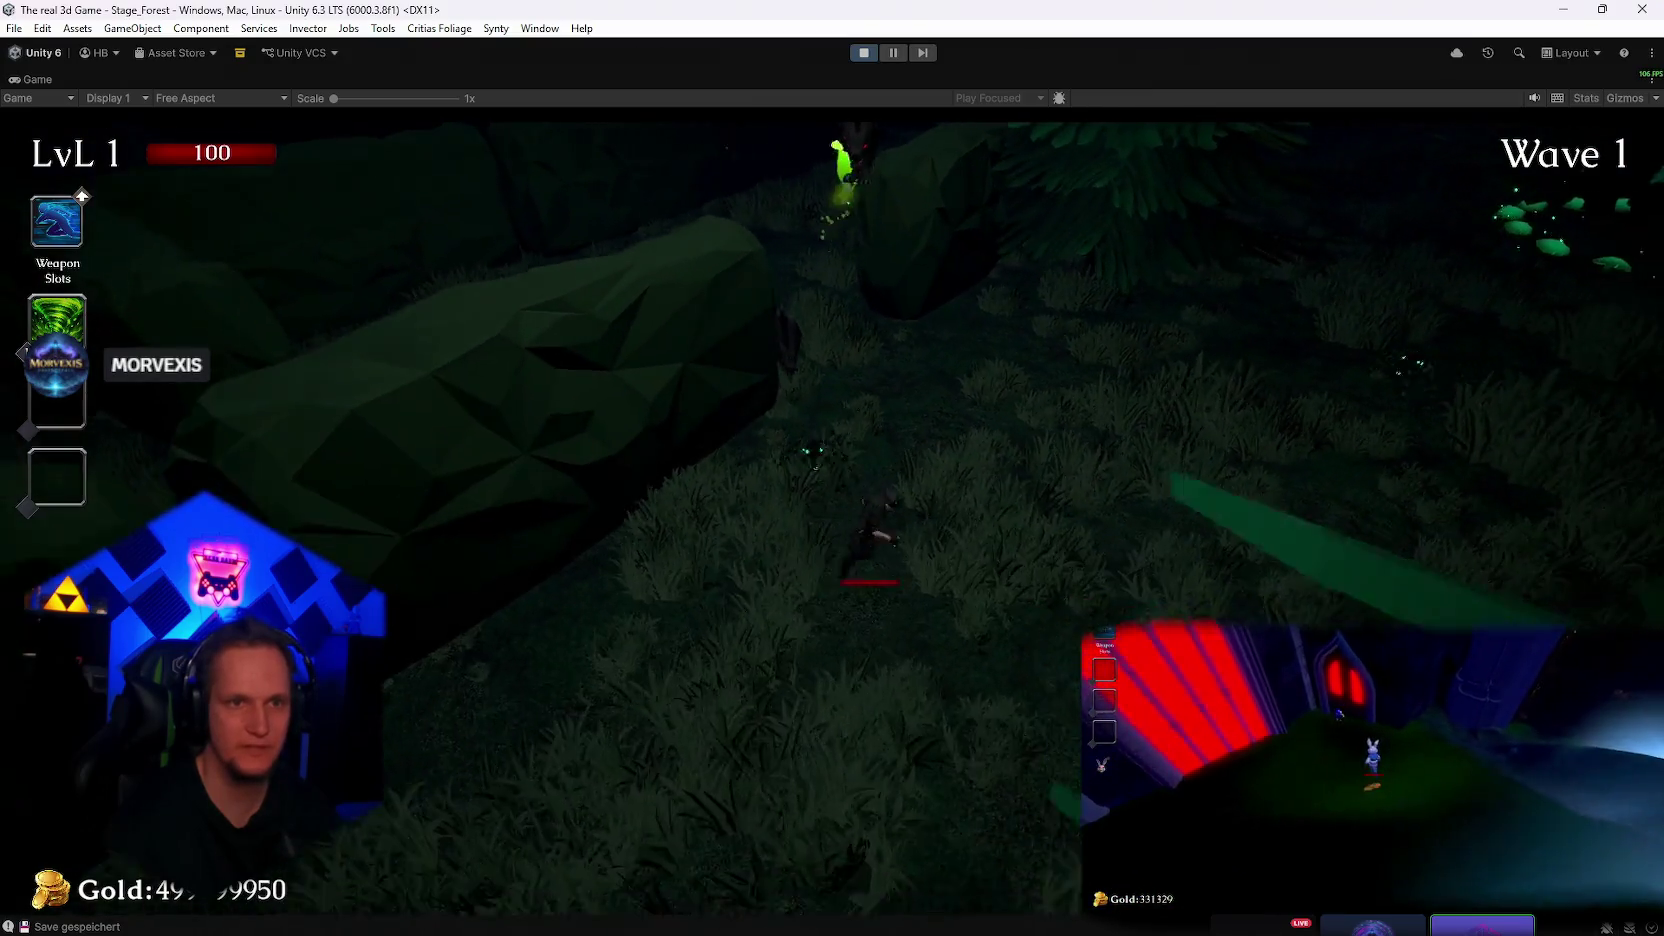
key(w)
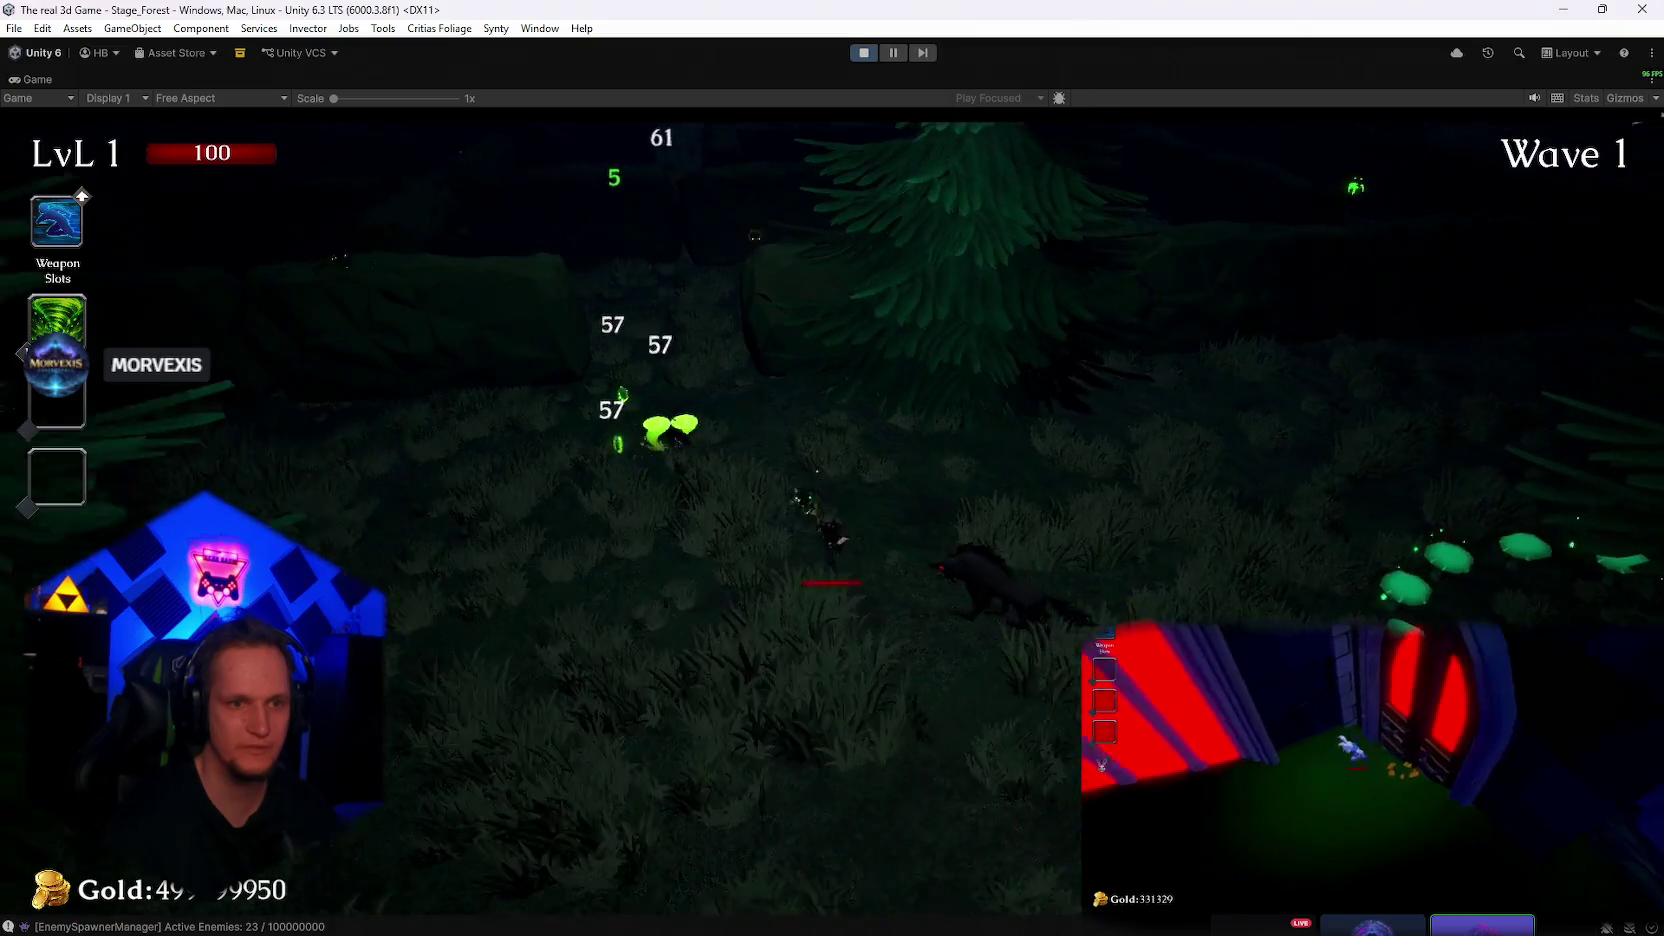
key(w)
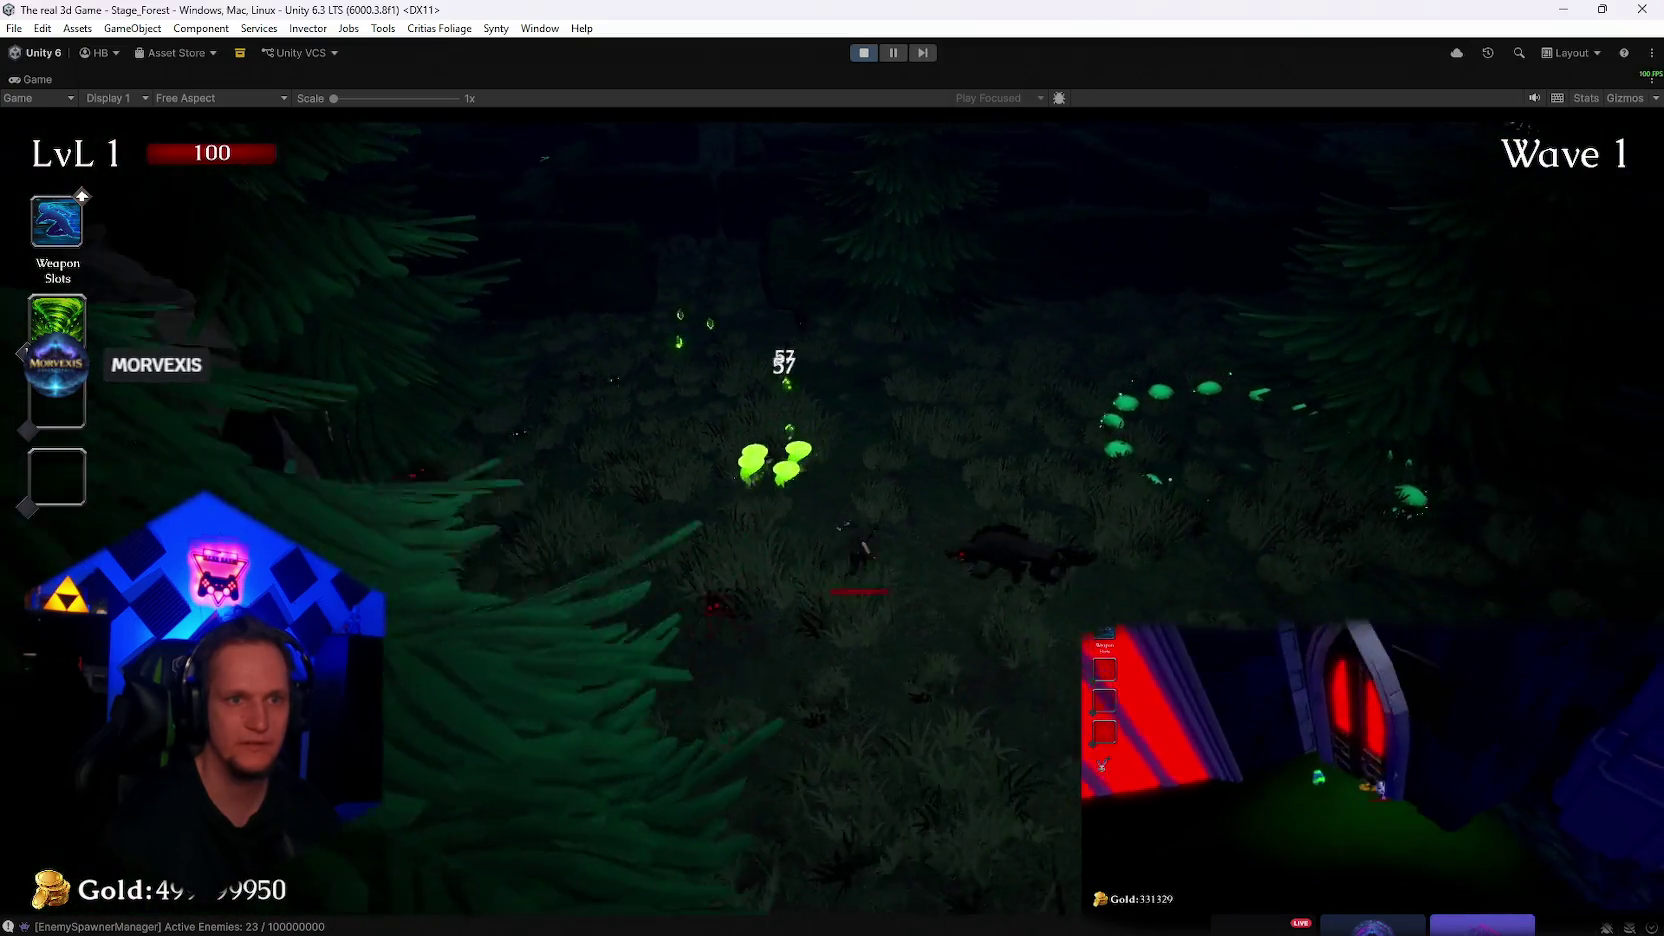
key(w)
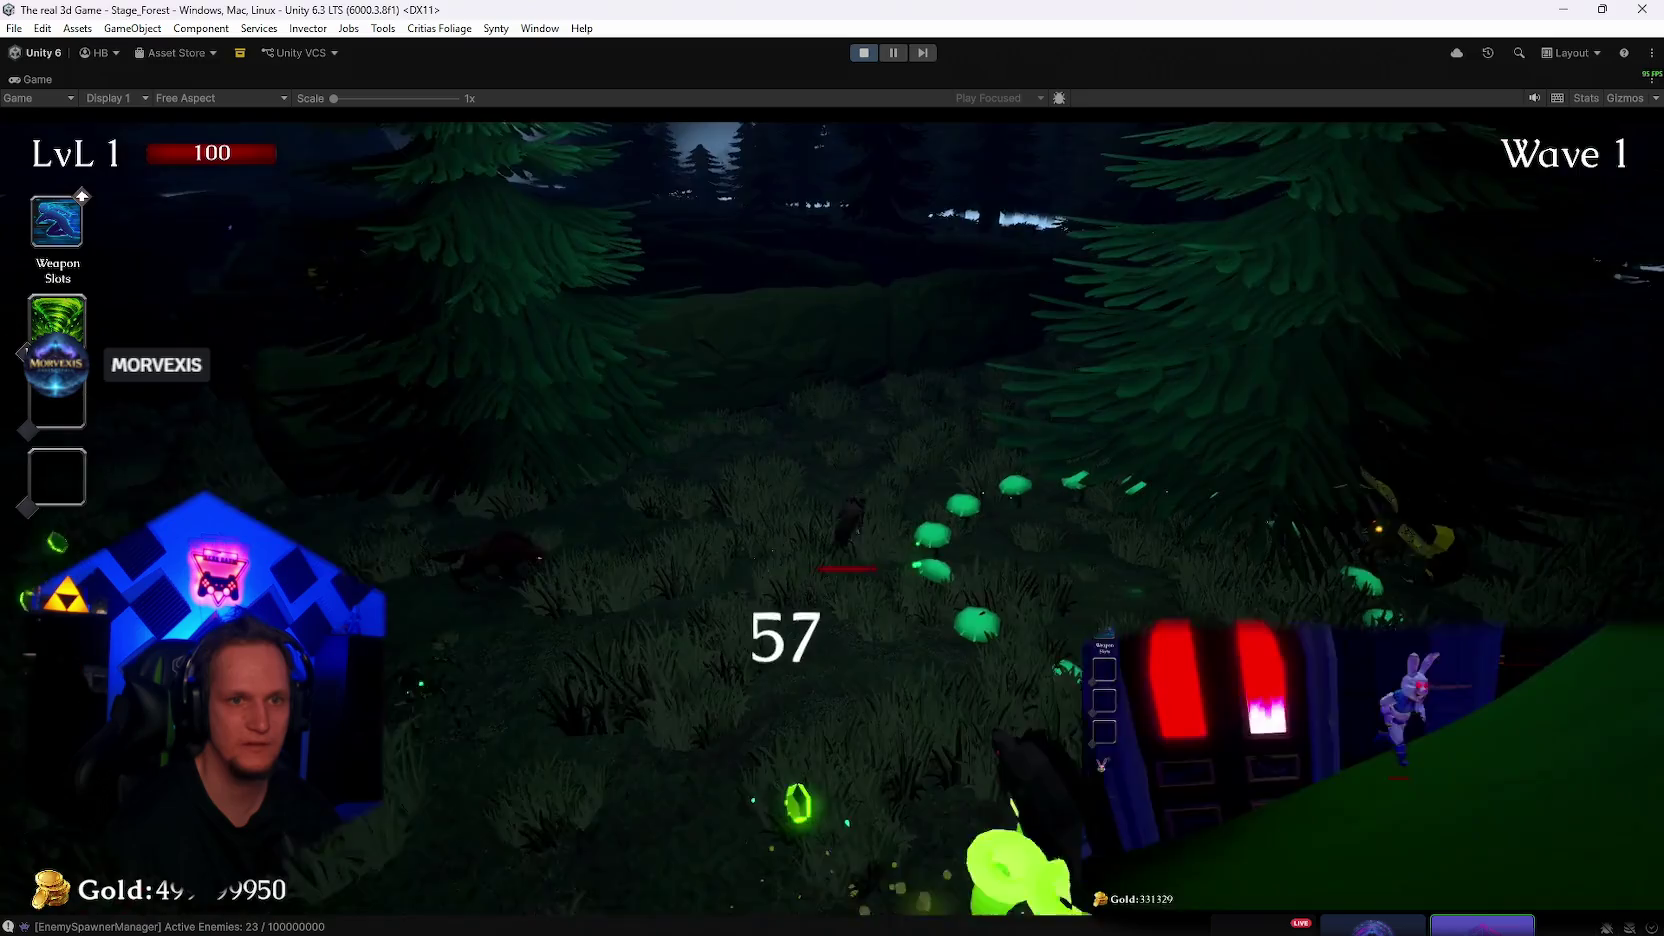
key(w)
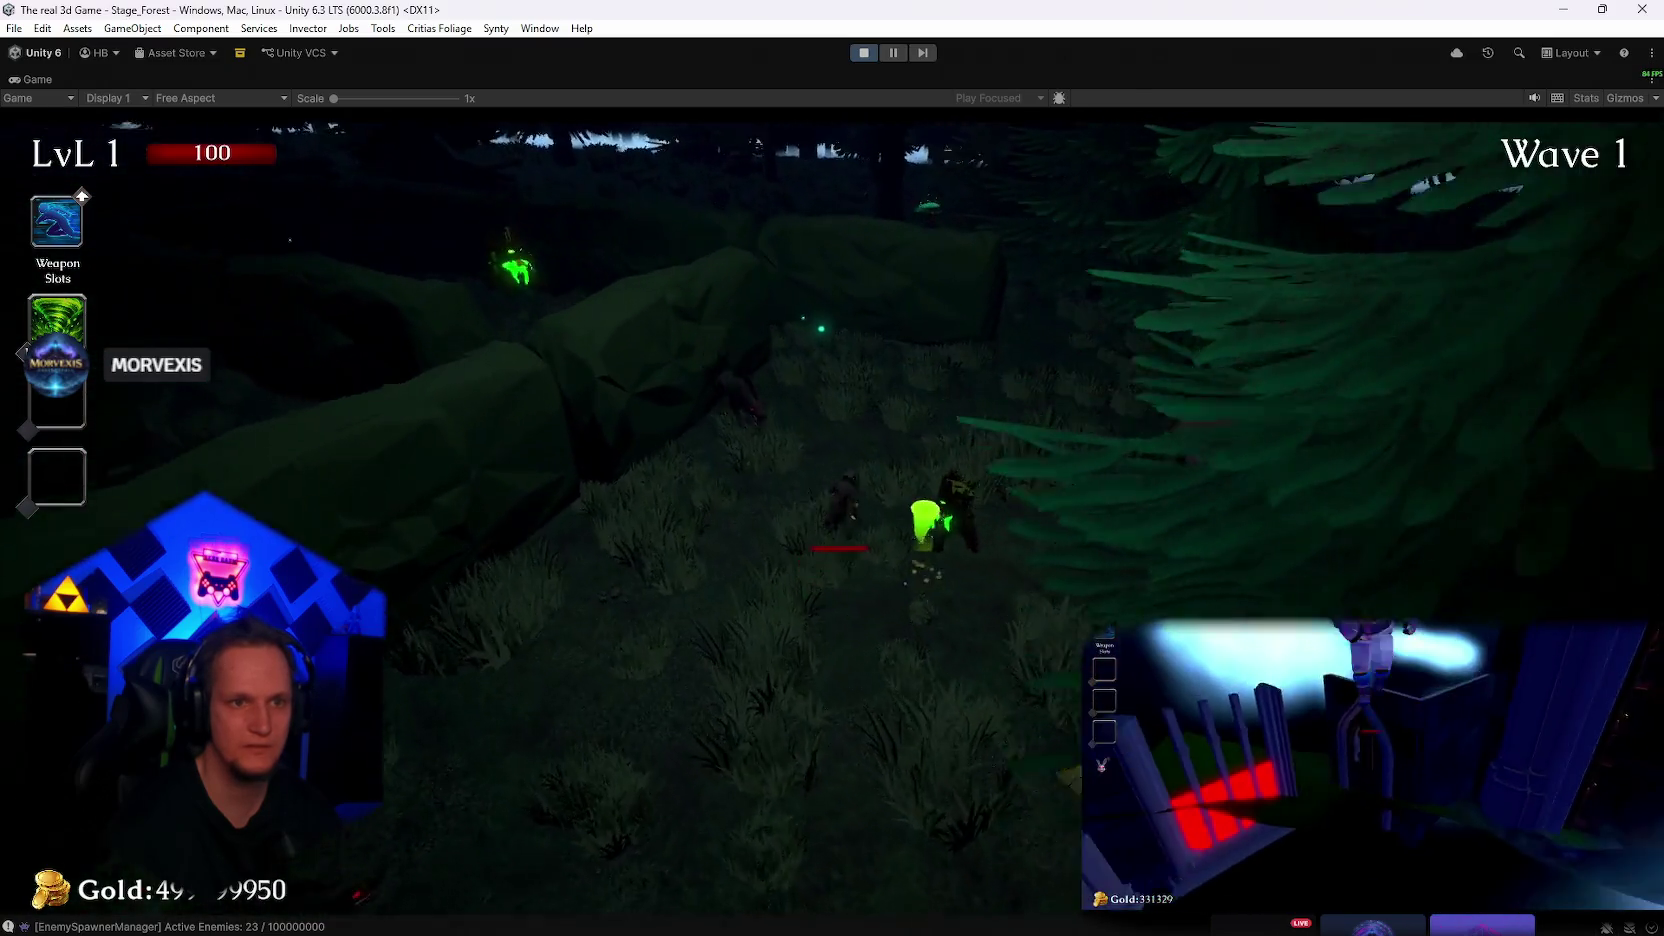
key(w)
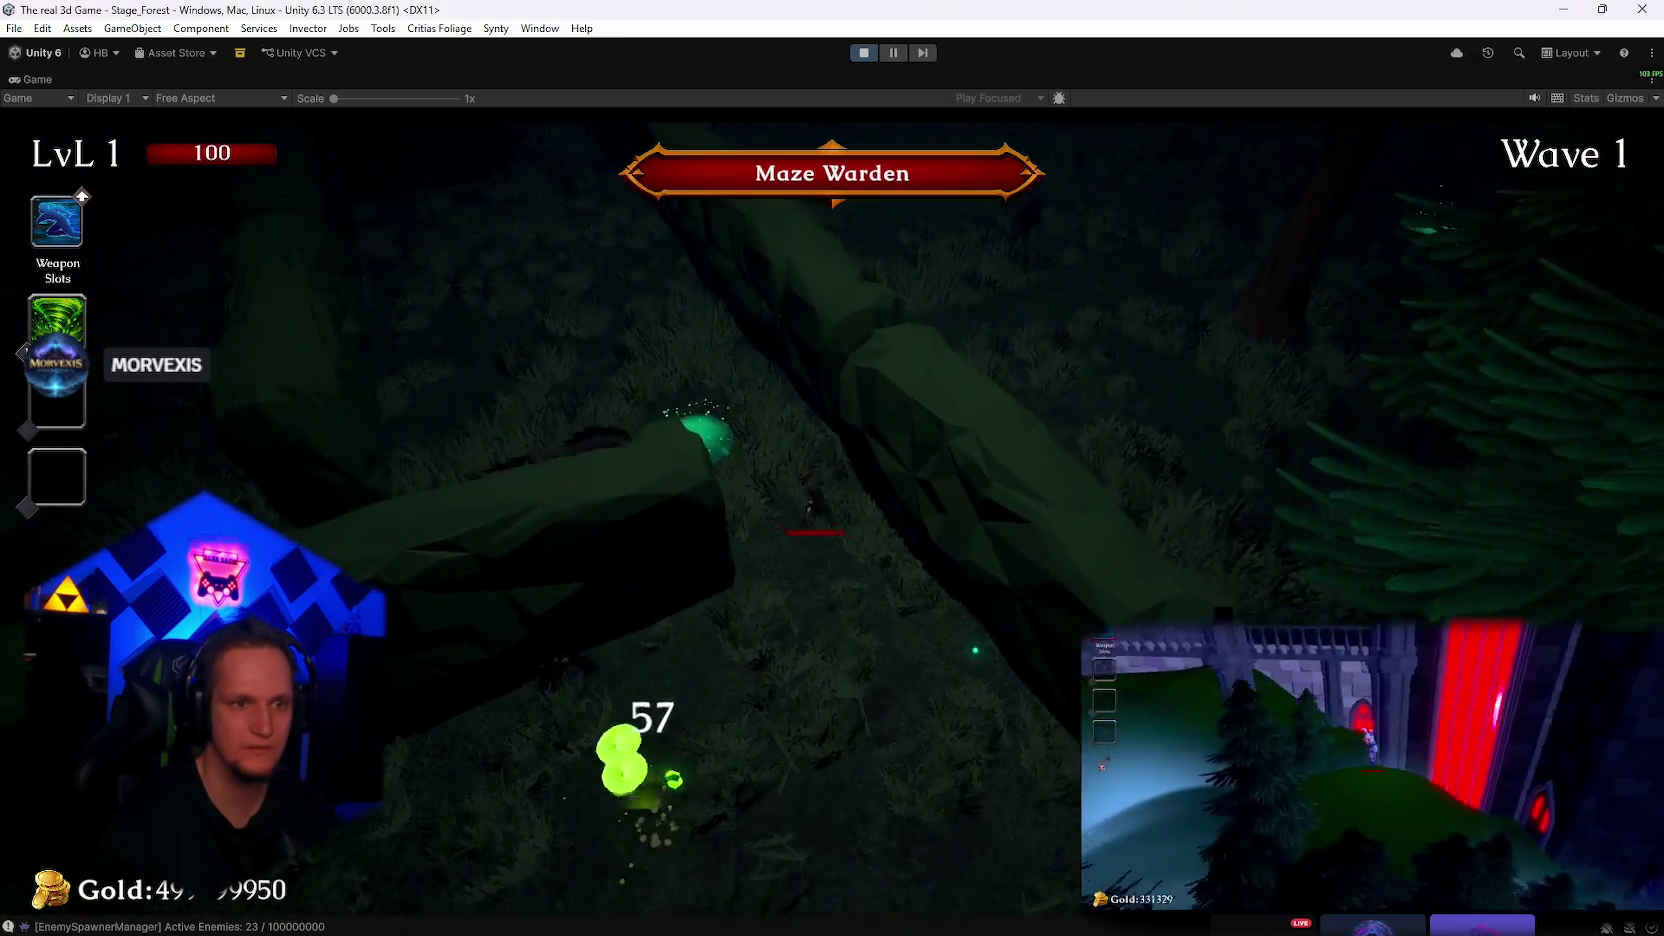
key(w)
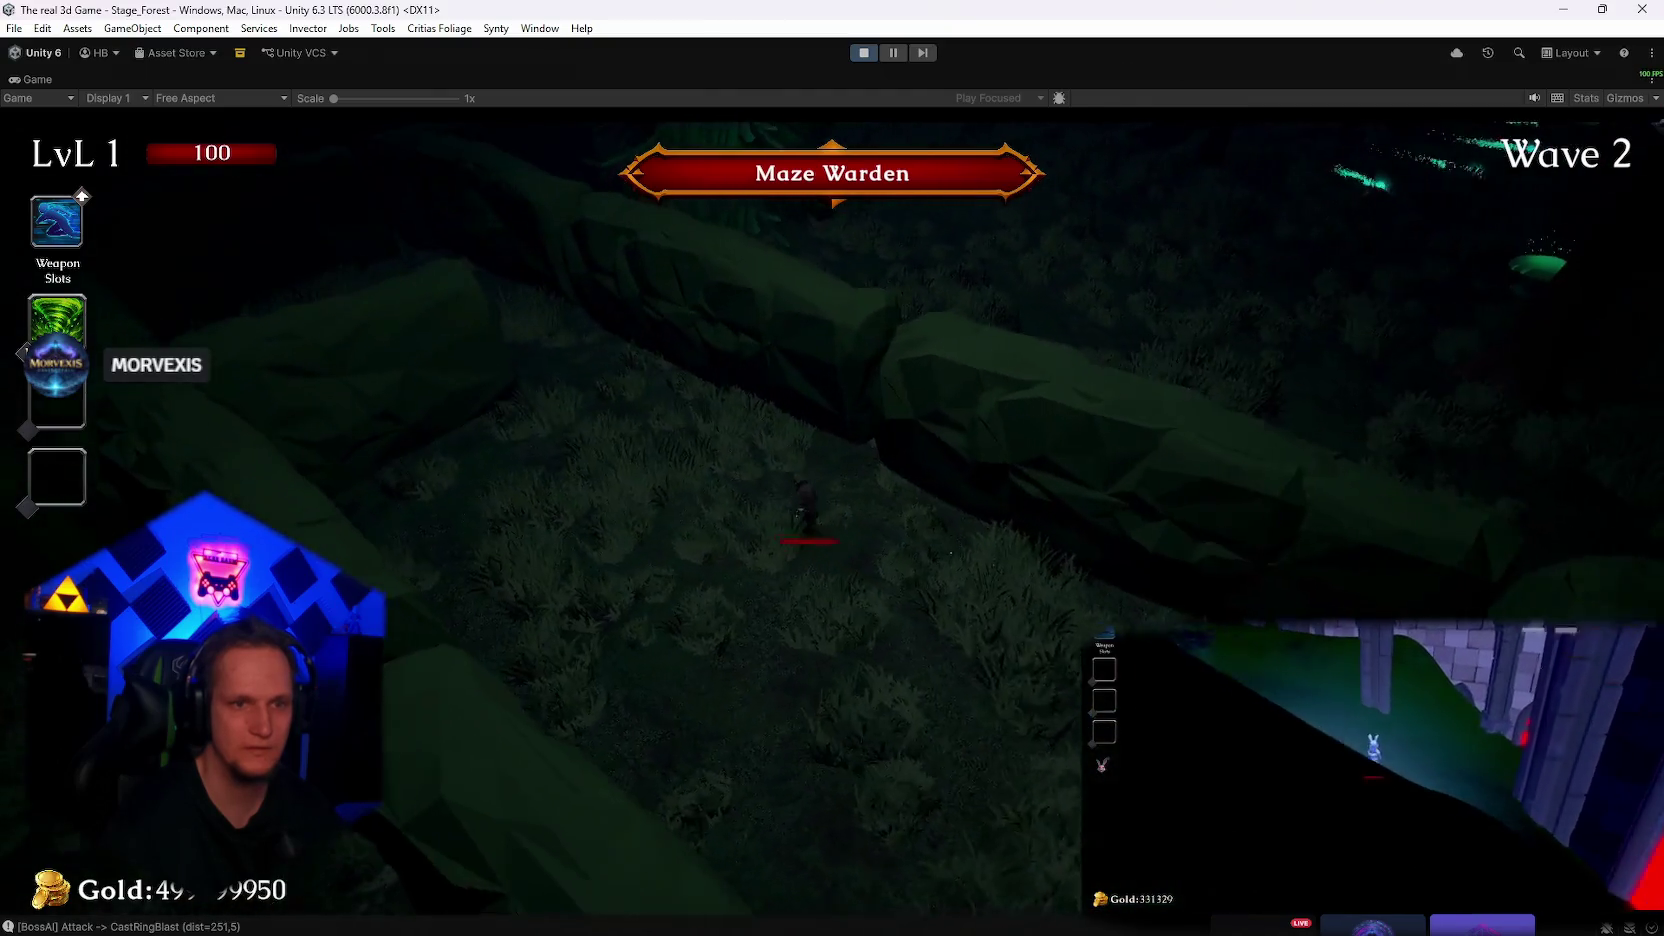
Fight through the forest maze corridors and out into the clearing during wave 3
key(w)
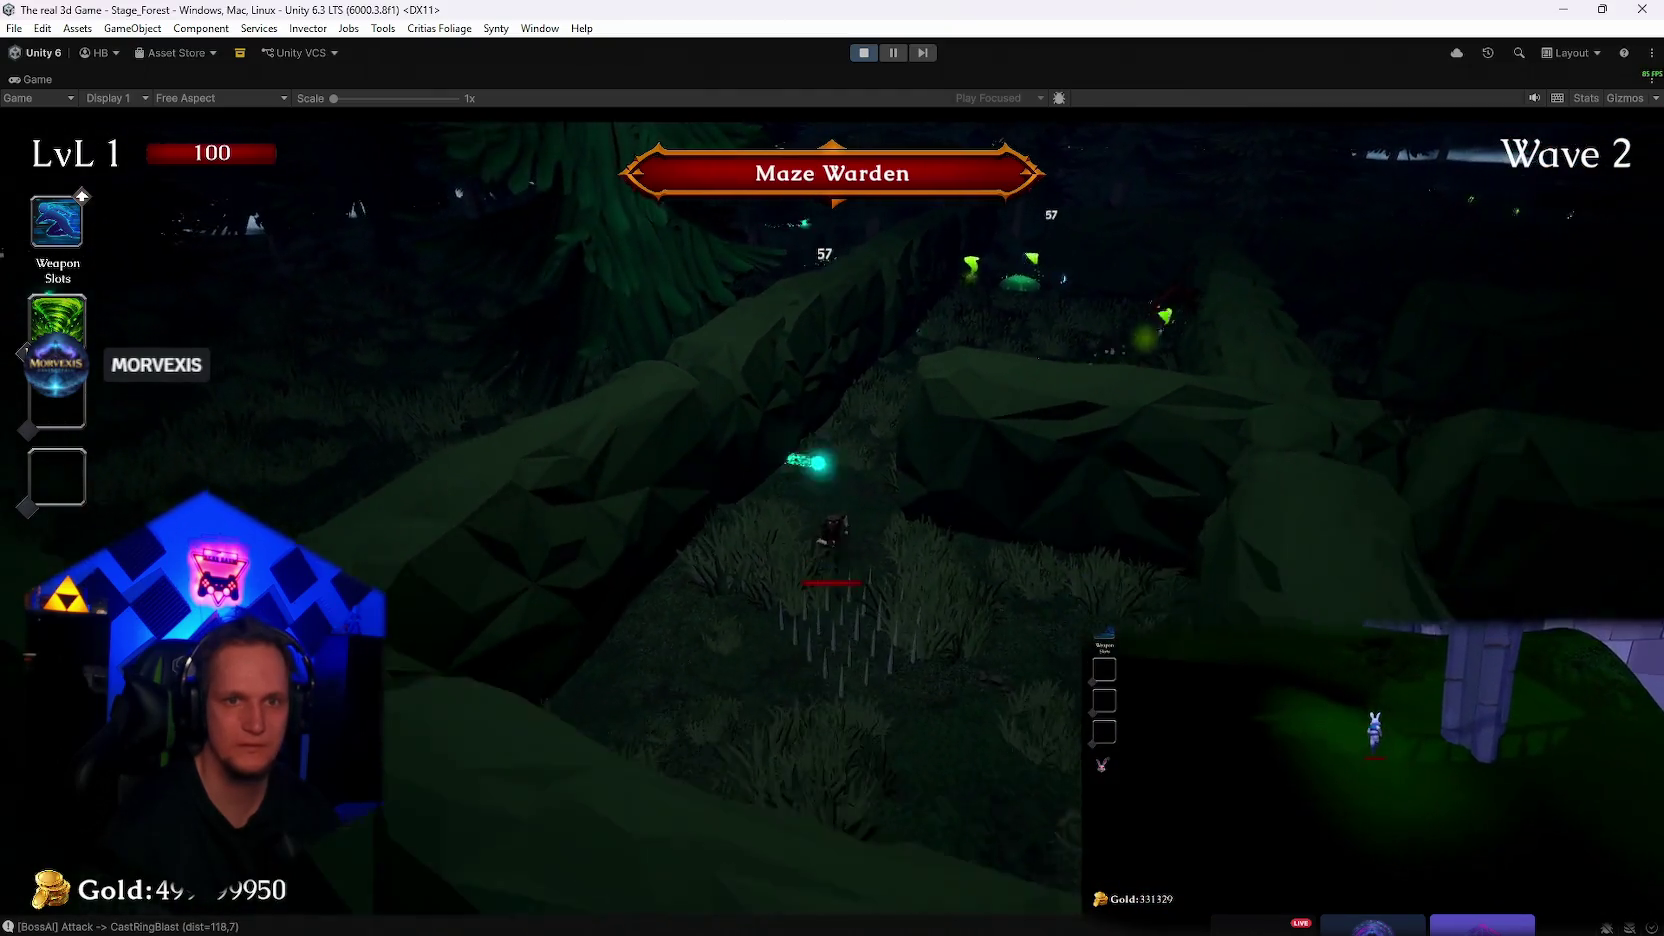
key(w)
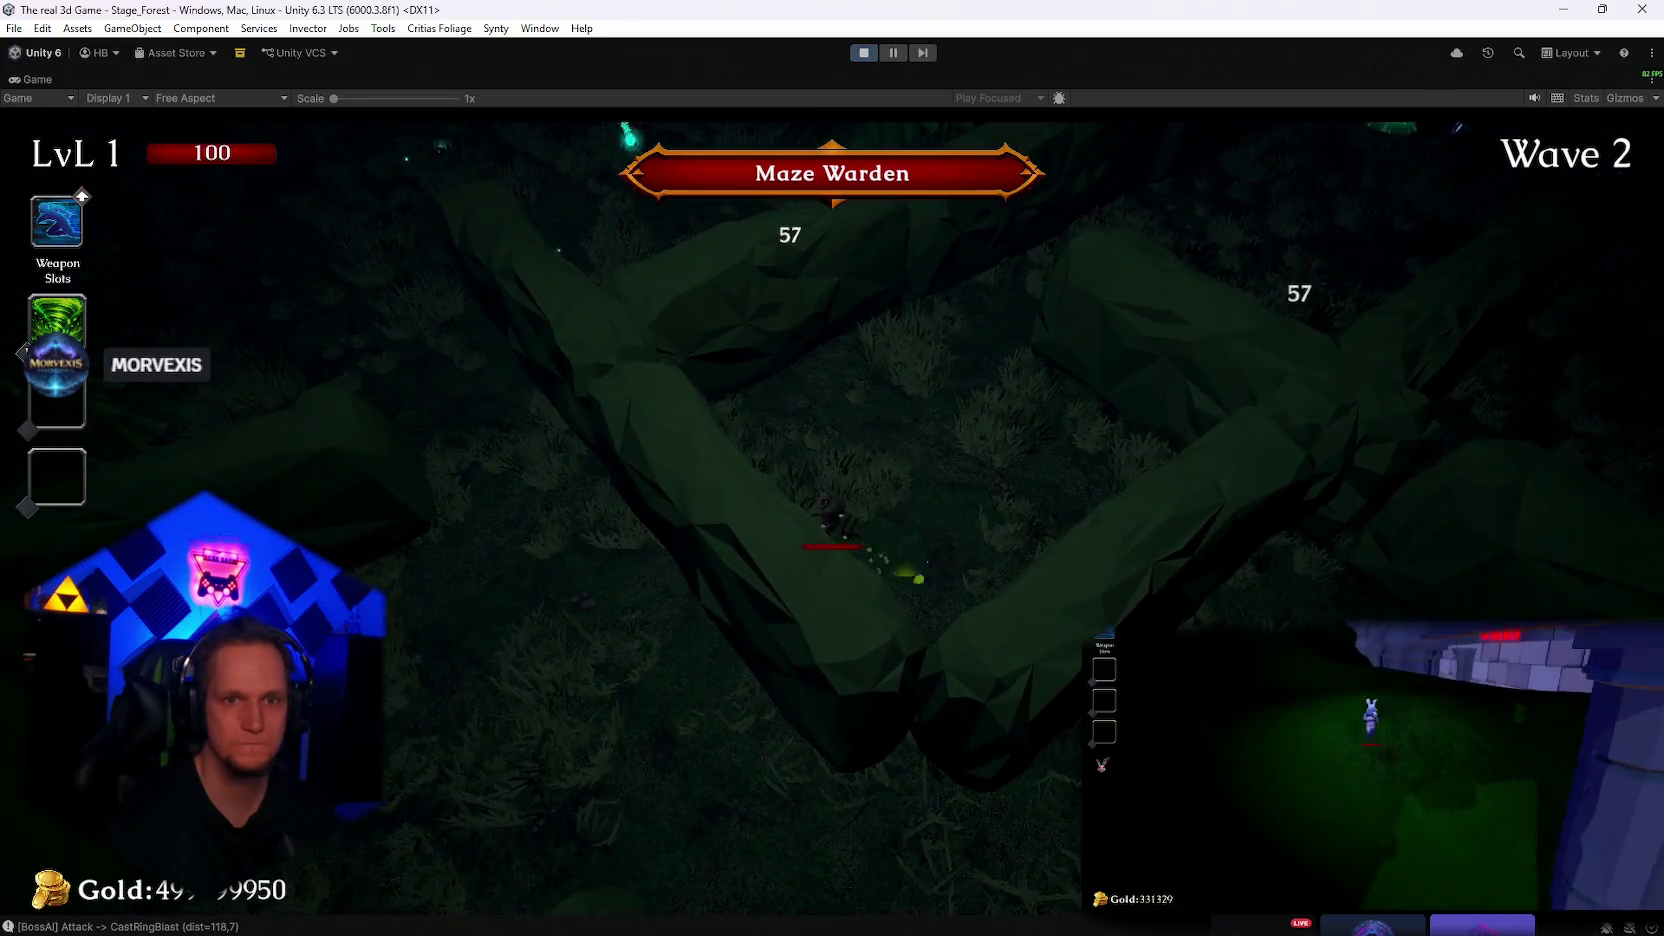
key(w)
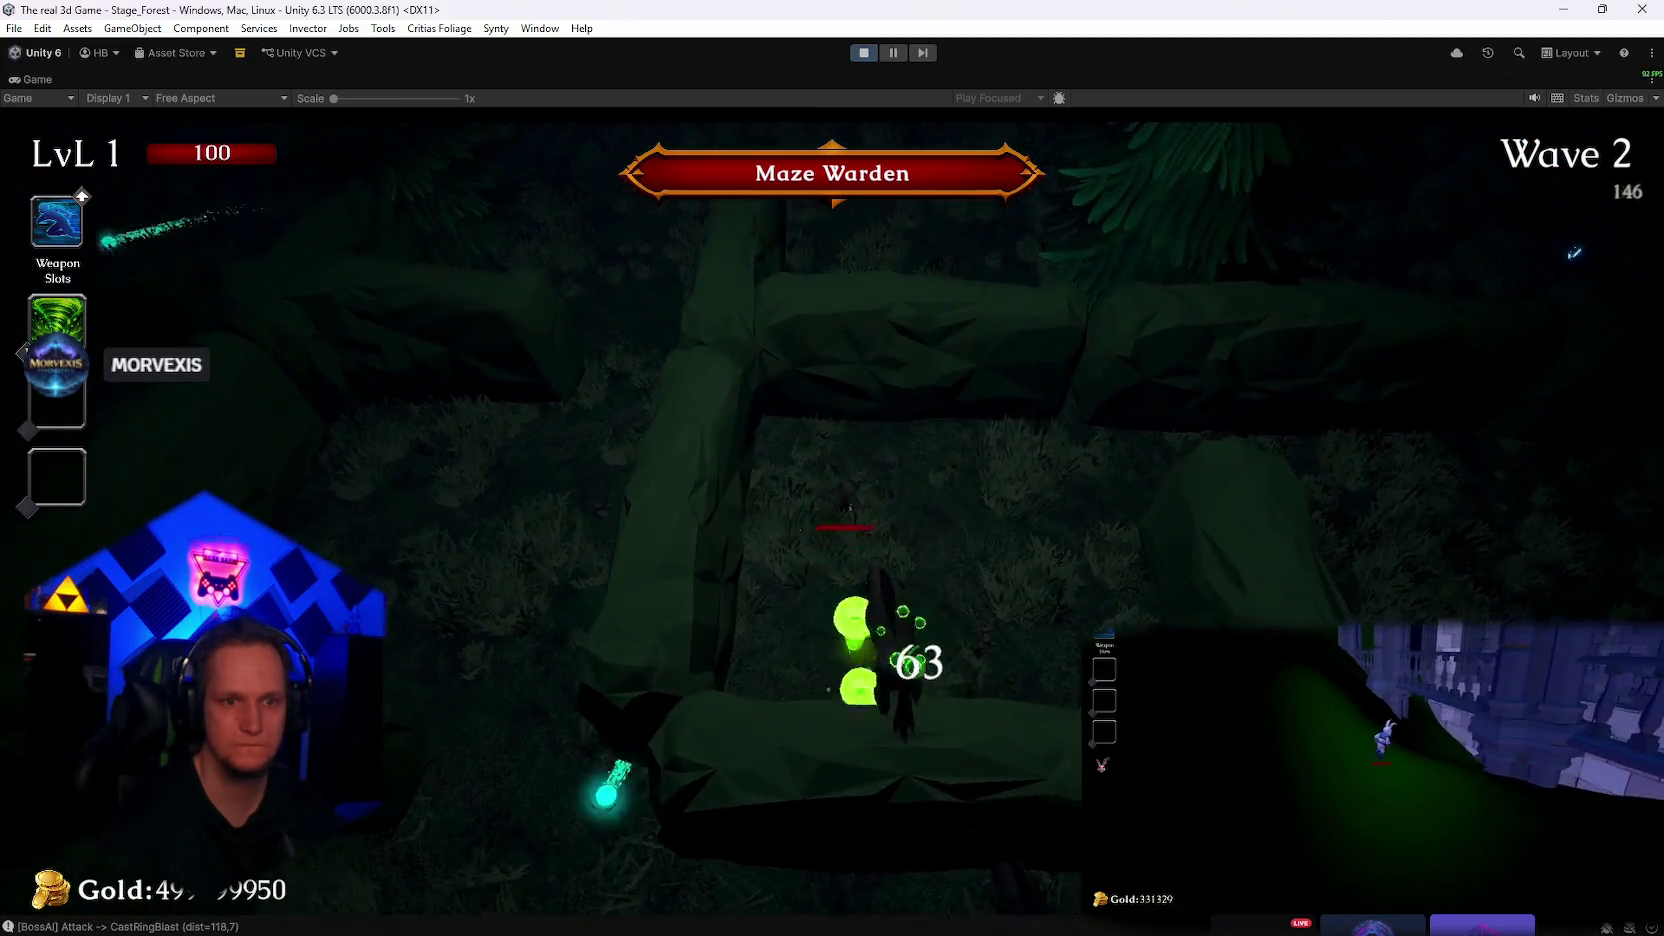
key(w)
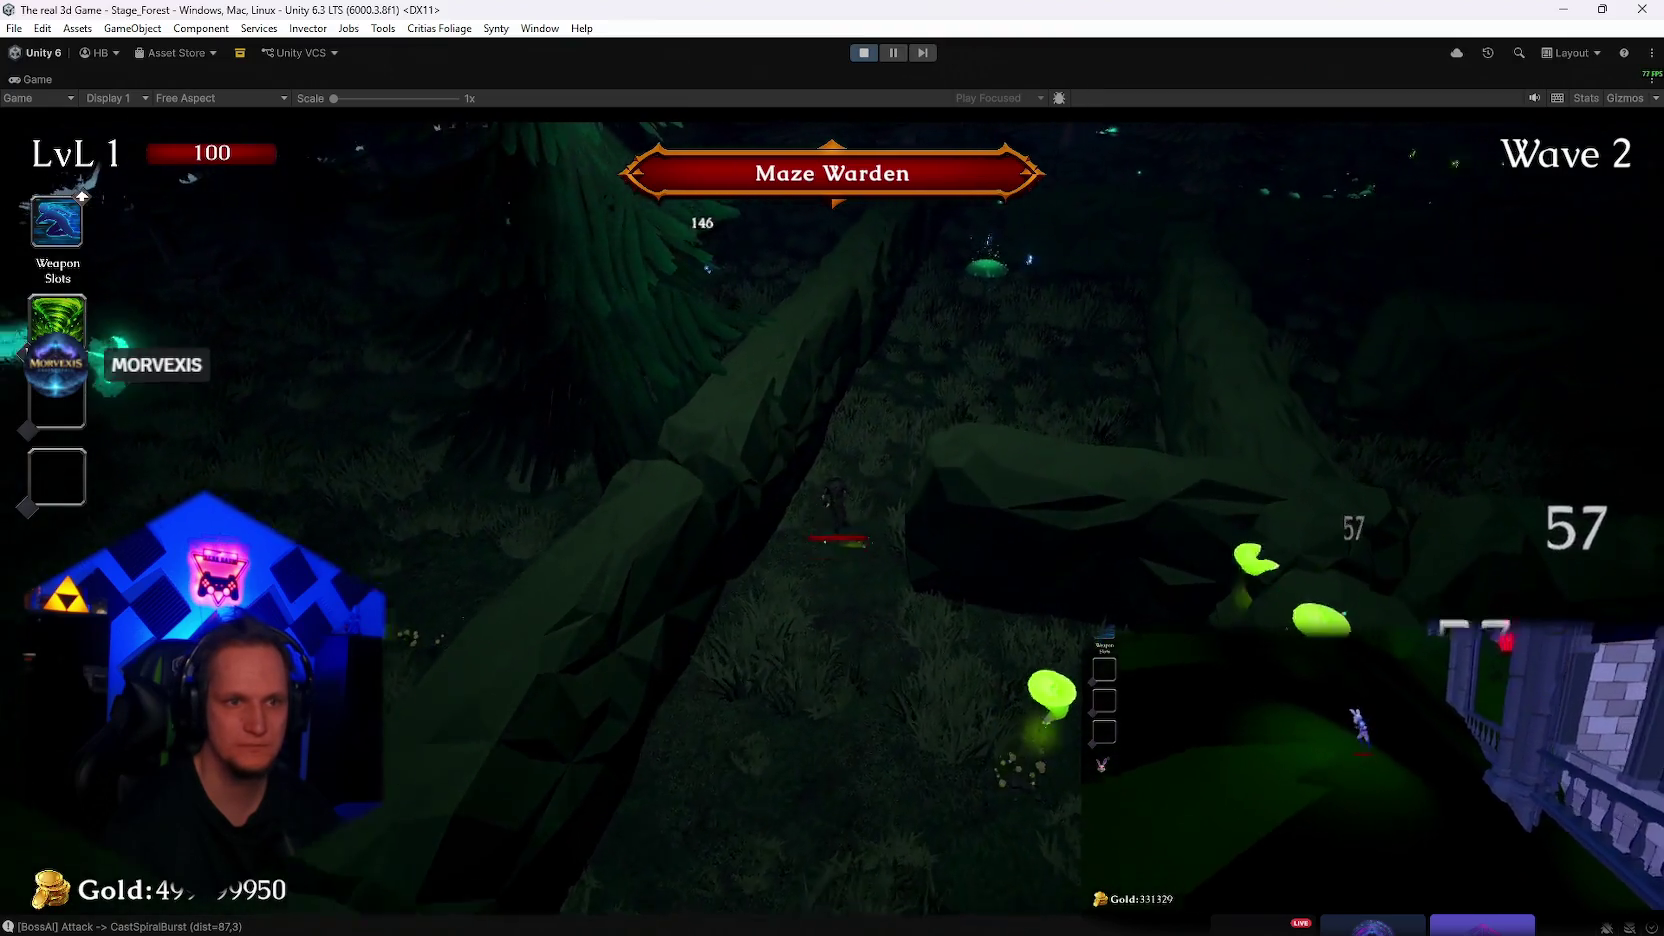
key(w)
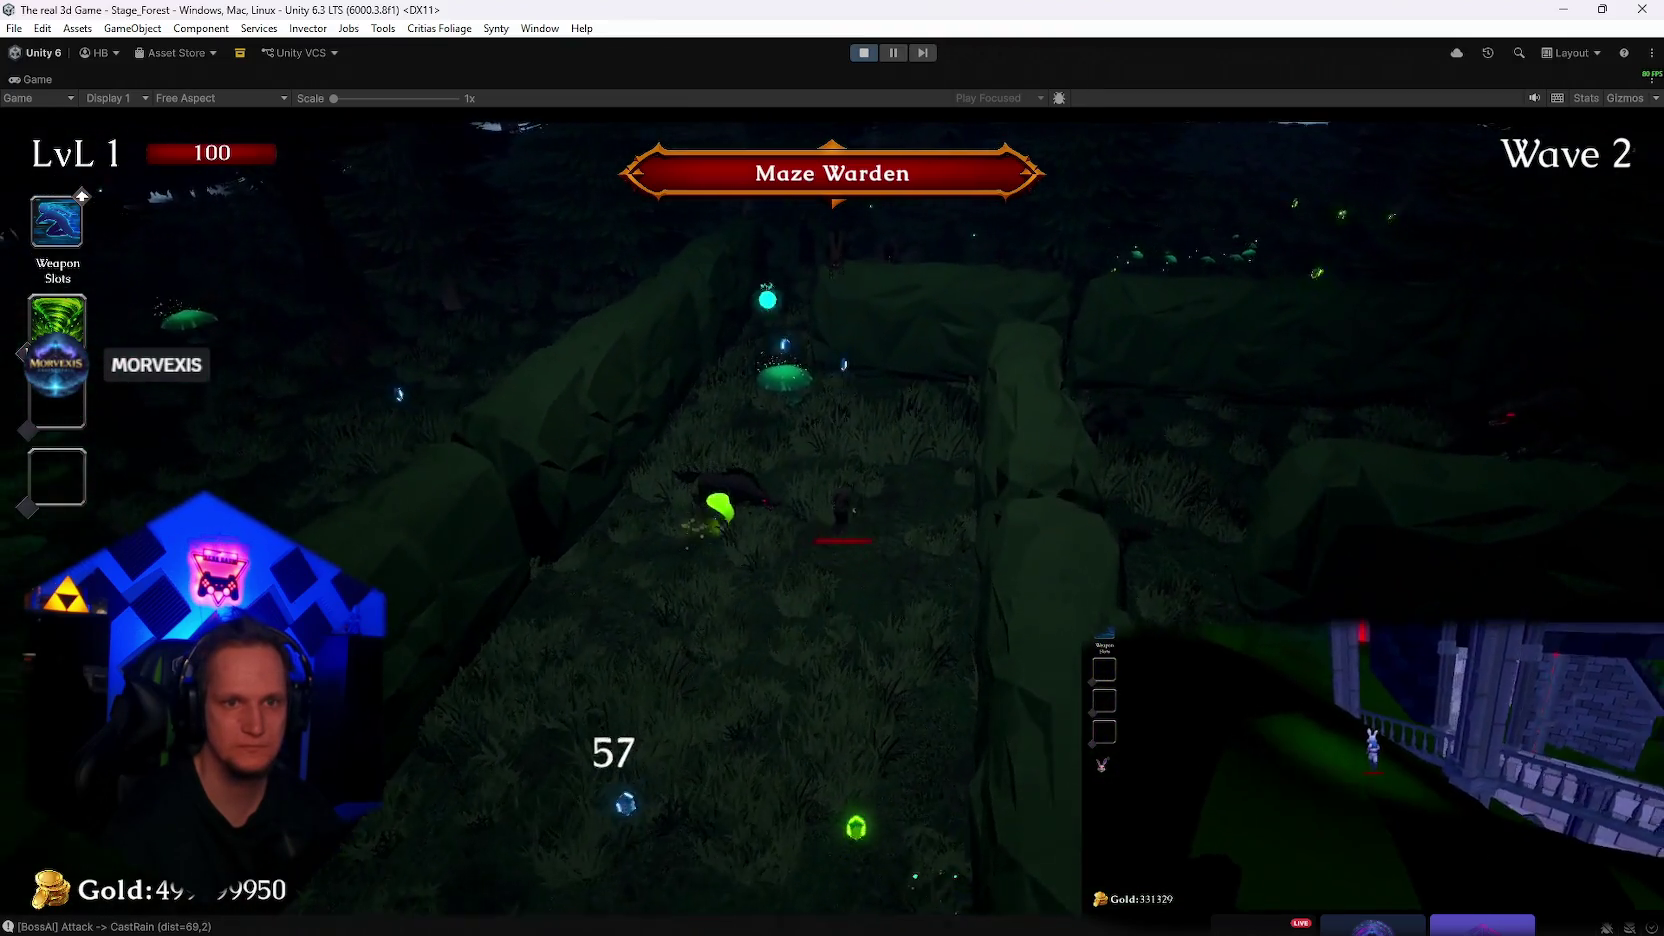
key(w)
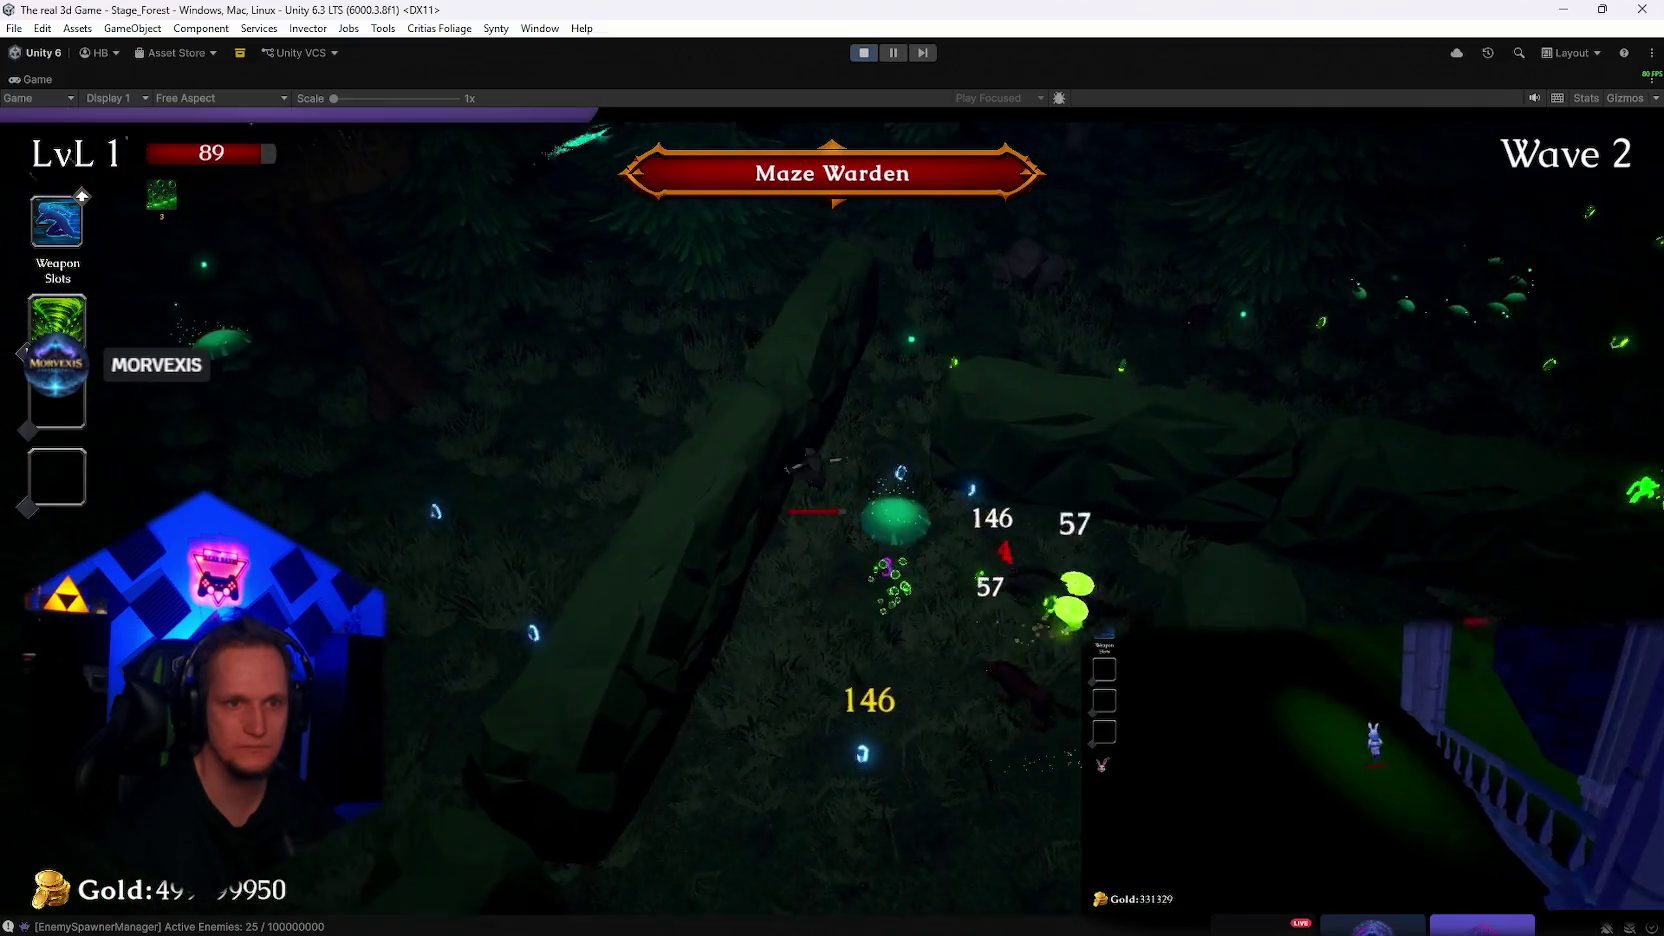
key(w)
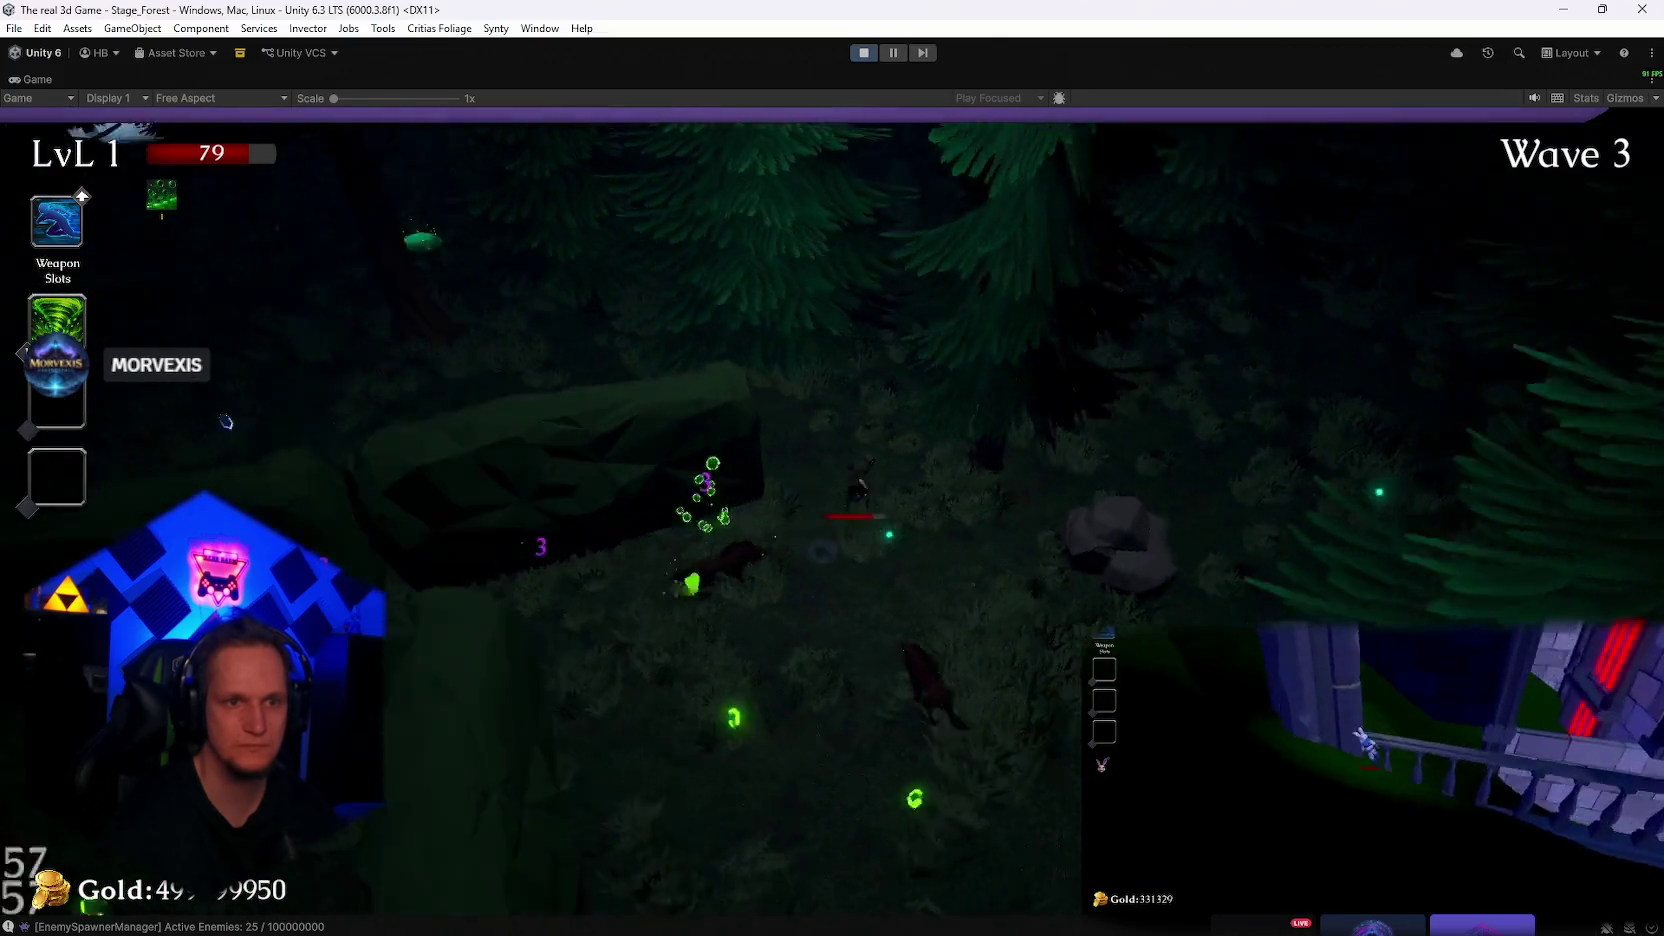
key(w)
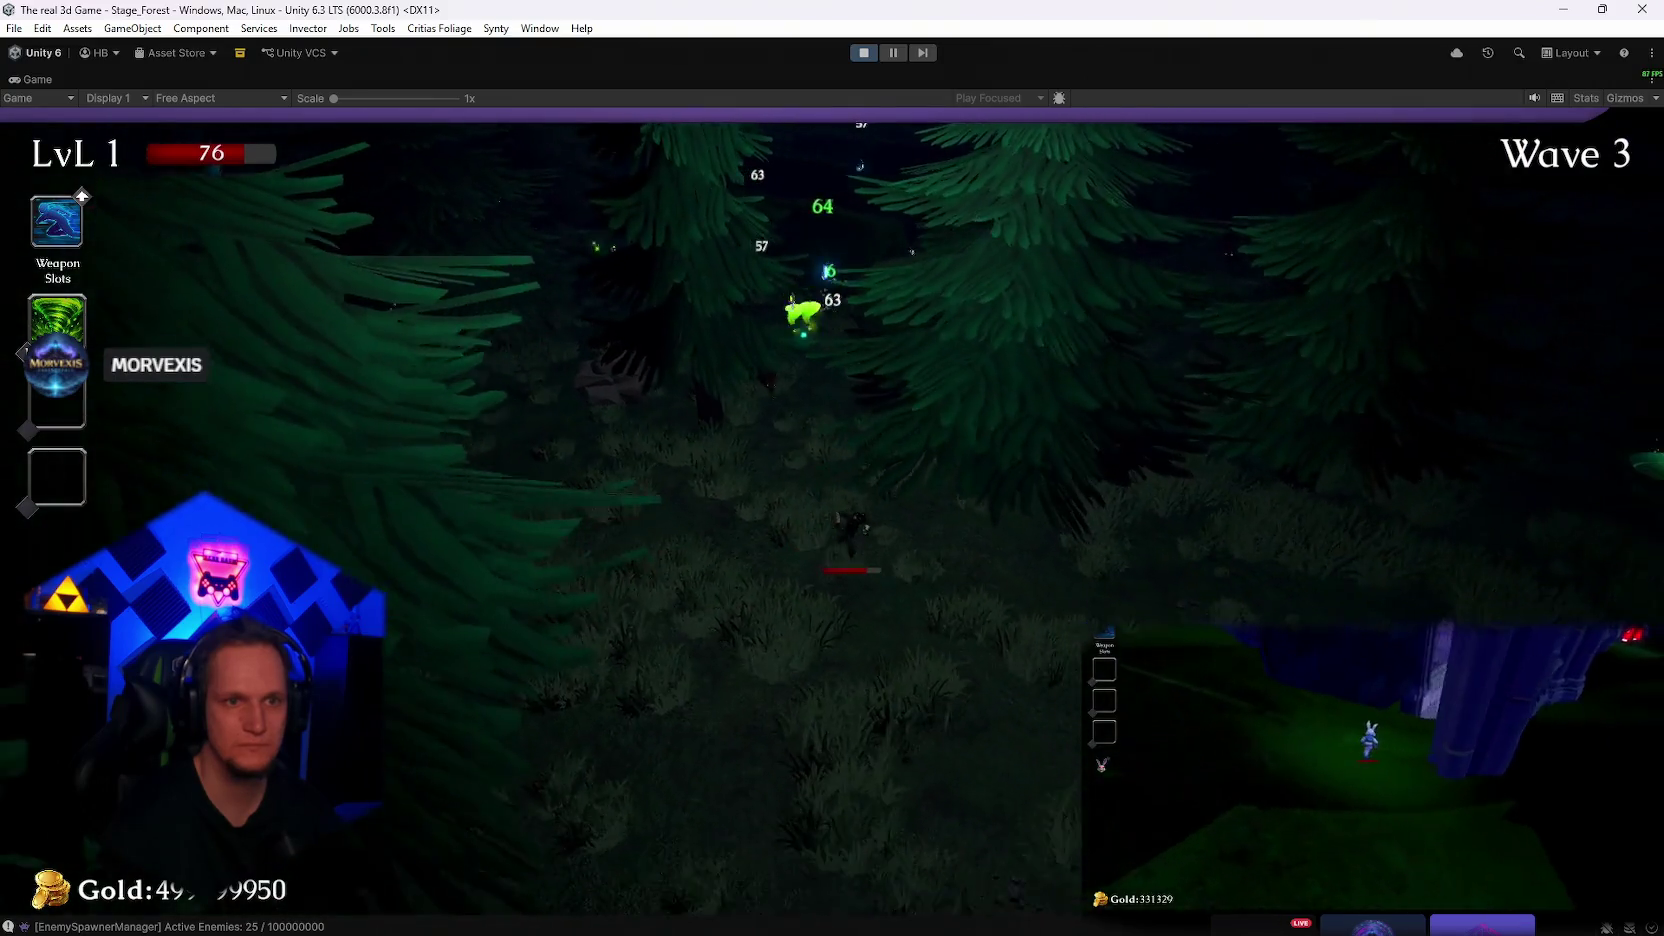
key(w)
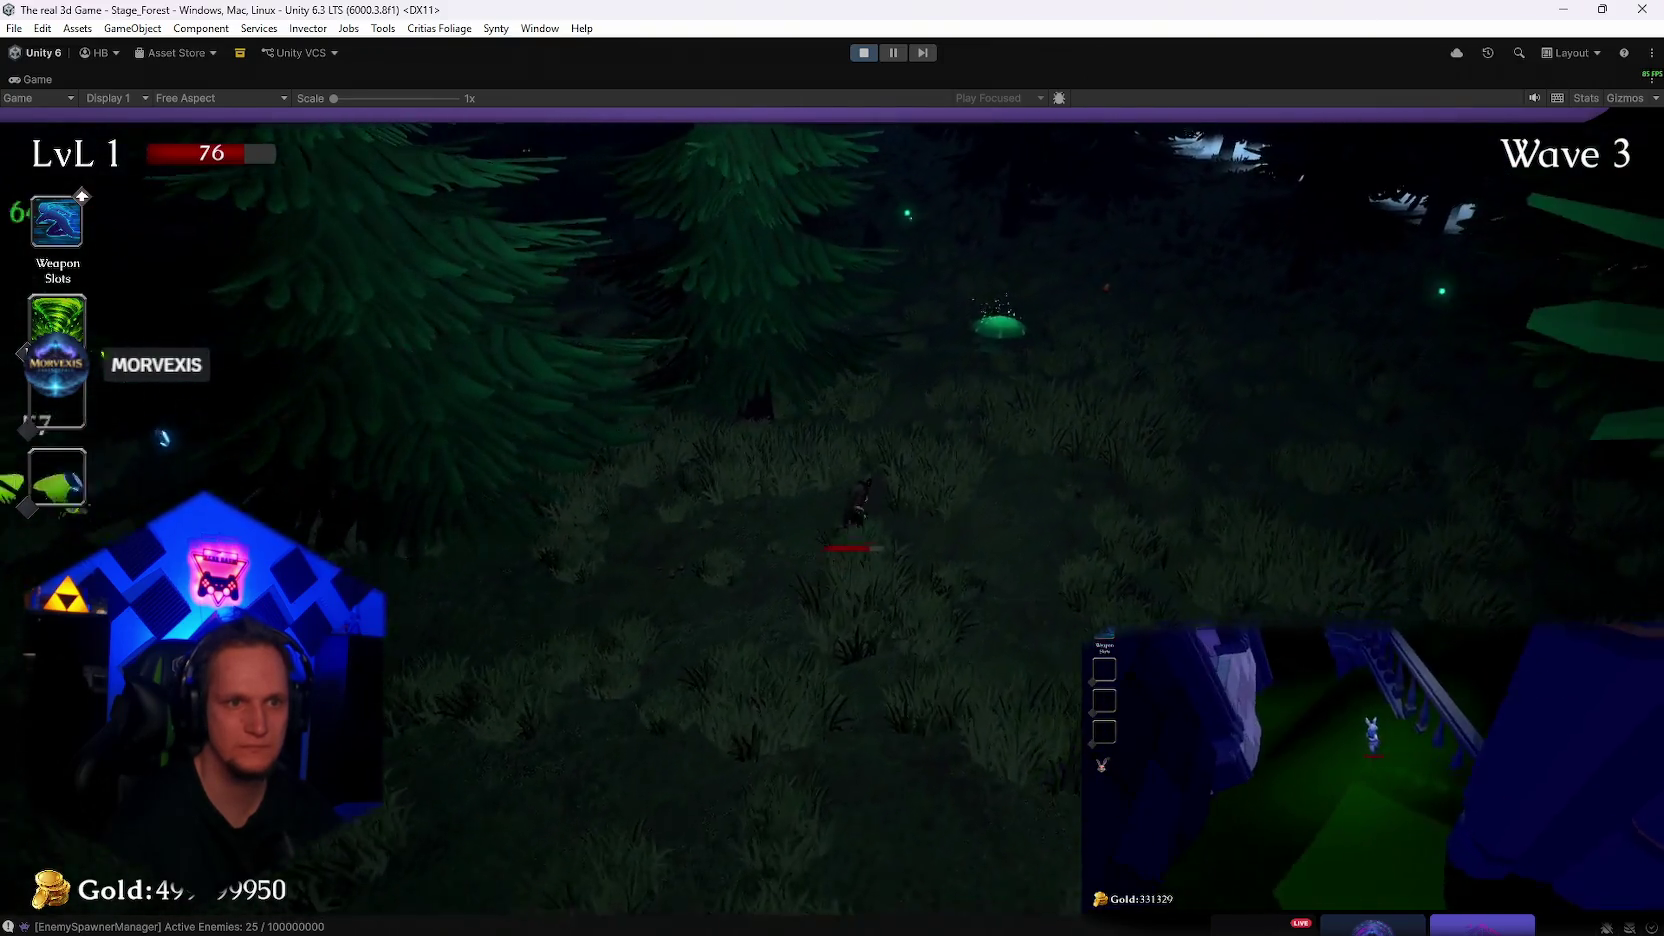
key(w)
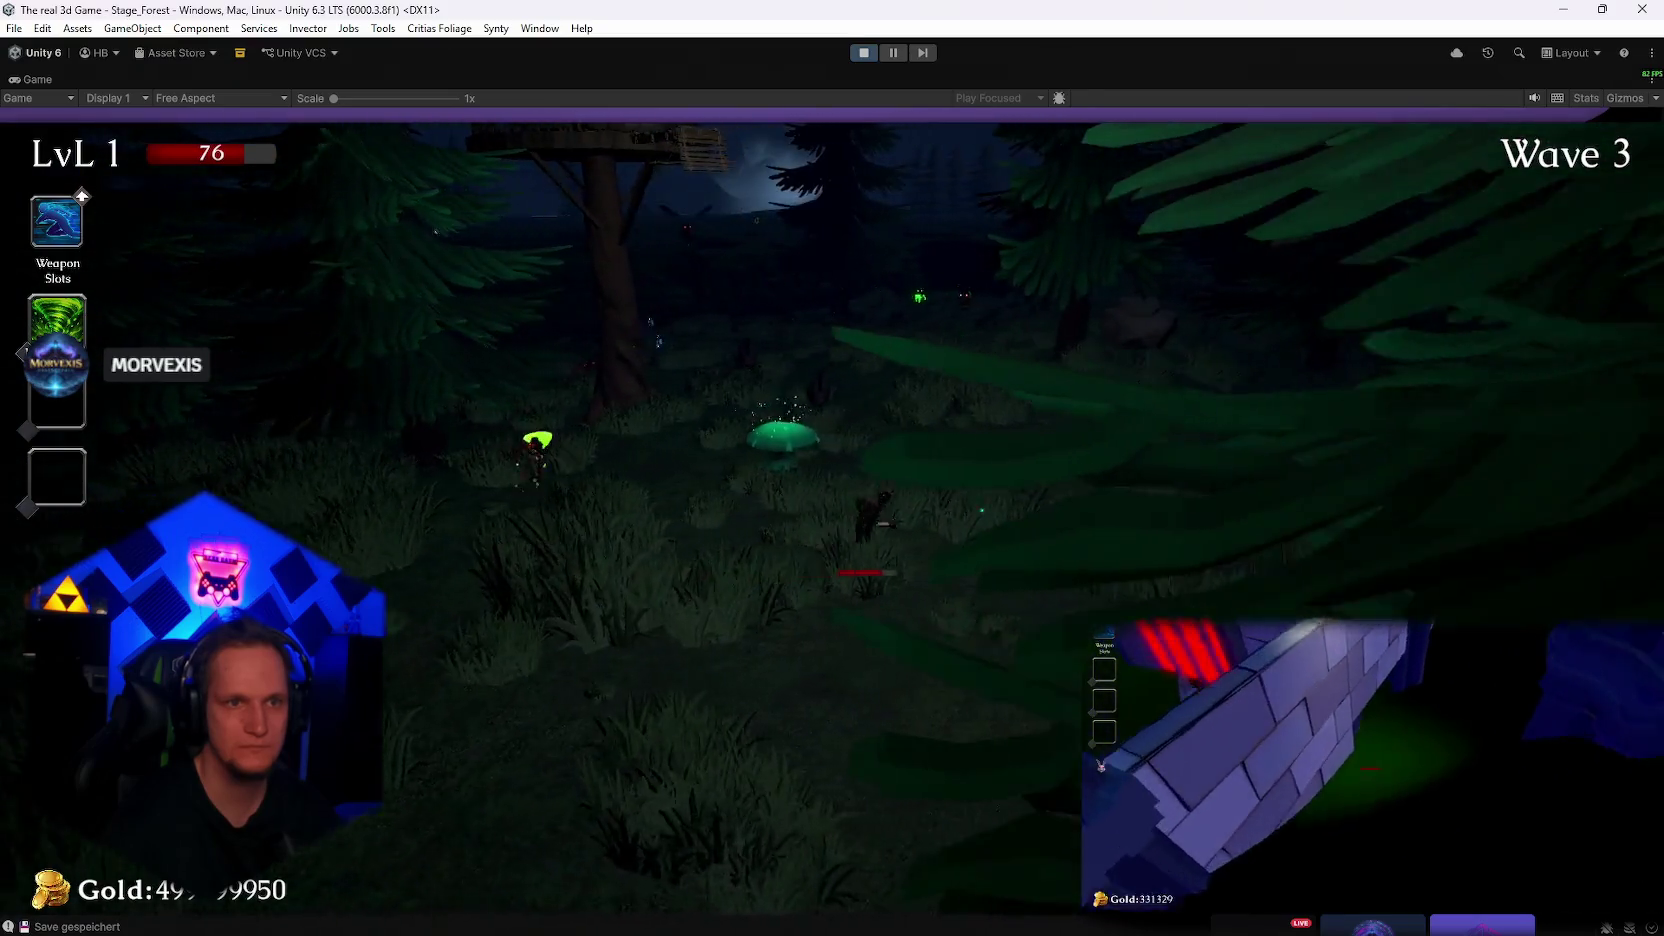
key(w)
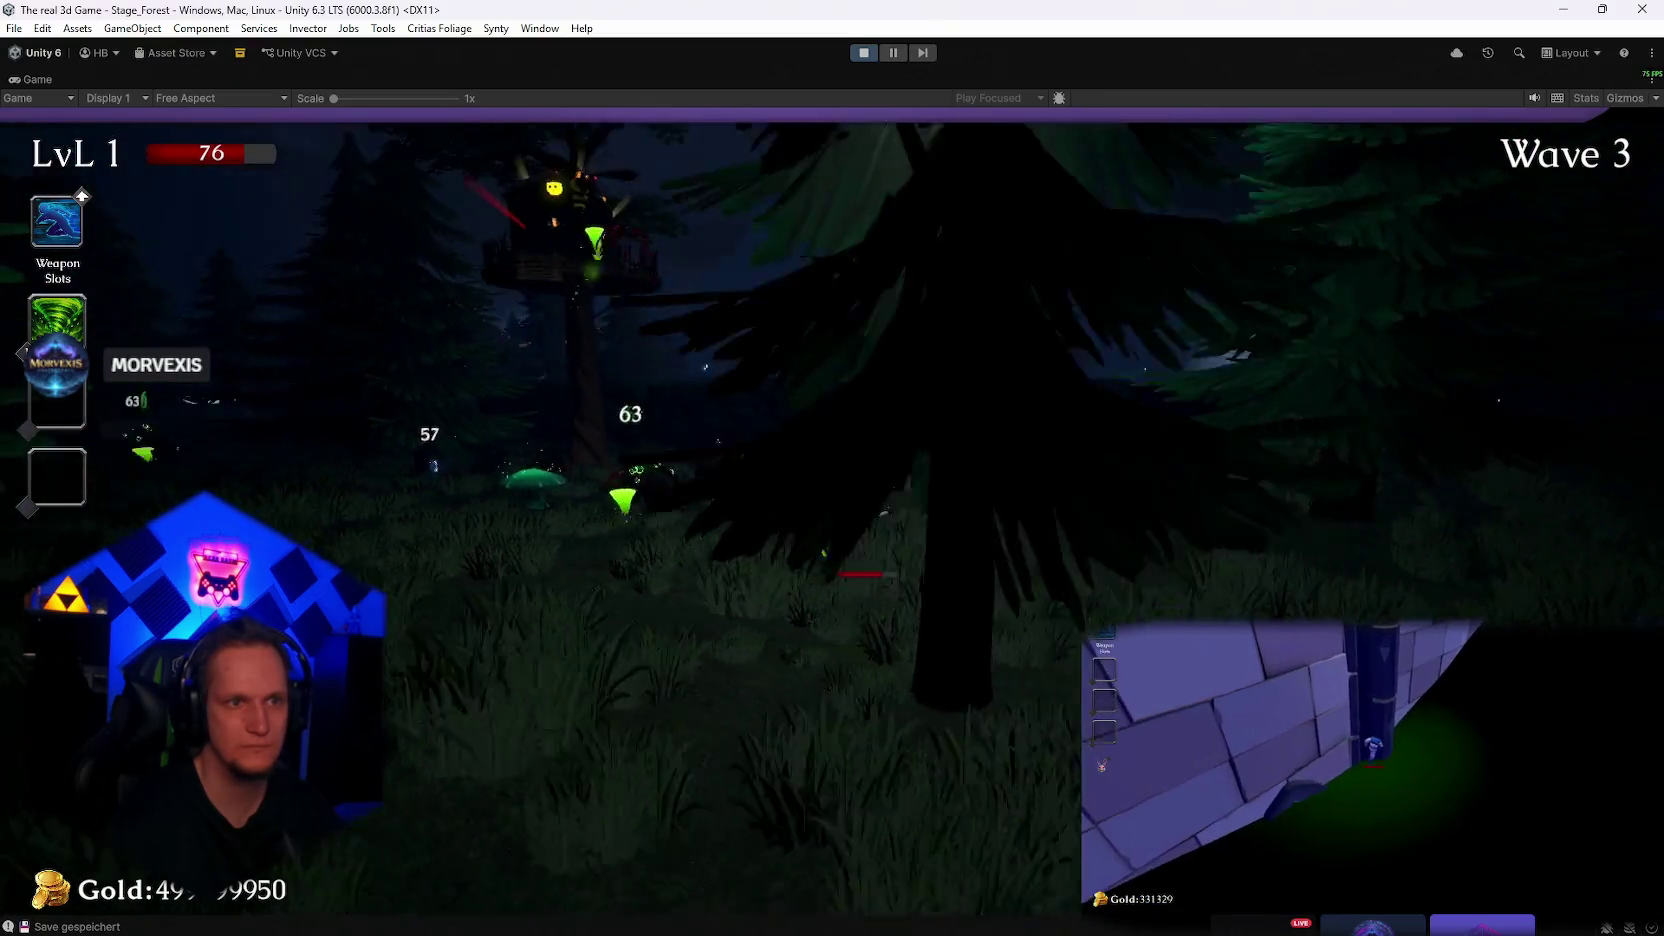
key(w)
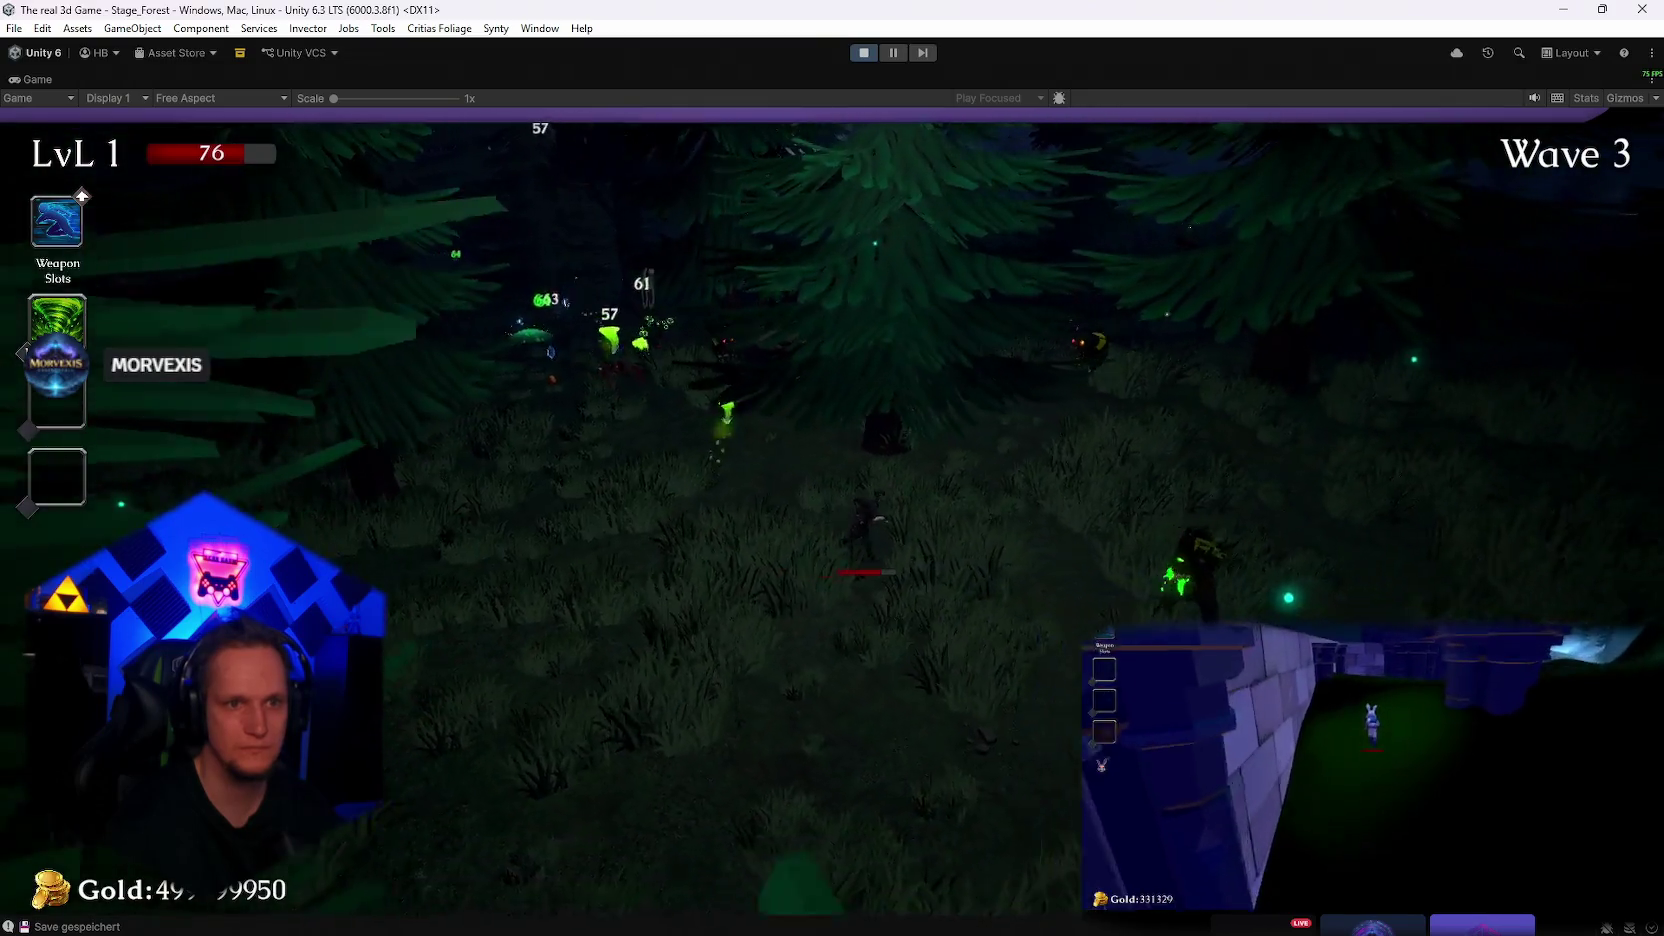
key(w)
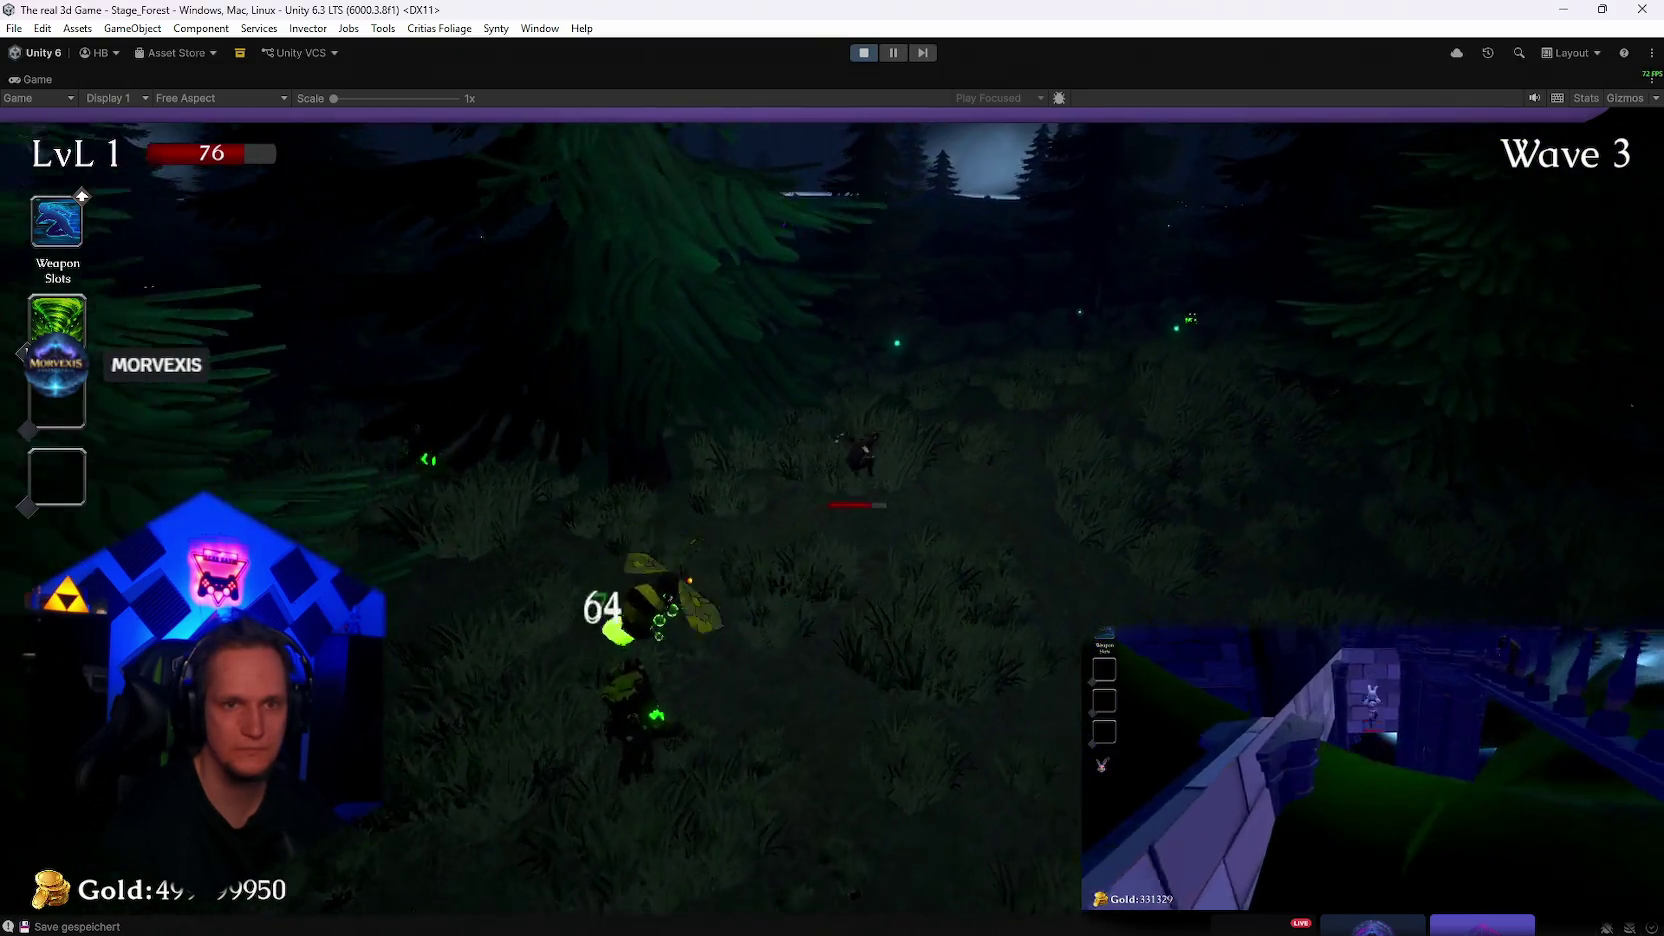
key(w)
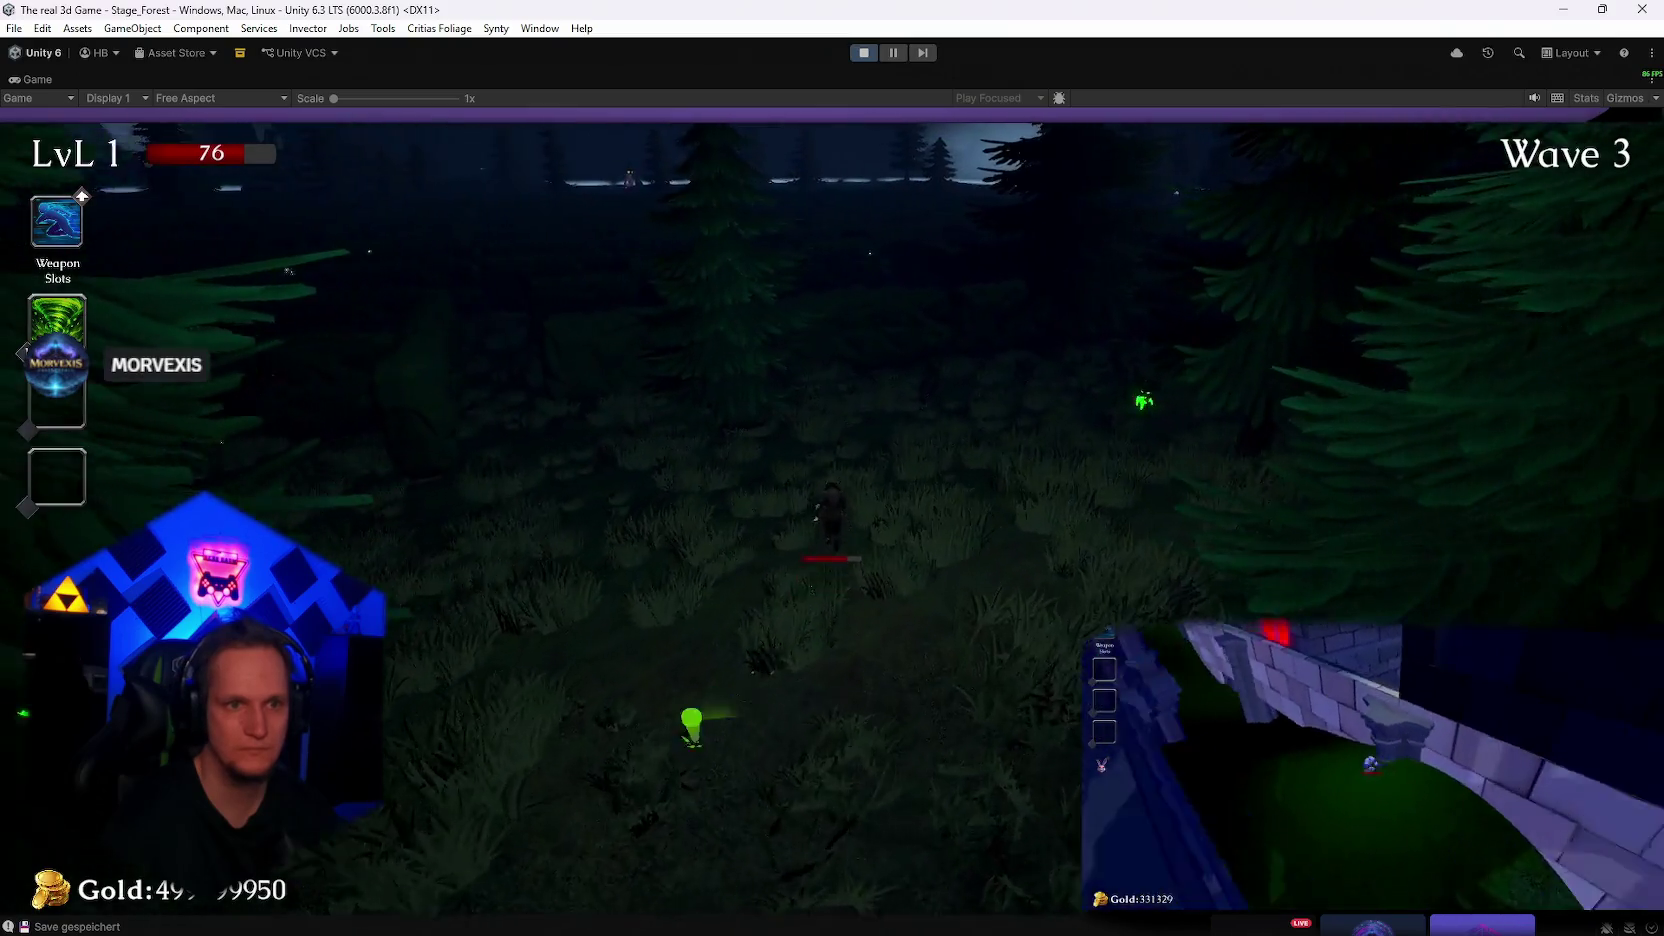
Push into wave 4 under enemy attack, then pause the game
key(w)
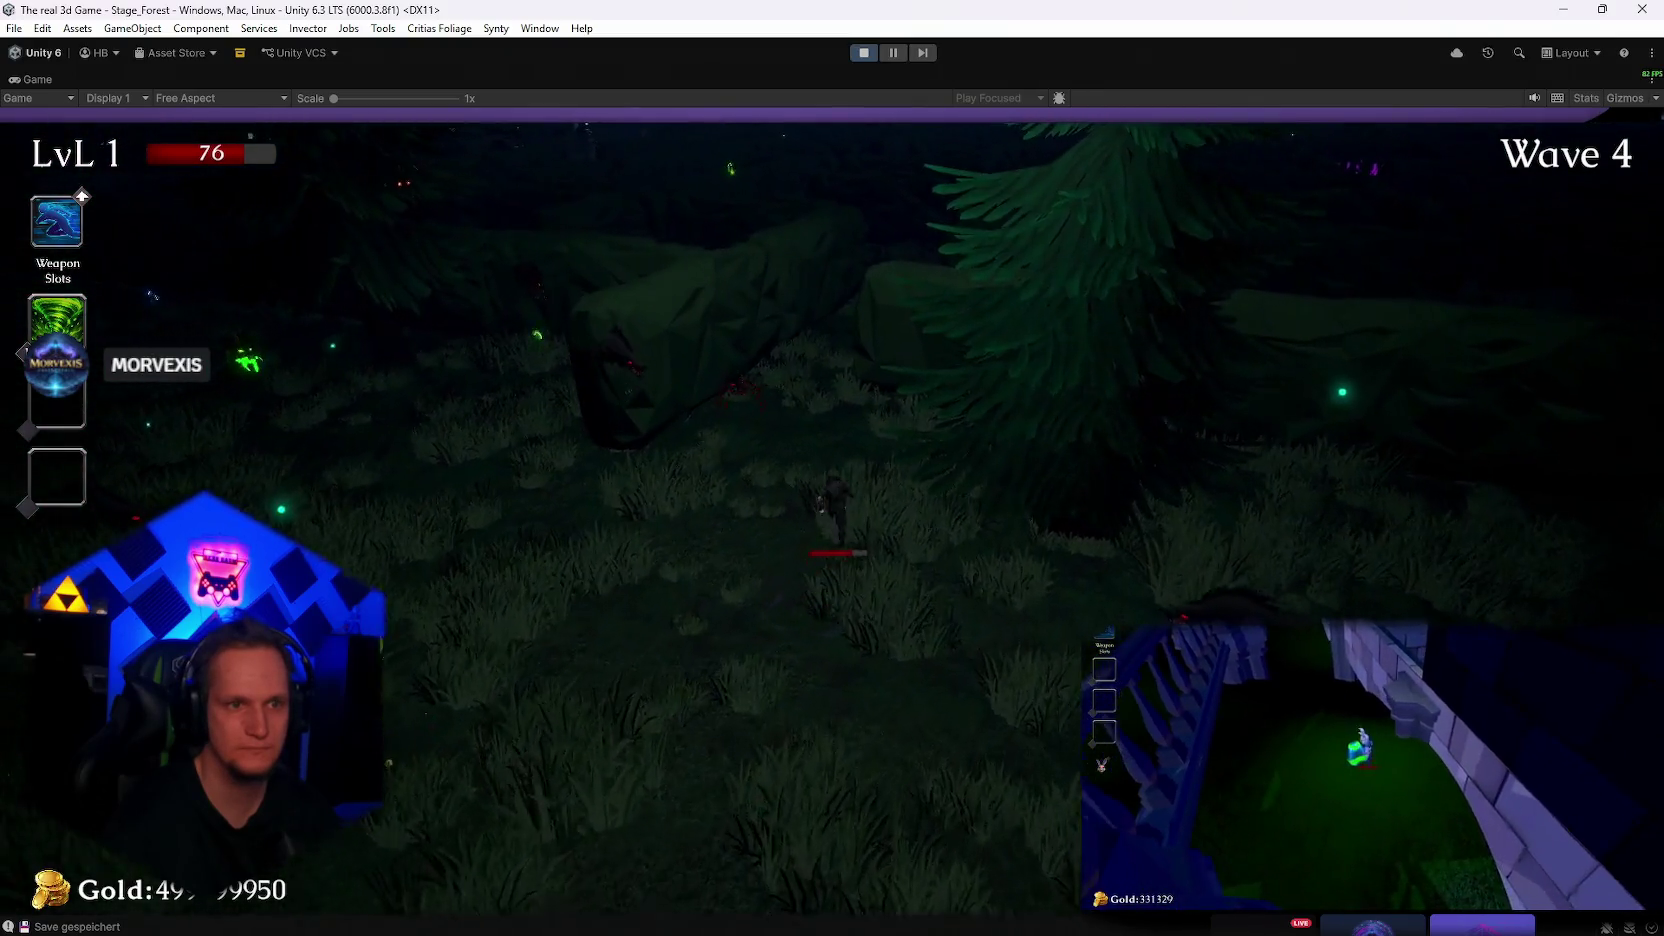
key(w)
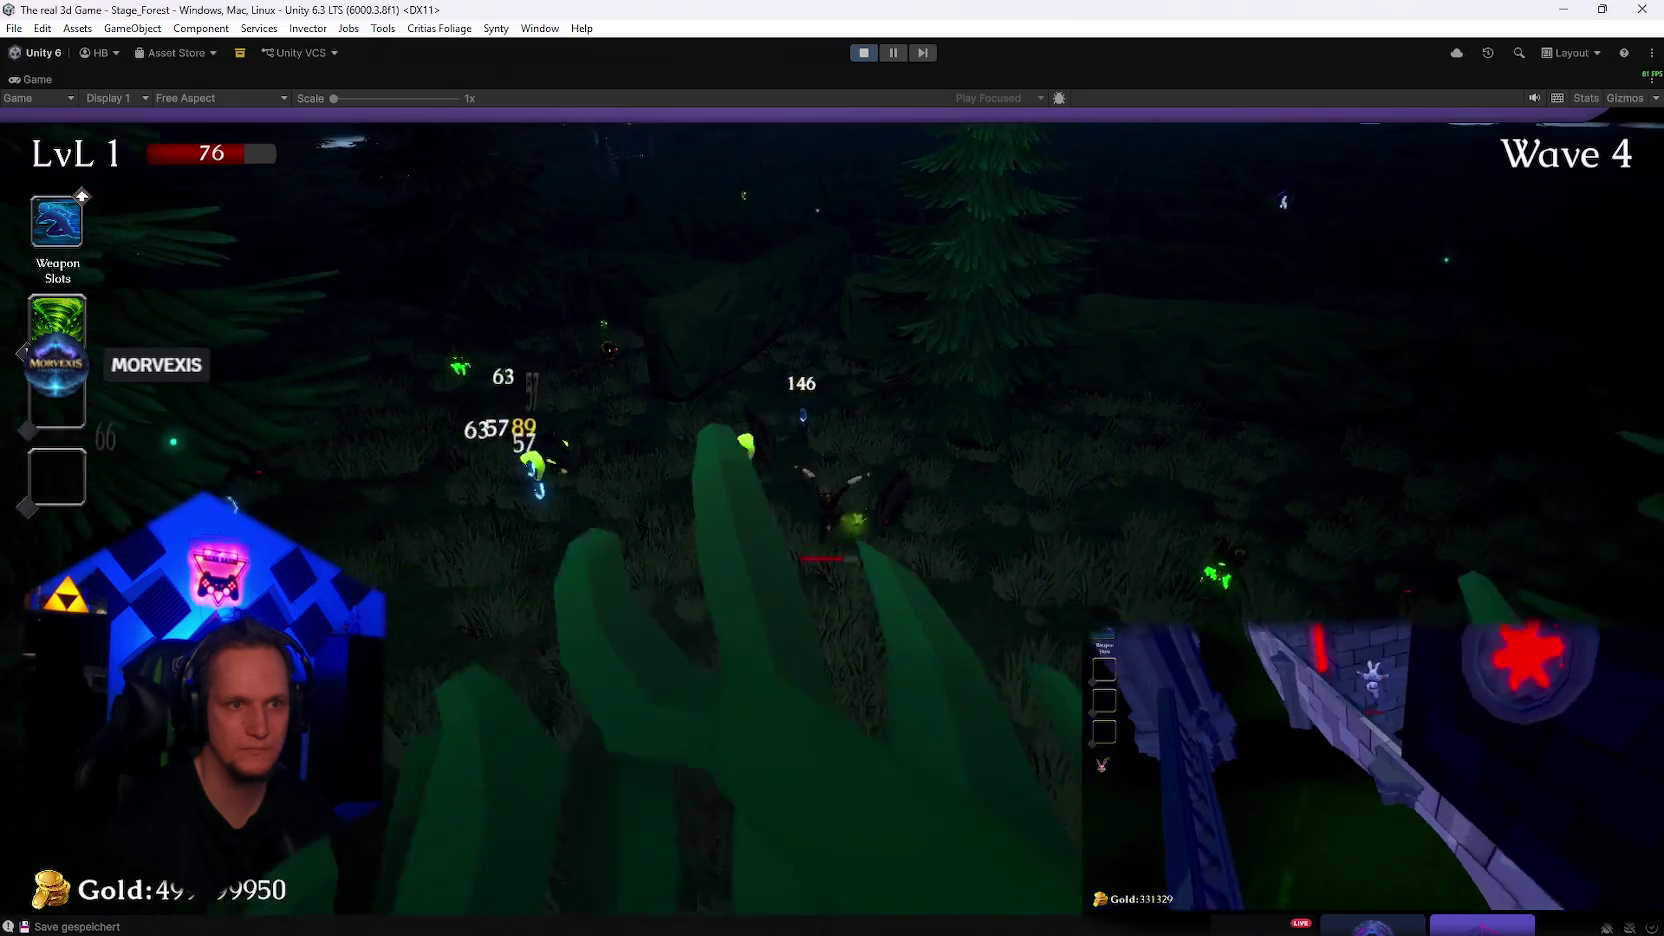
key(w)
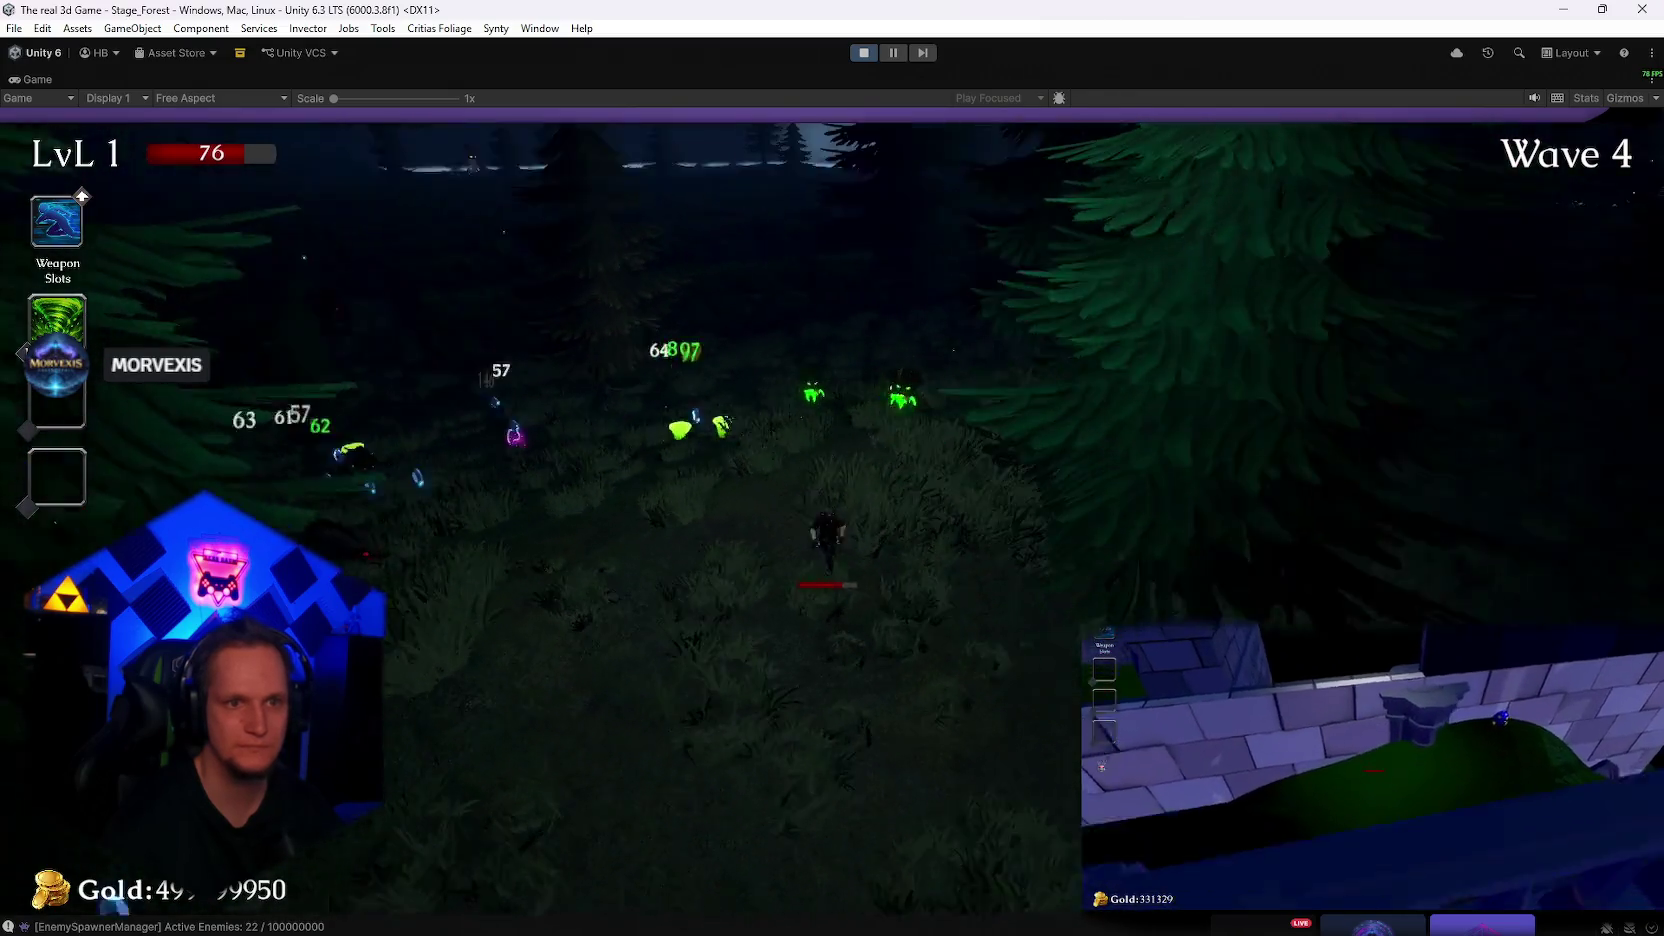
key(w)
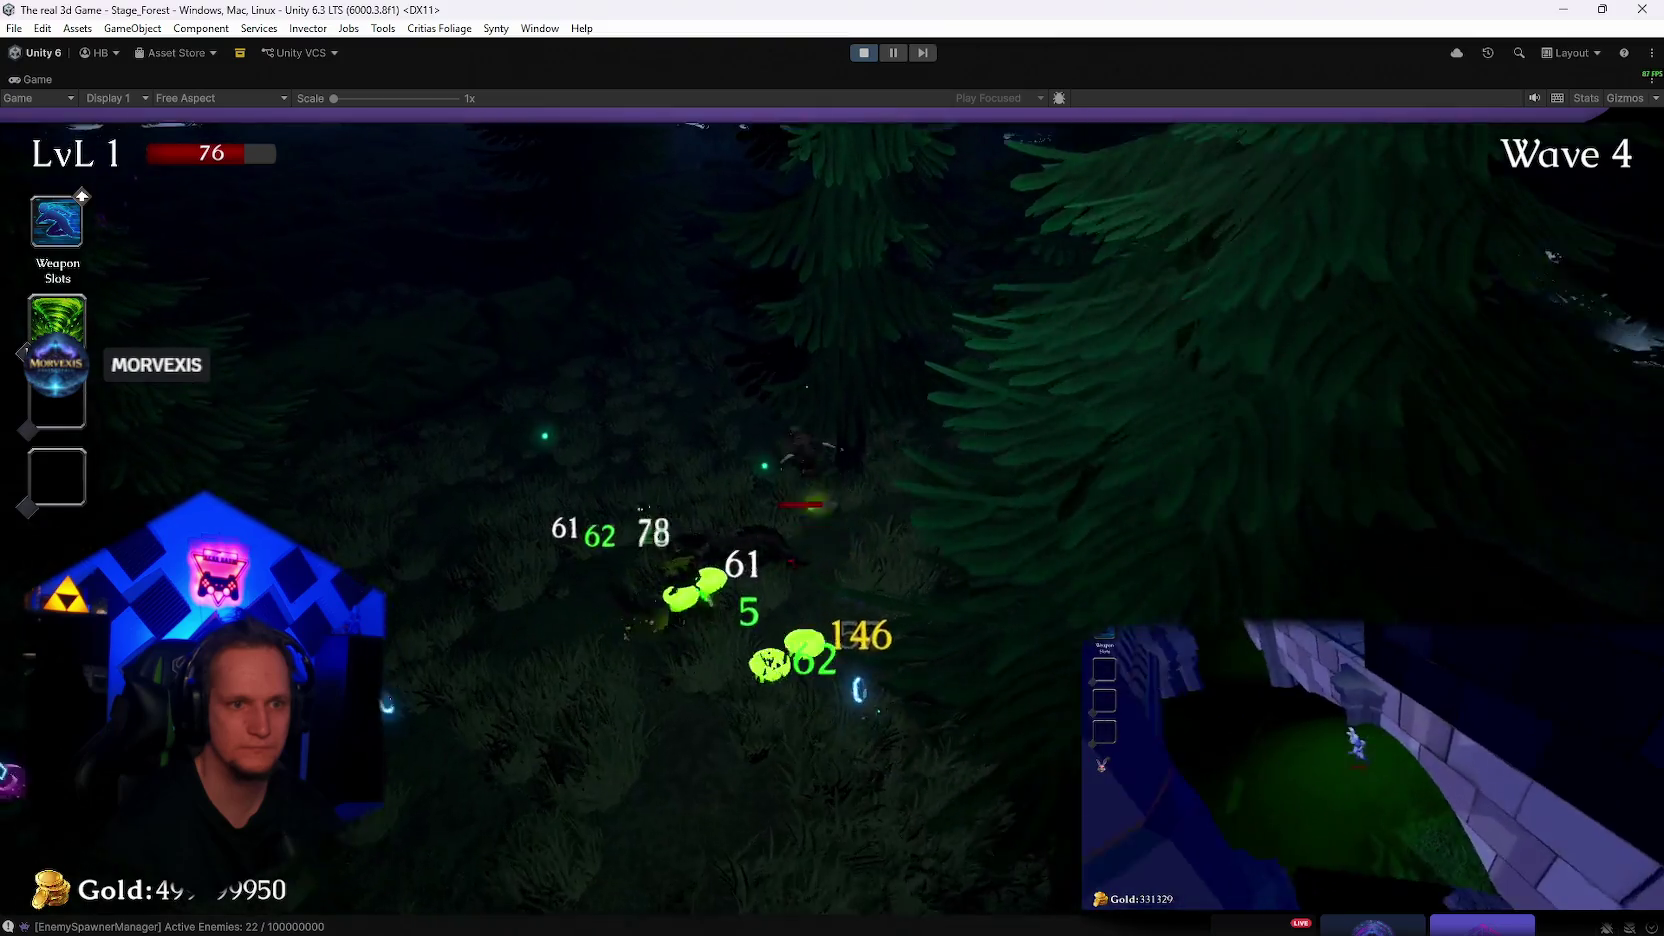
key(w)
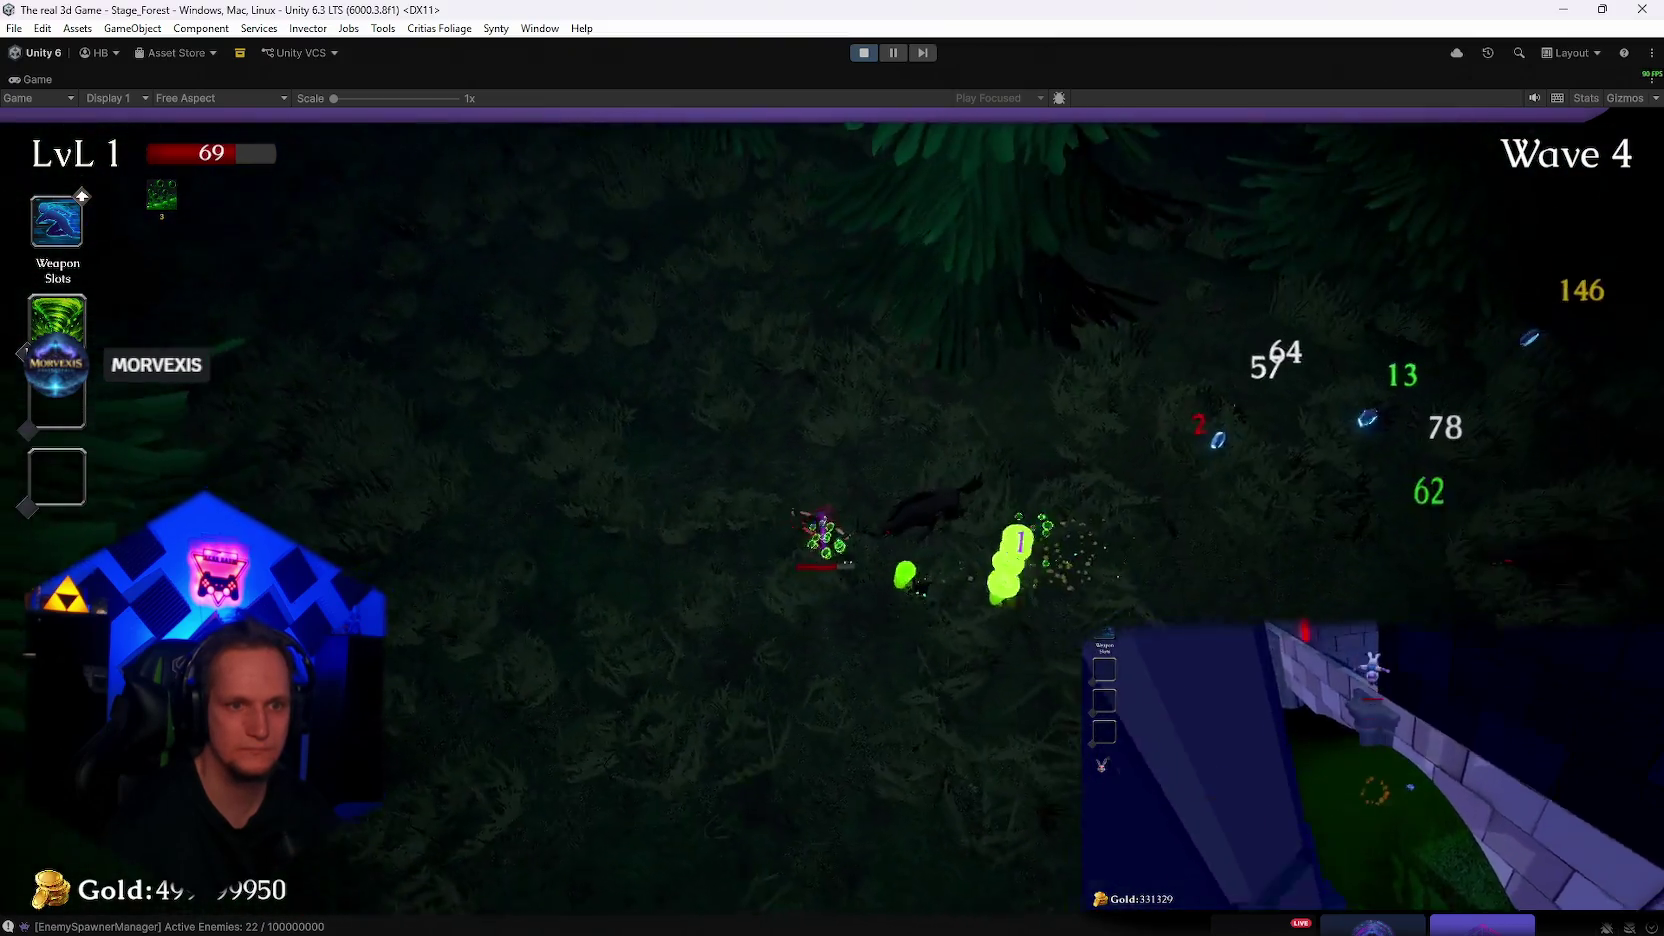
key(w)
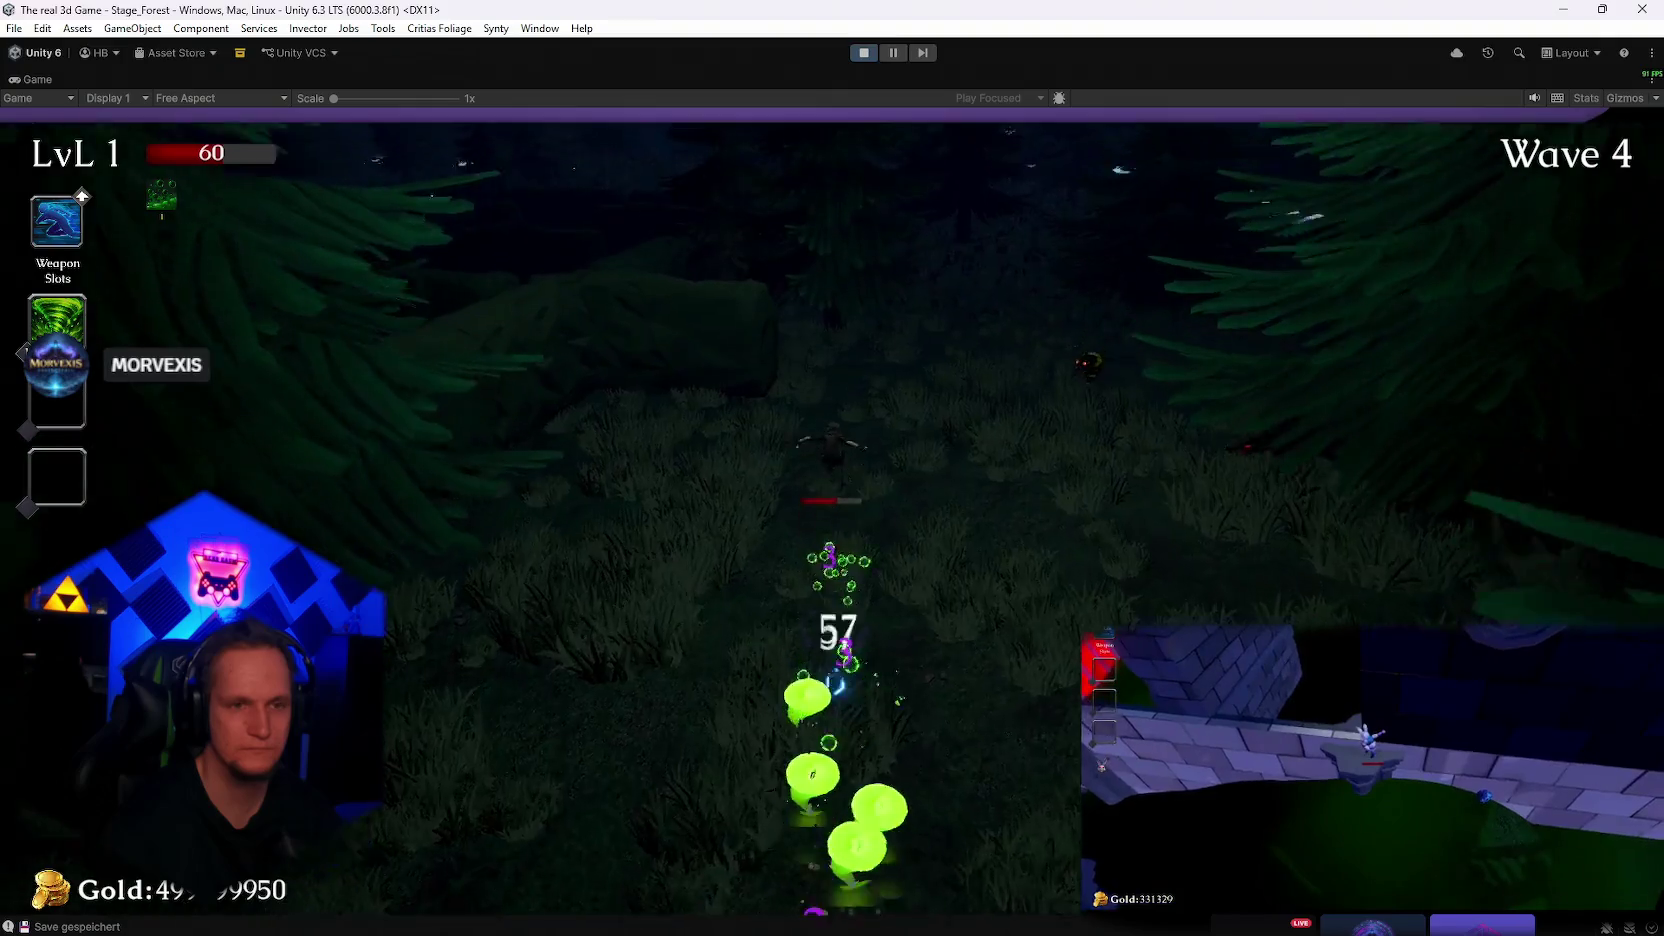
key(w)
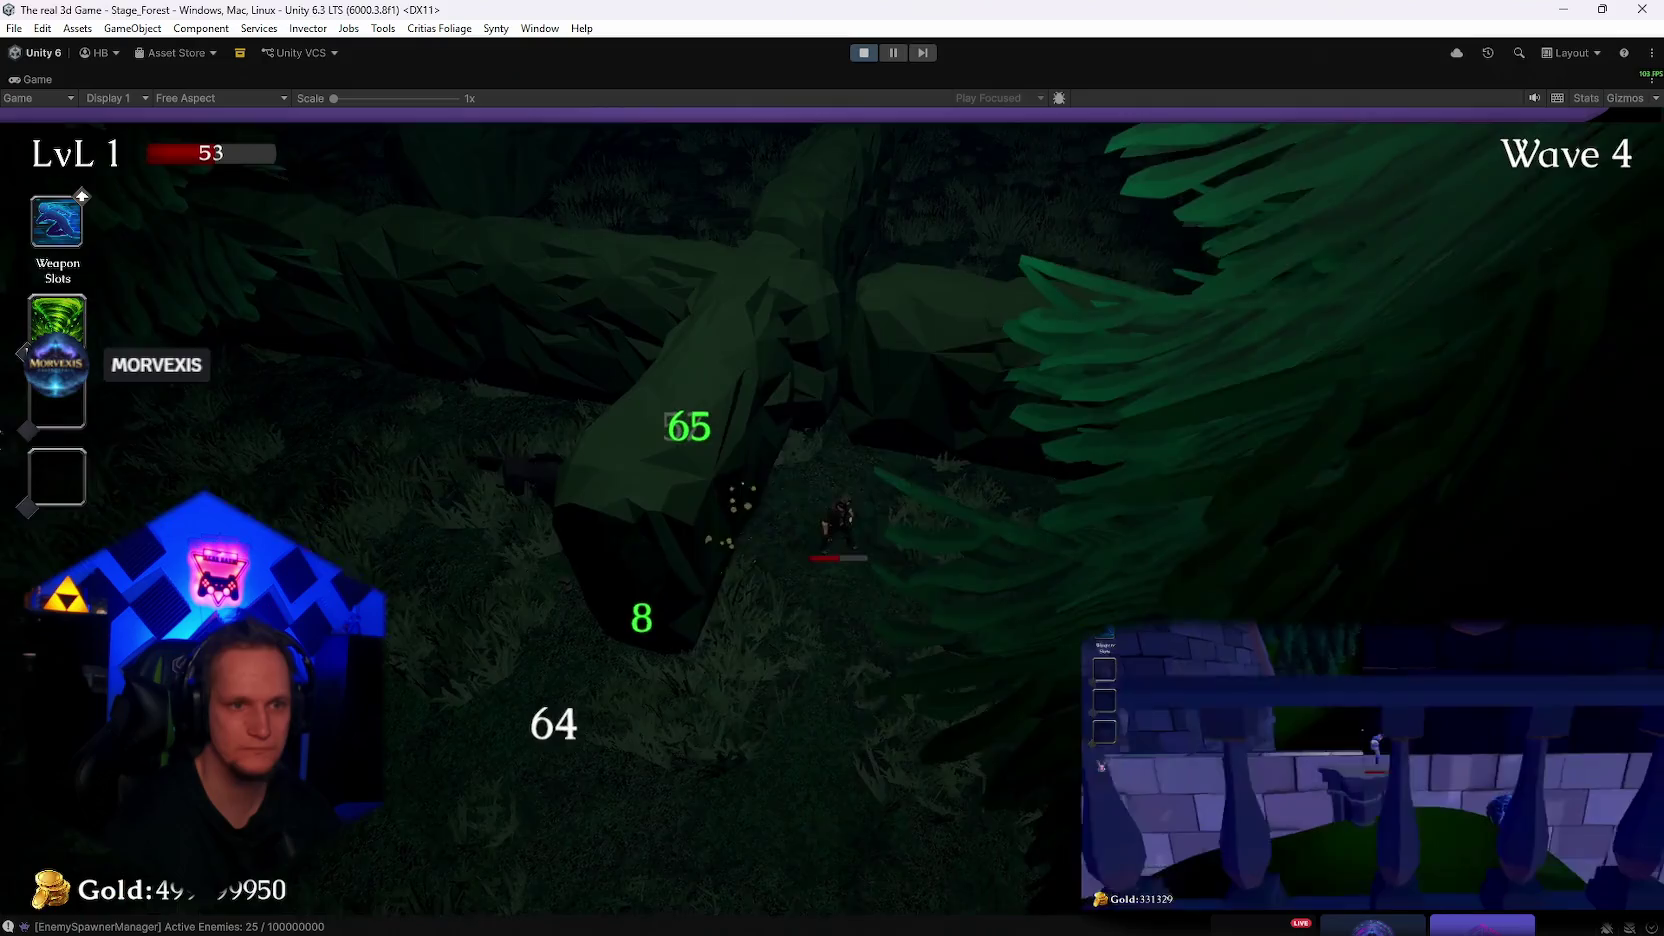
key(Escape)
key(Escape)
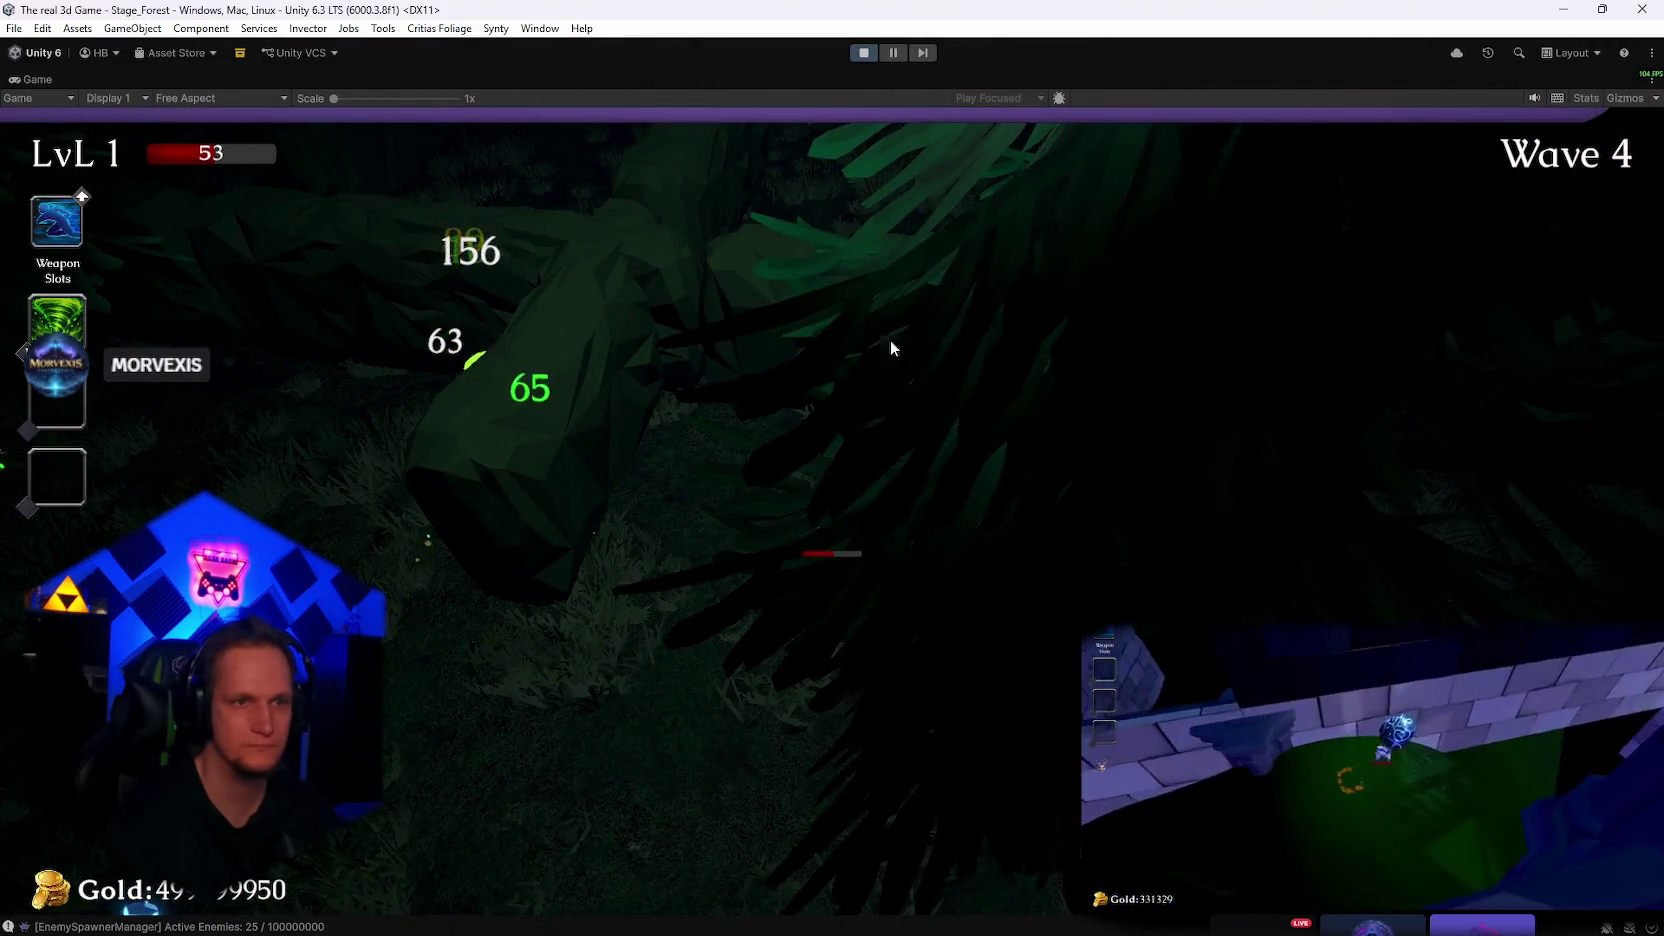
key(Escape)
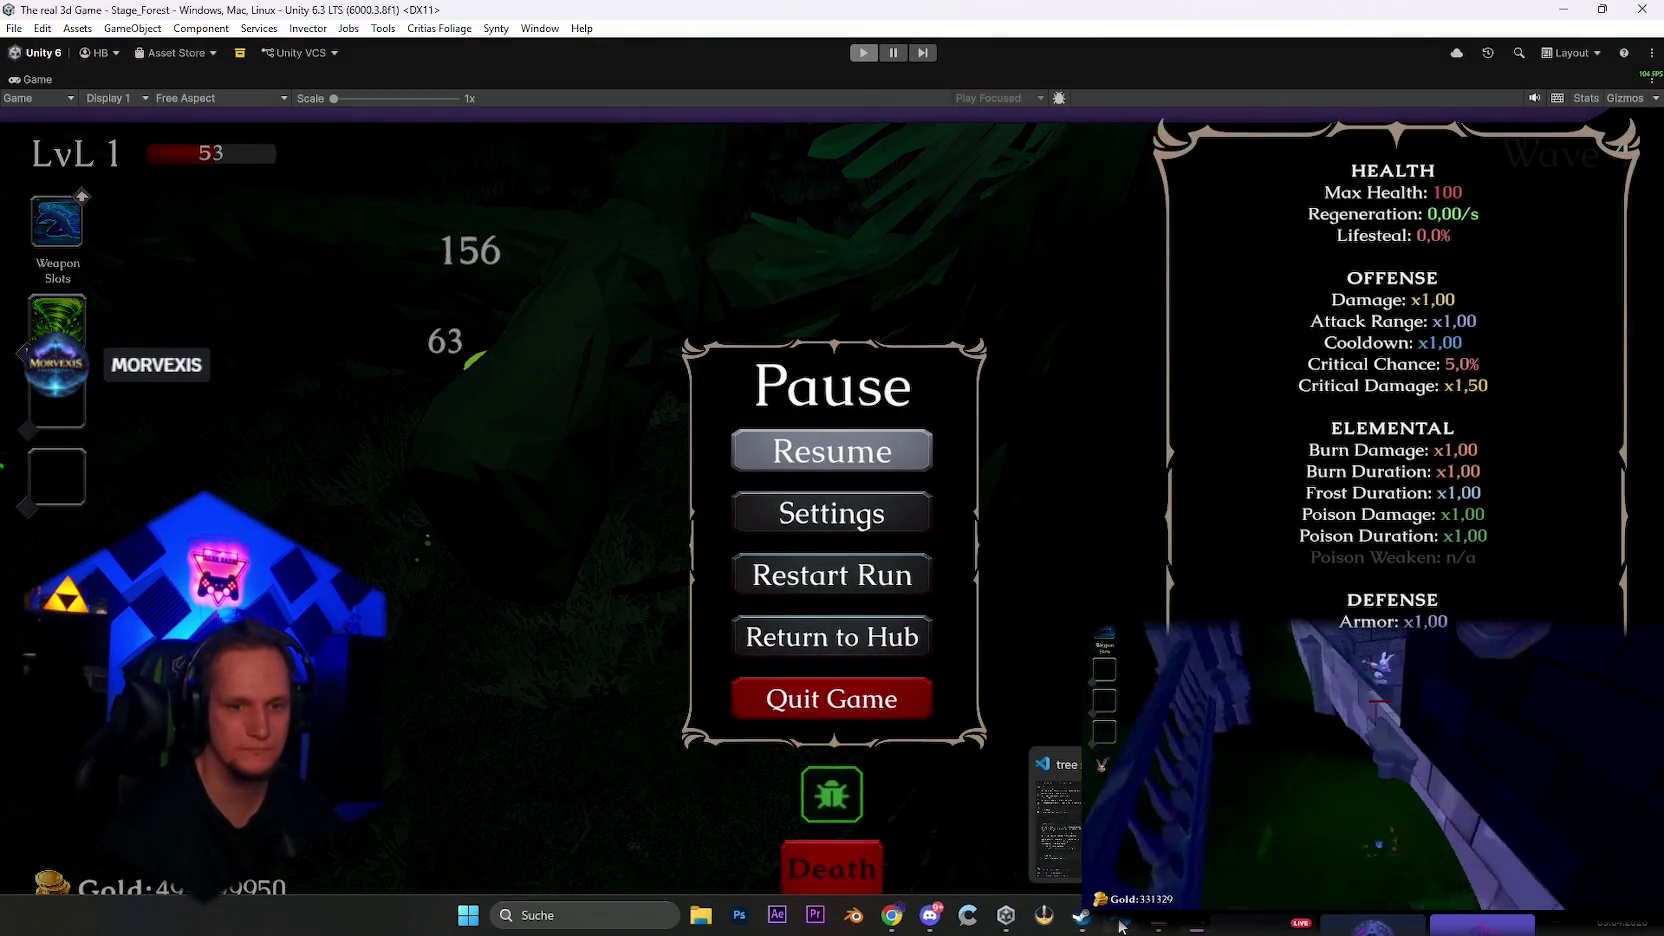
Switch from the paused Unity game to the Codex chat in VS Code
click(1120, 922)
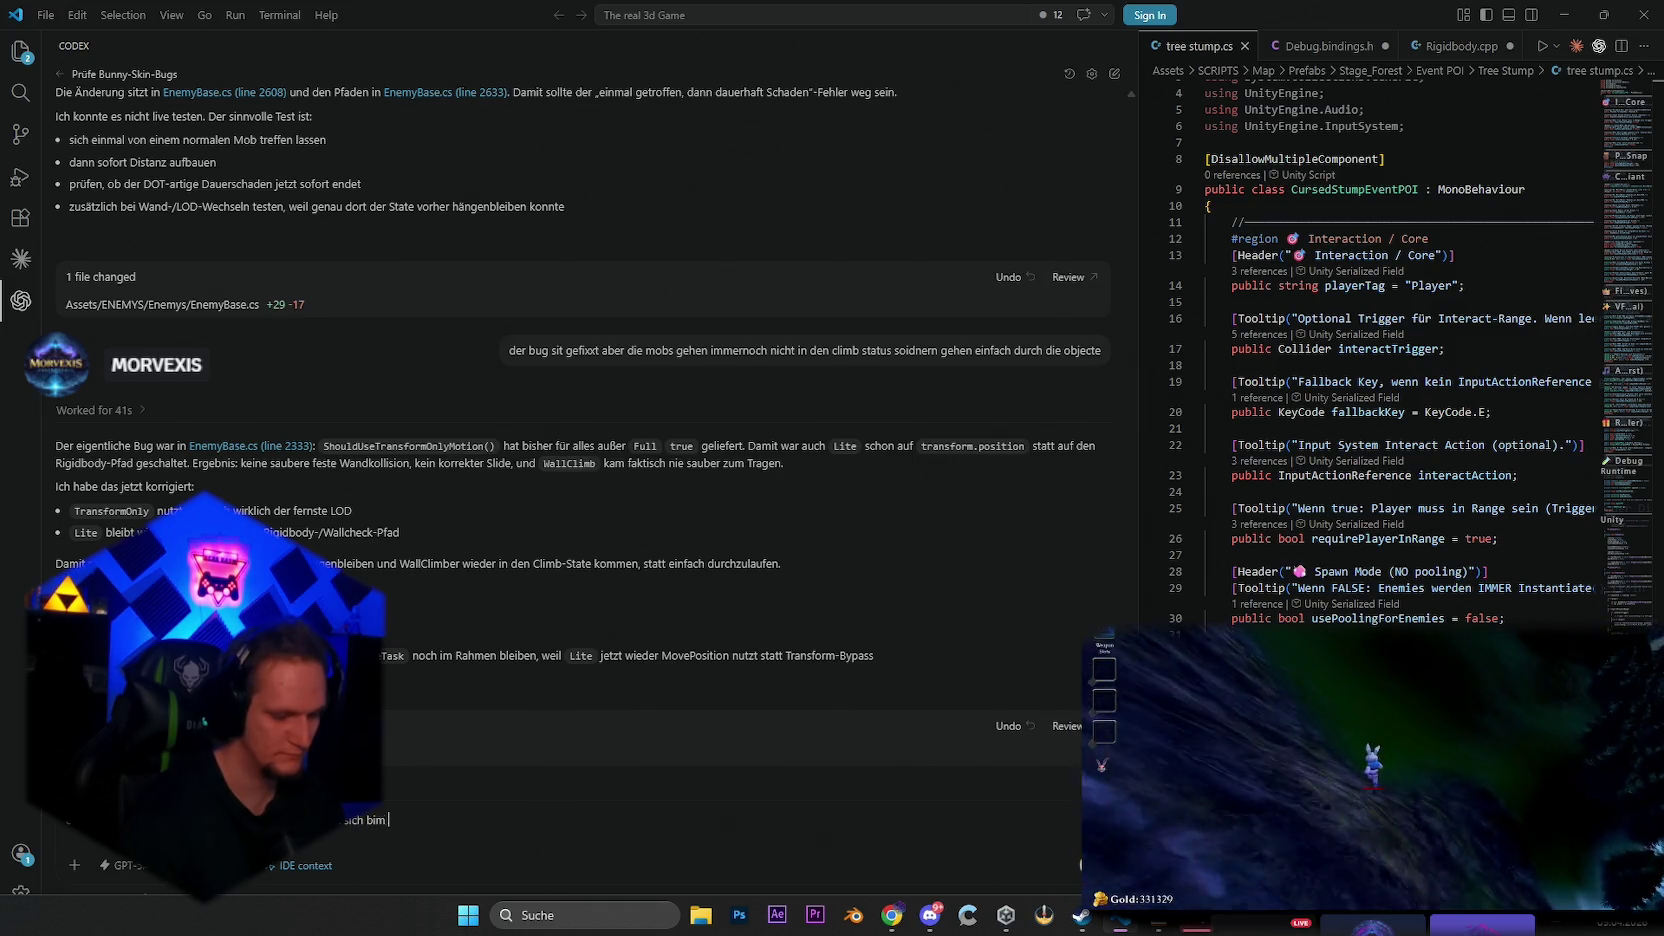
text(sich bim climeben dauerhaft an)
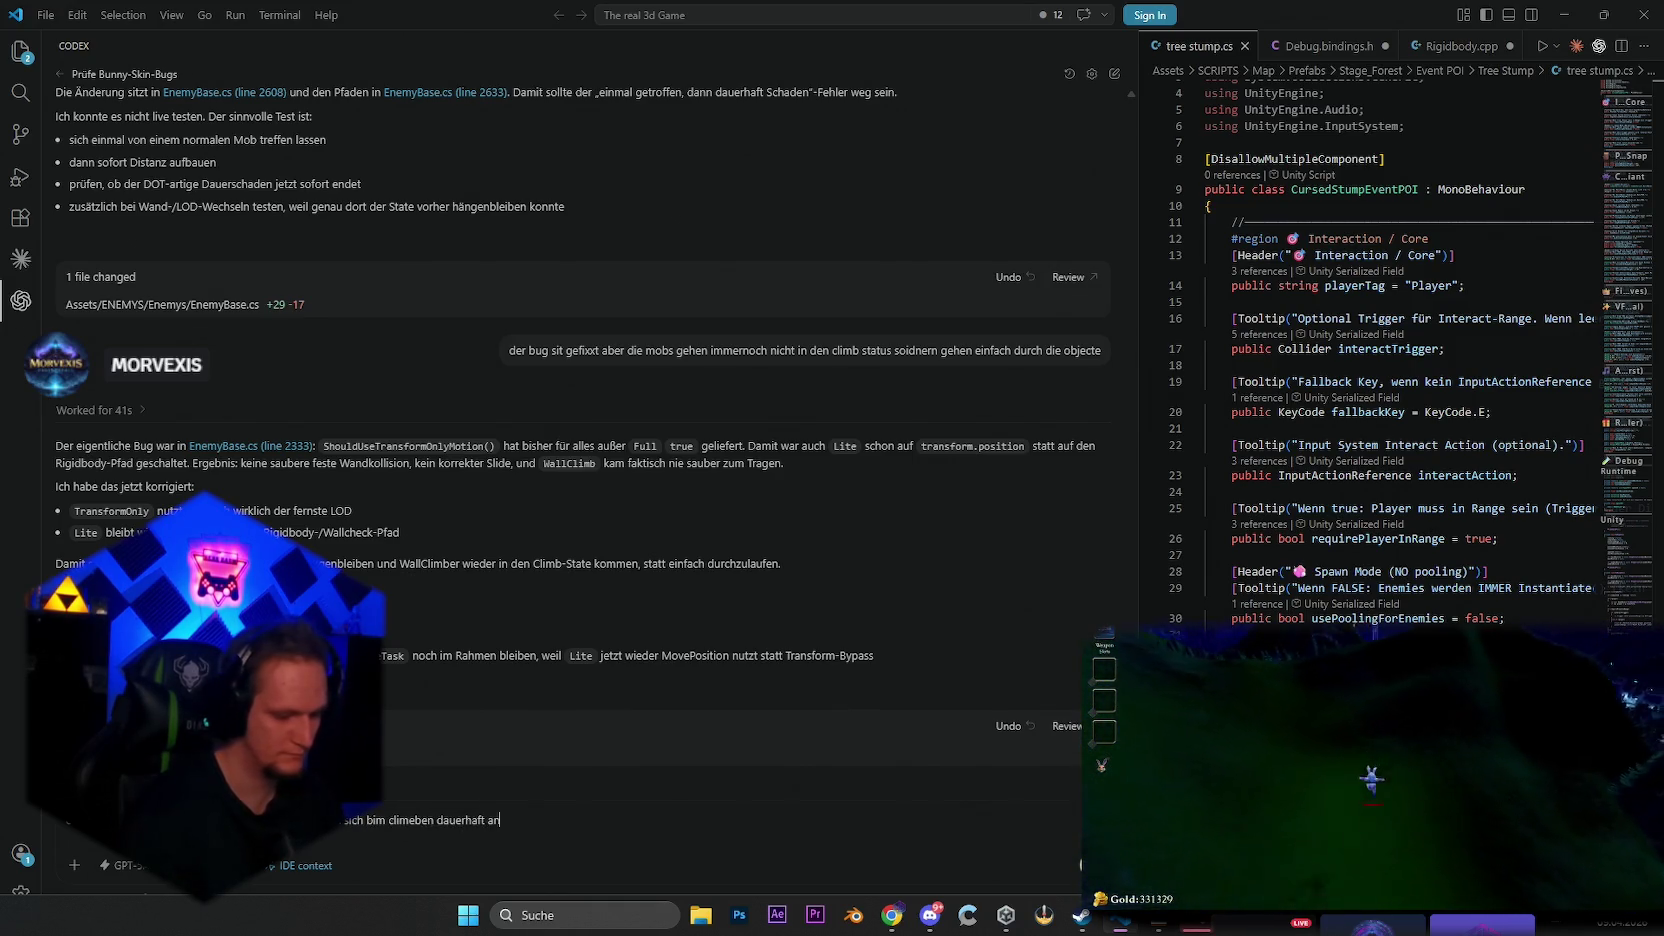
Tell Codex that climbing enemies push forward through objects and request the pre-LOD climbing behaviour
text(ch vorne was dazu führt das sie beim clibmen schon durch das object gehen, der cl)
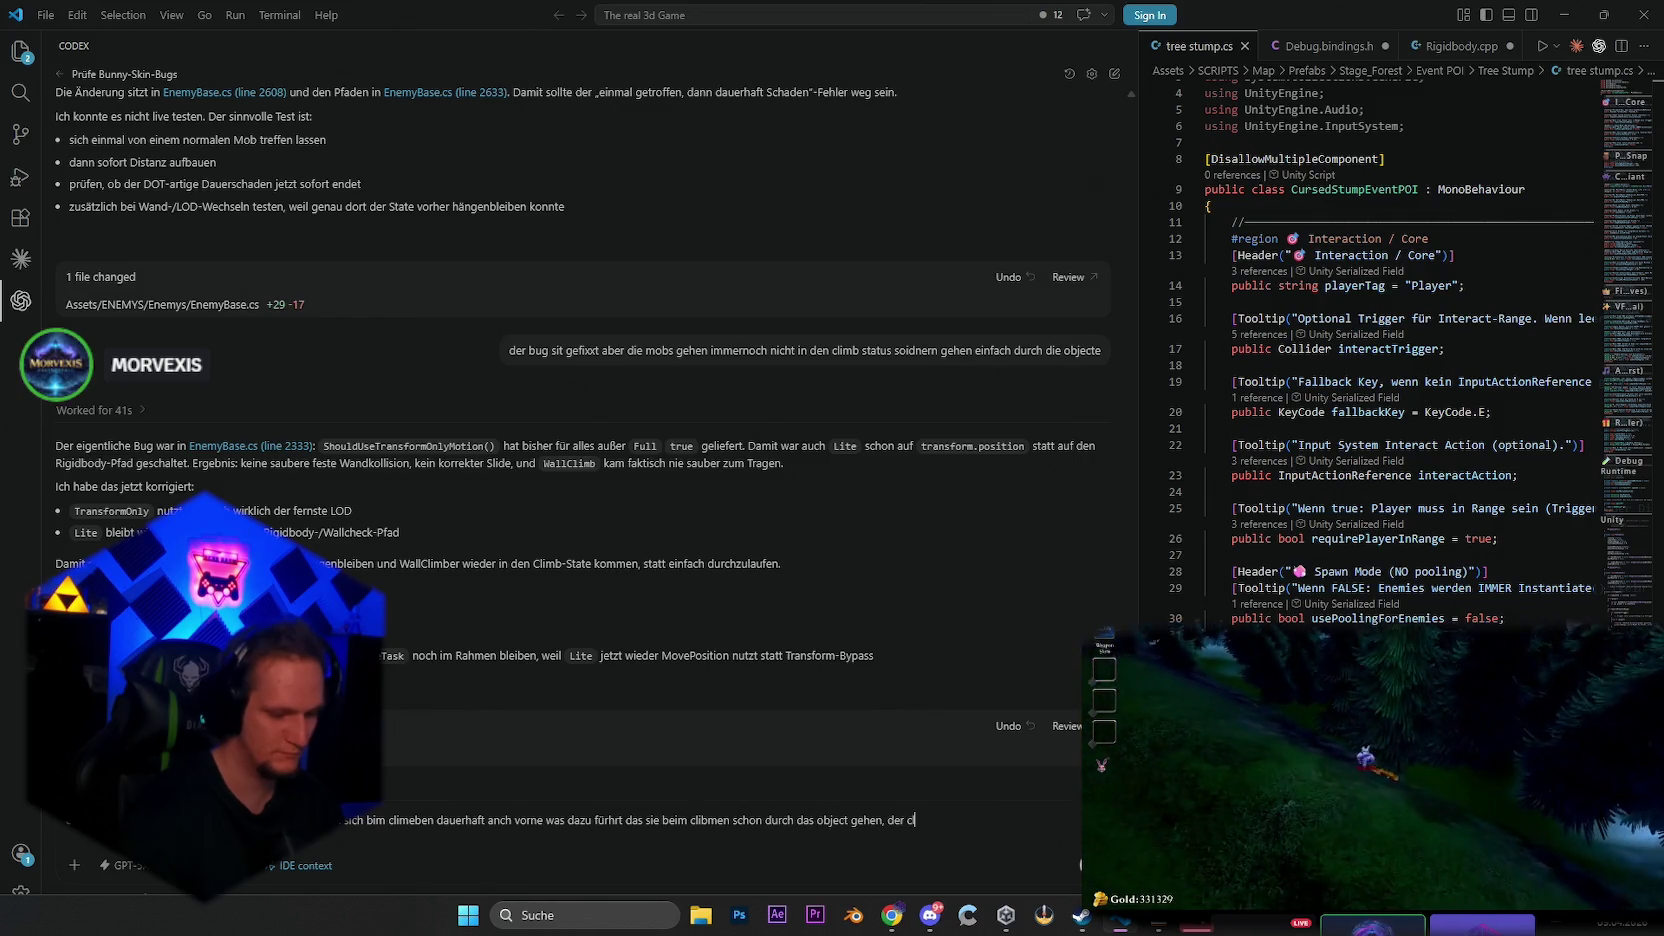
text(imb soll so gehen wie er vorher)
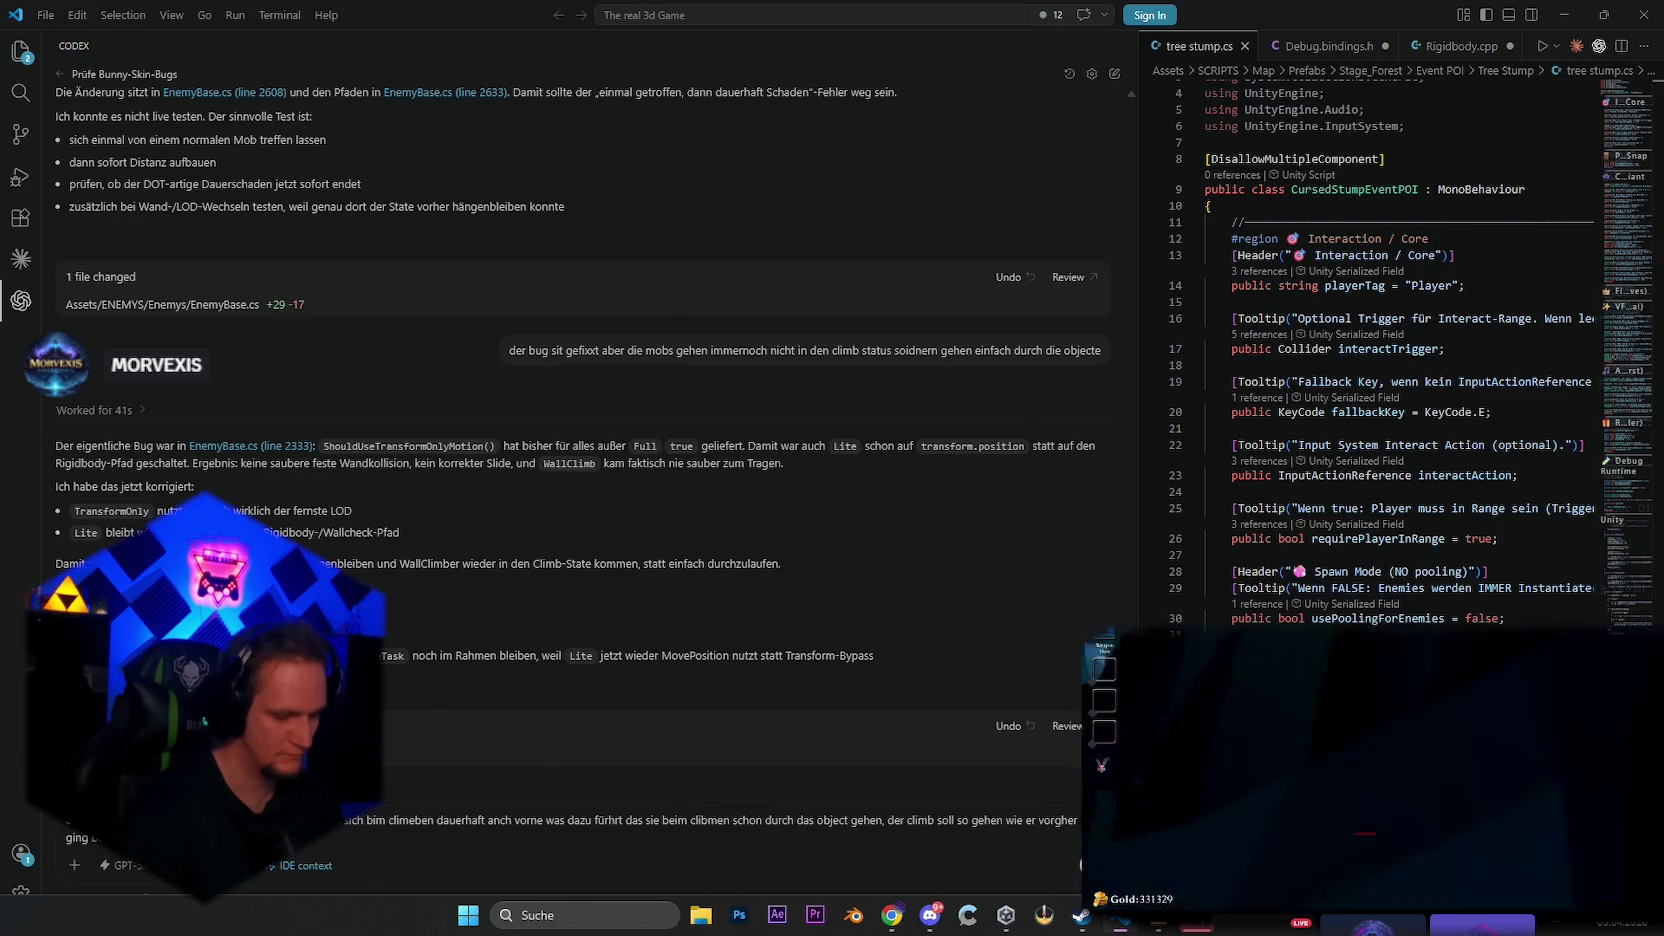
key(Return)
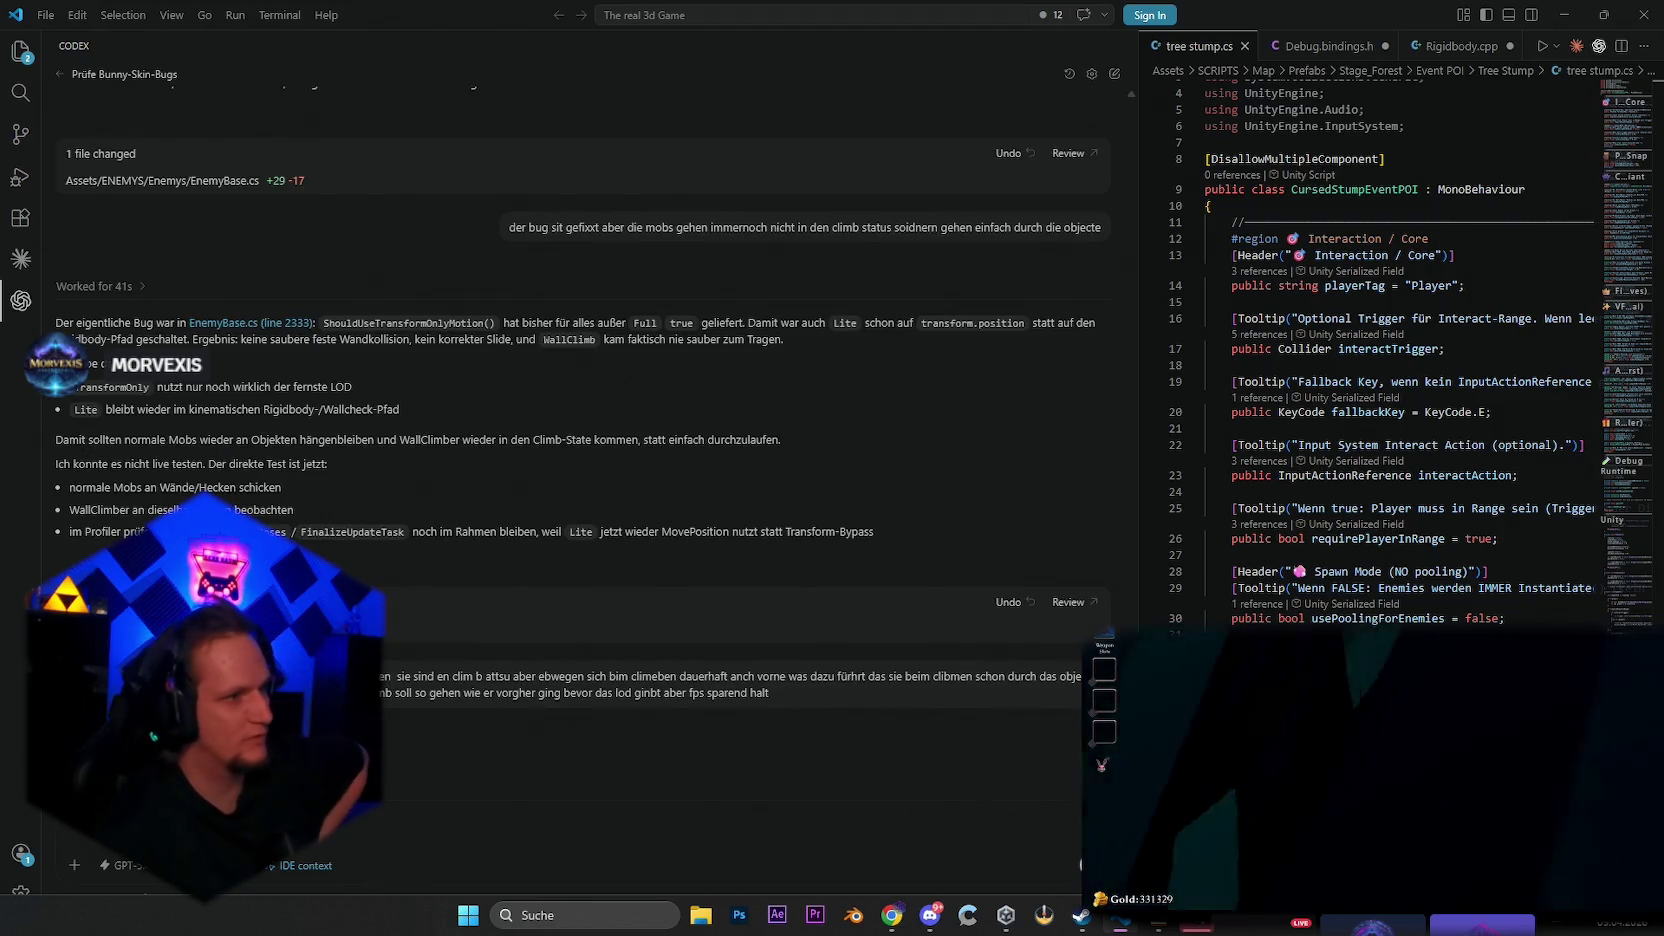
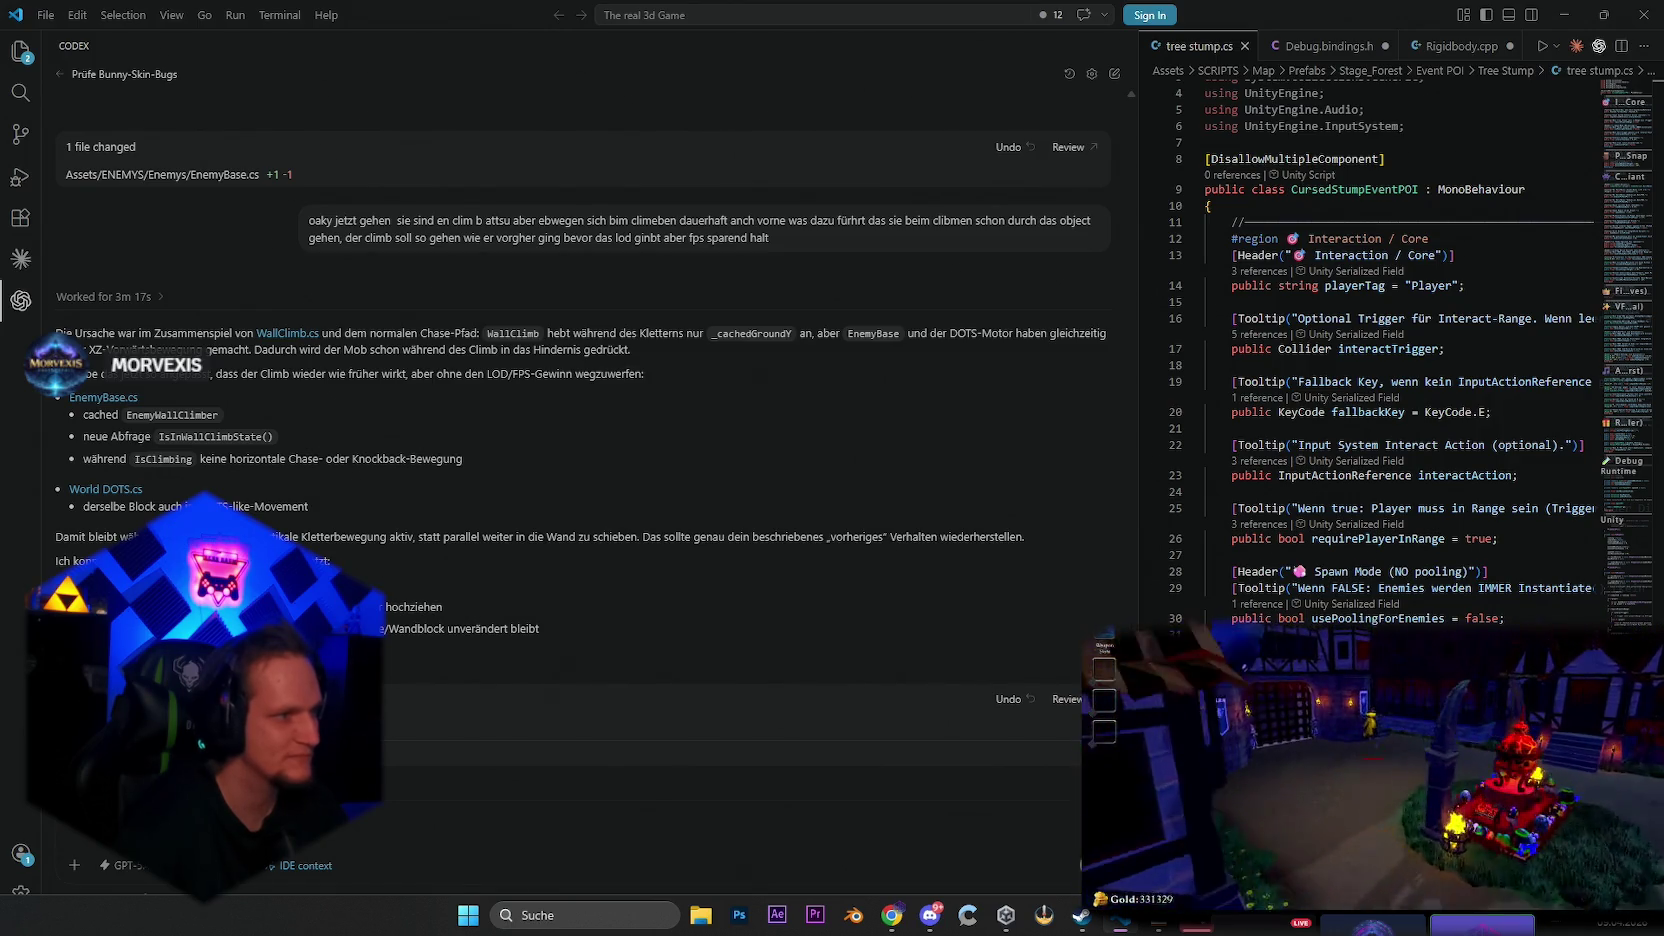
Minimize VS Code to return to Unity and start playing the hub scene
click(1576, 16)
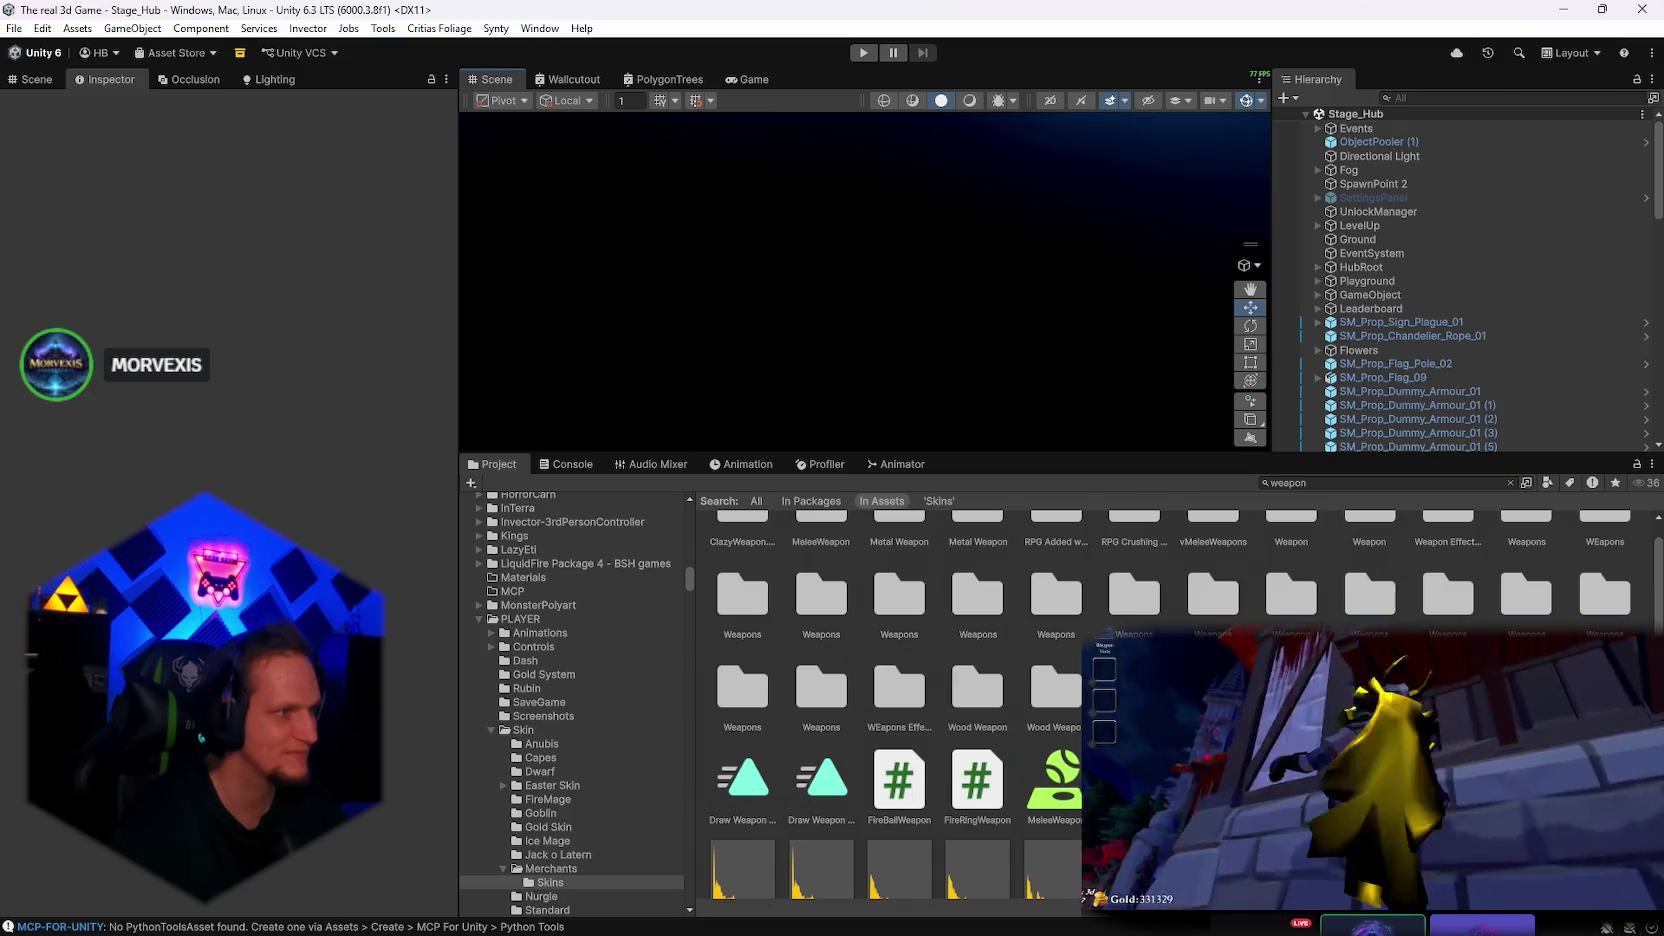
click(863, 52)
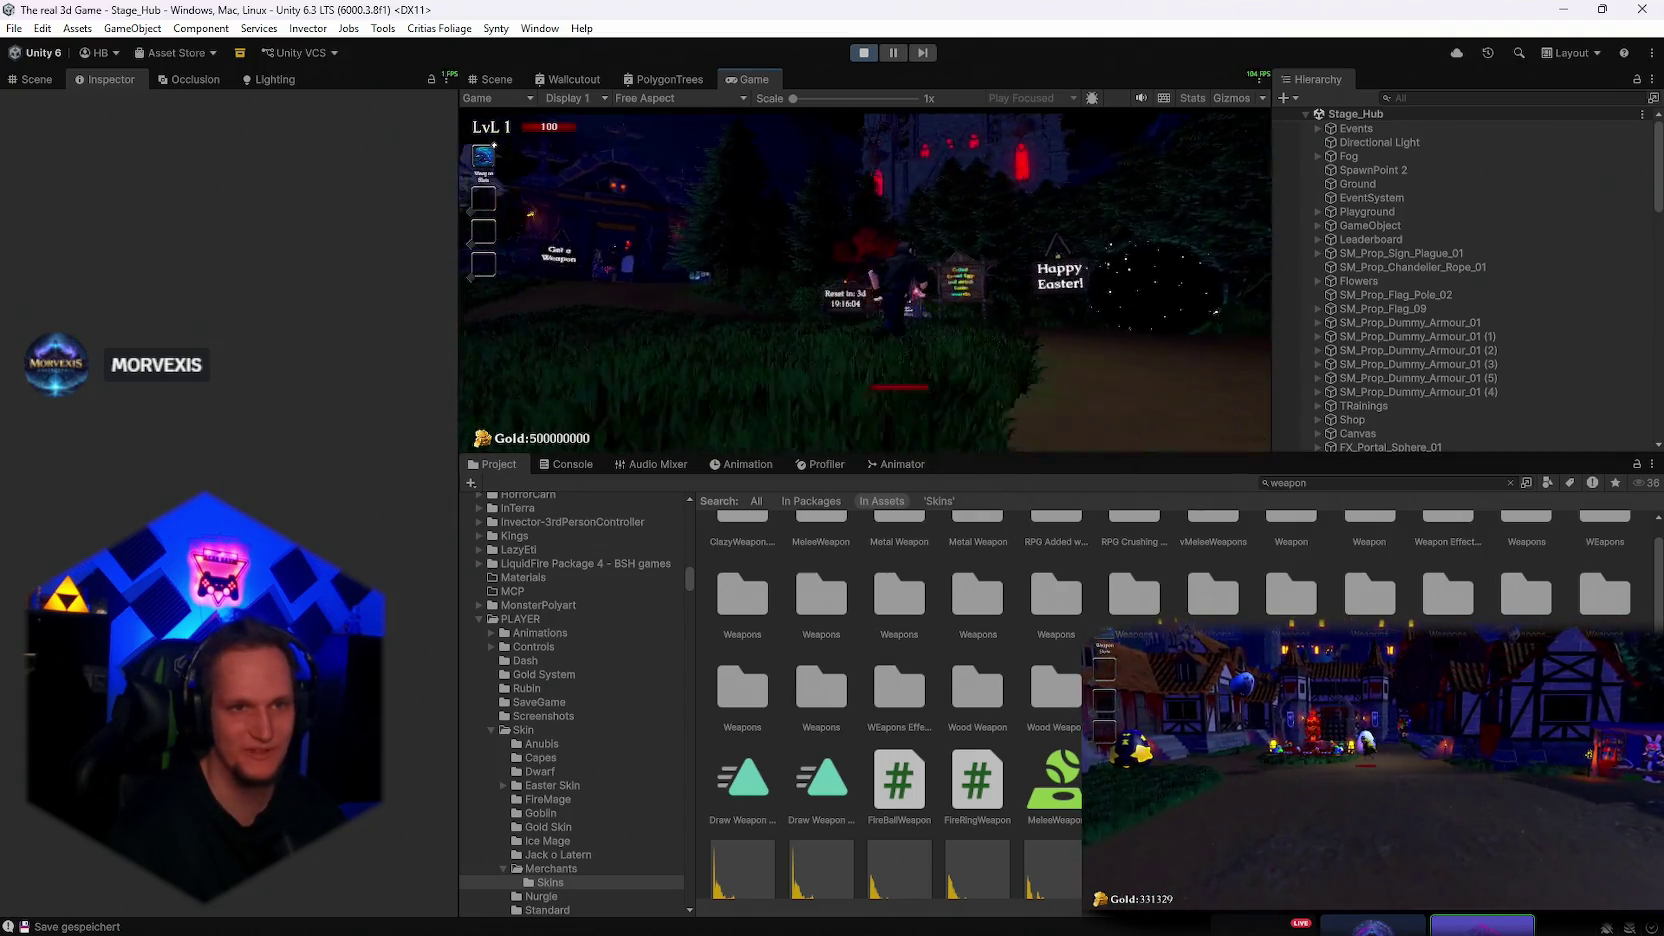
Maximize the Game view and climb the character onto the cabin roof and market tent
key(Escape)
key(shift+space)
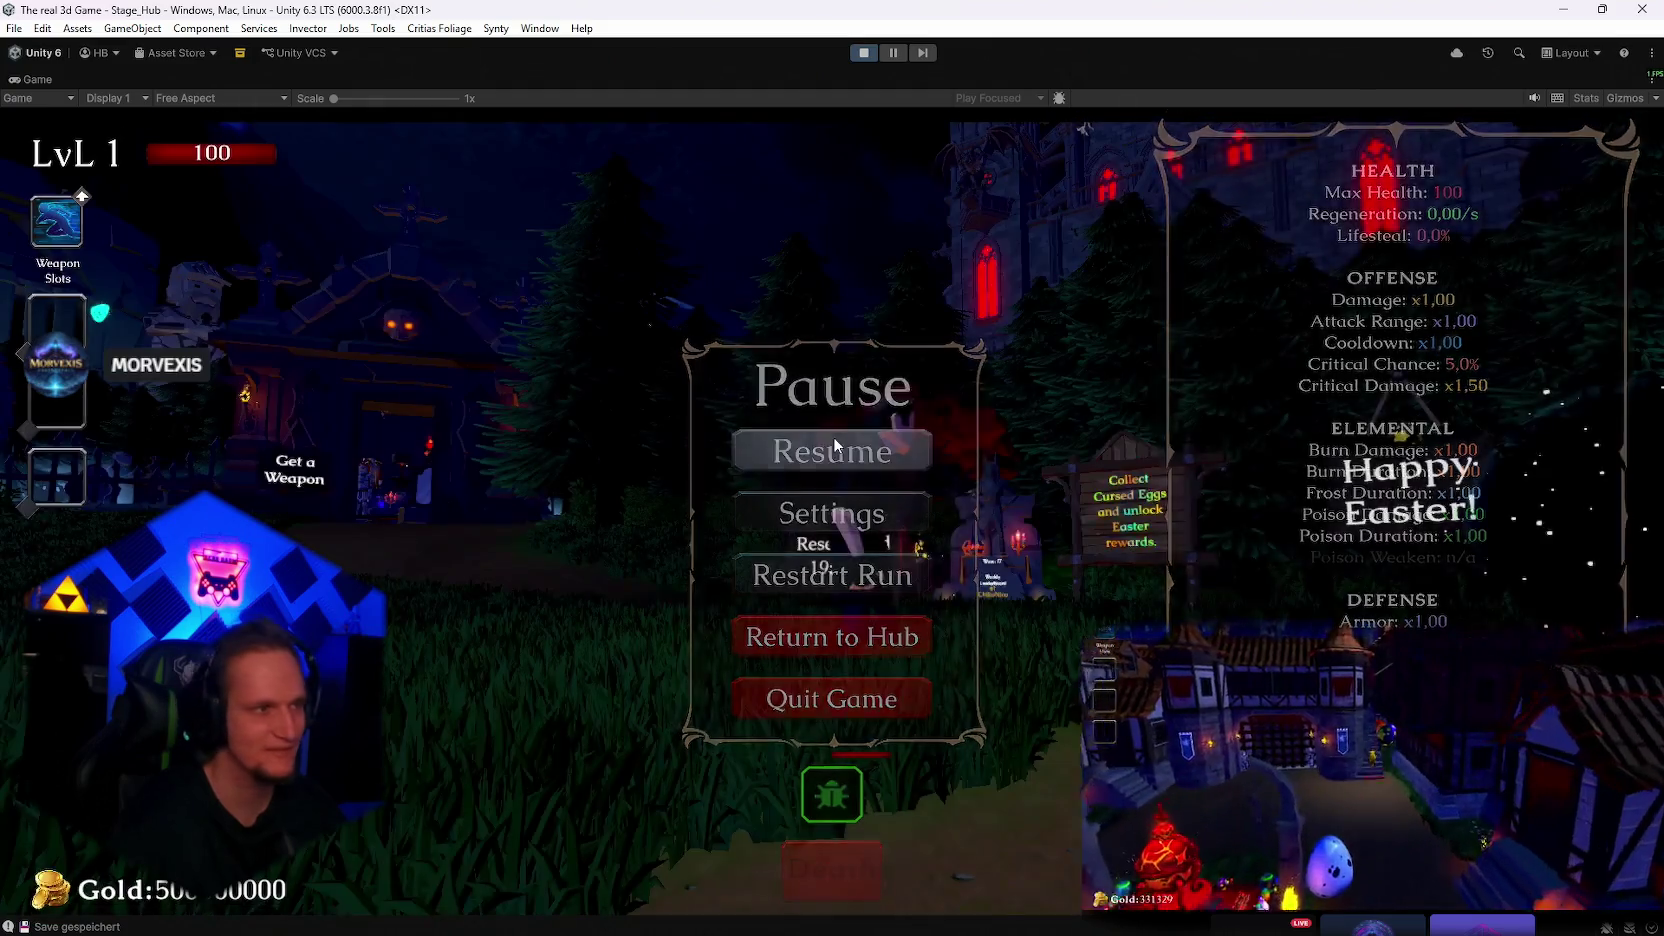
click(833, 449)
key(w)
key(w)
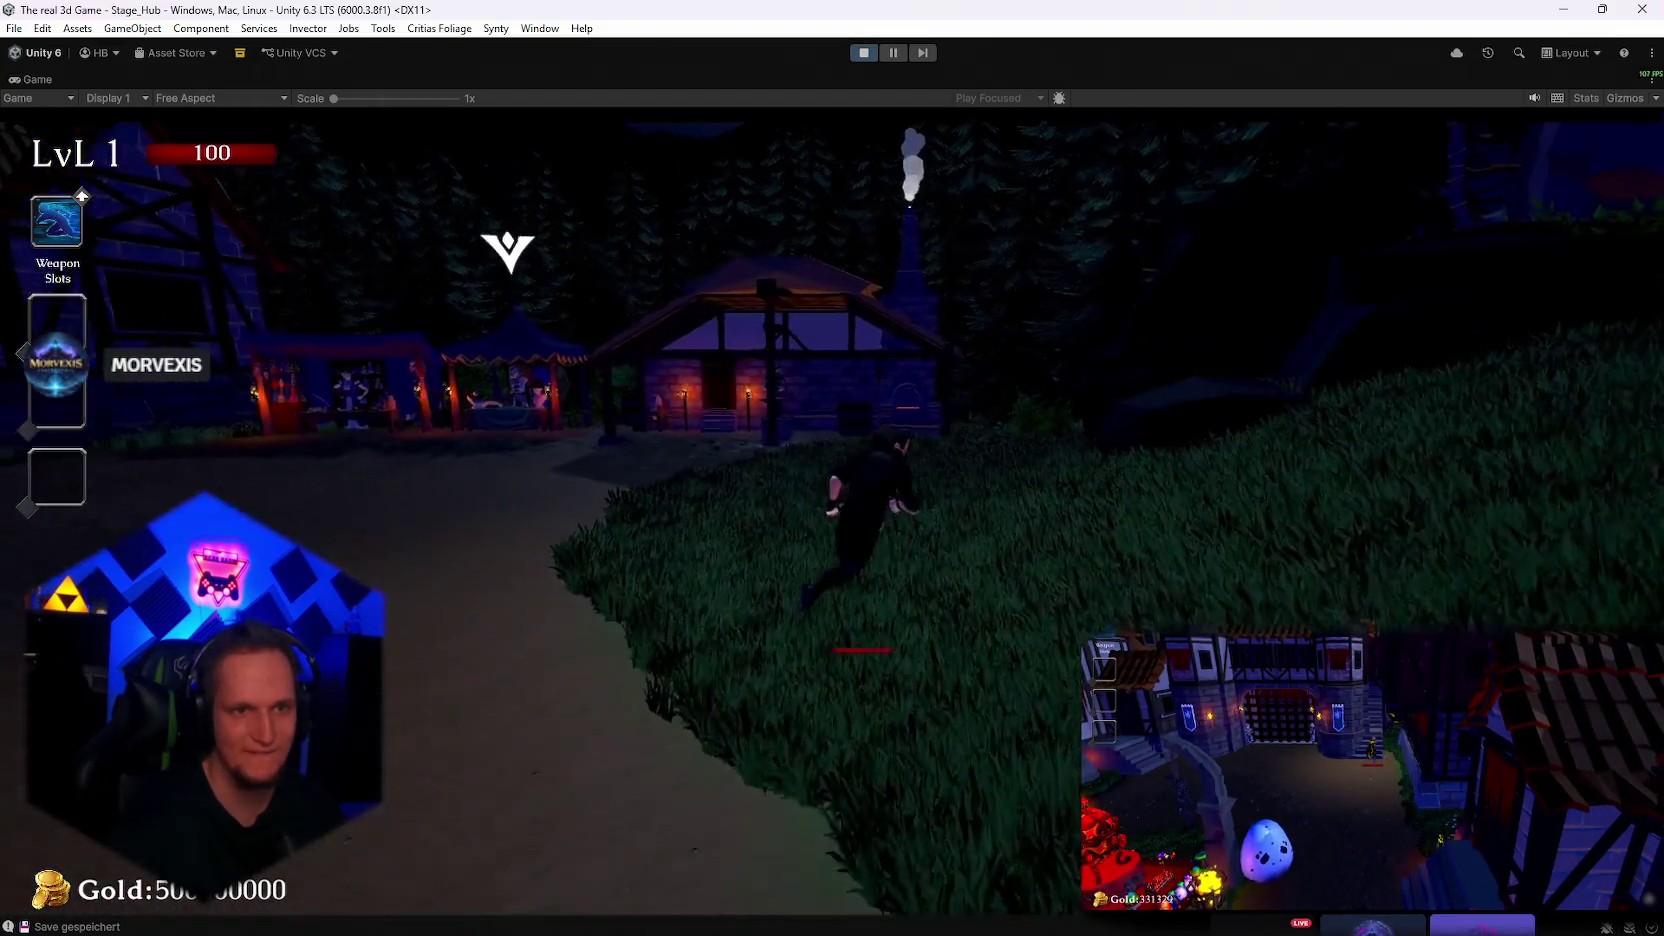
key(w)
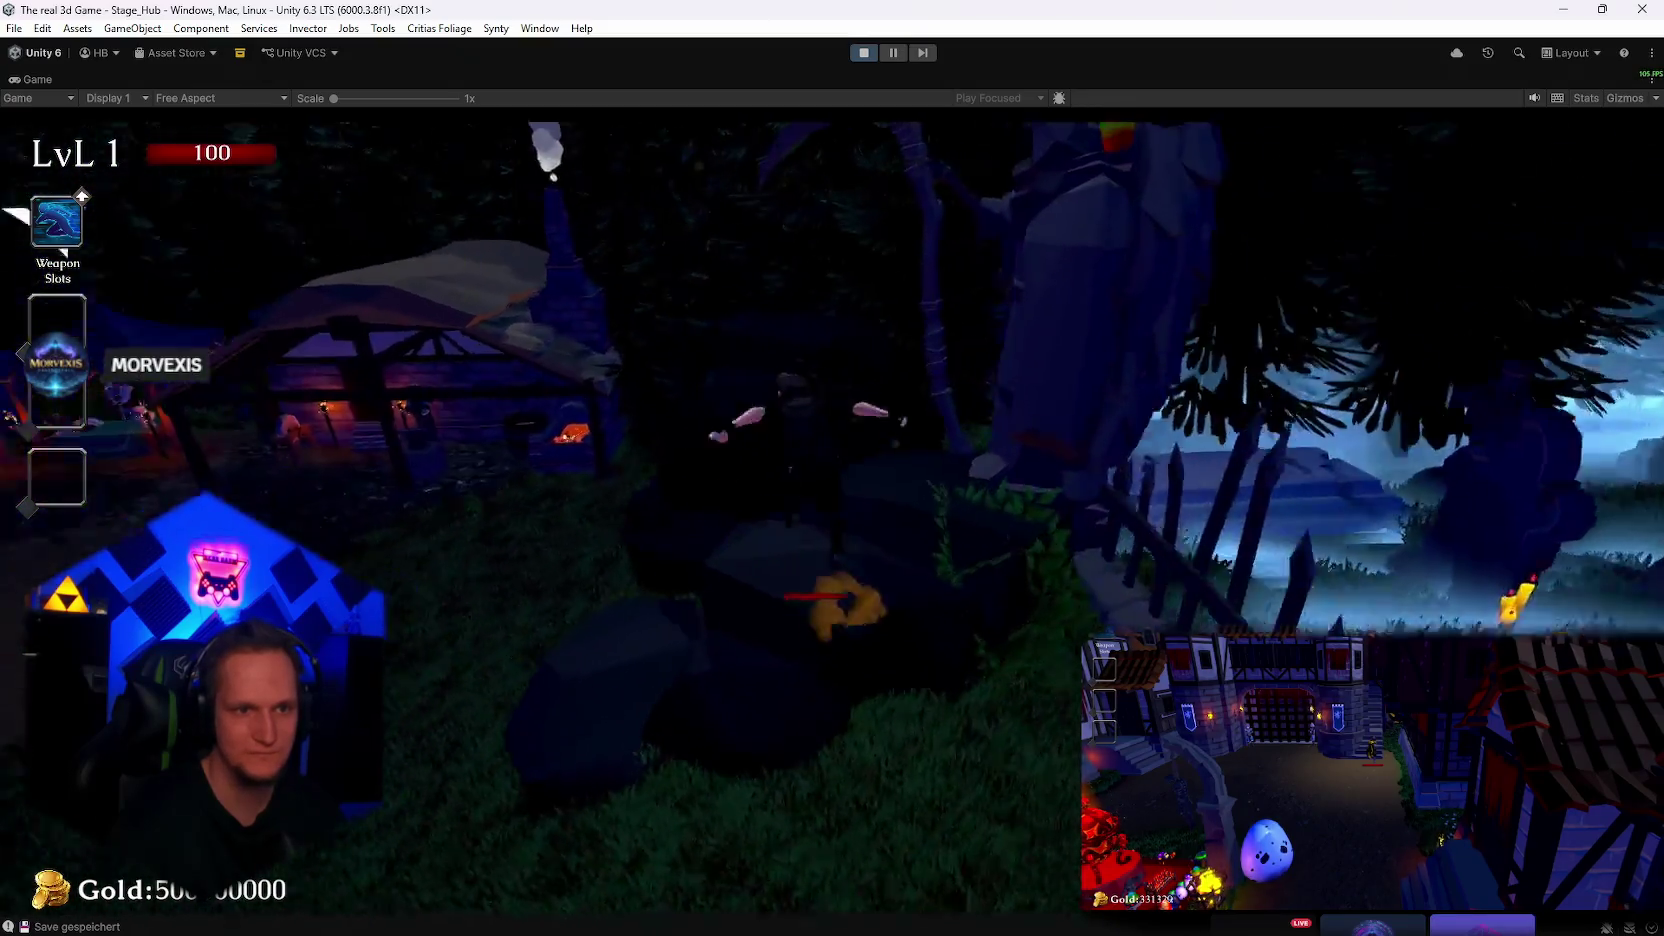
key(w)
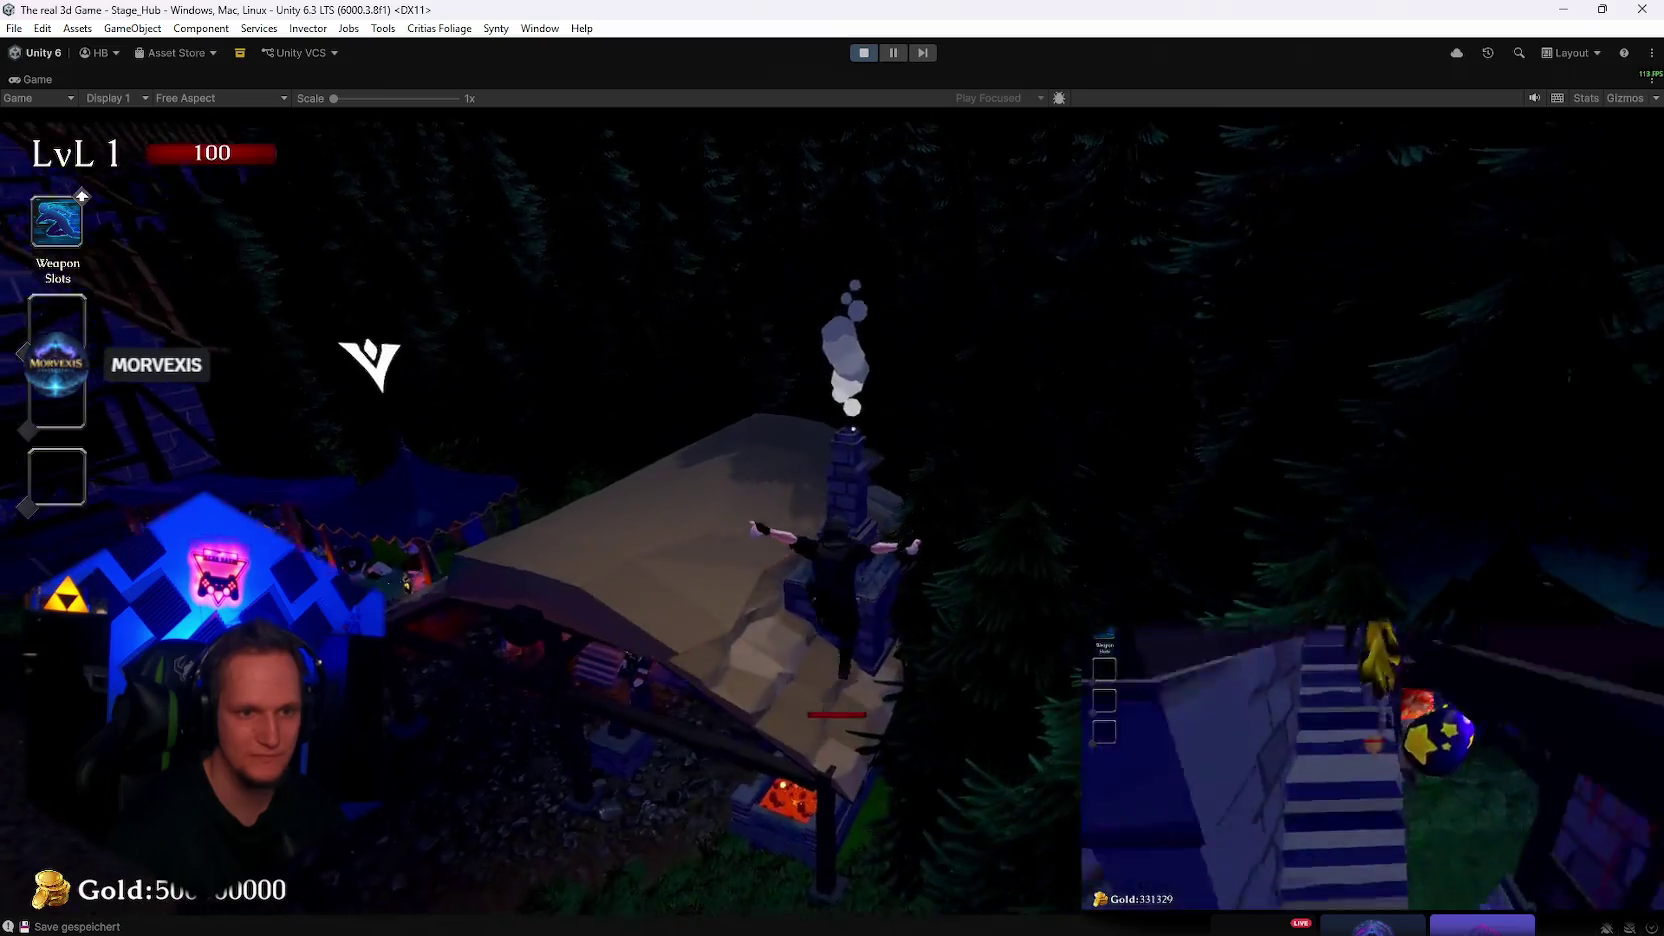
key(w)
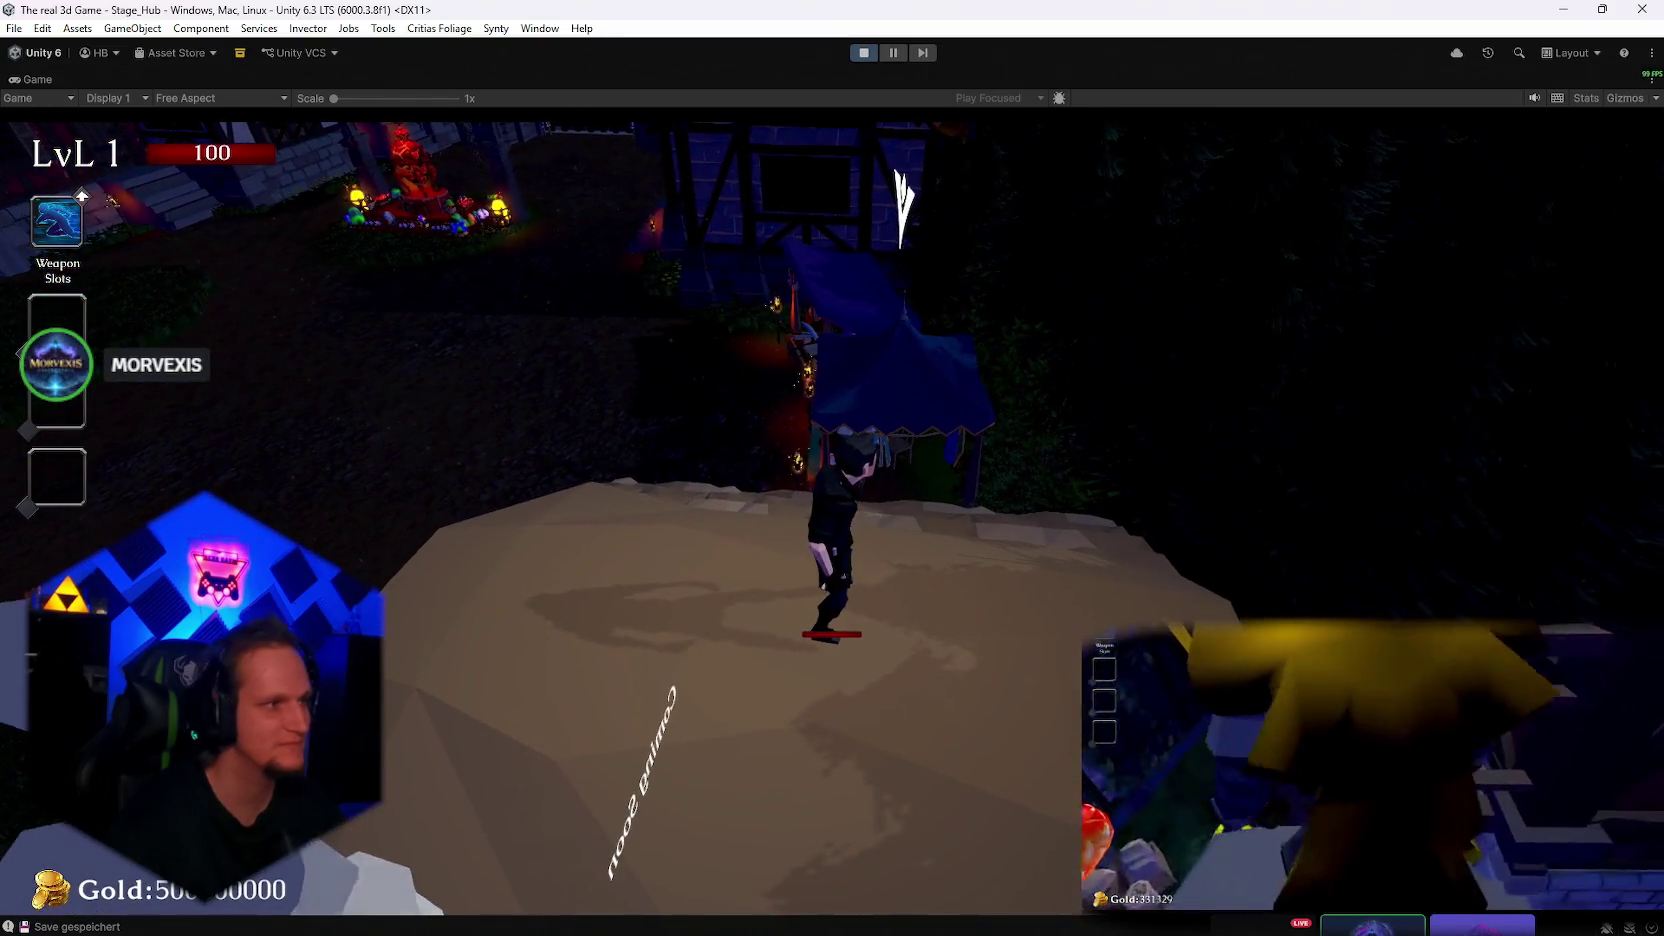
key(w)
key(space)
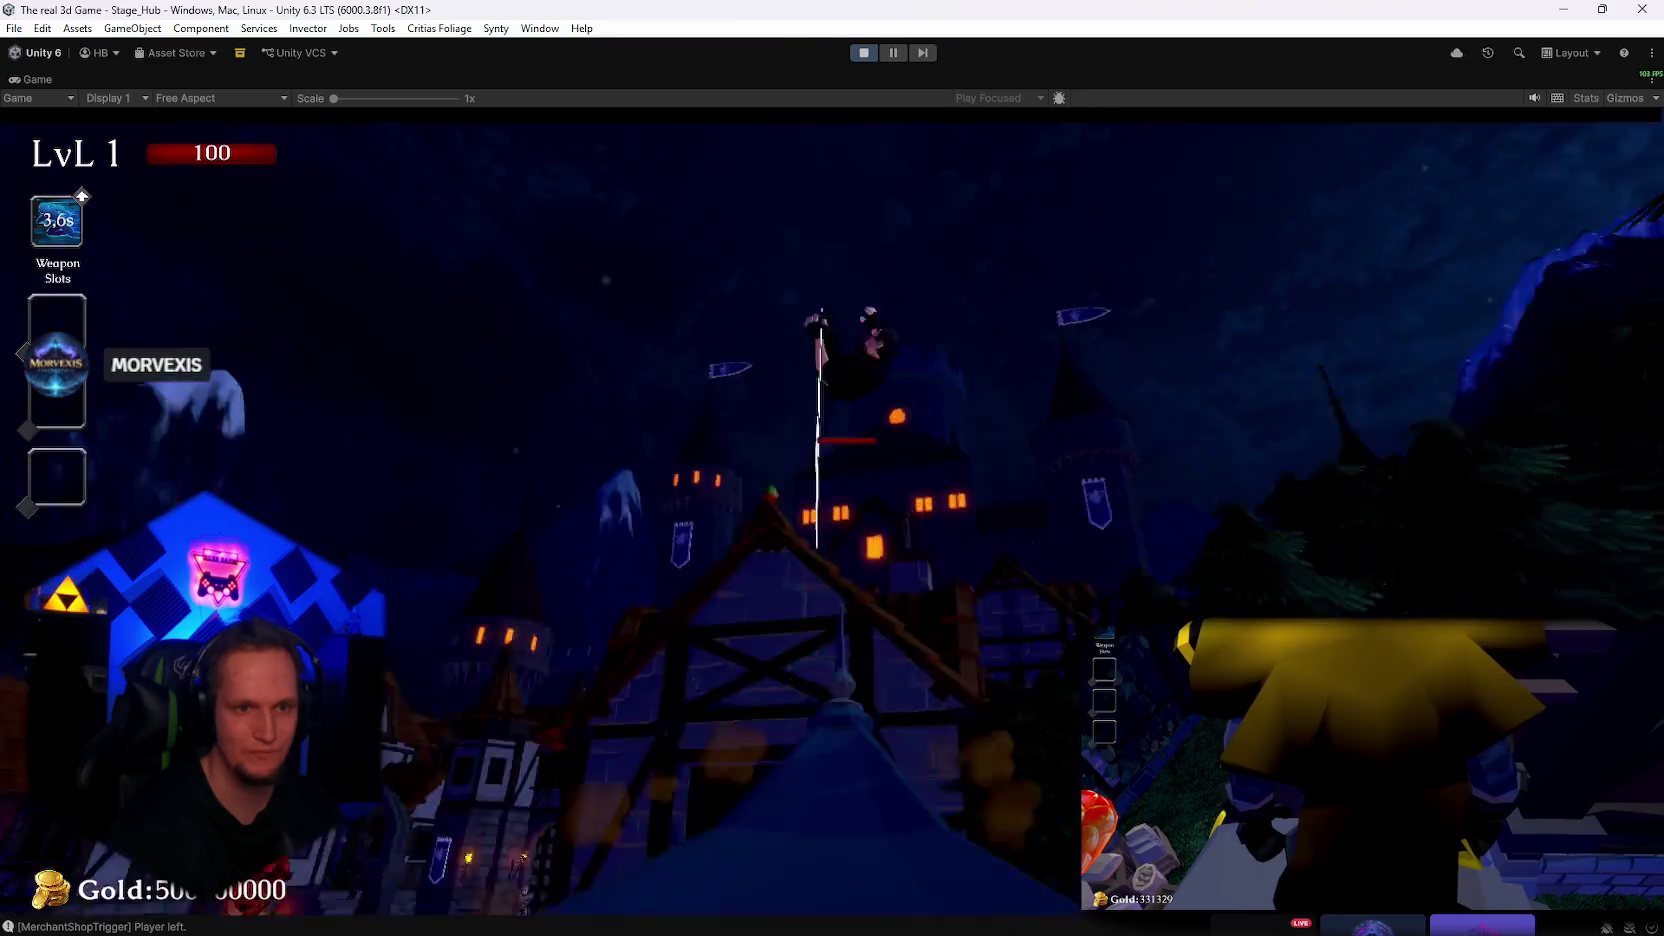
Cross a rooftop, climb the stone plateau by the statue to the blue tent, then stop play
key(w)
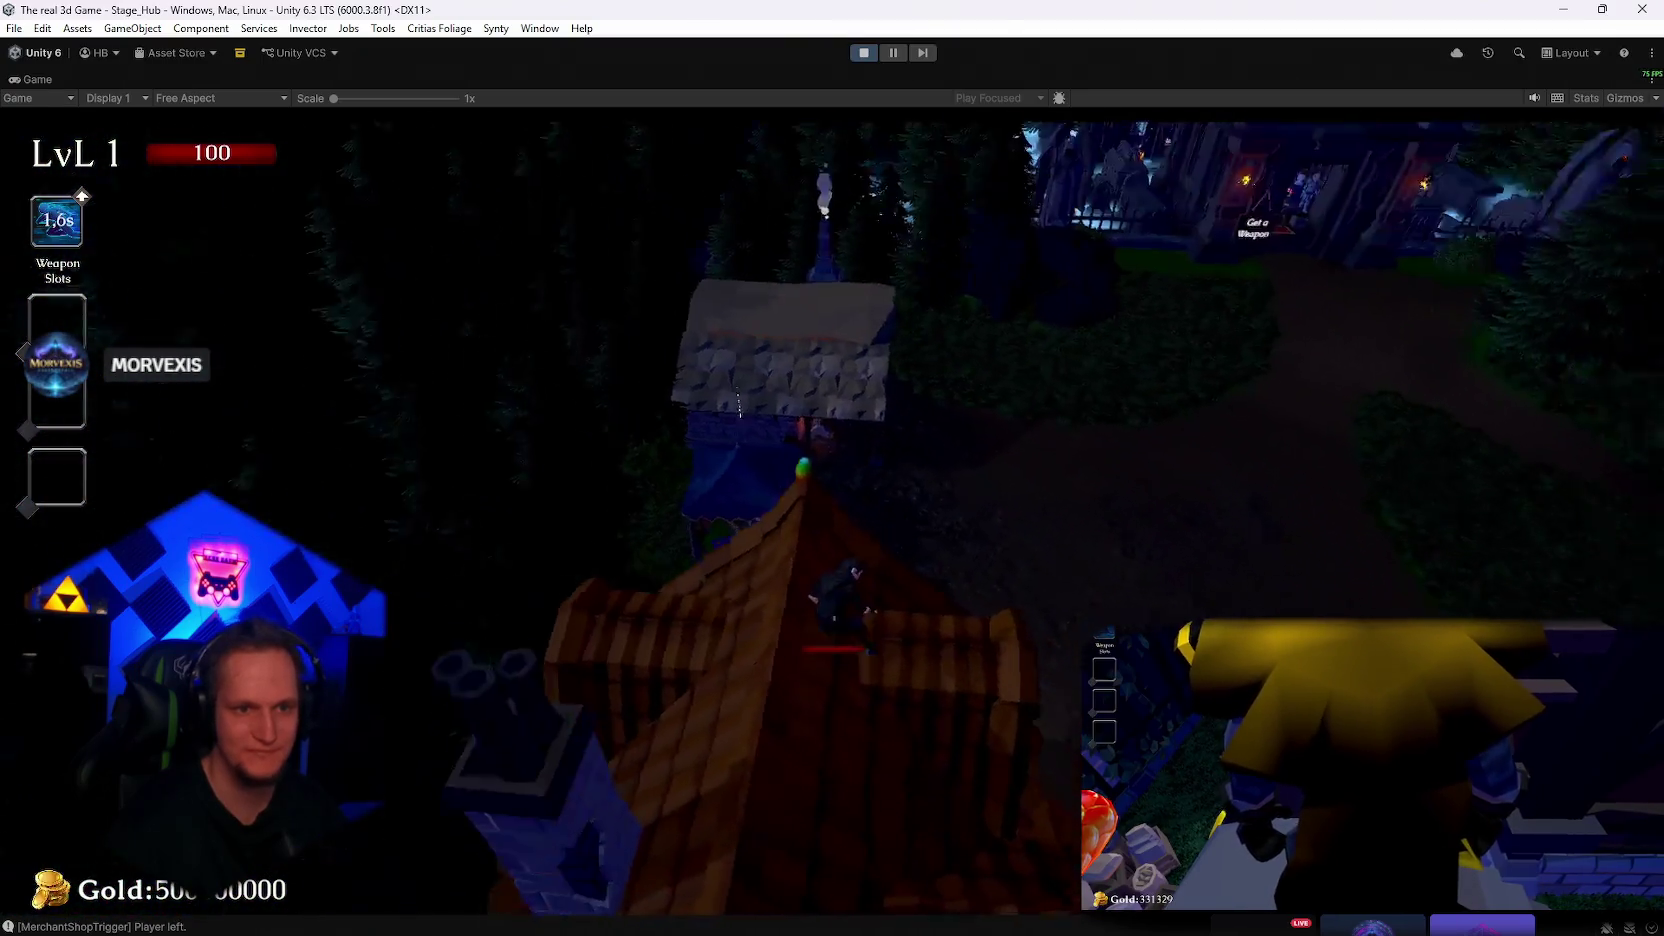
key(w)
key(w)
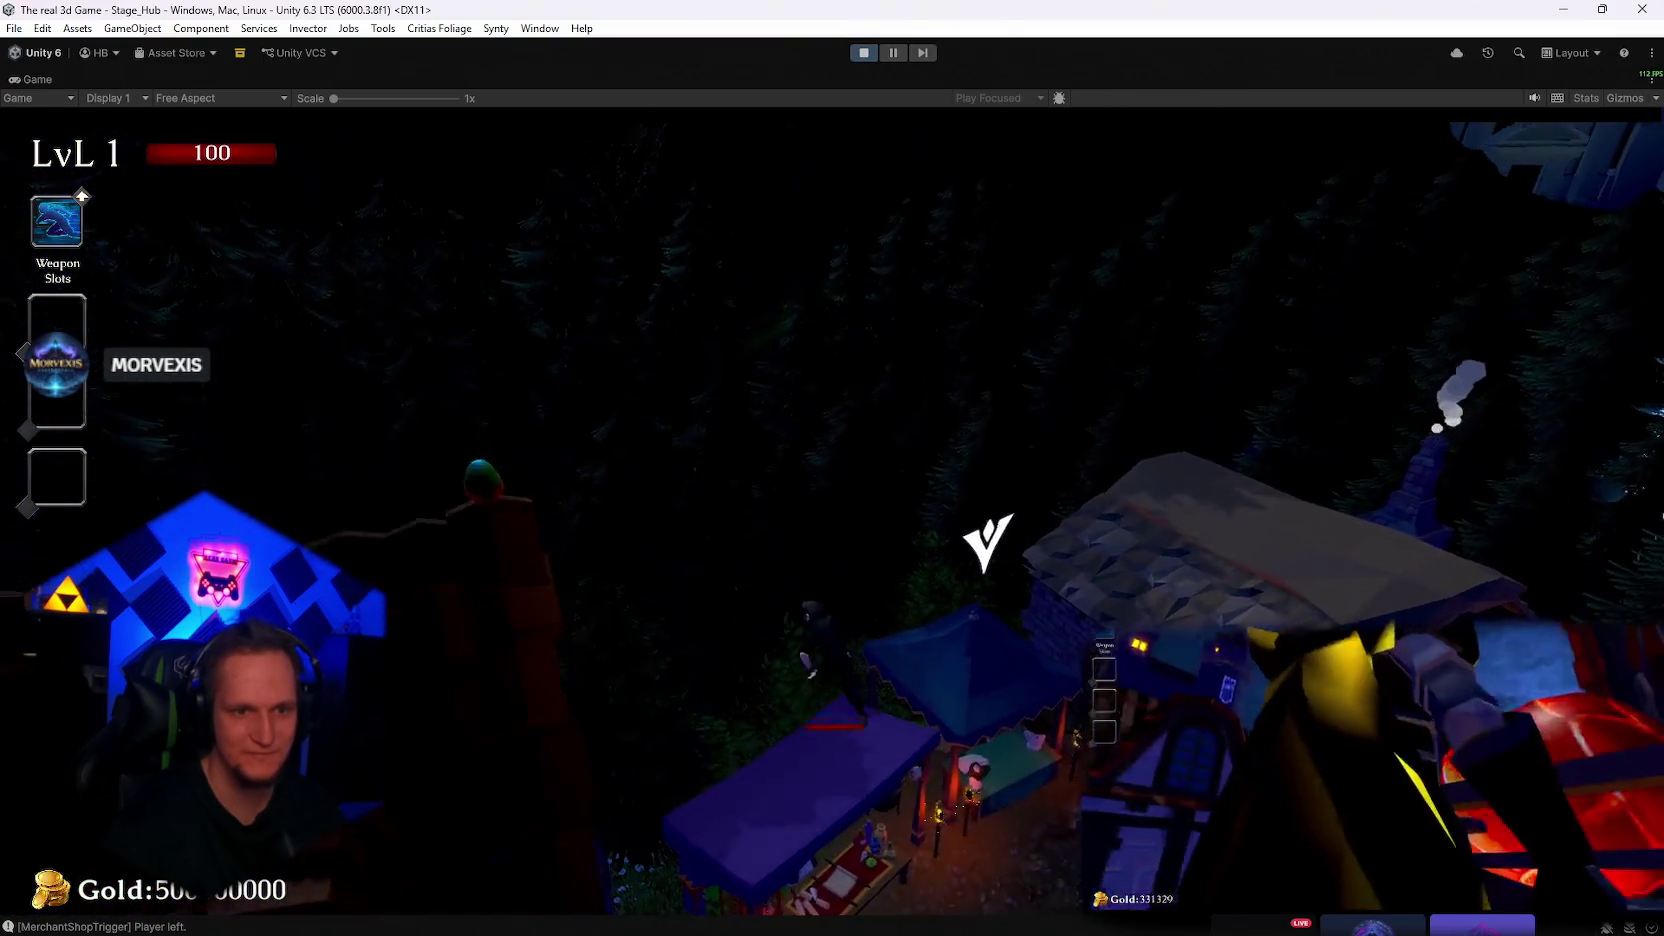
key(w)
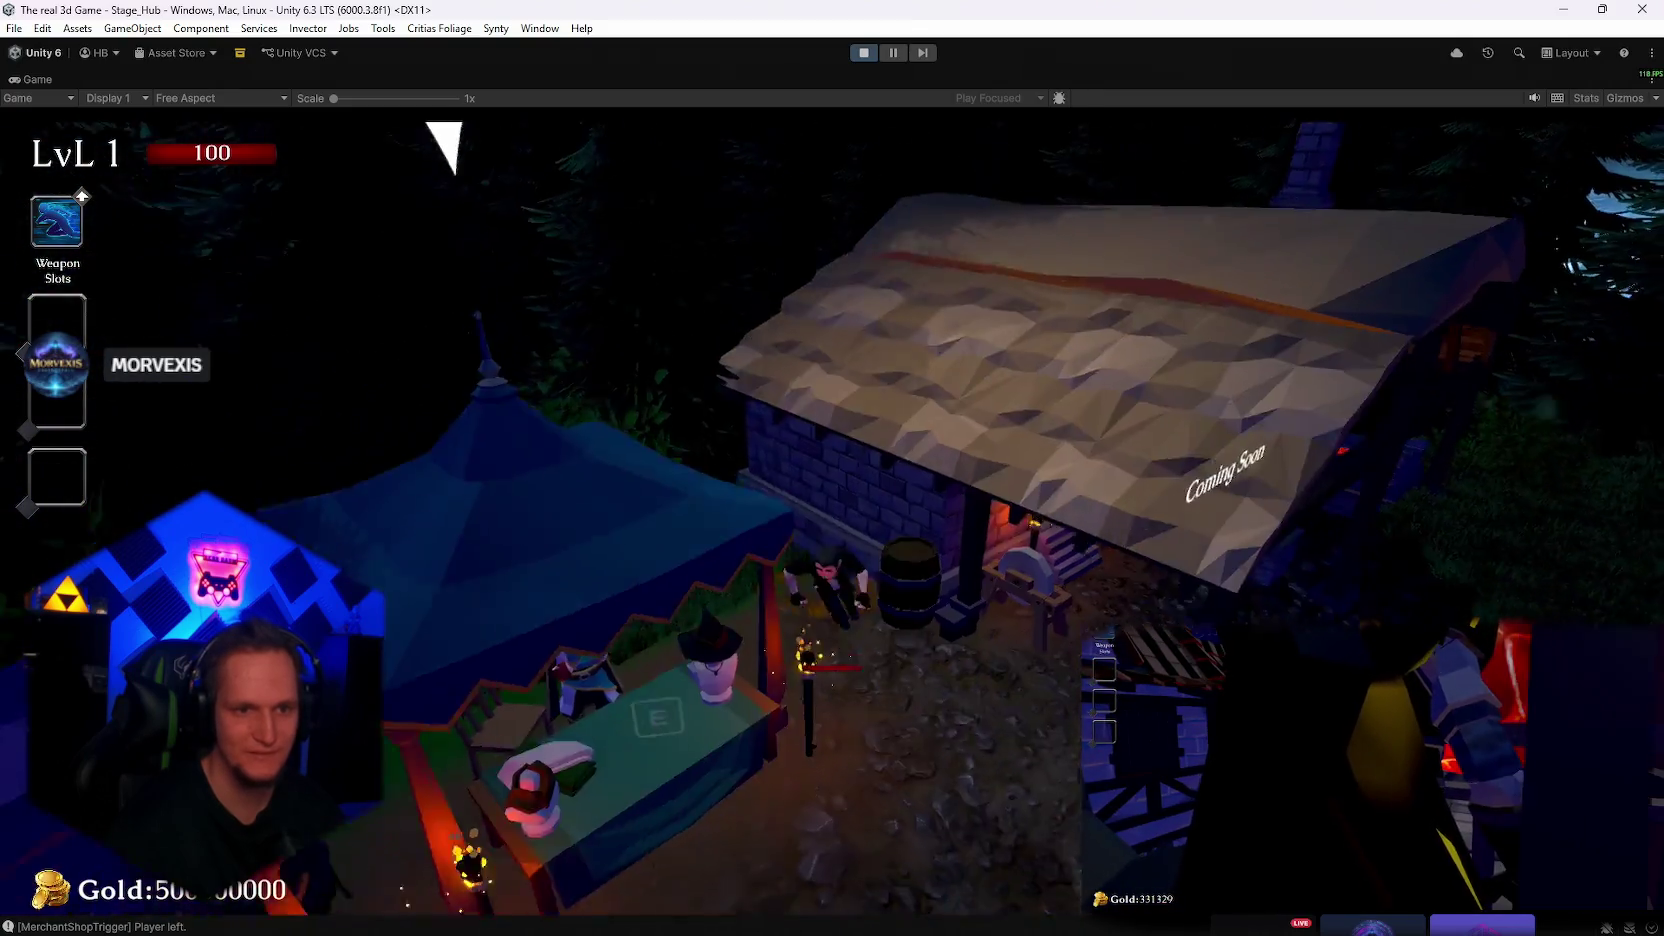
key(w)
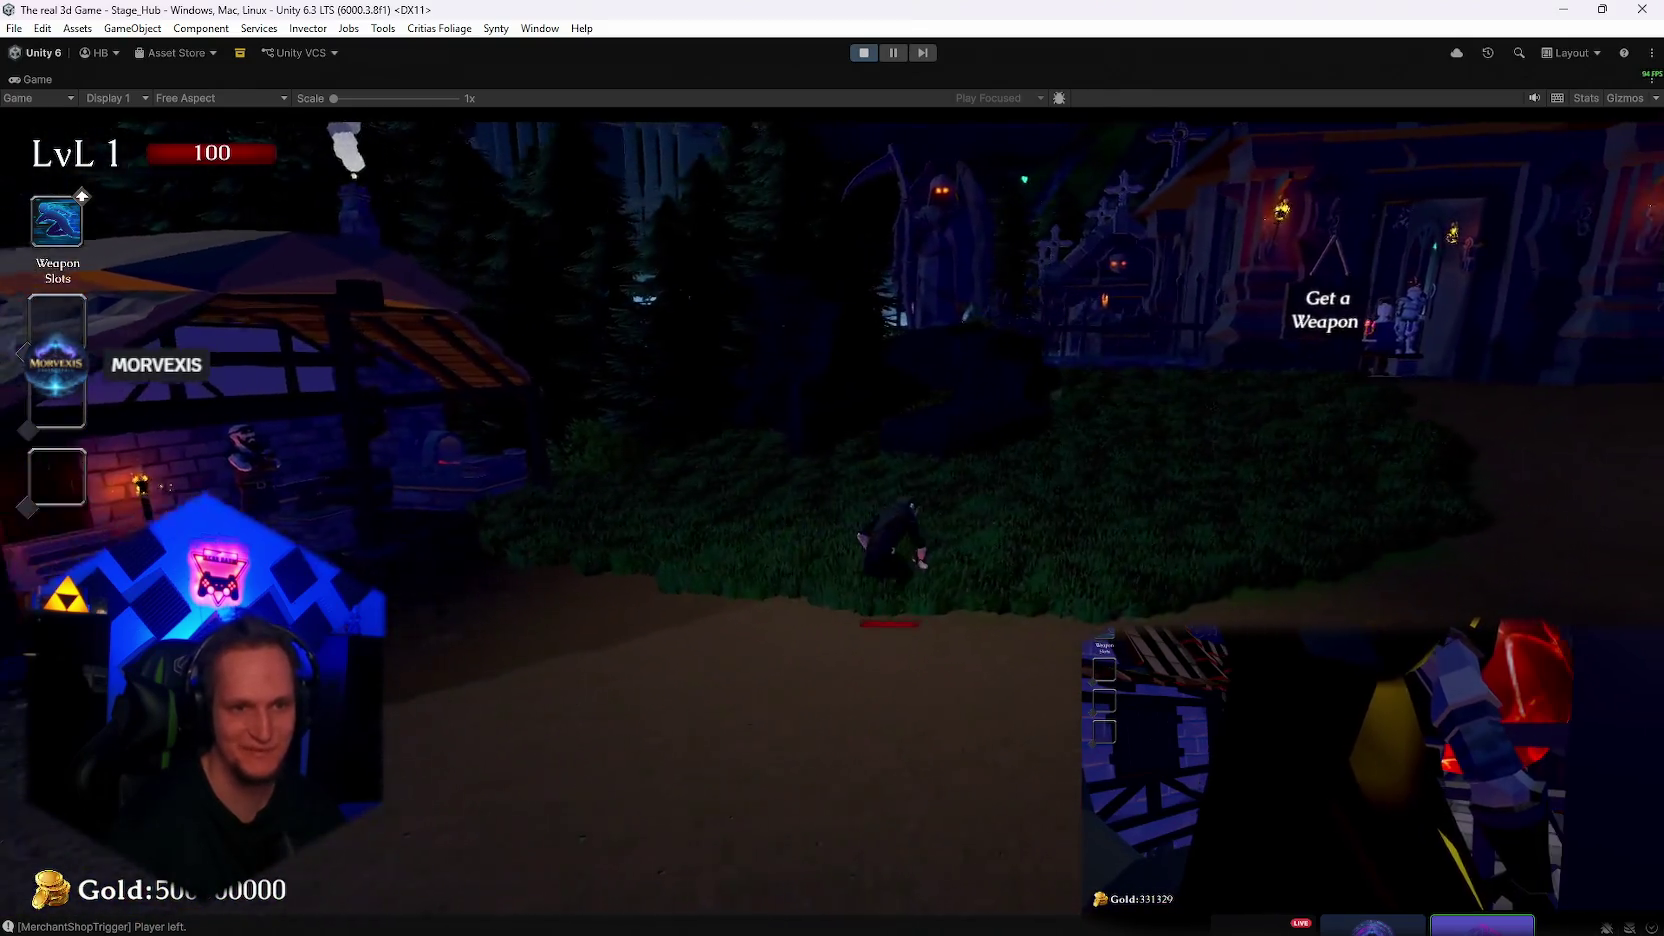
key(w)
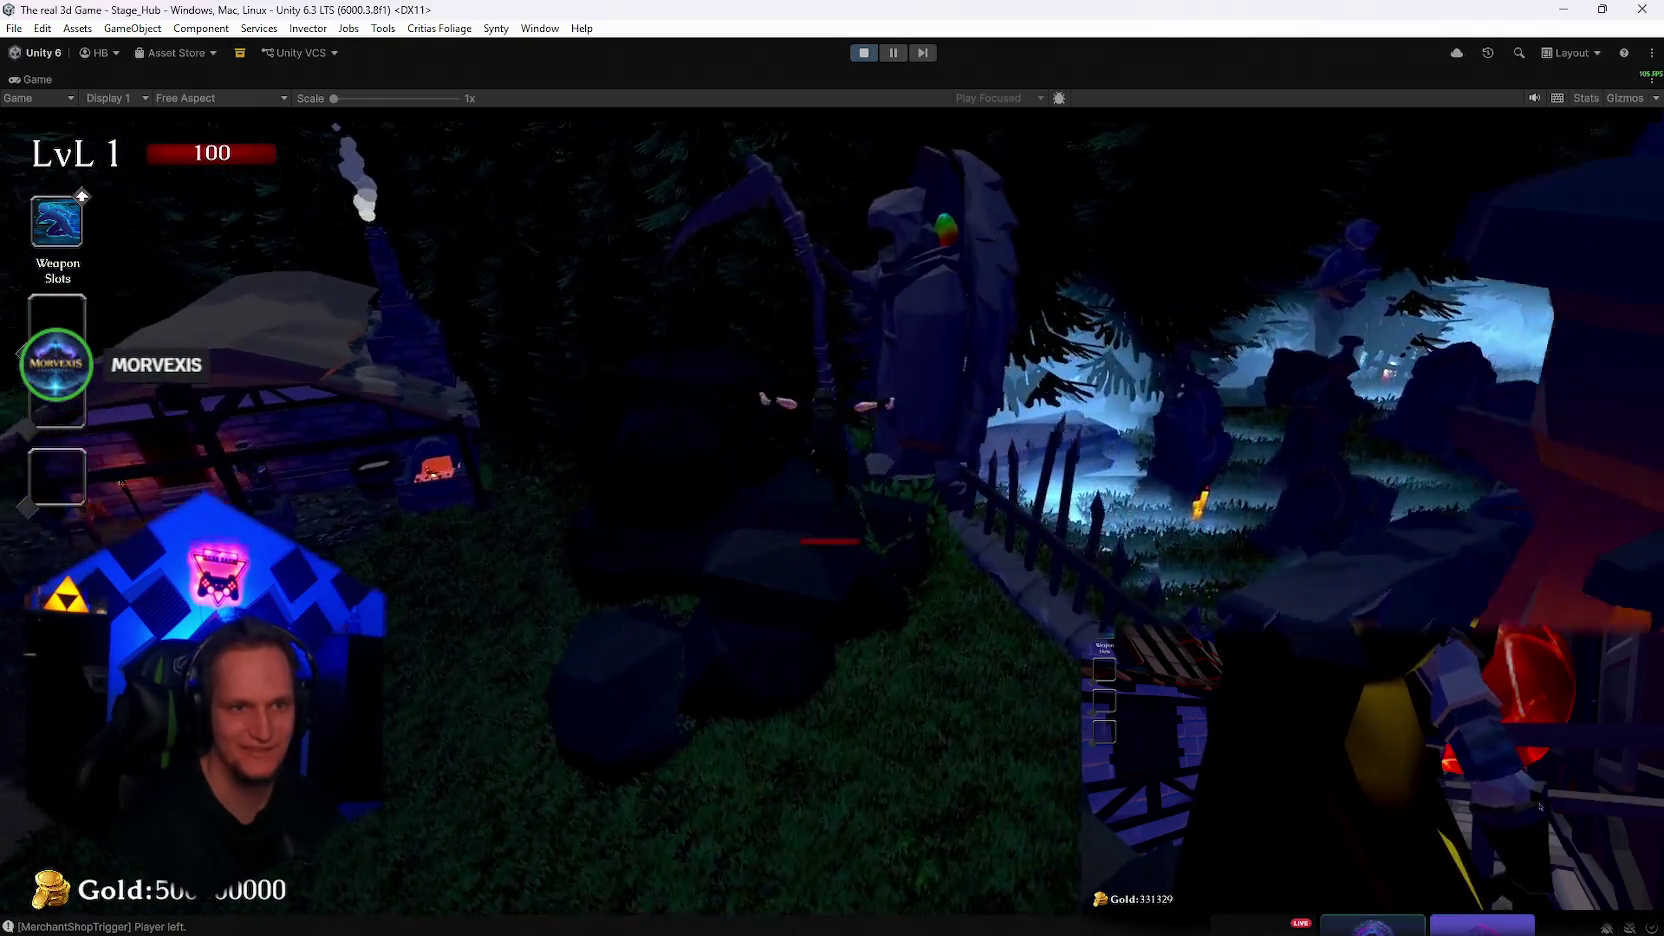
key(w)
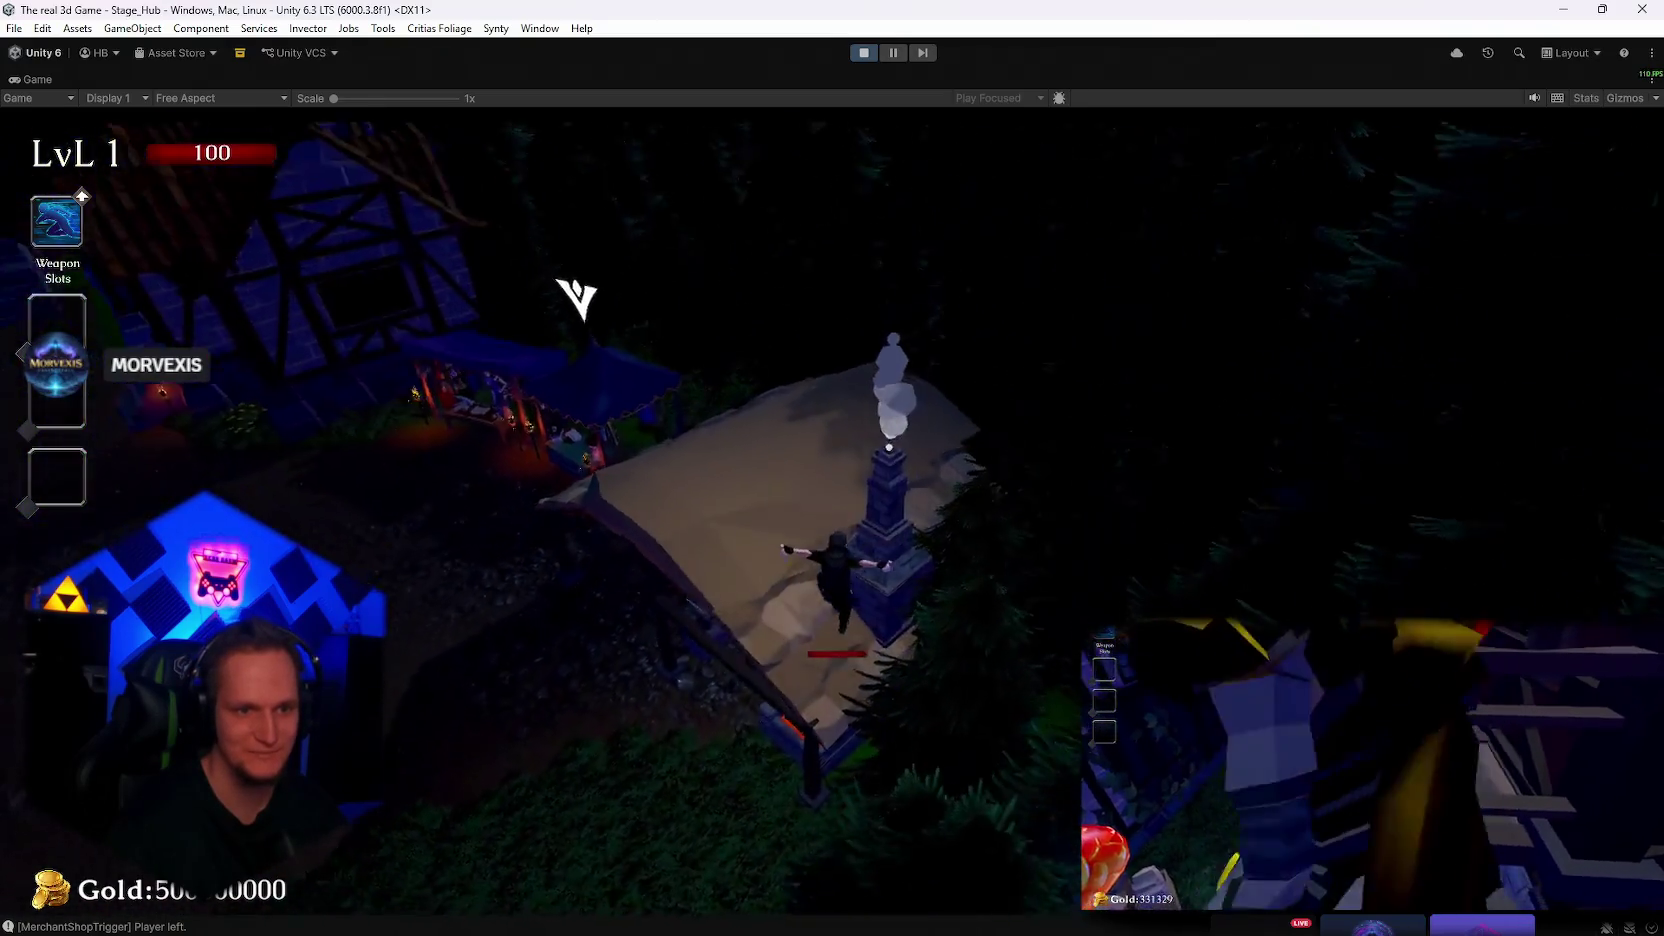
key(w)
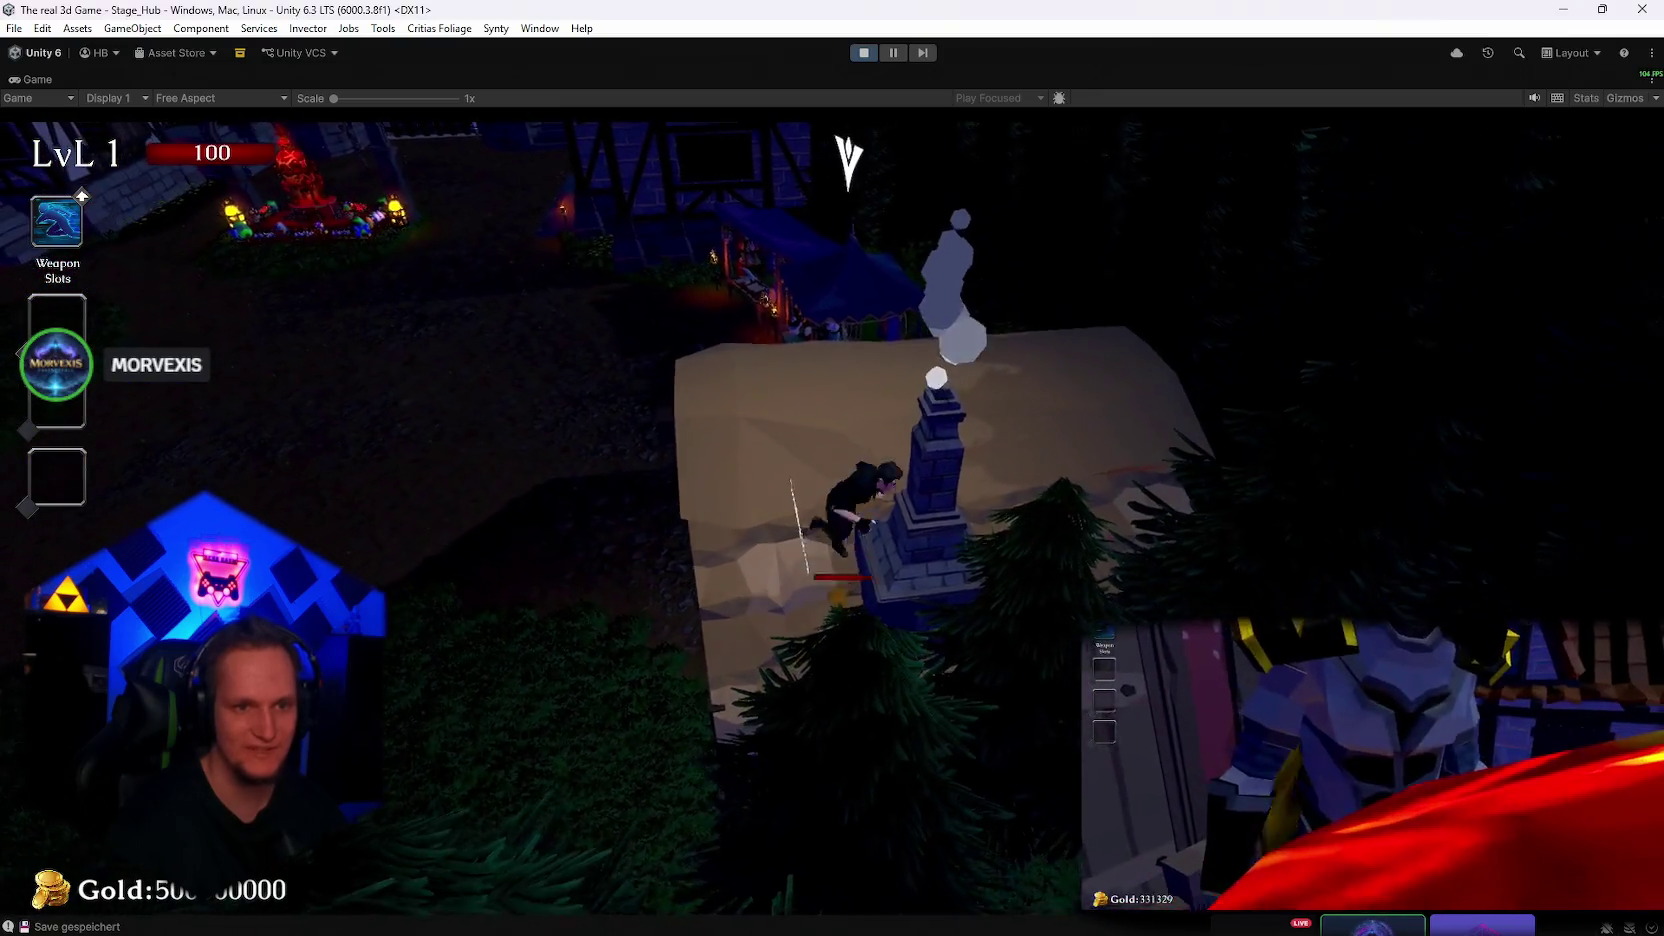
key(w)
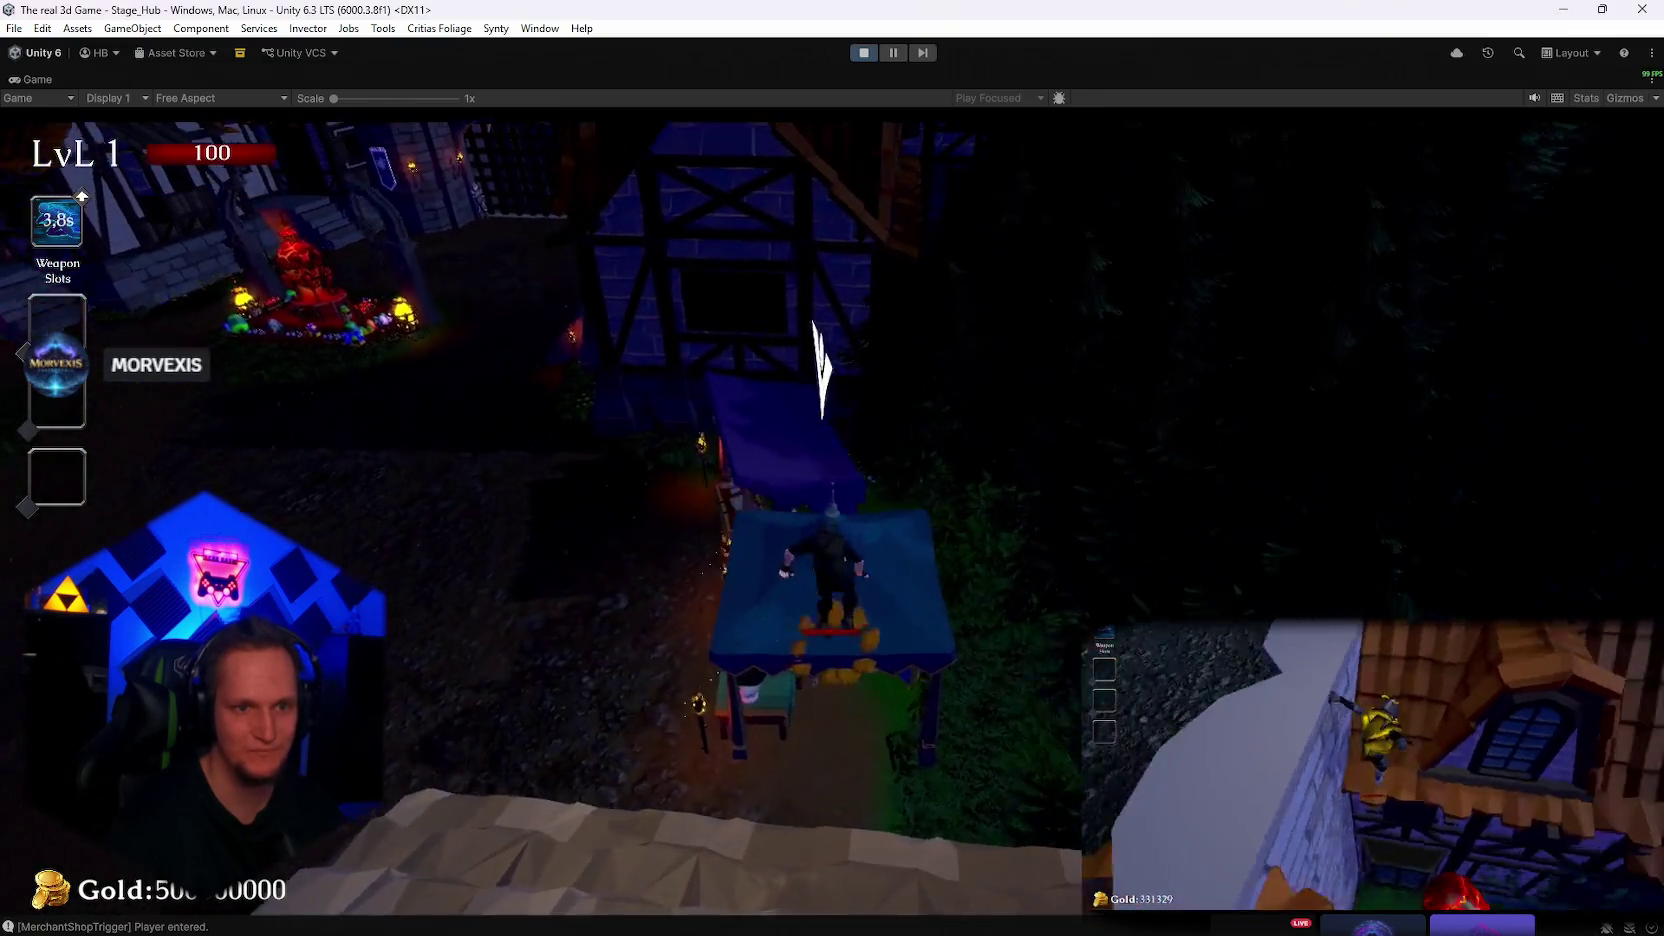
key(w)
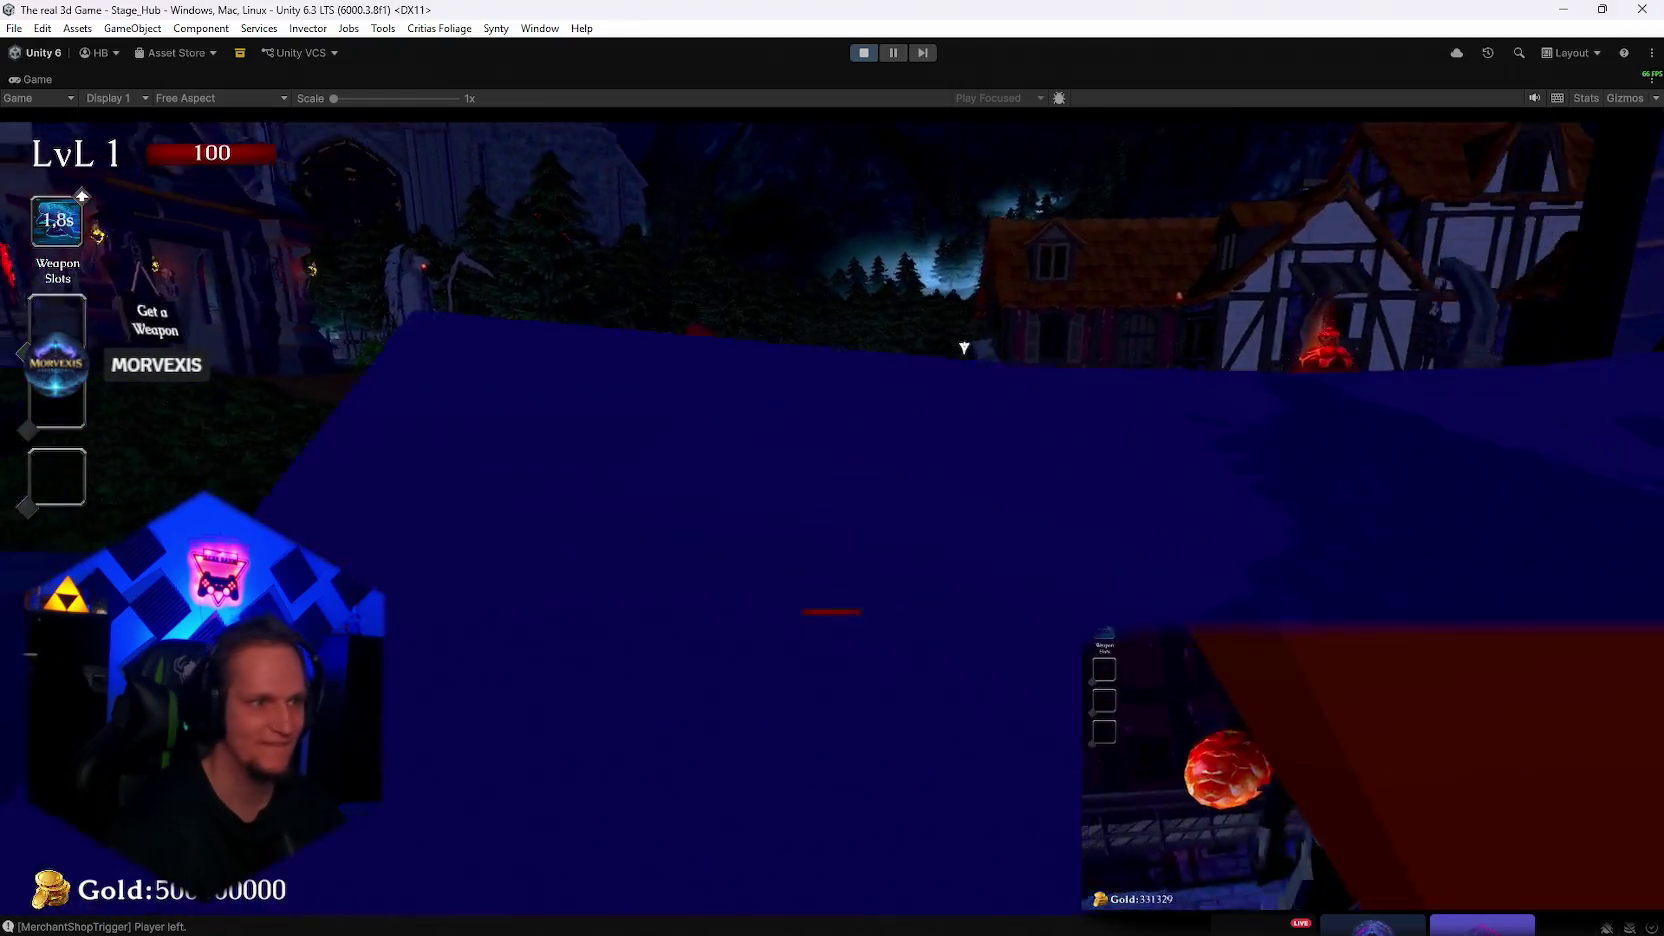
key(Escape)
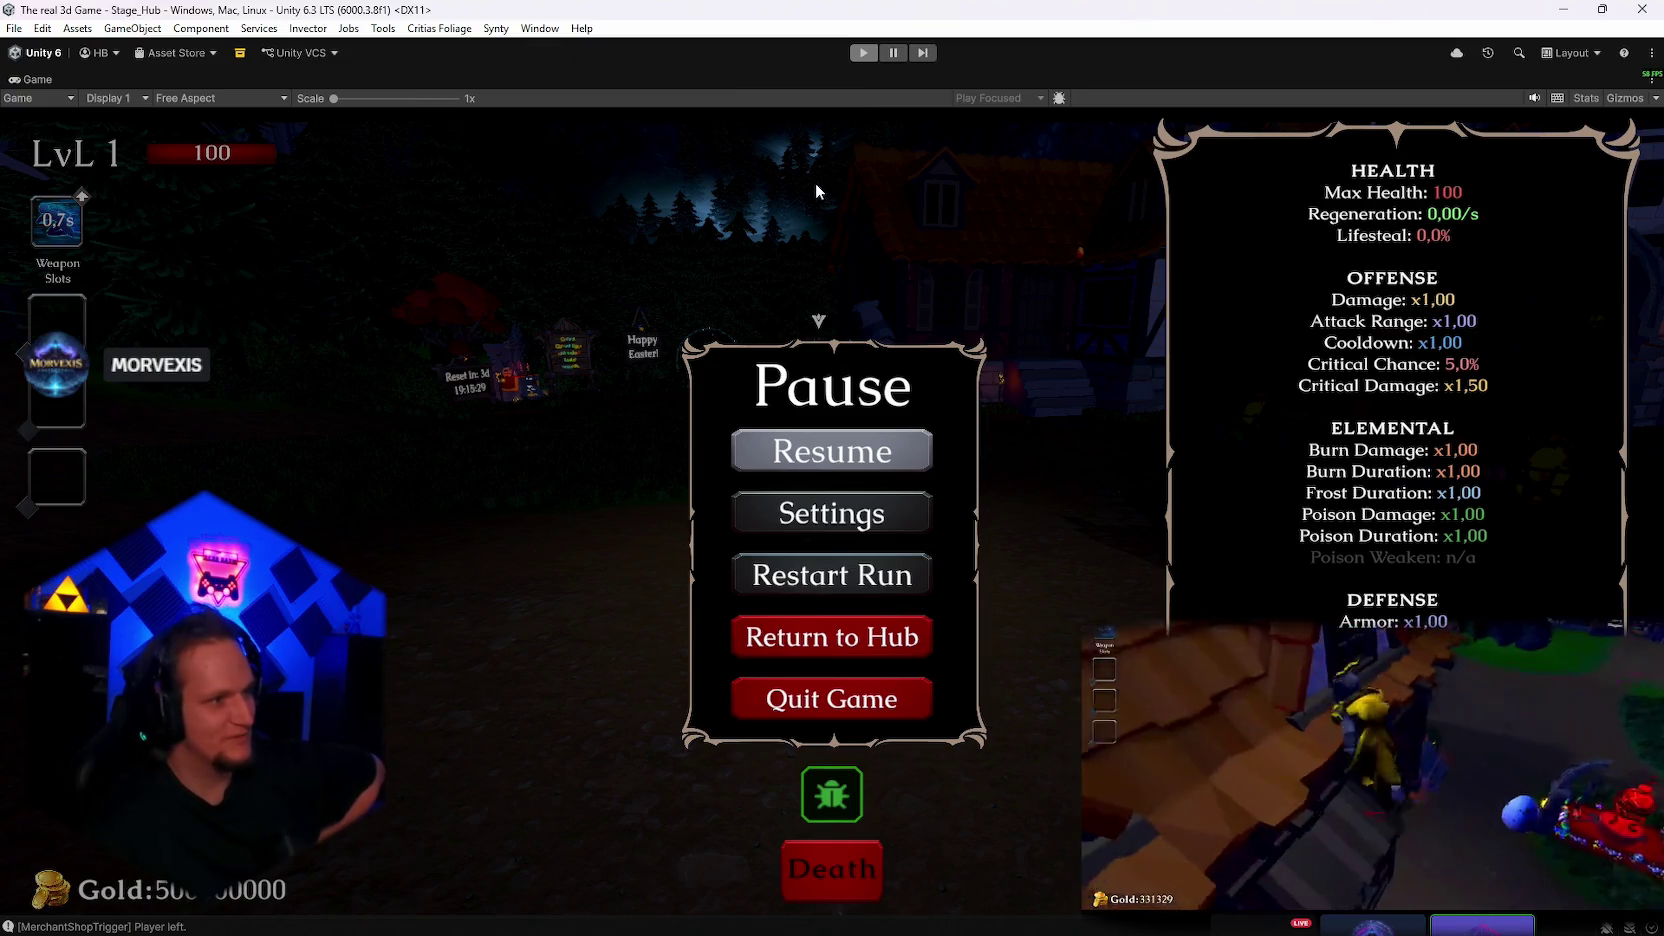
key(ctrl+p)
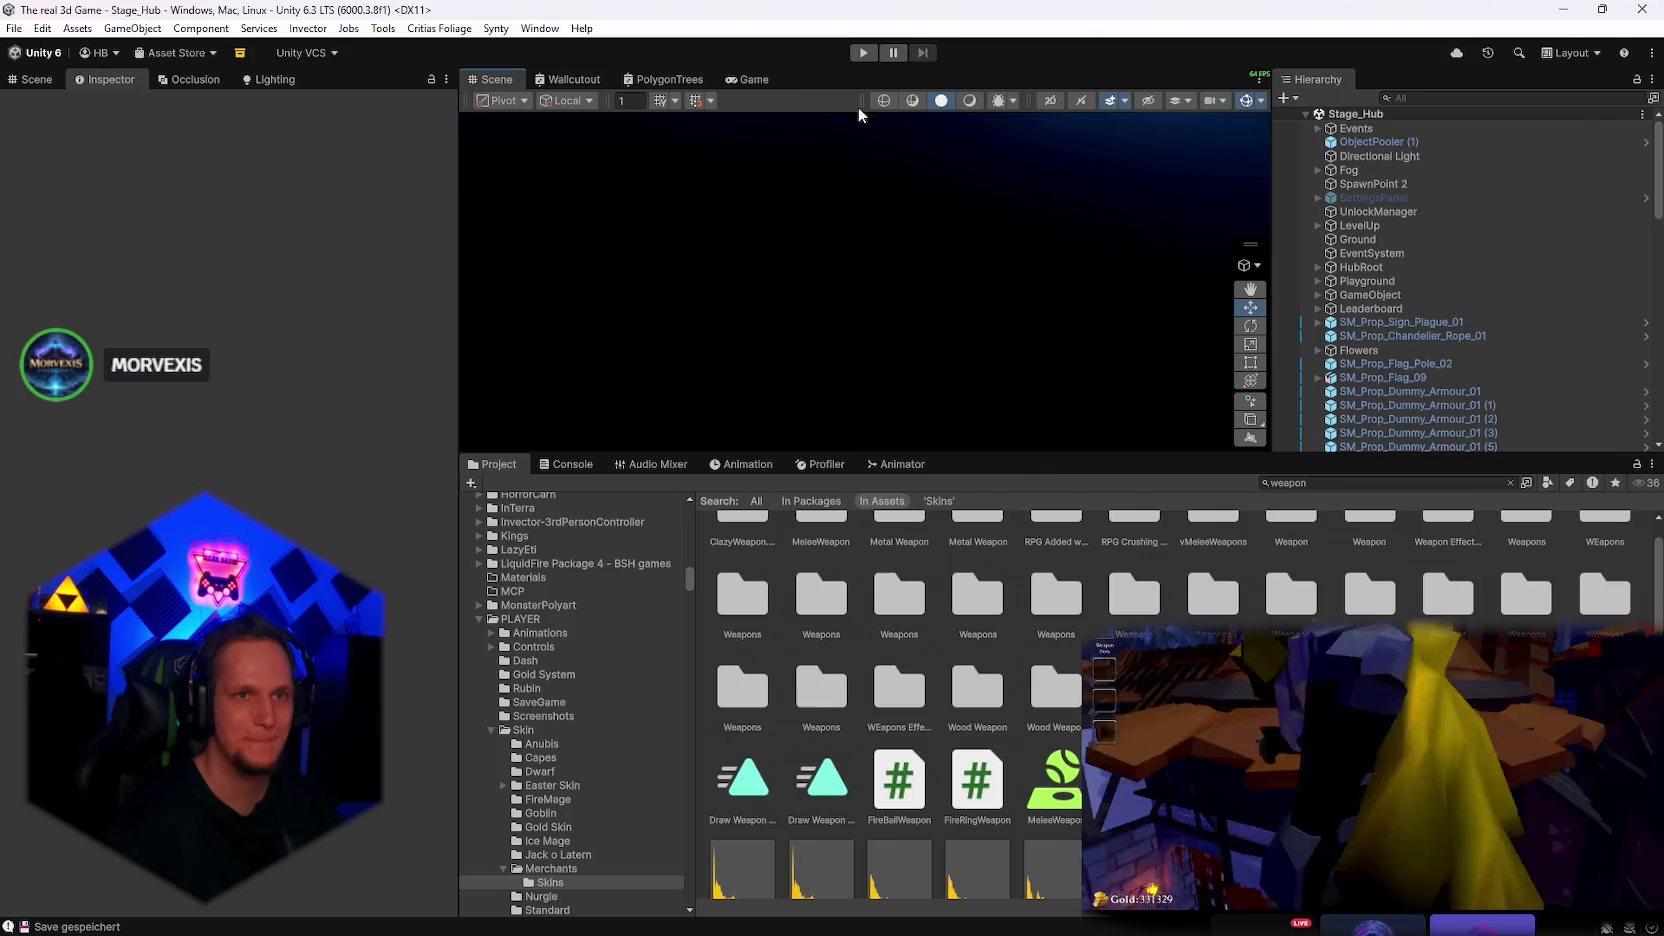
Replay the hub, walk to the Reset sign and pick the Dark Orb upgrade card
click(863, 52)
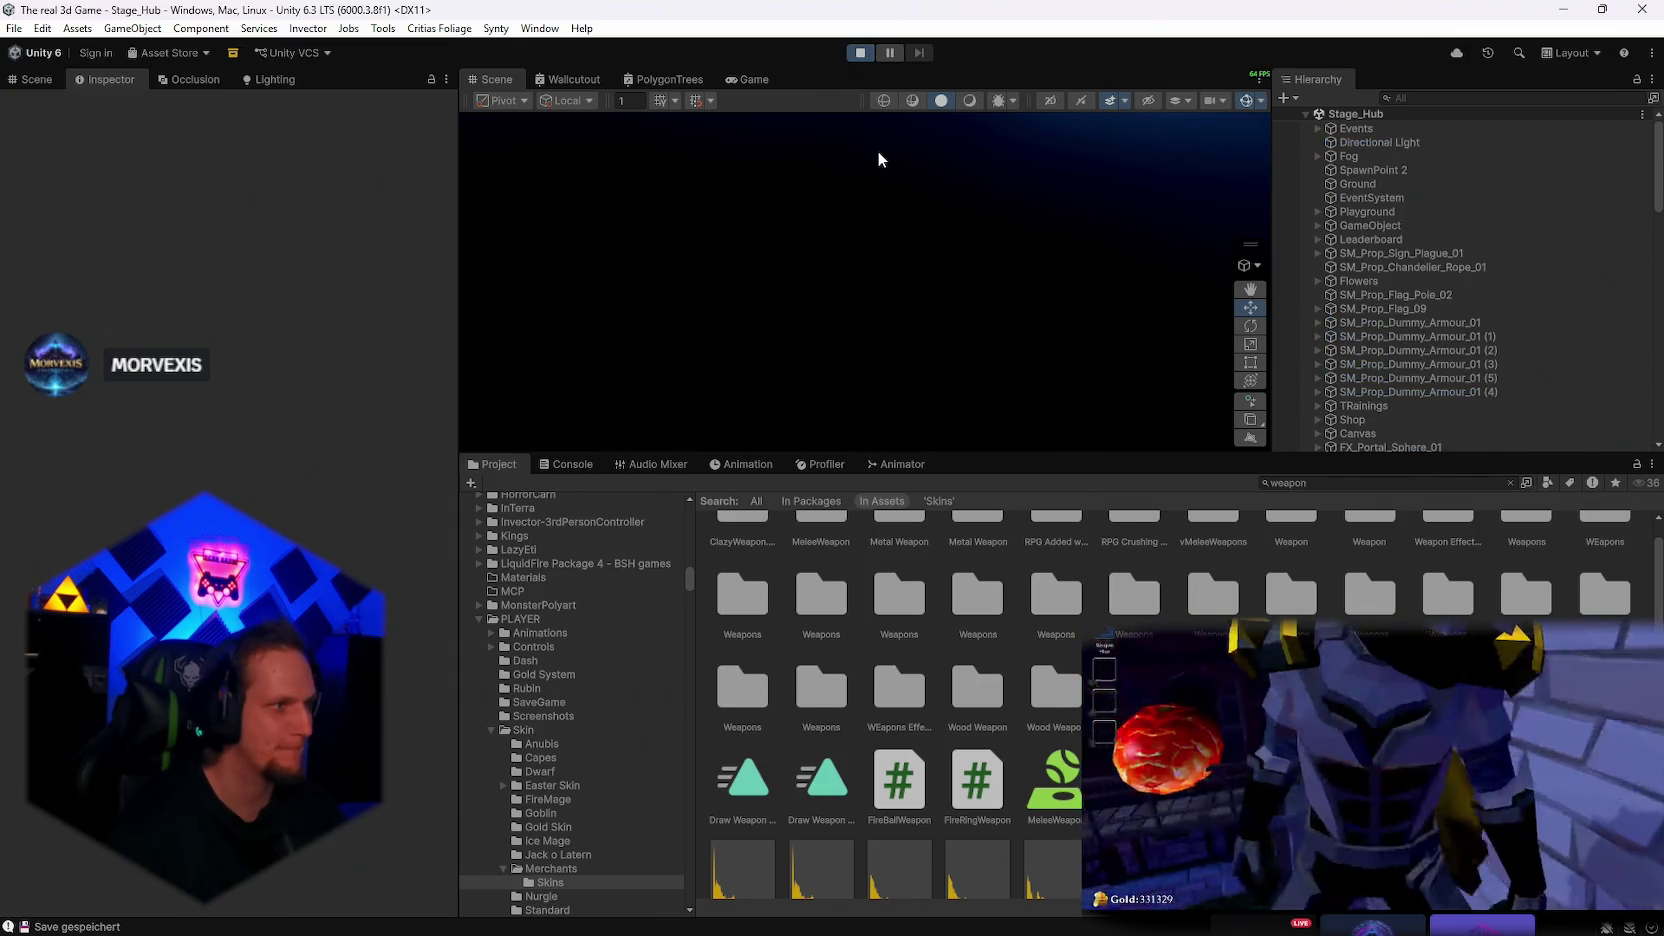
click(920, 277)
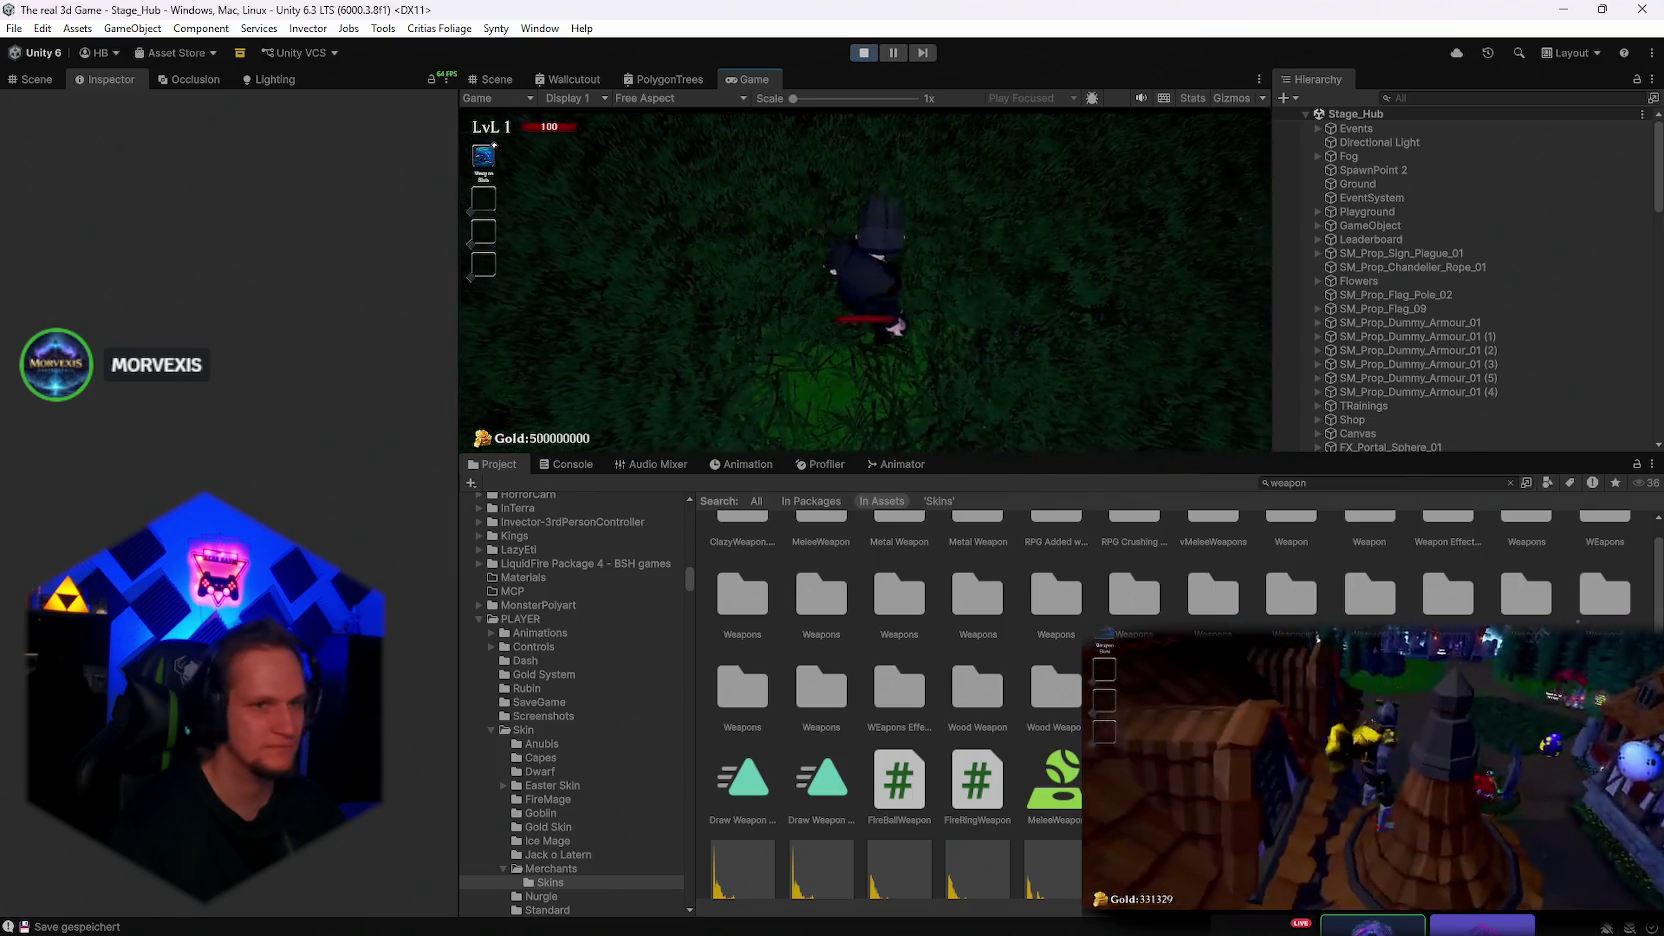
key(w)
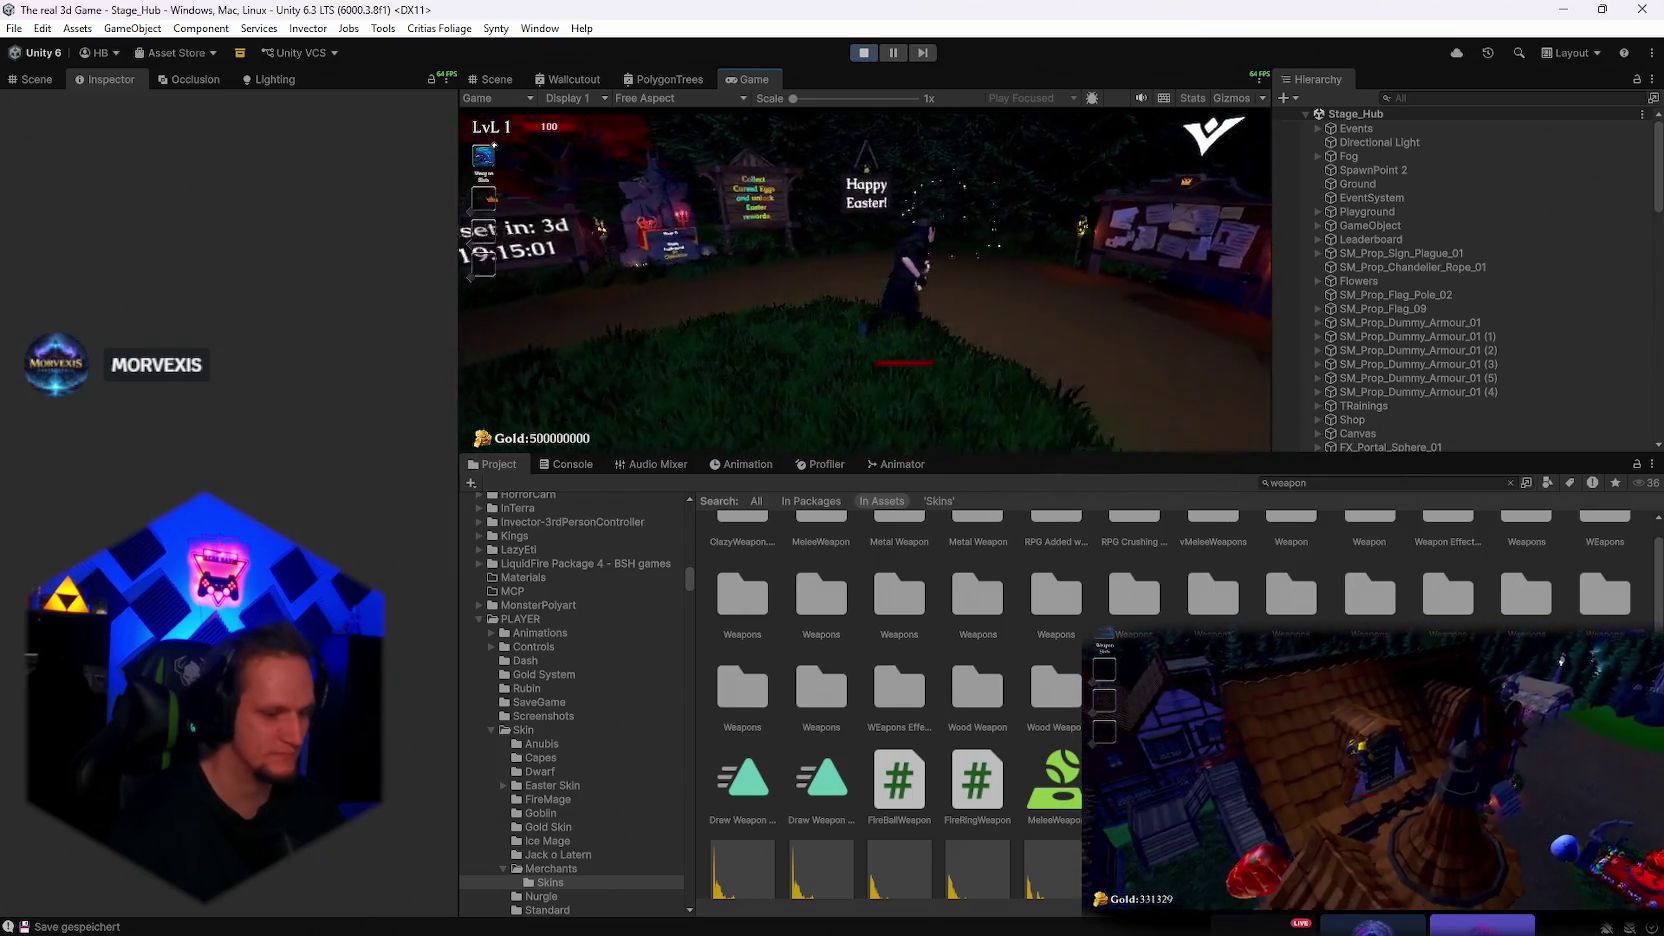
key(e)
click(1046, 314)
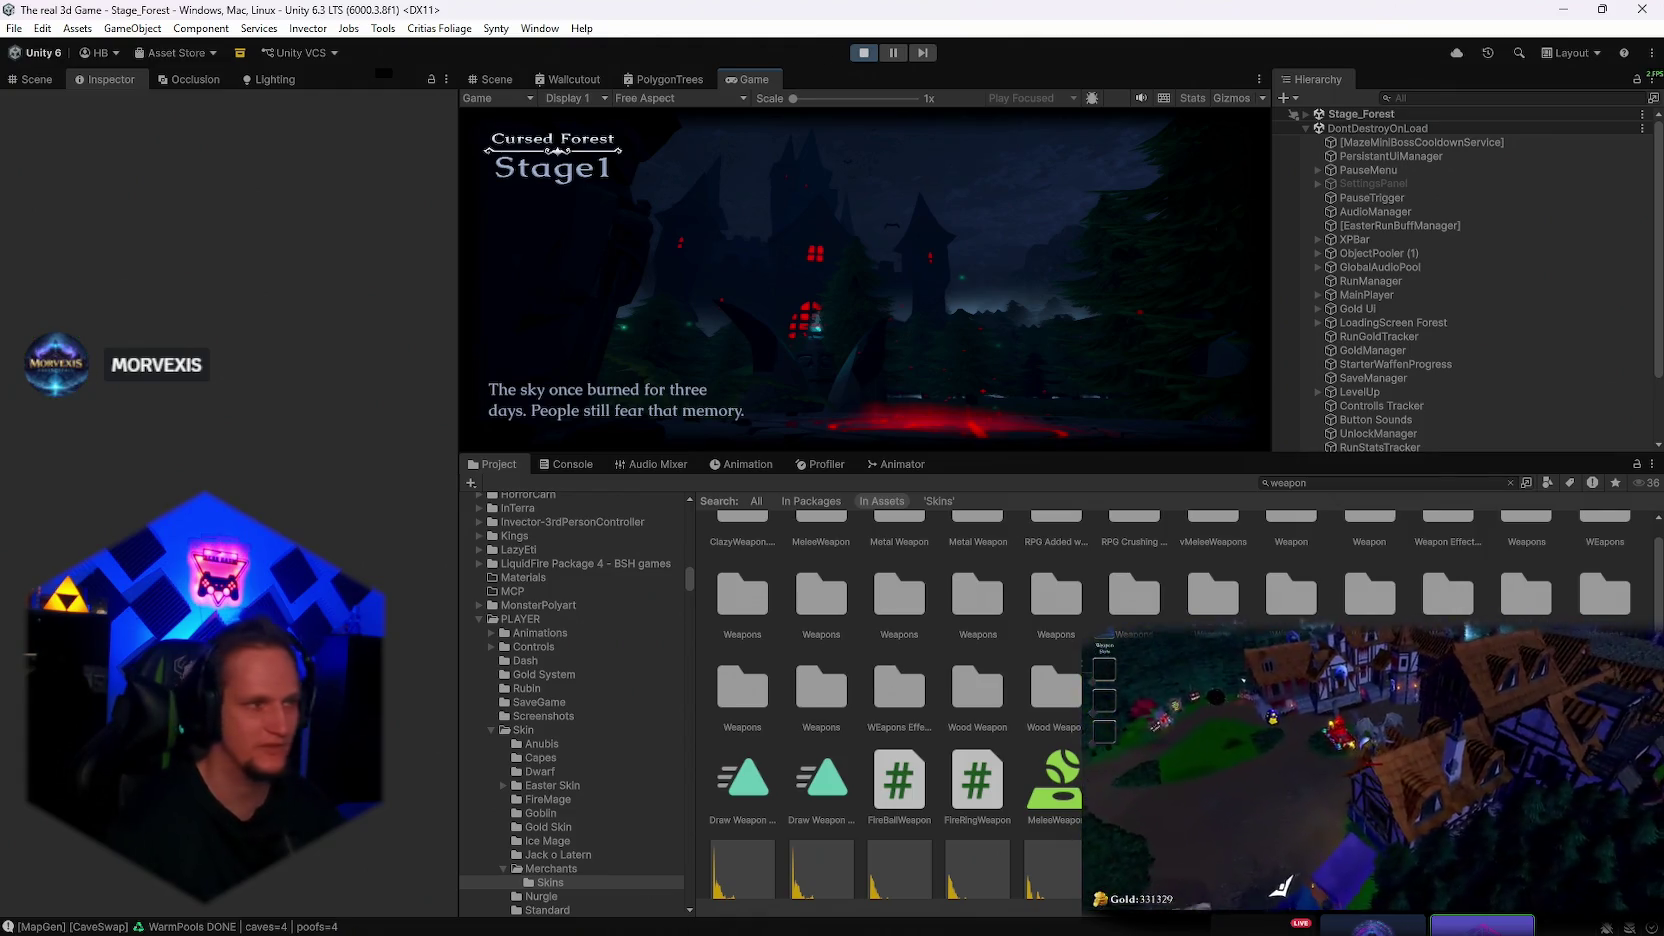
Maximize the Game view and run the character through the forest grass toward the red structures
key(Escape)
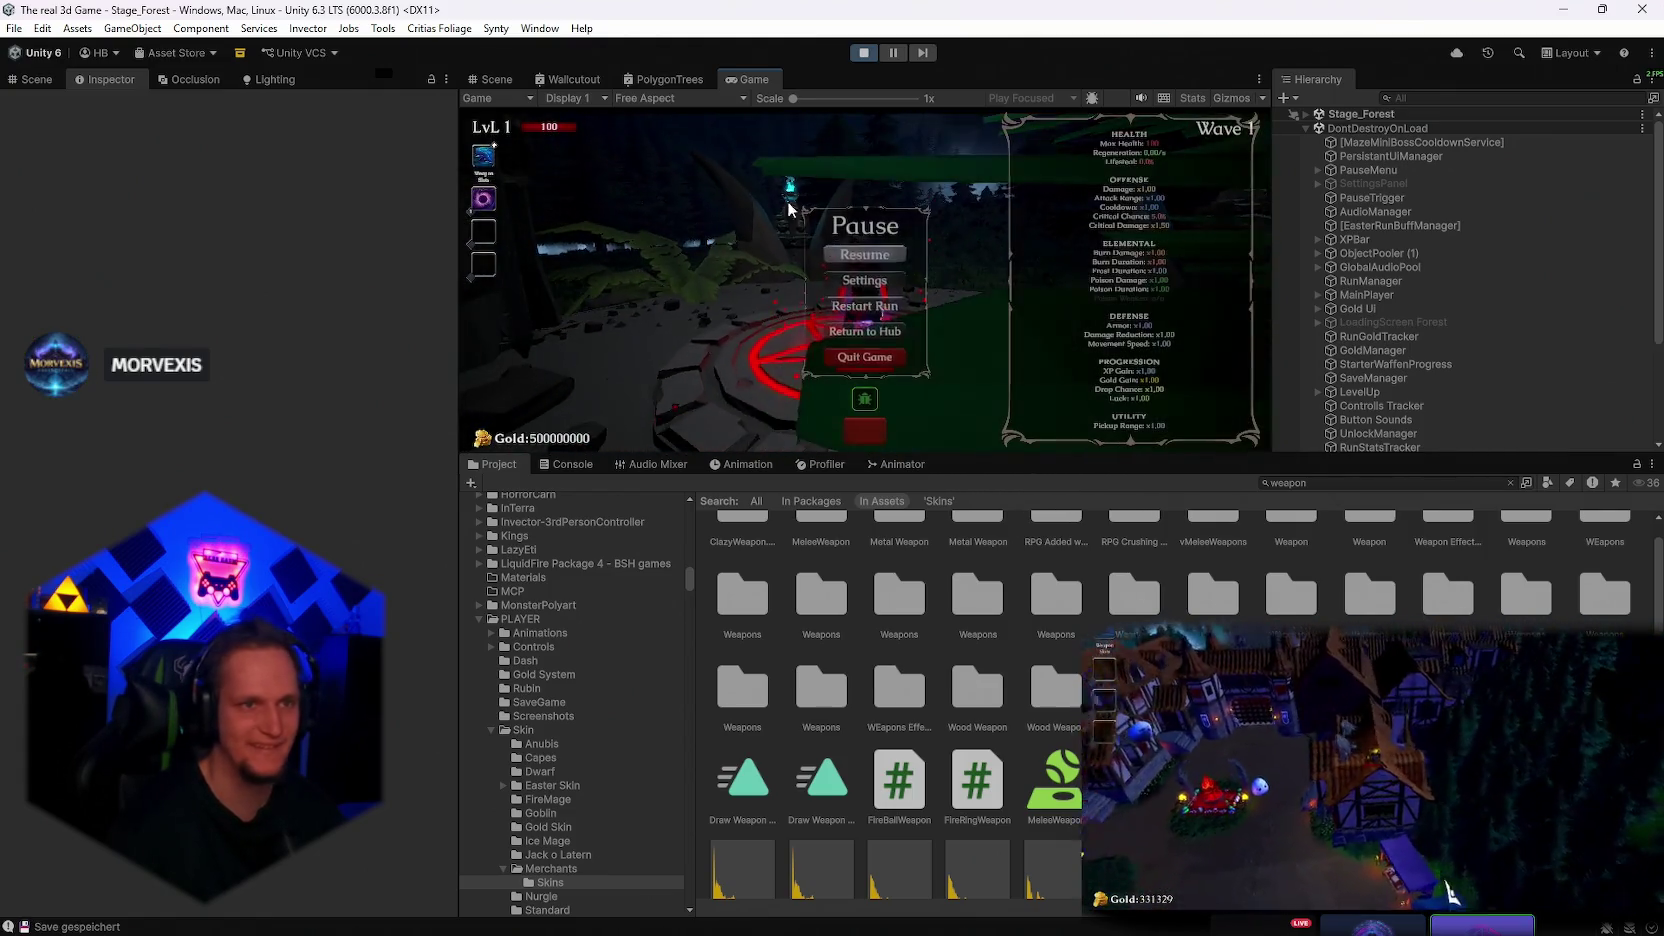
key(shift+space)
click(828, 445)
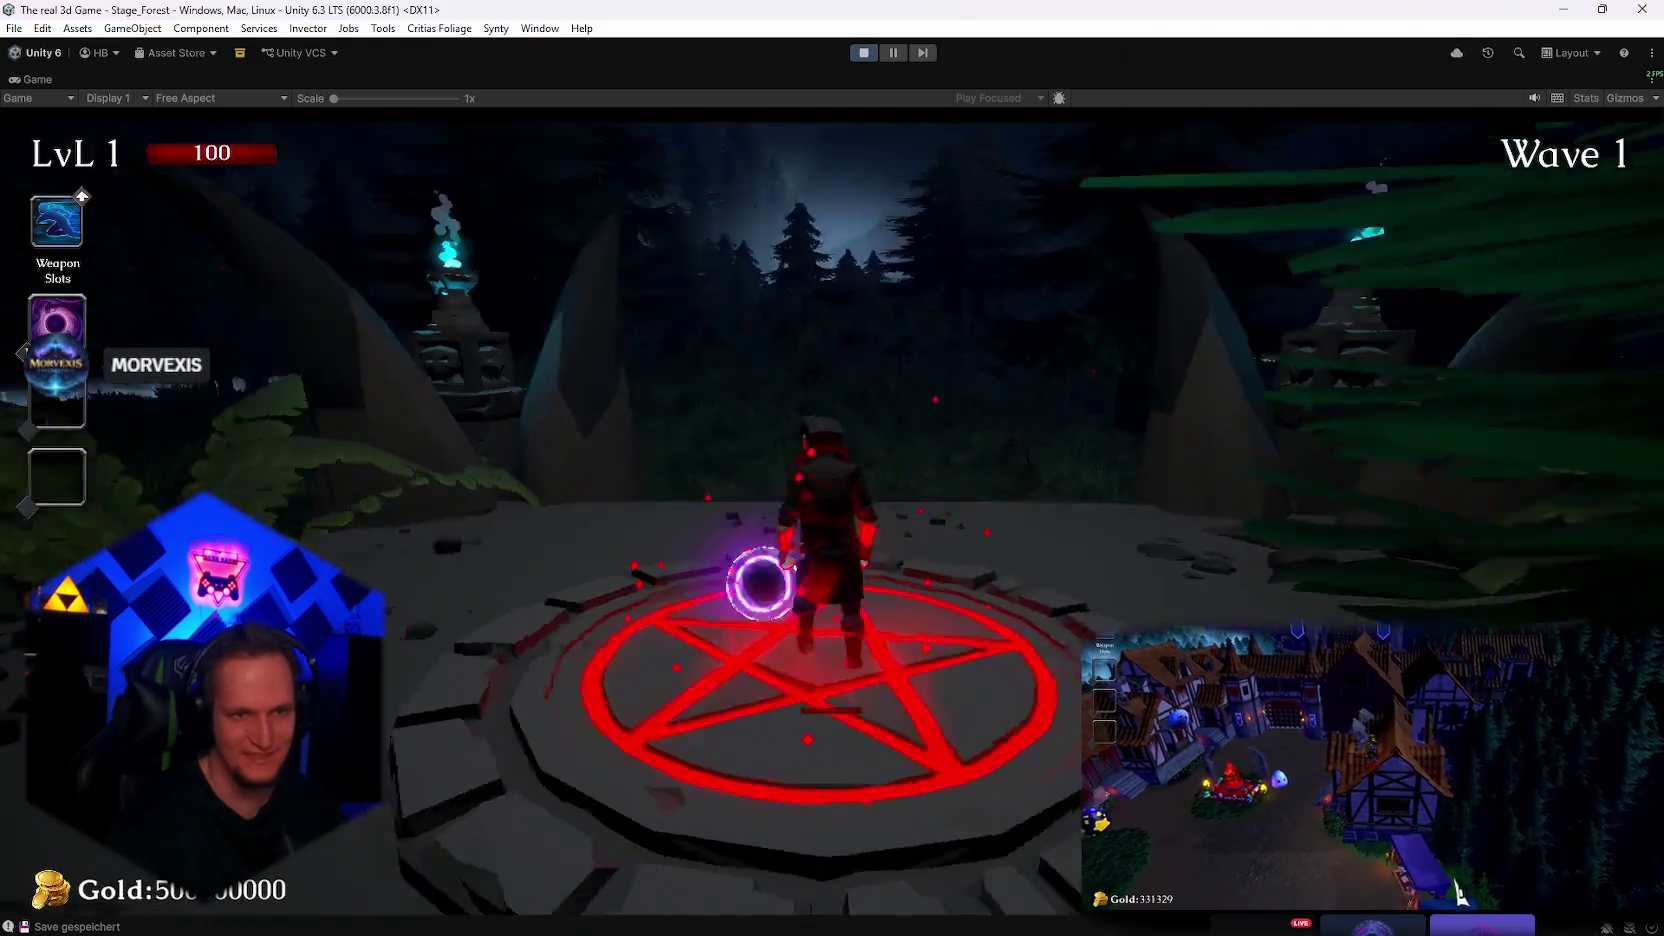
key(w)
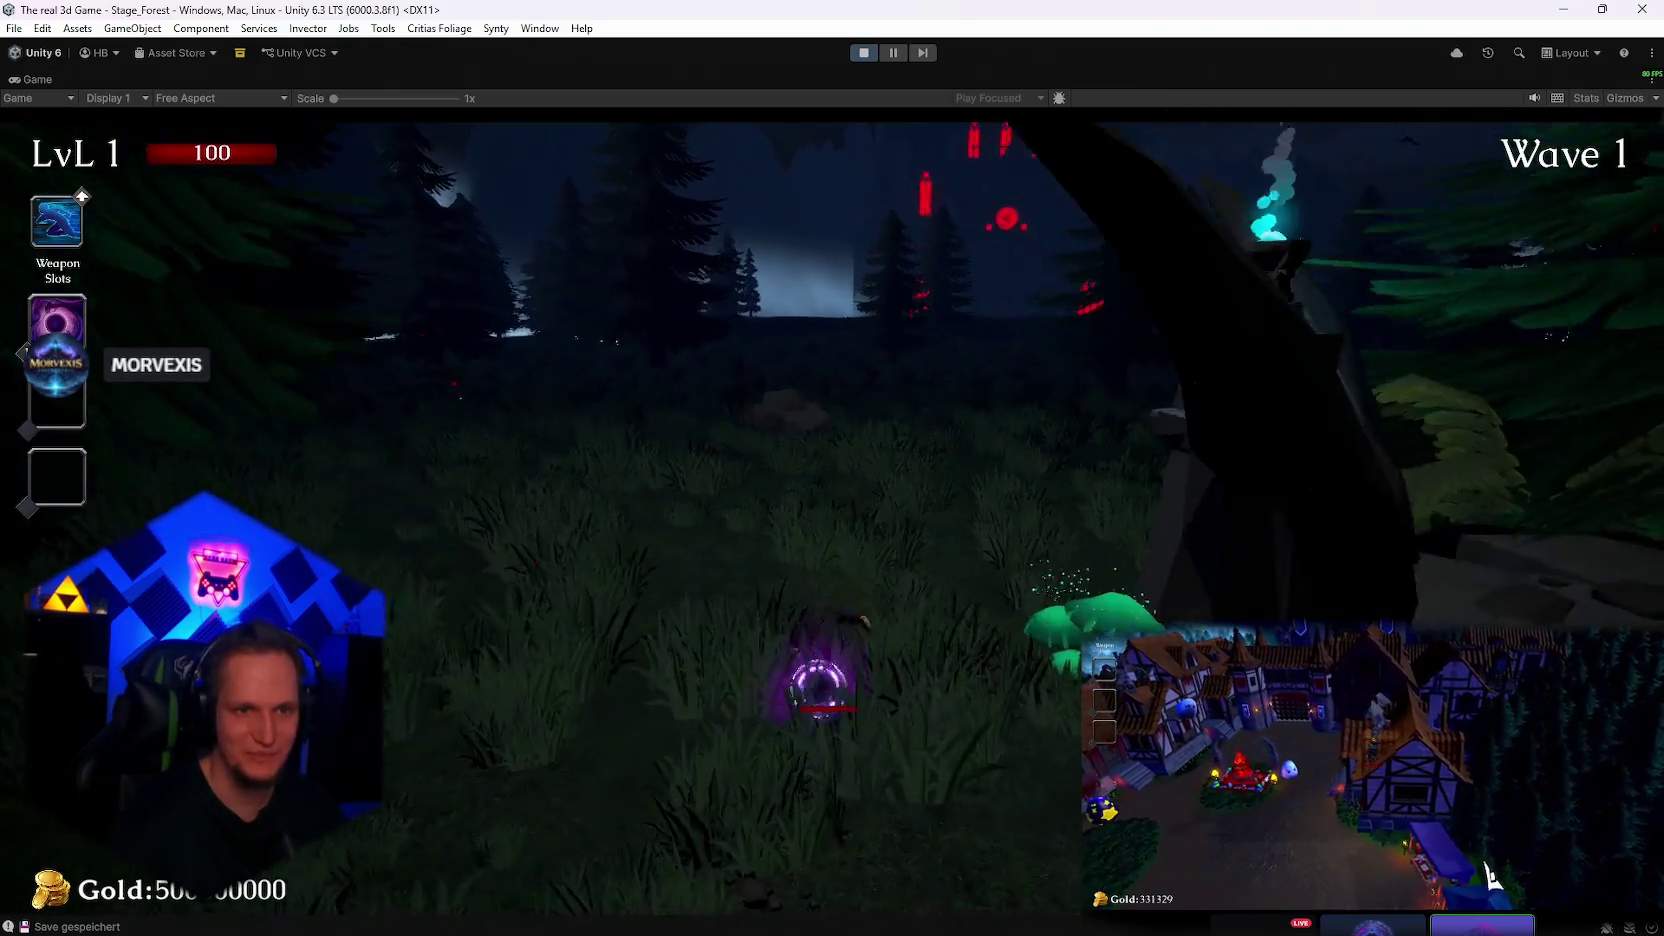
key(w)
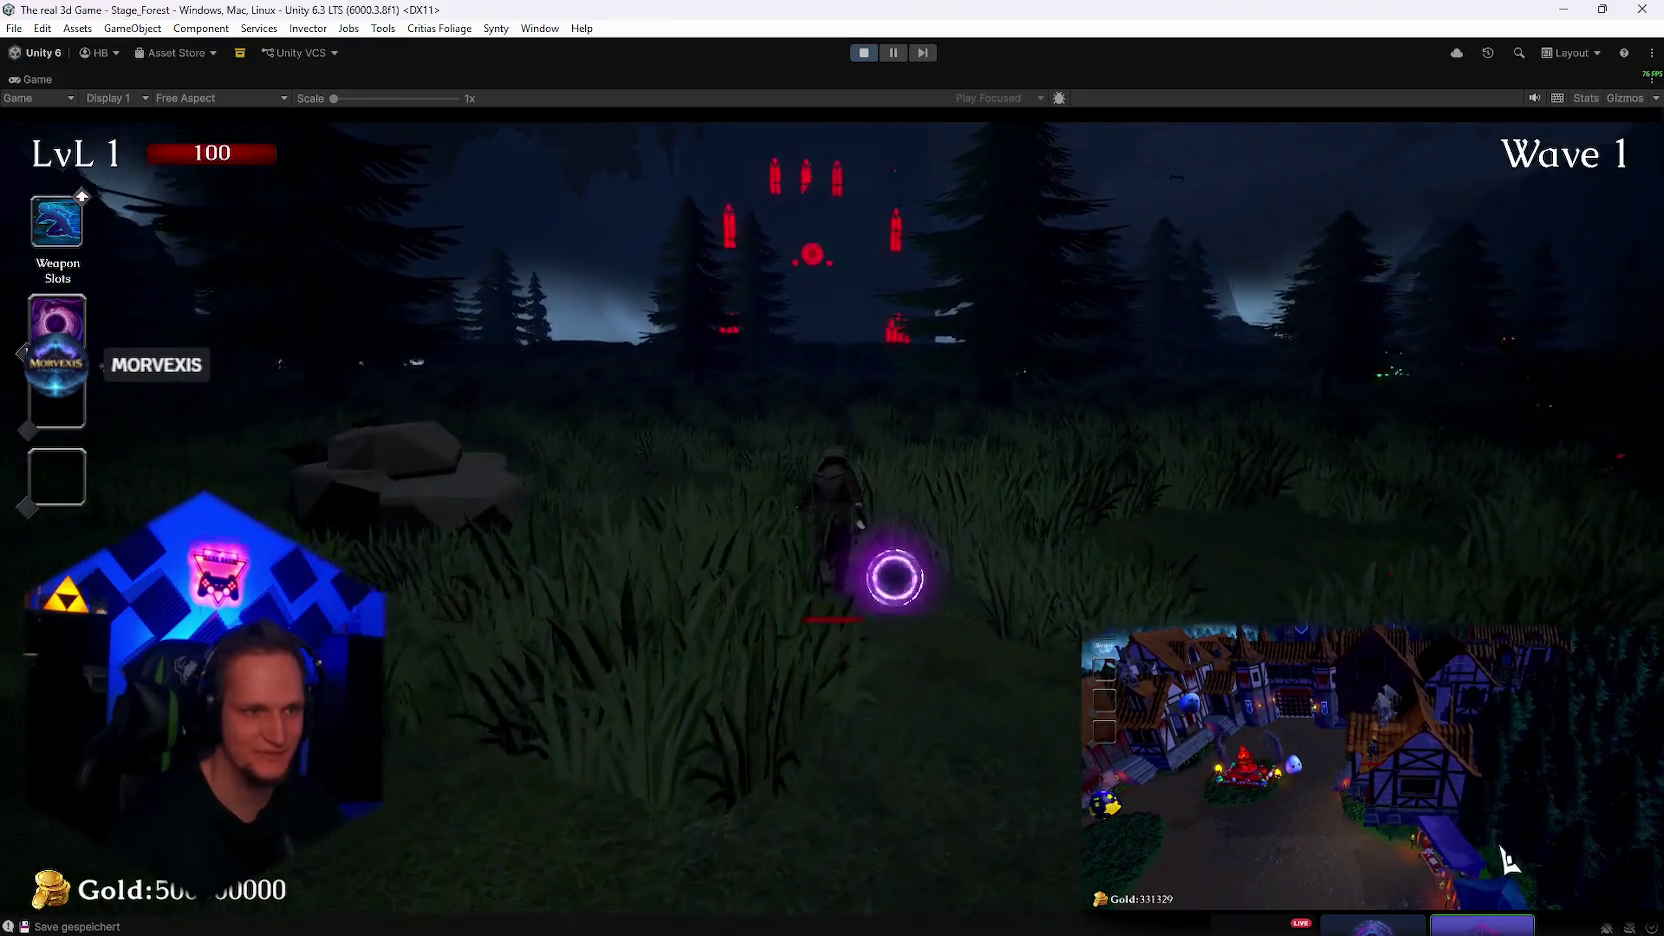
key(w)
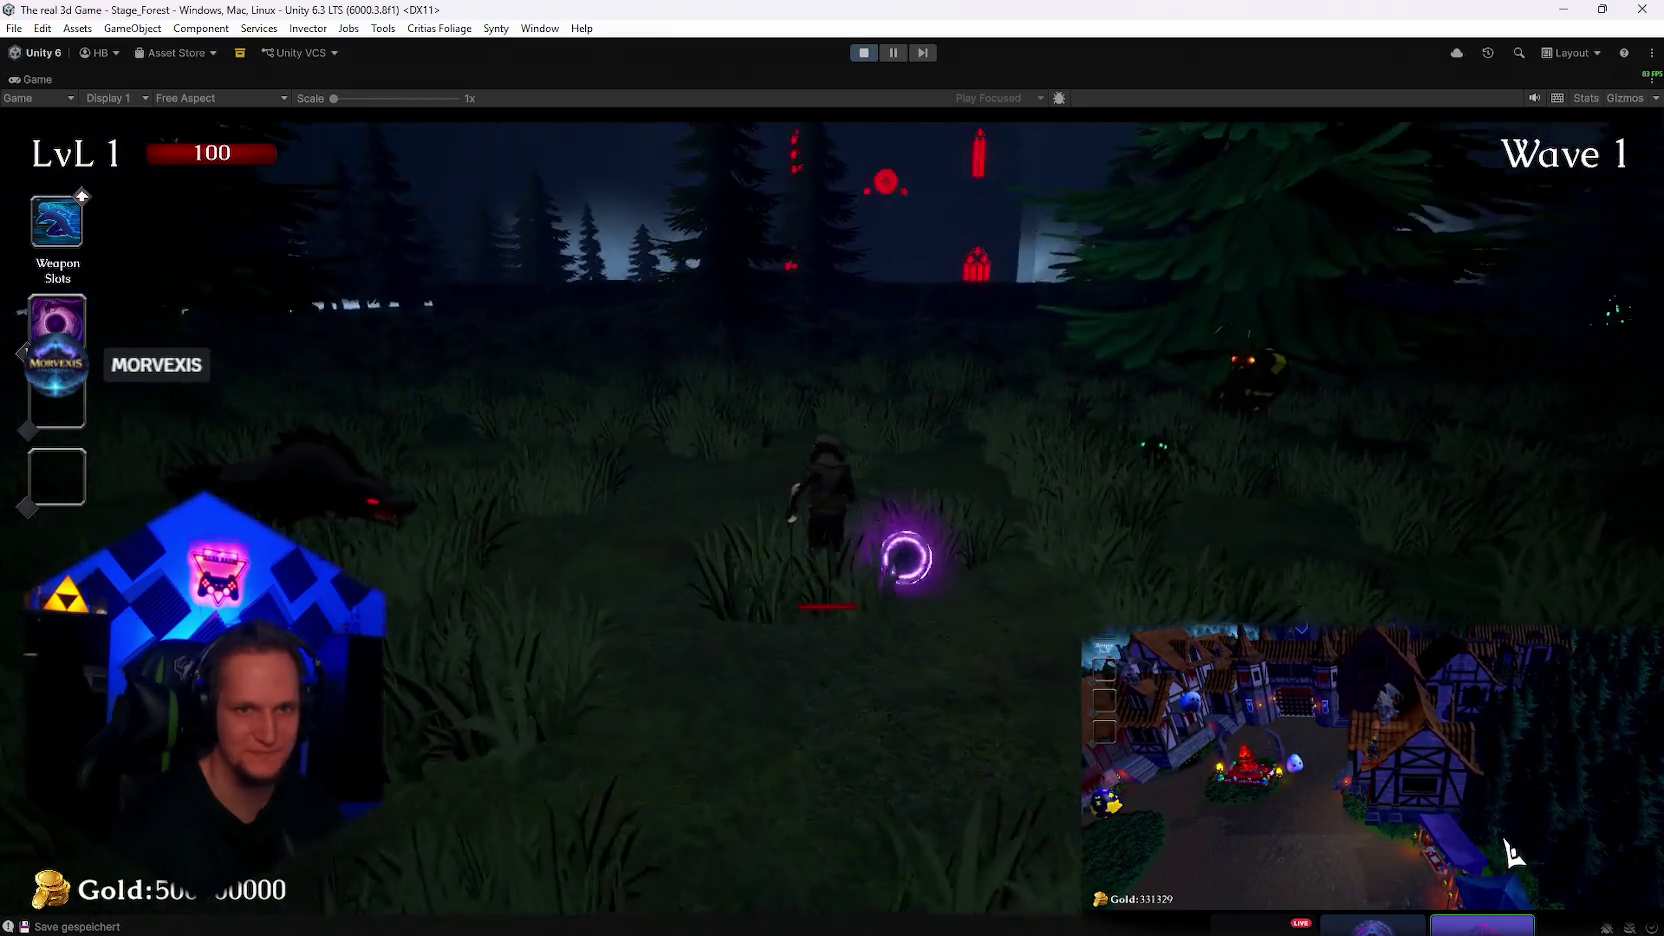
key(w)
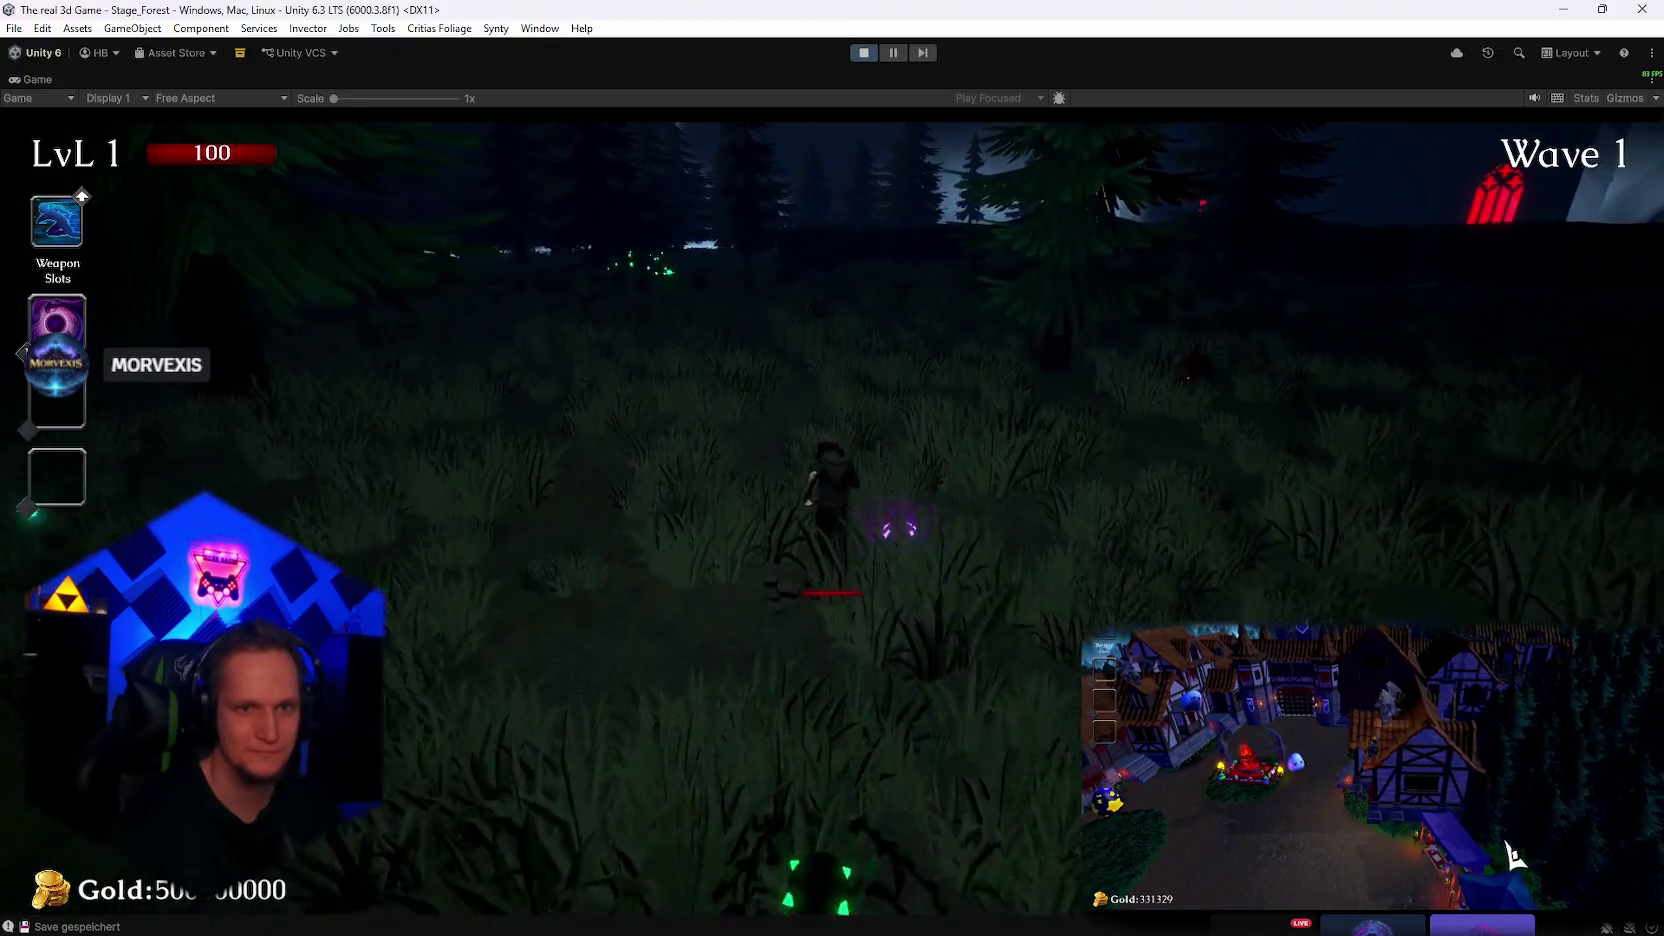
key(w)
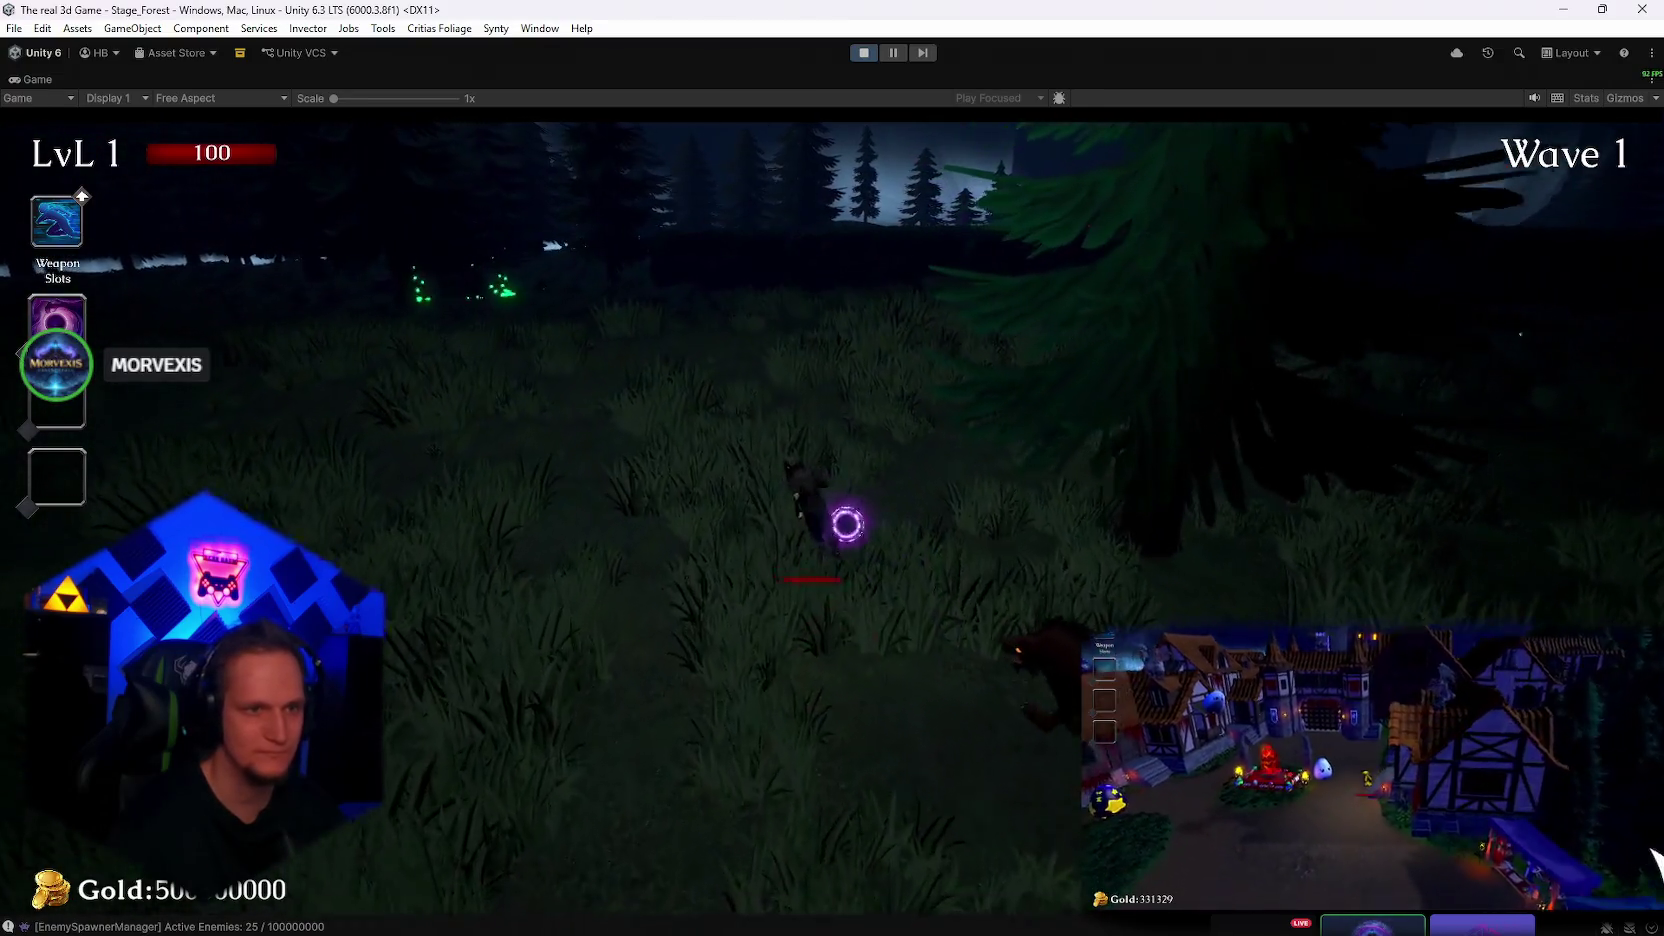
Run on past the trees up to the large rock wall, then stop the play-test
key(w)
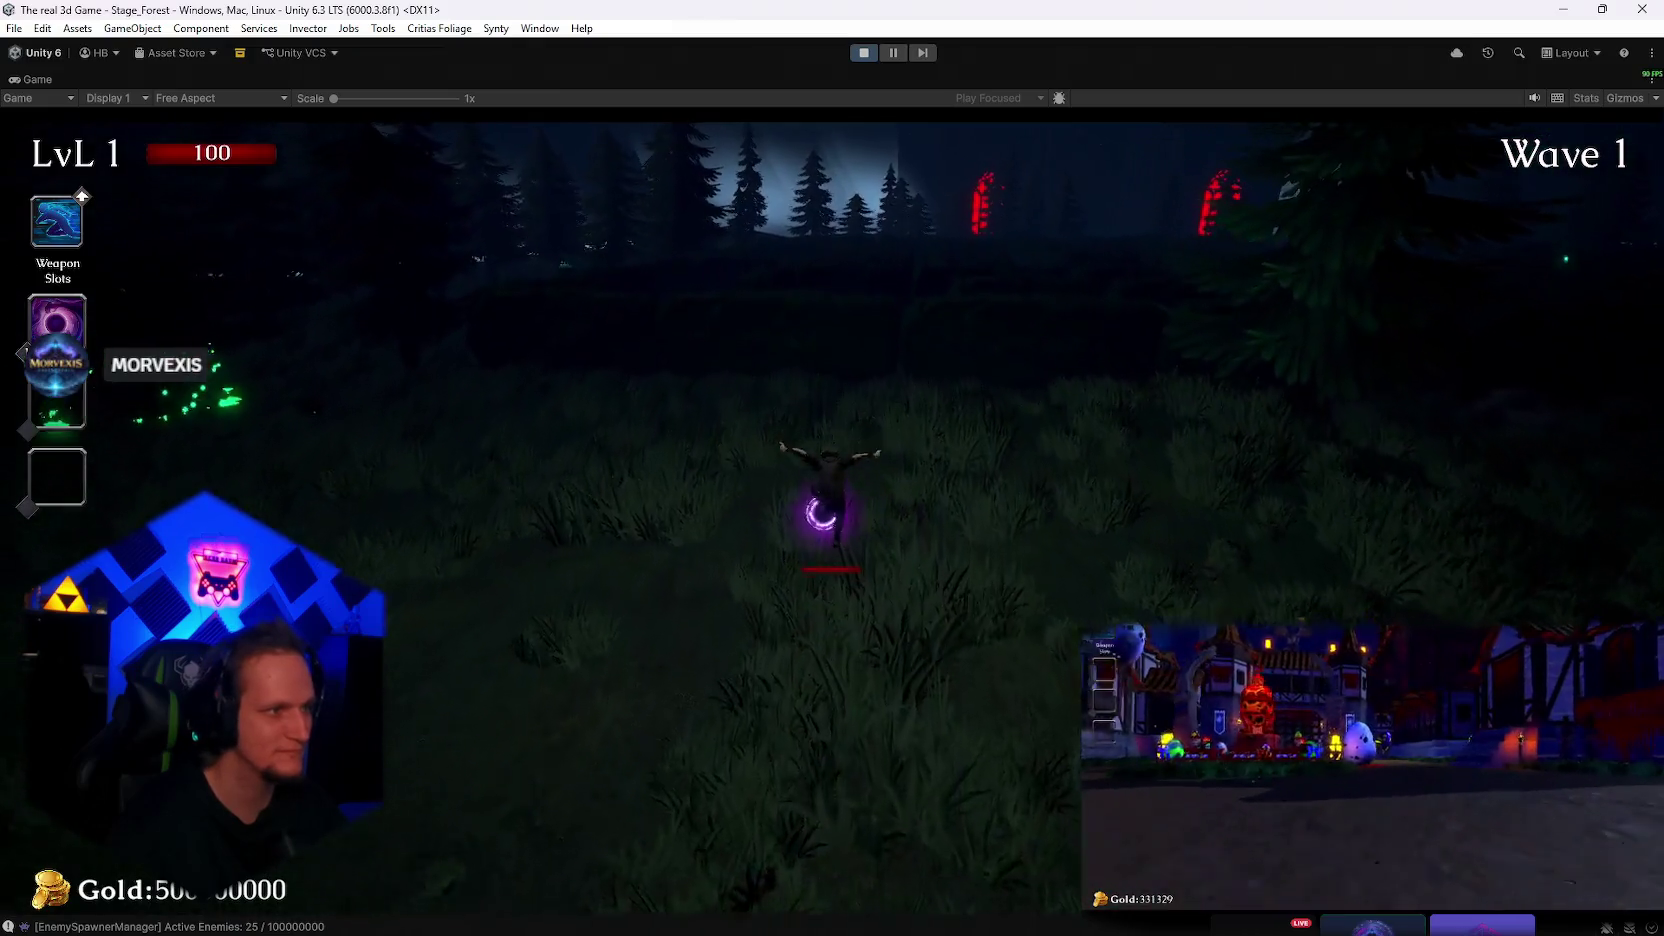
key(w)
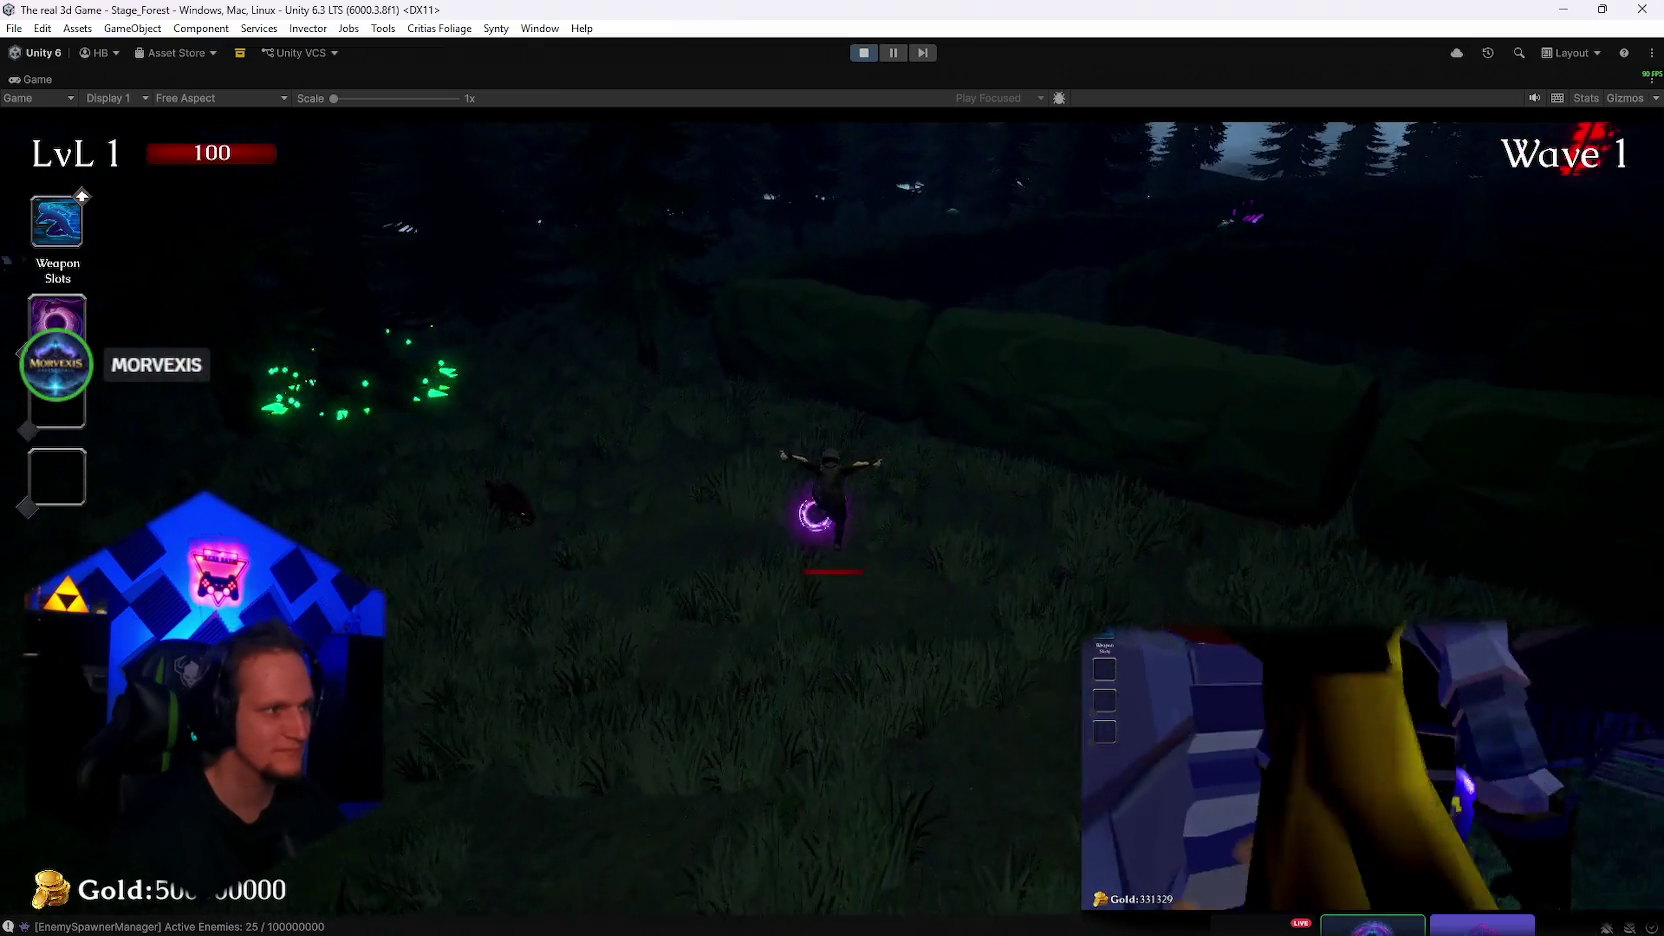
key(w)
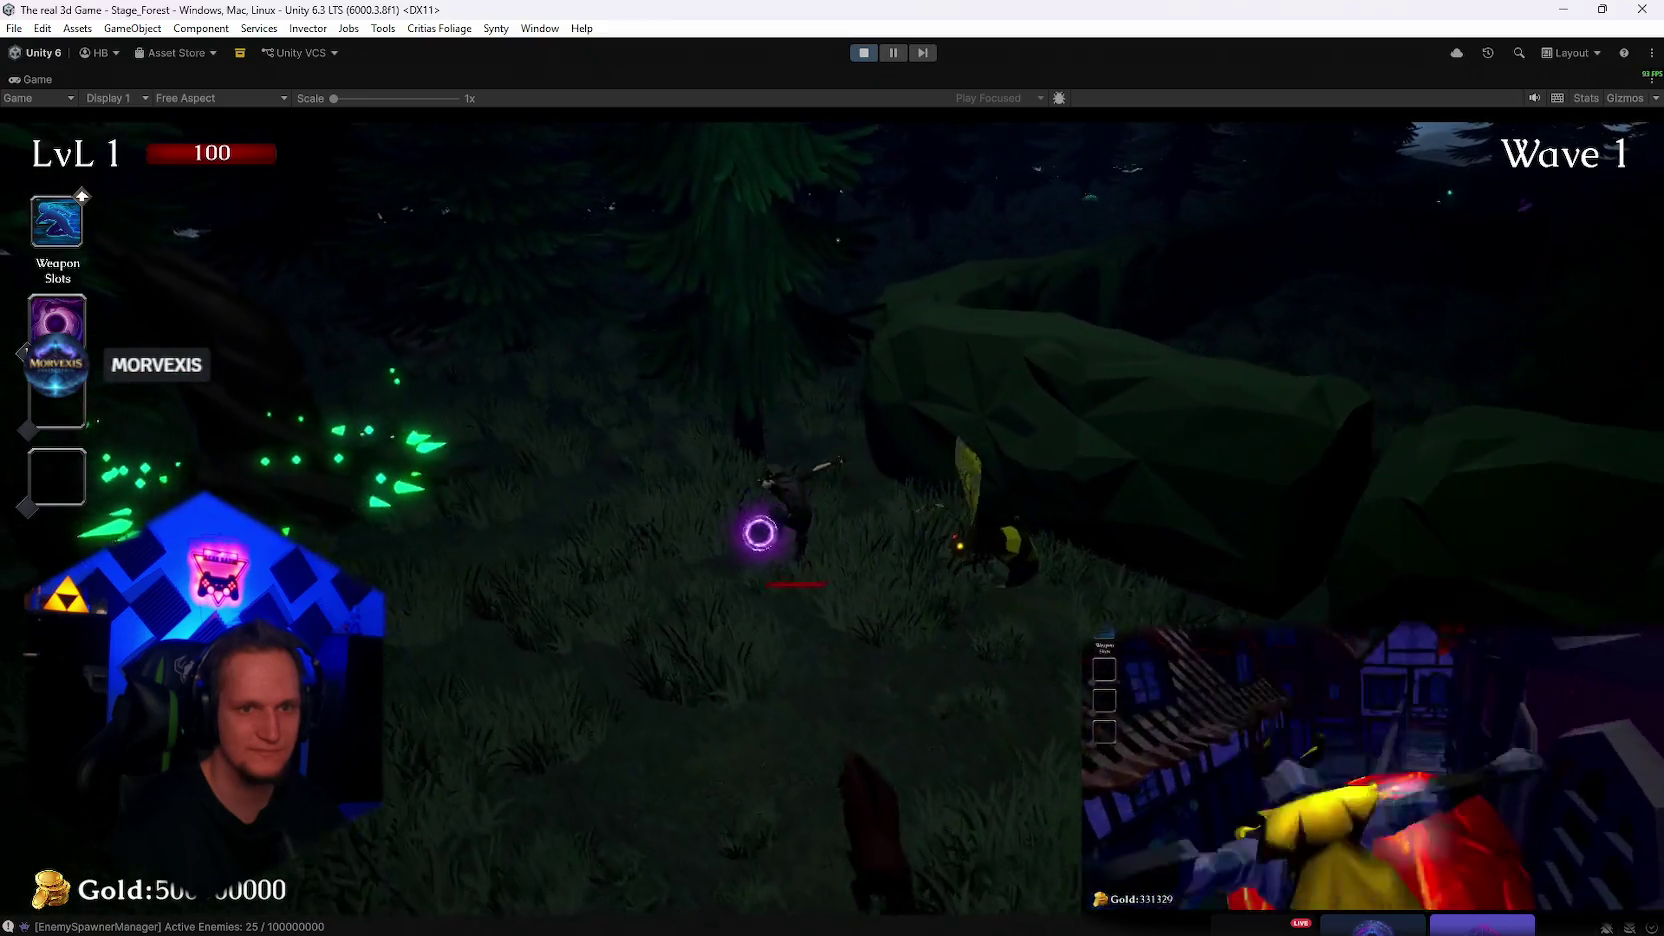
key(w)
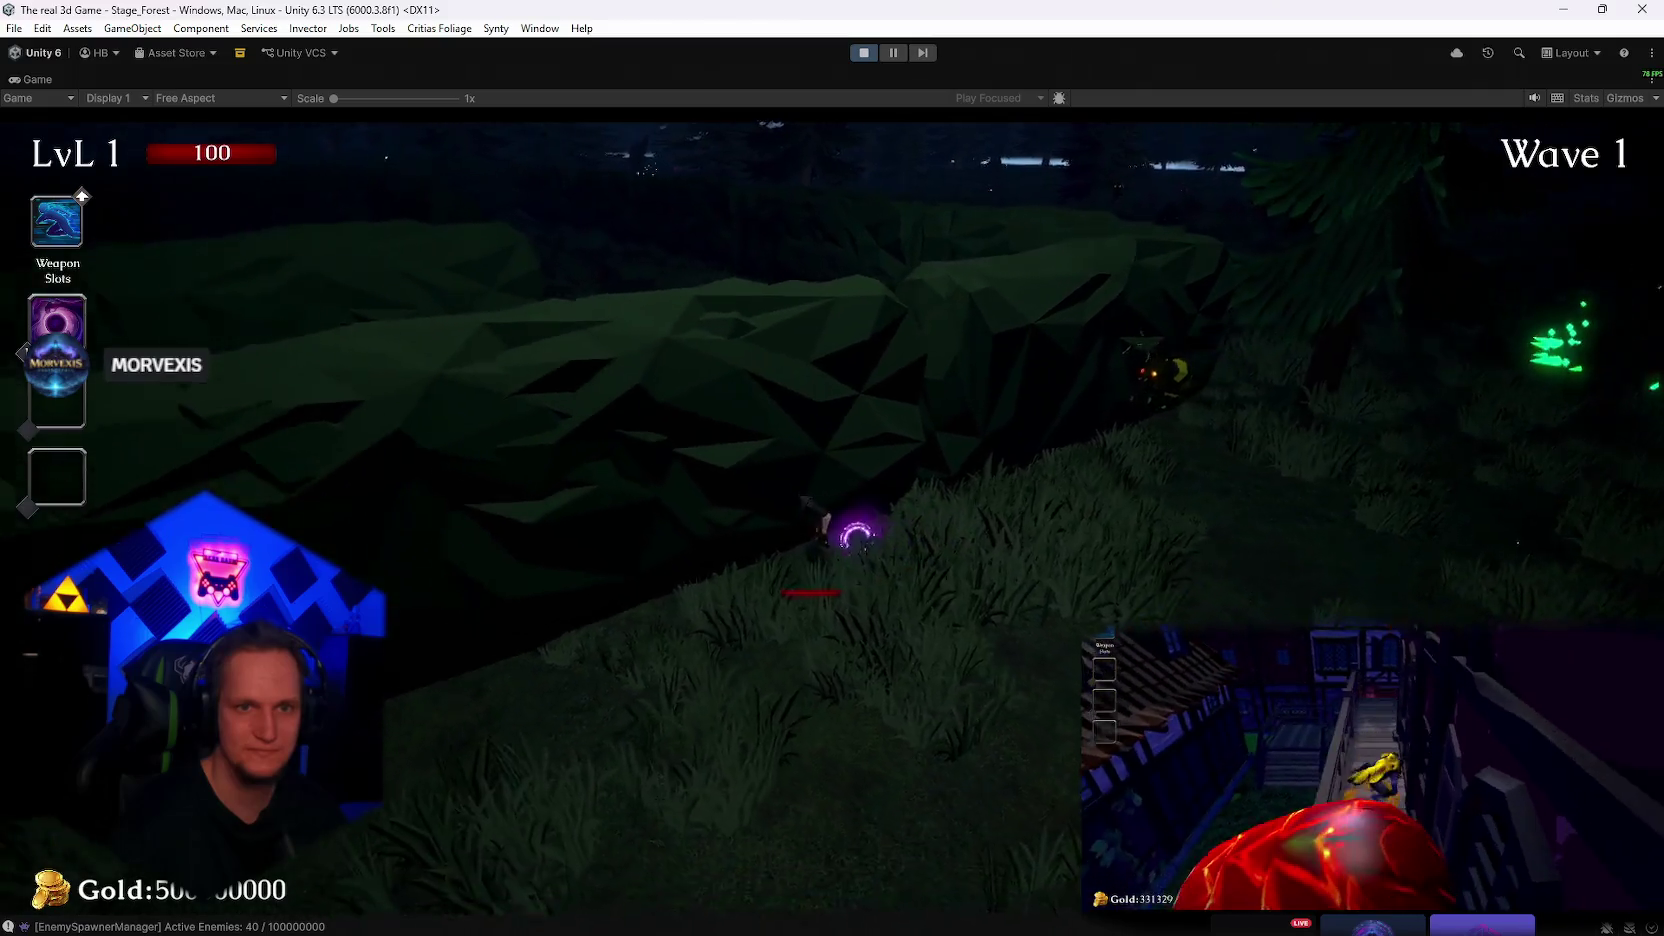
key(w)
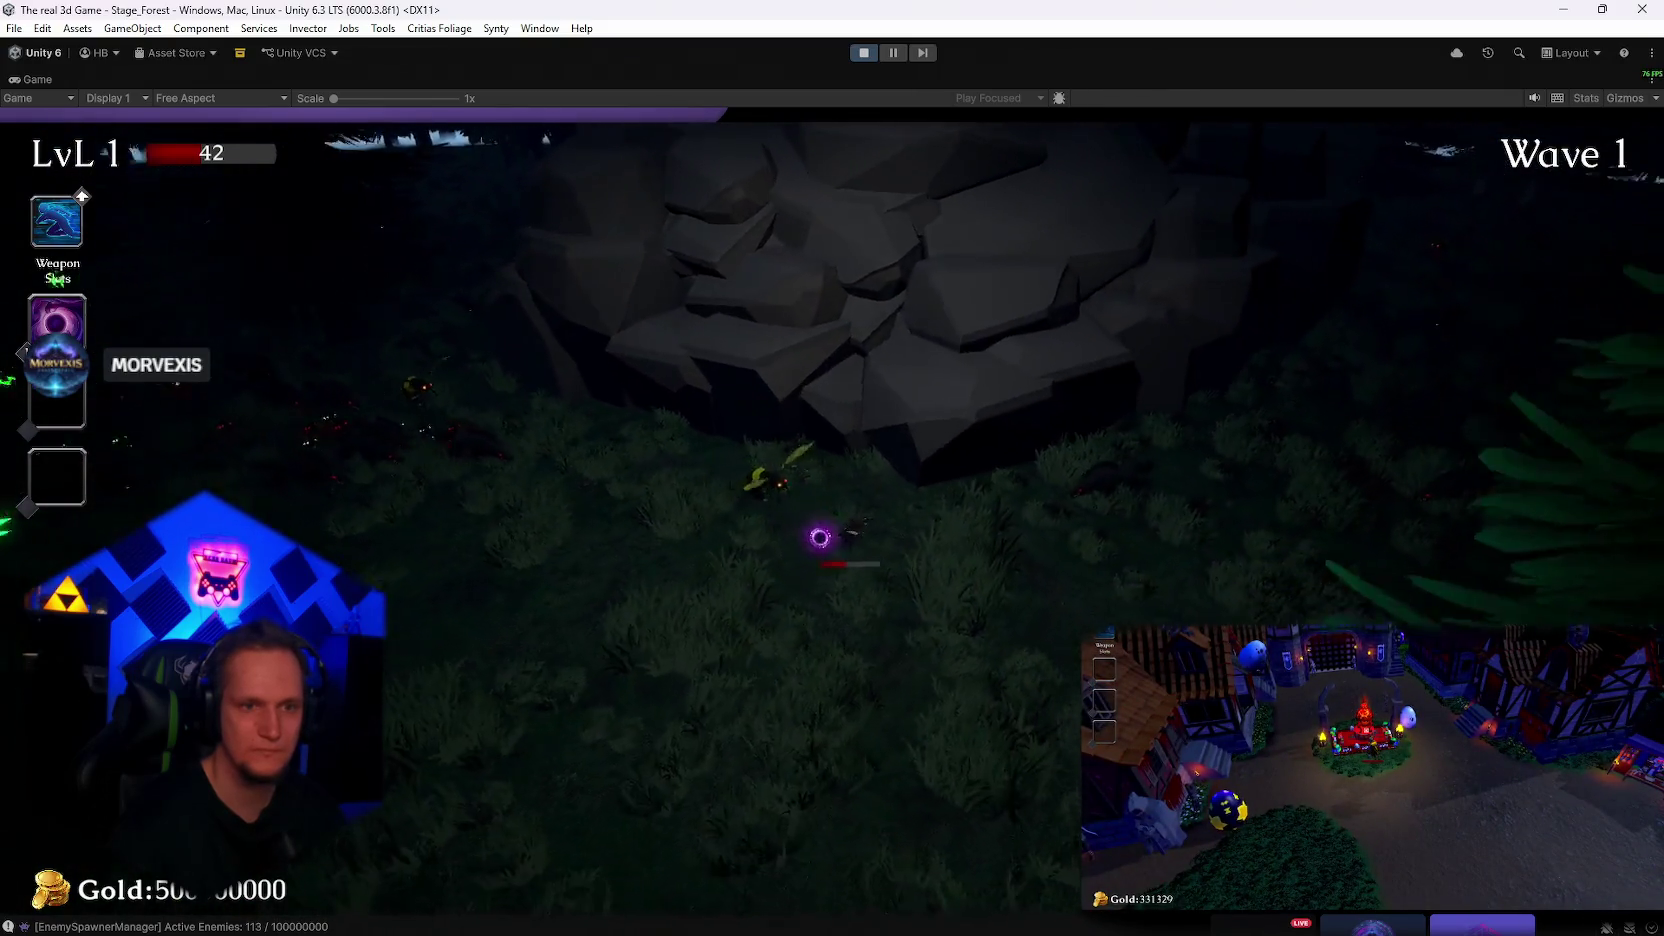
key(Escape)
click(866, 53)
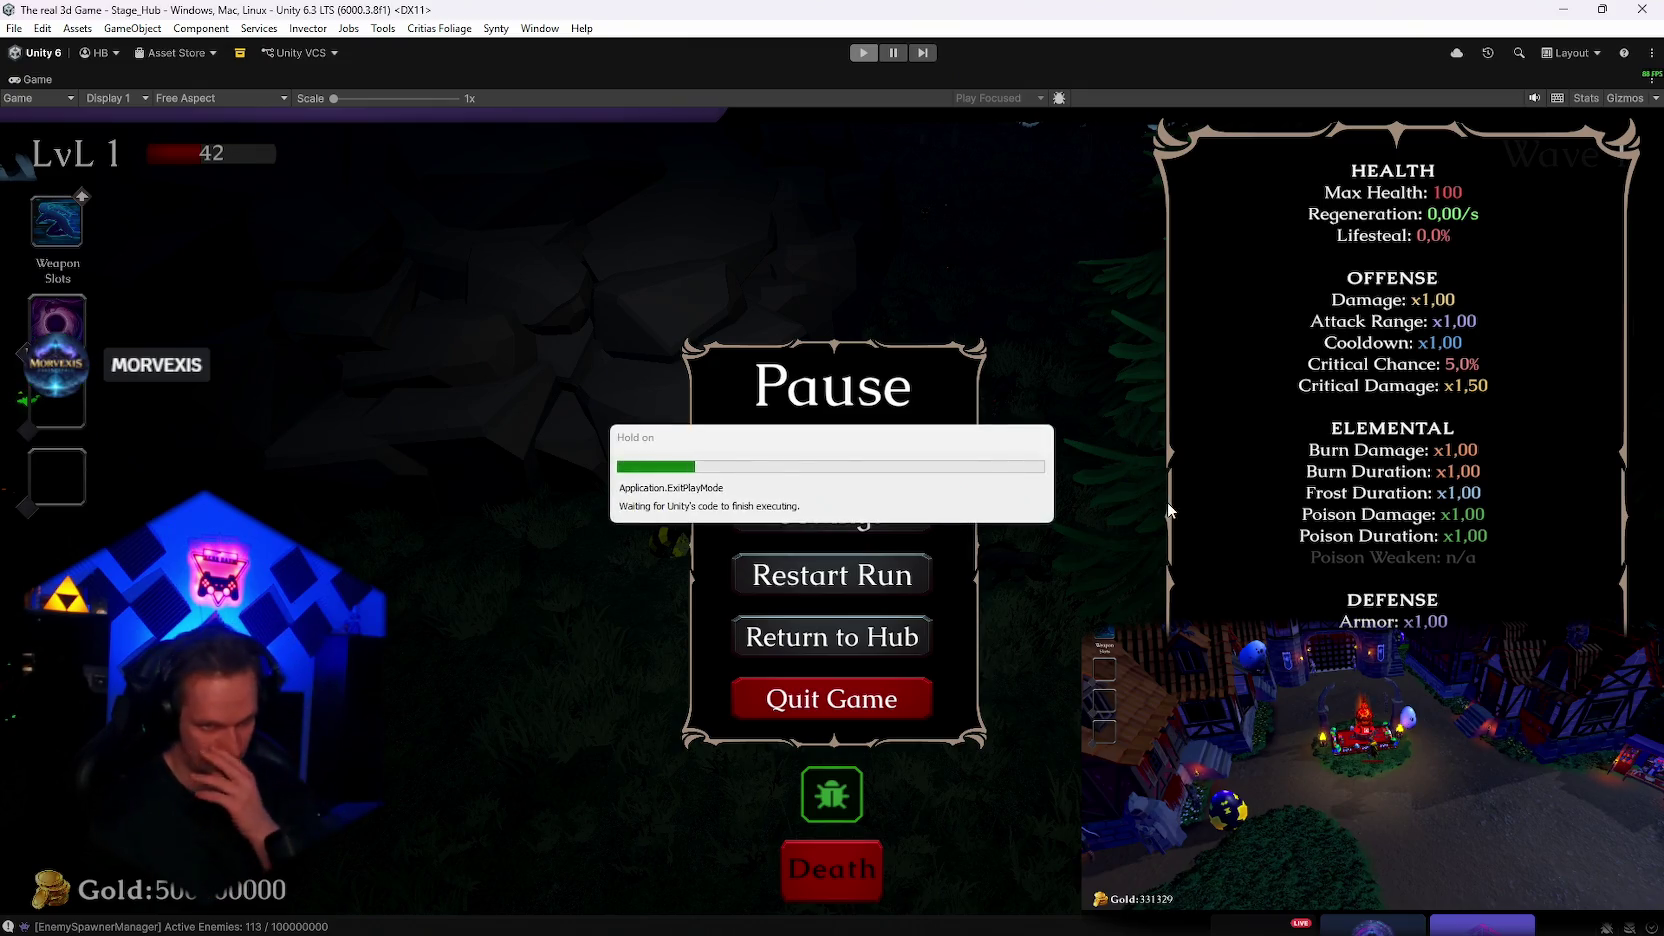
Search the Project for 'MOB' and select all 23 MOB enemy prefabs together in the Inspector
scroll(1187, 704, up, 1)
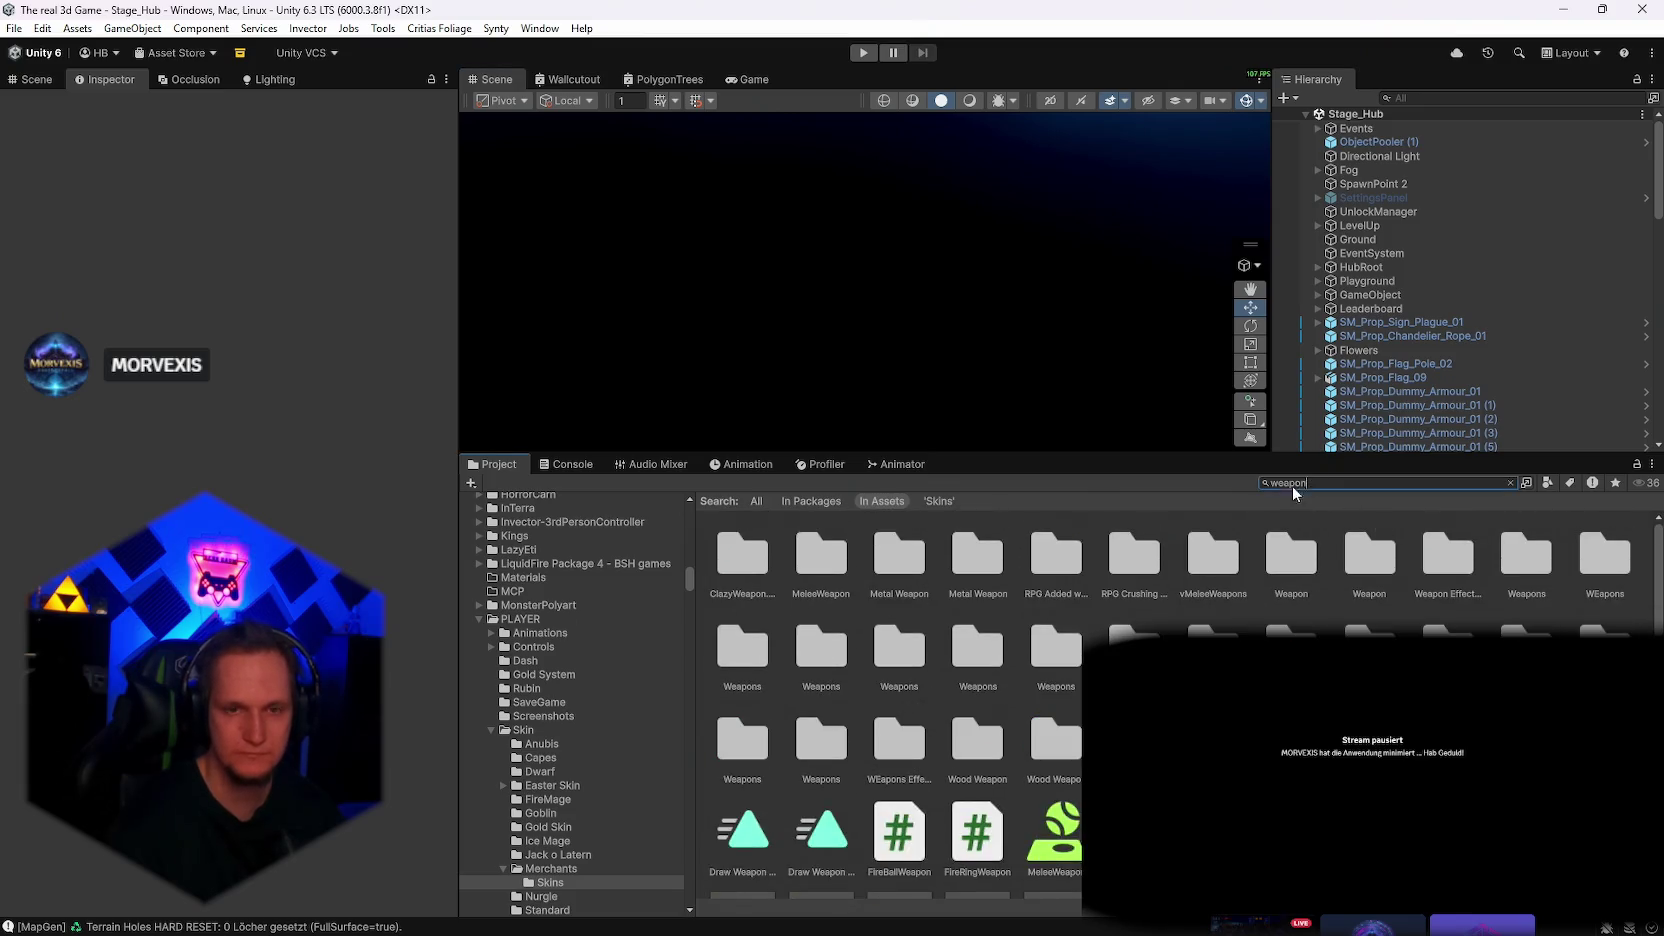
text(MOB)
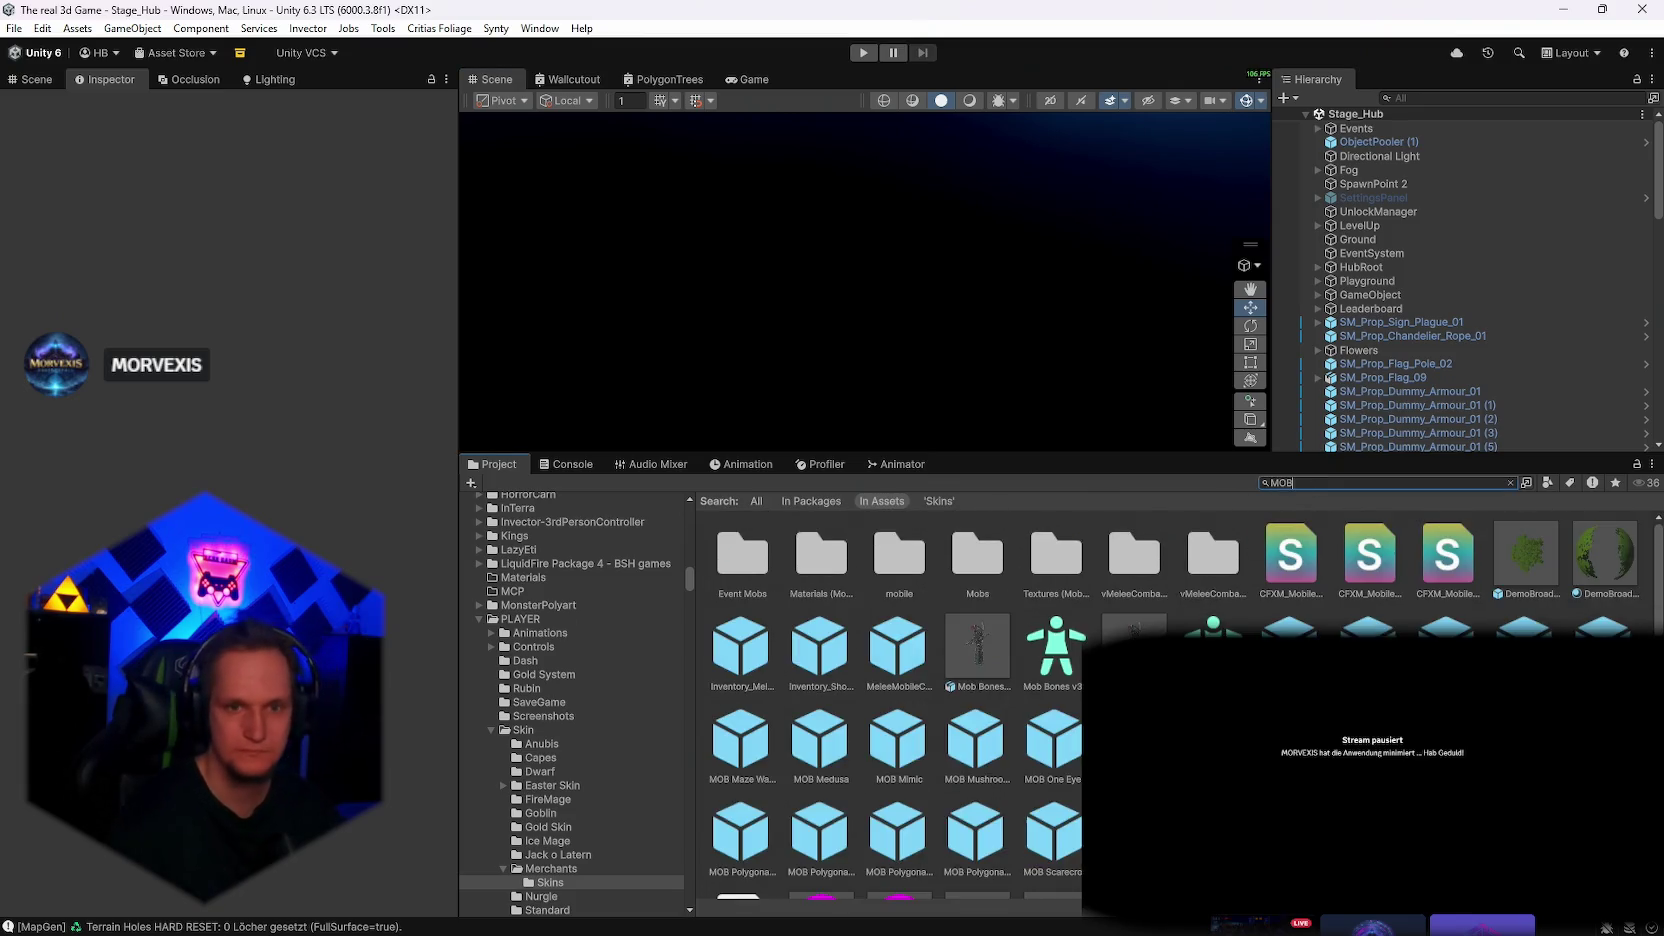
scroll(890, 700, down, 1)
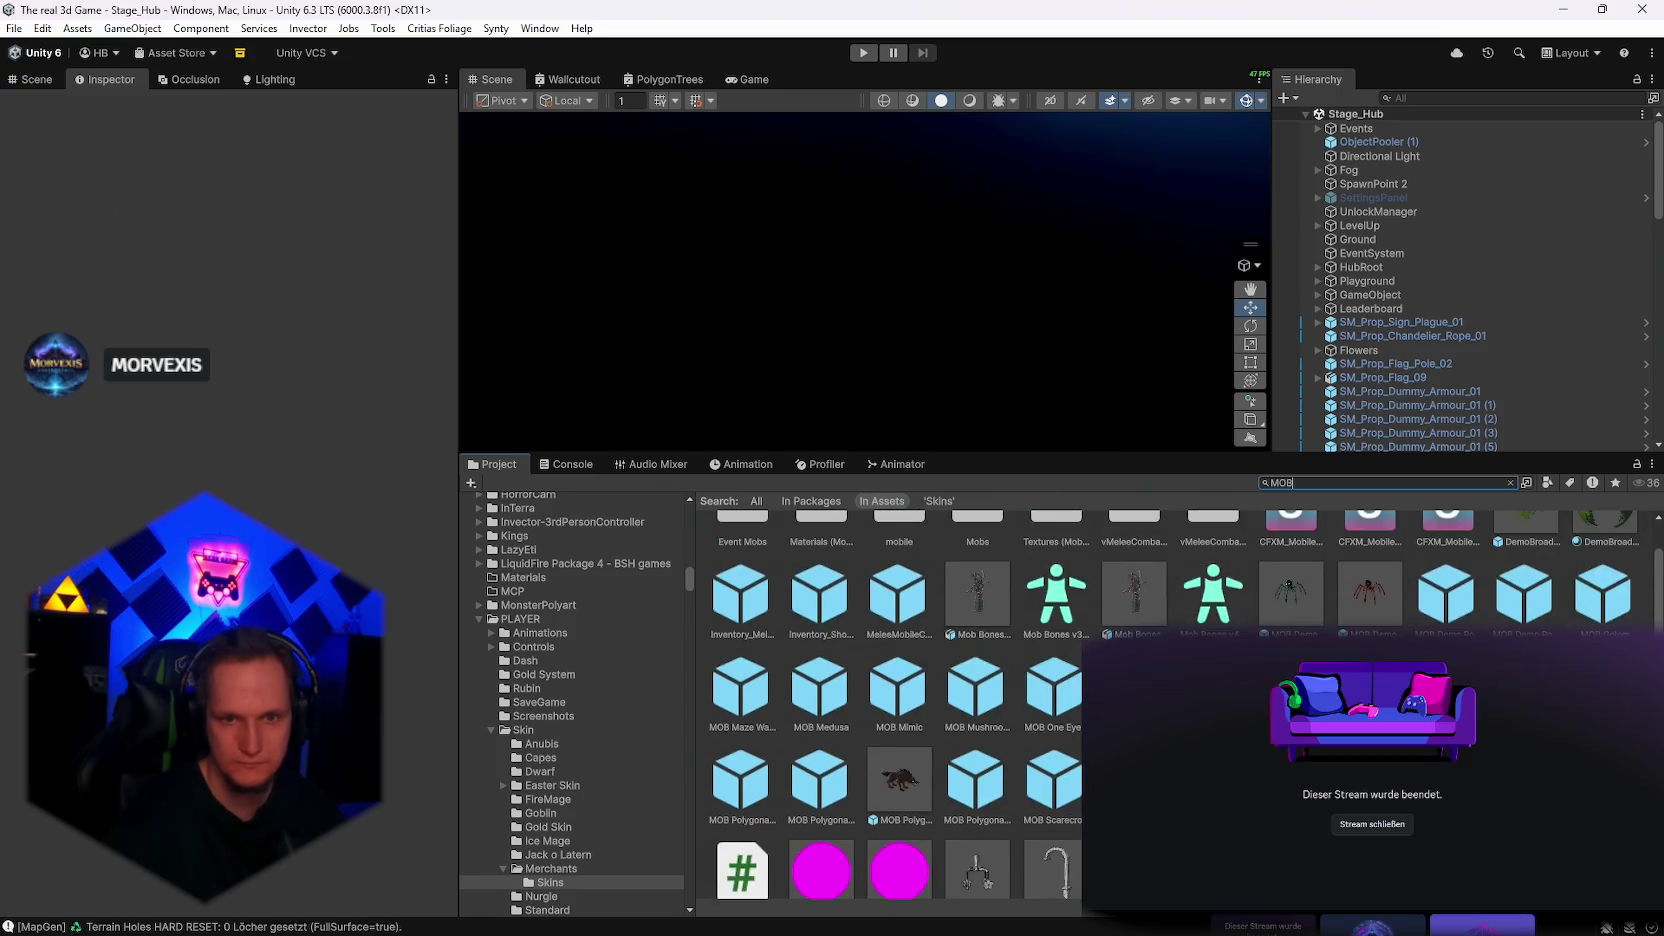
scroll(890, 700, up, 1)
scroll(890, 700, down, 1)
click(1290, 595)
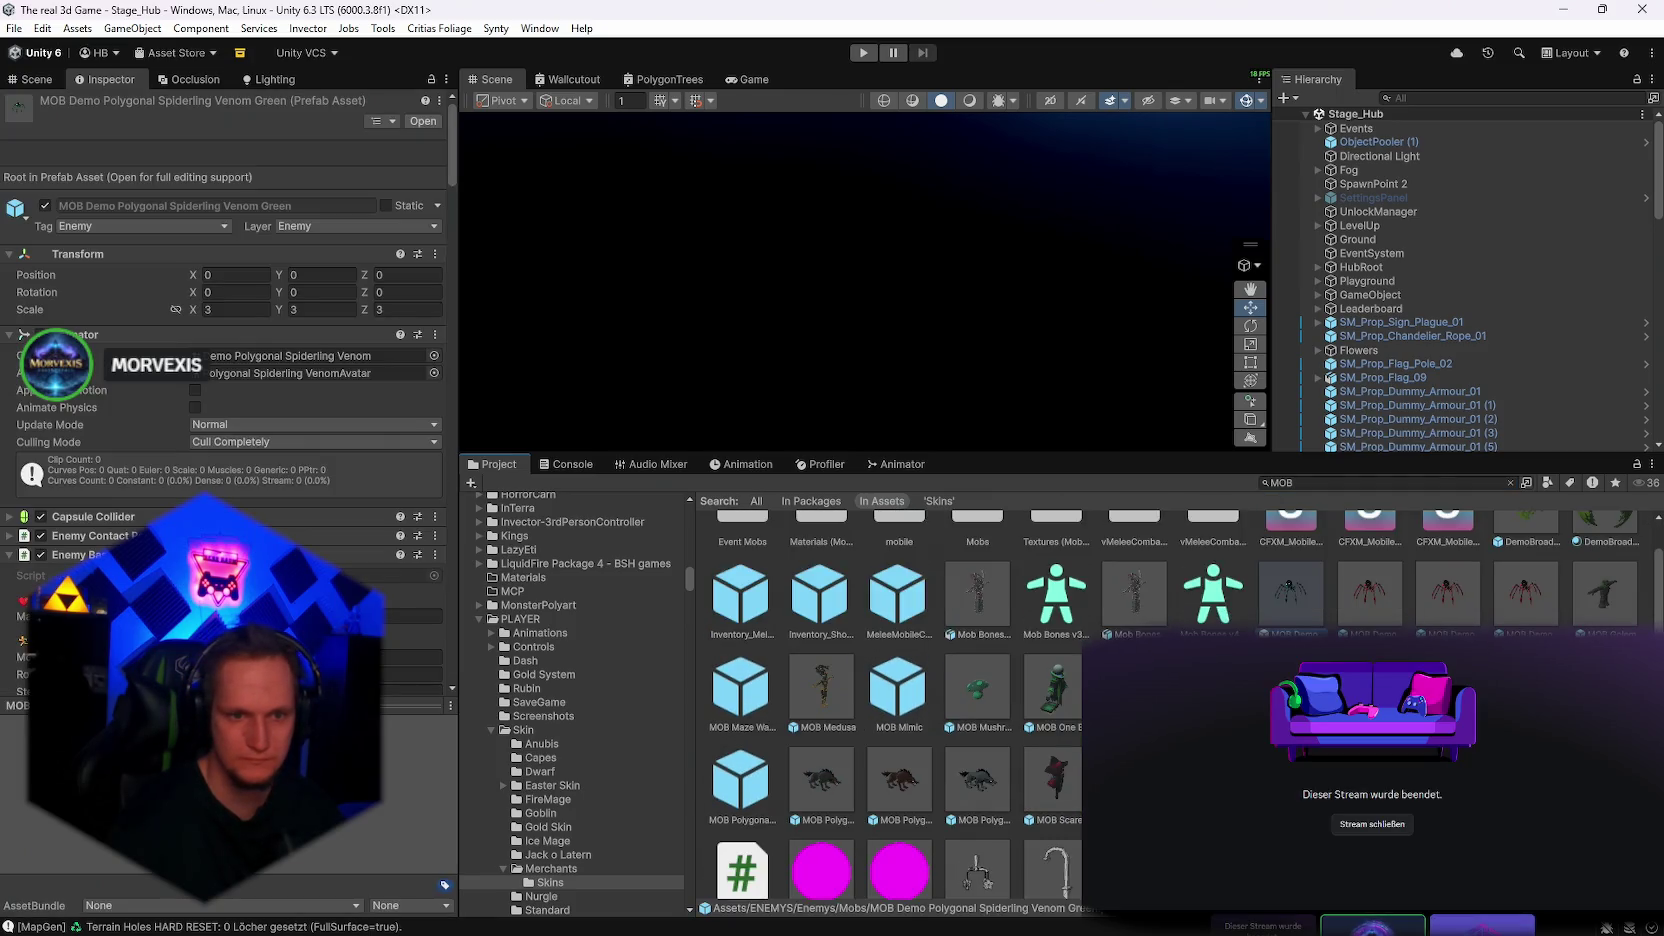
shift+click(1055, 780)
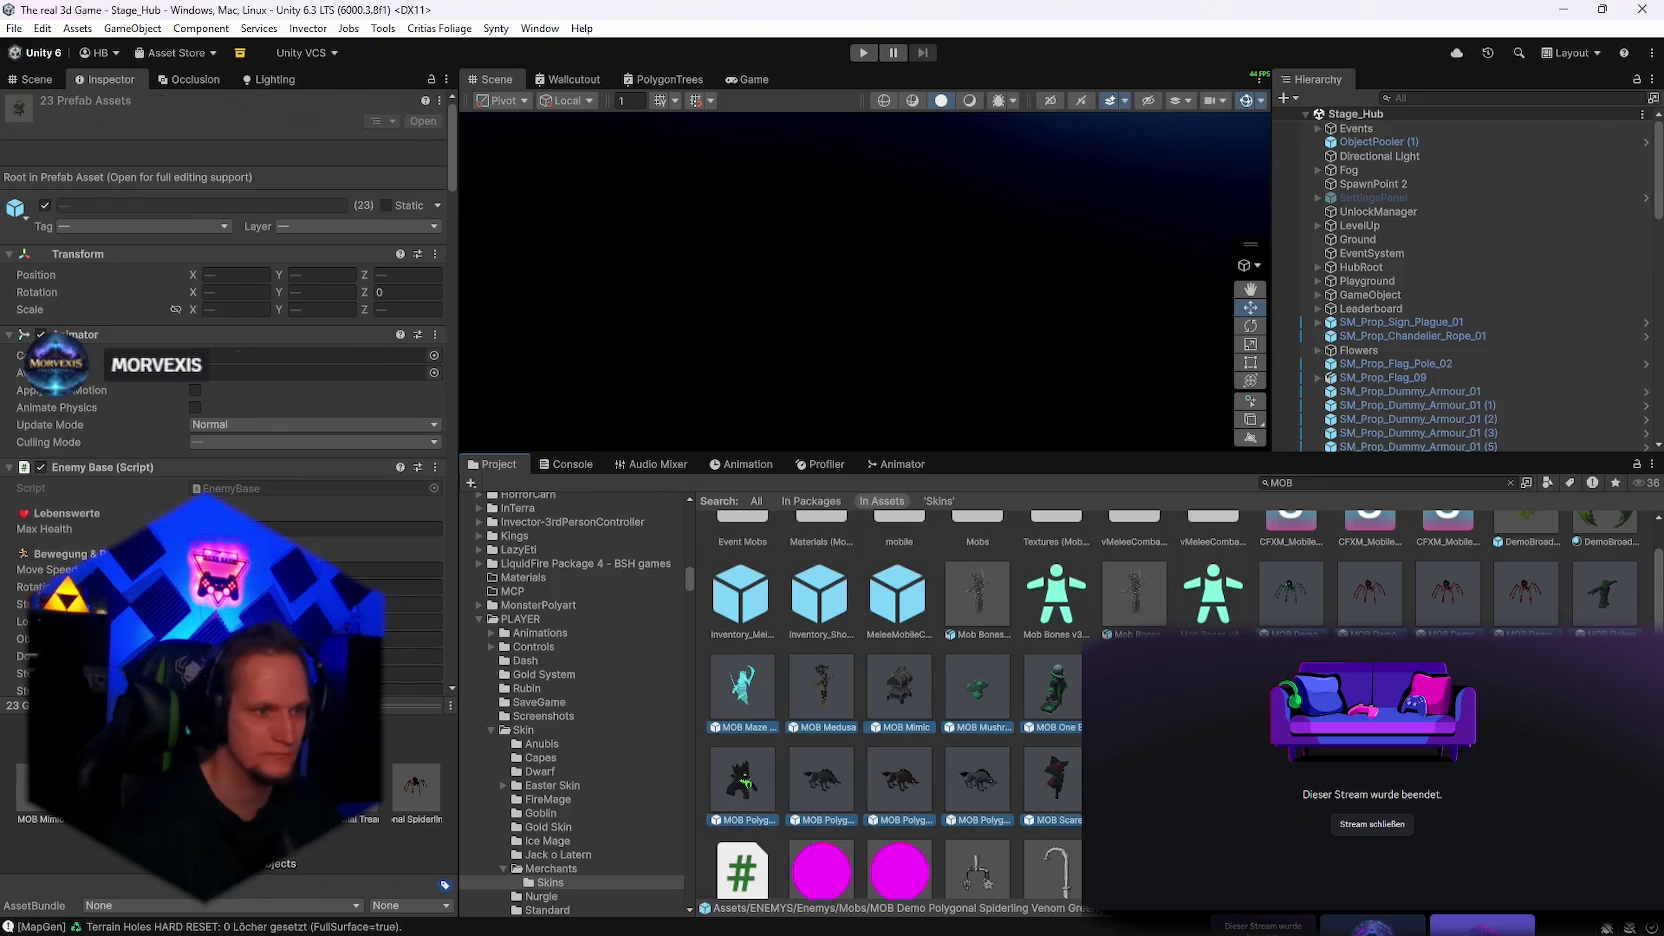
scroll(339, 571, down, 10)
scroll(339, 571, down, 15)
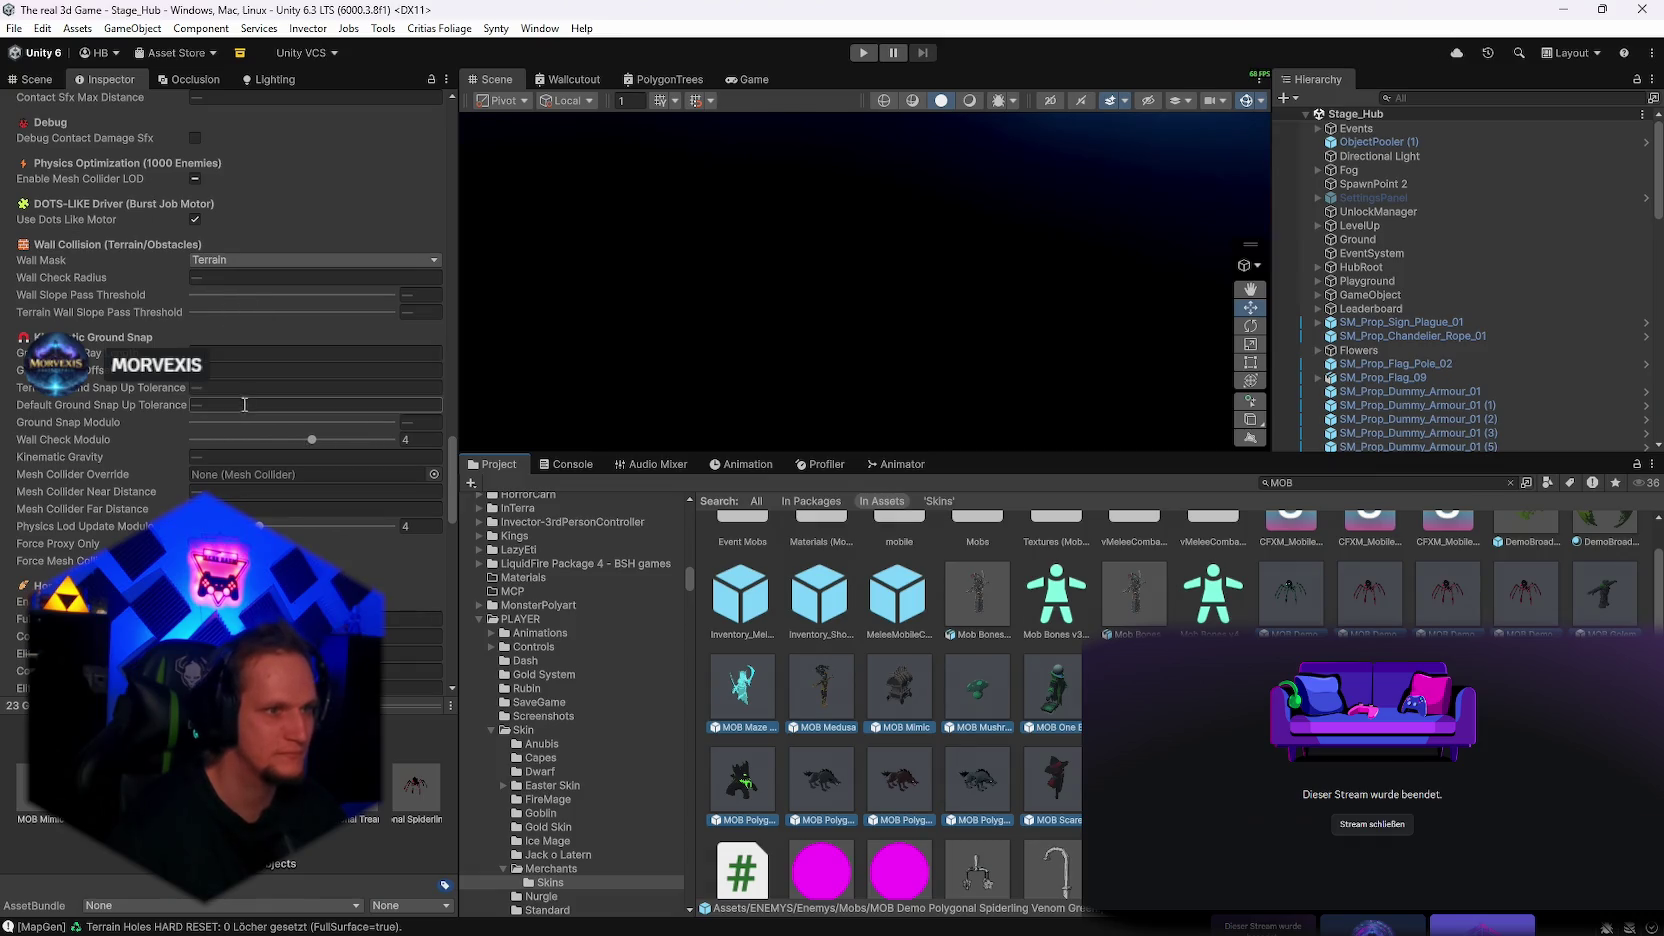
scroll(240, 500, down, 2)
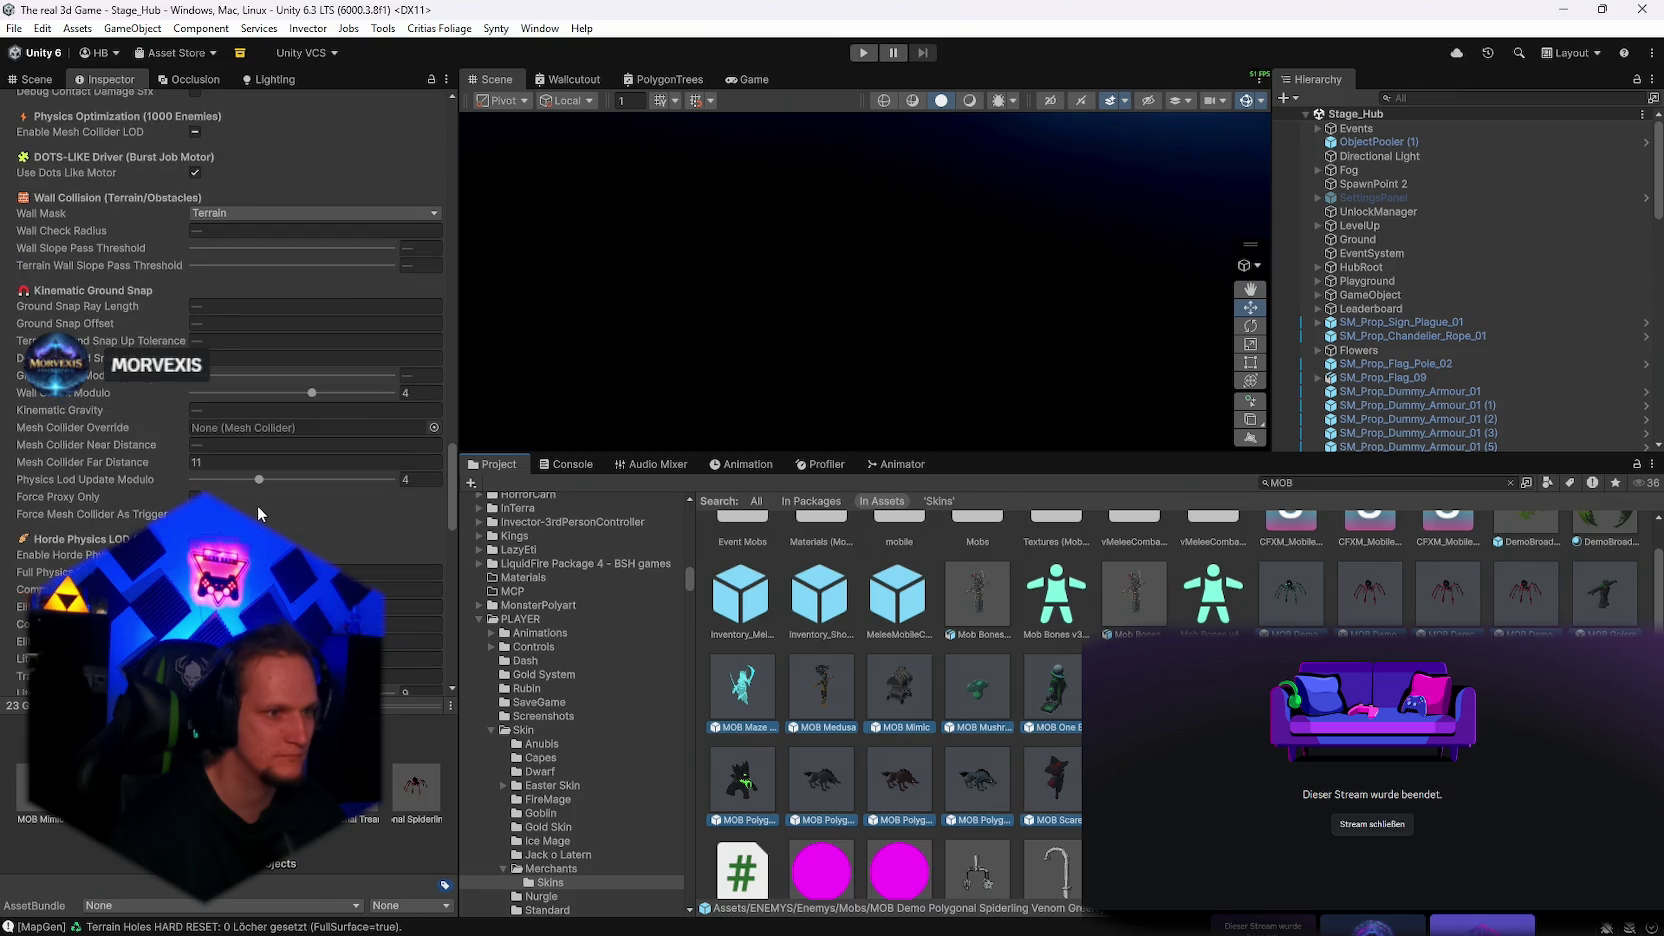
scroll(278, 528, down, 4)
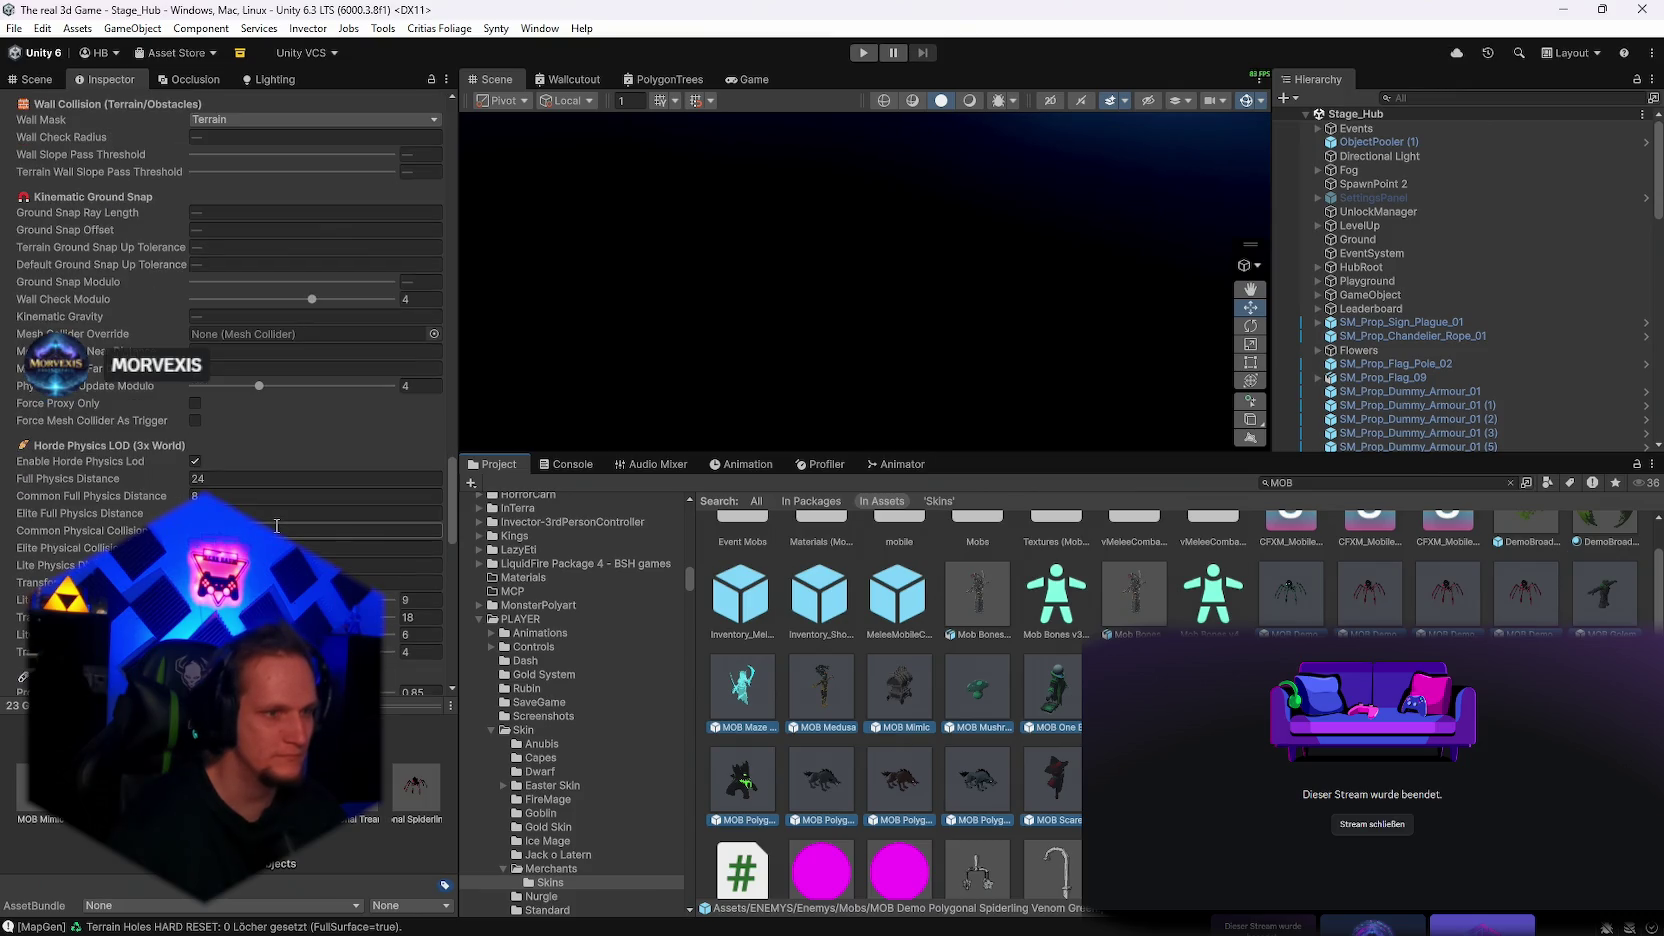
scroll(240, 414, up, 2)
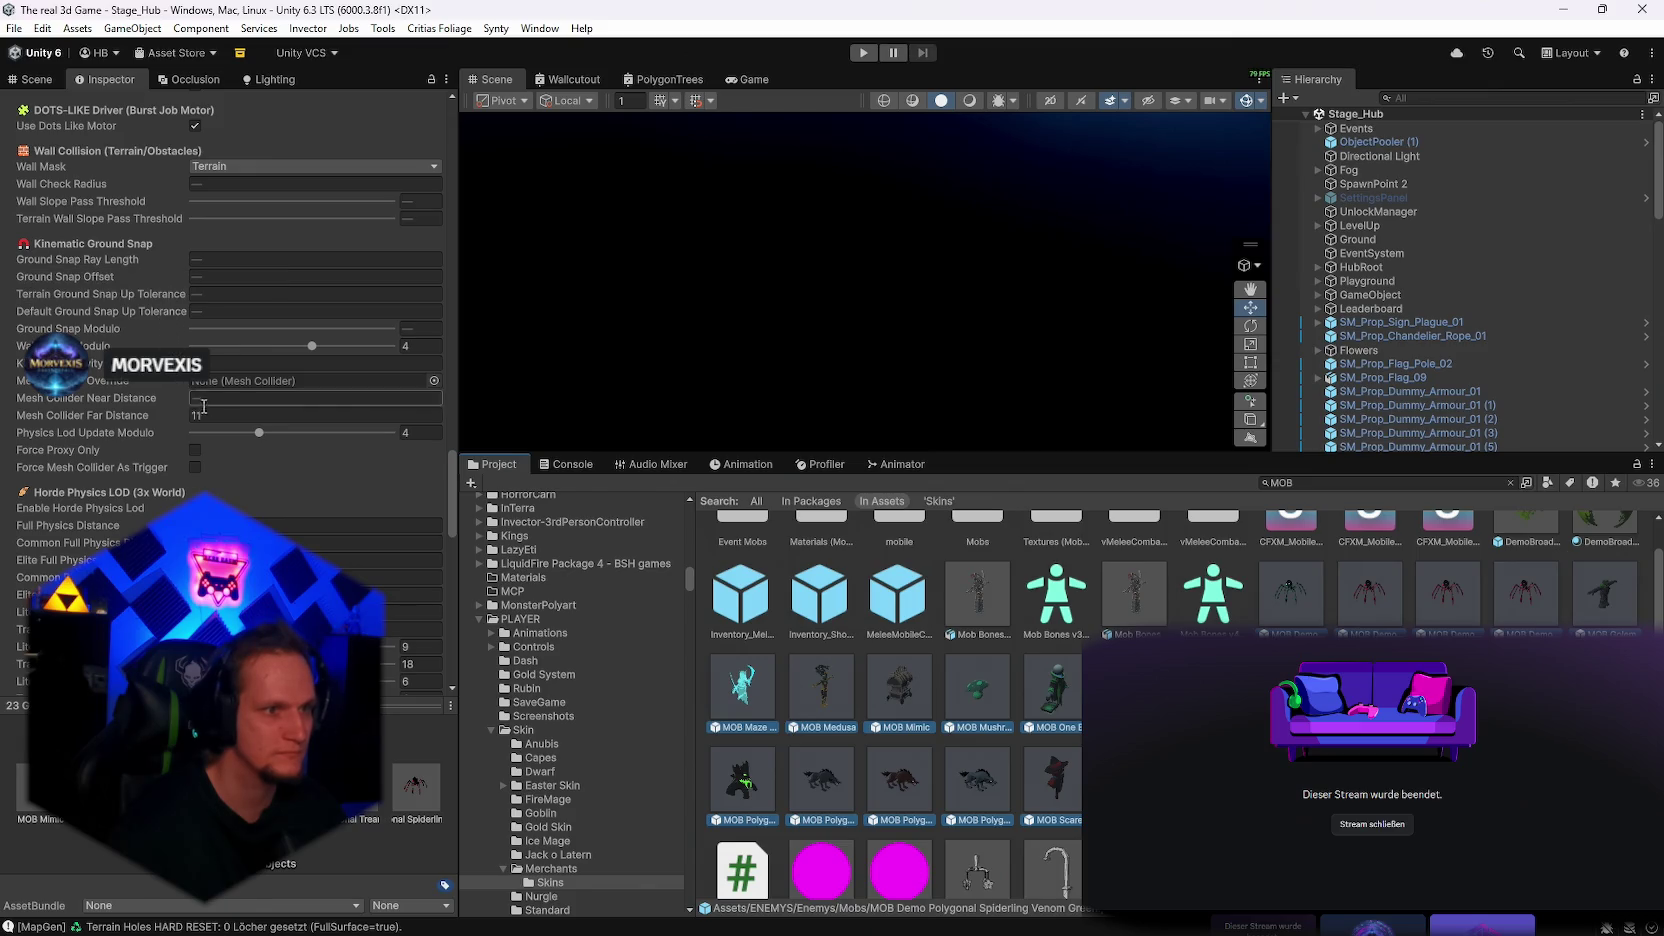
scroll(265, 463, down, 5)
scroll(265, 463, down, 4)
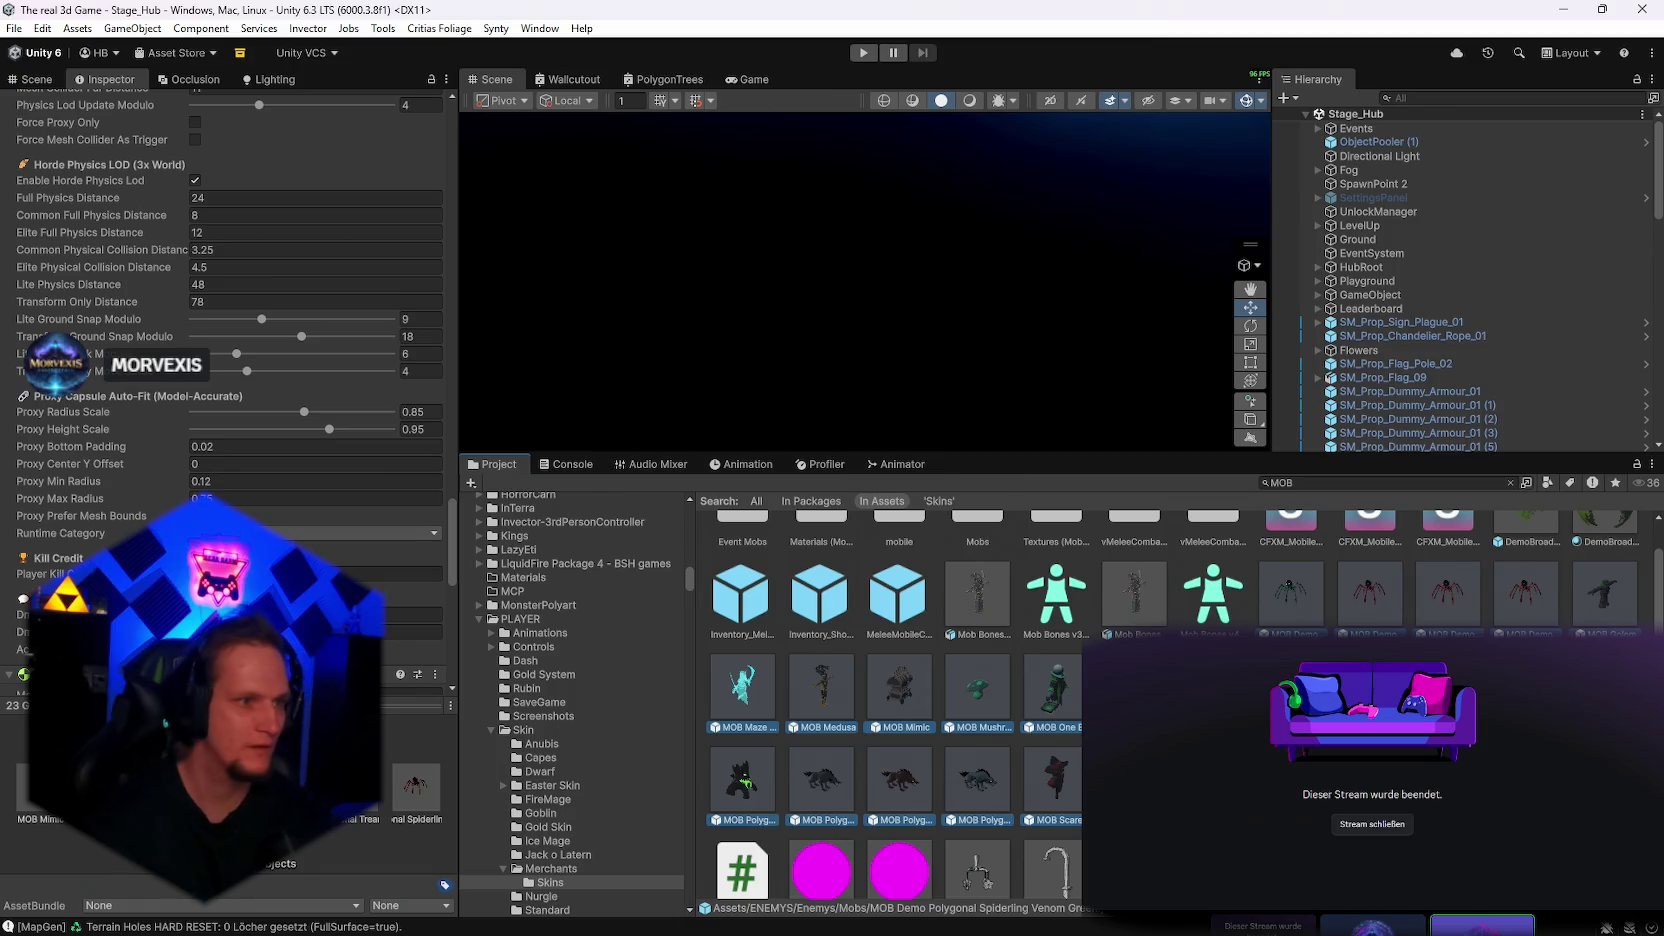
scroll(265, 463, up, 5)
scroll(265, 463, up, 5)
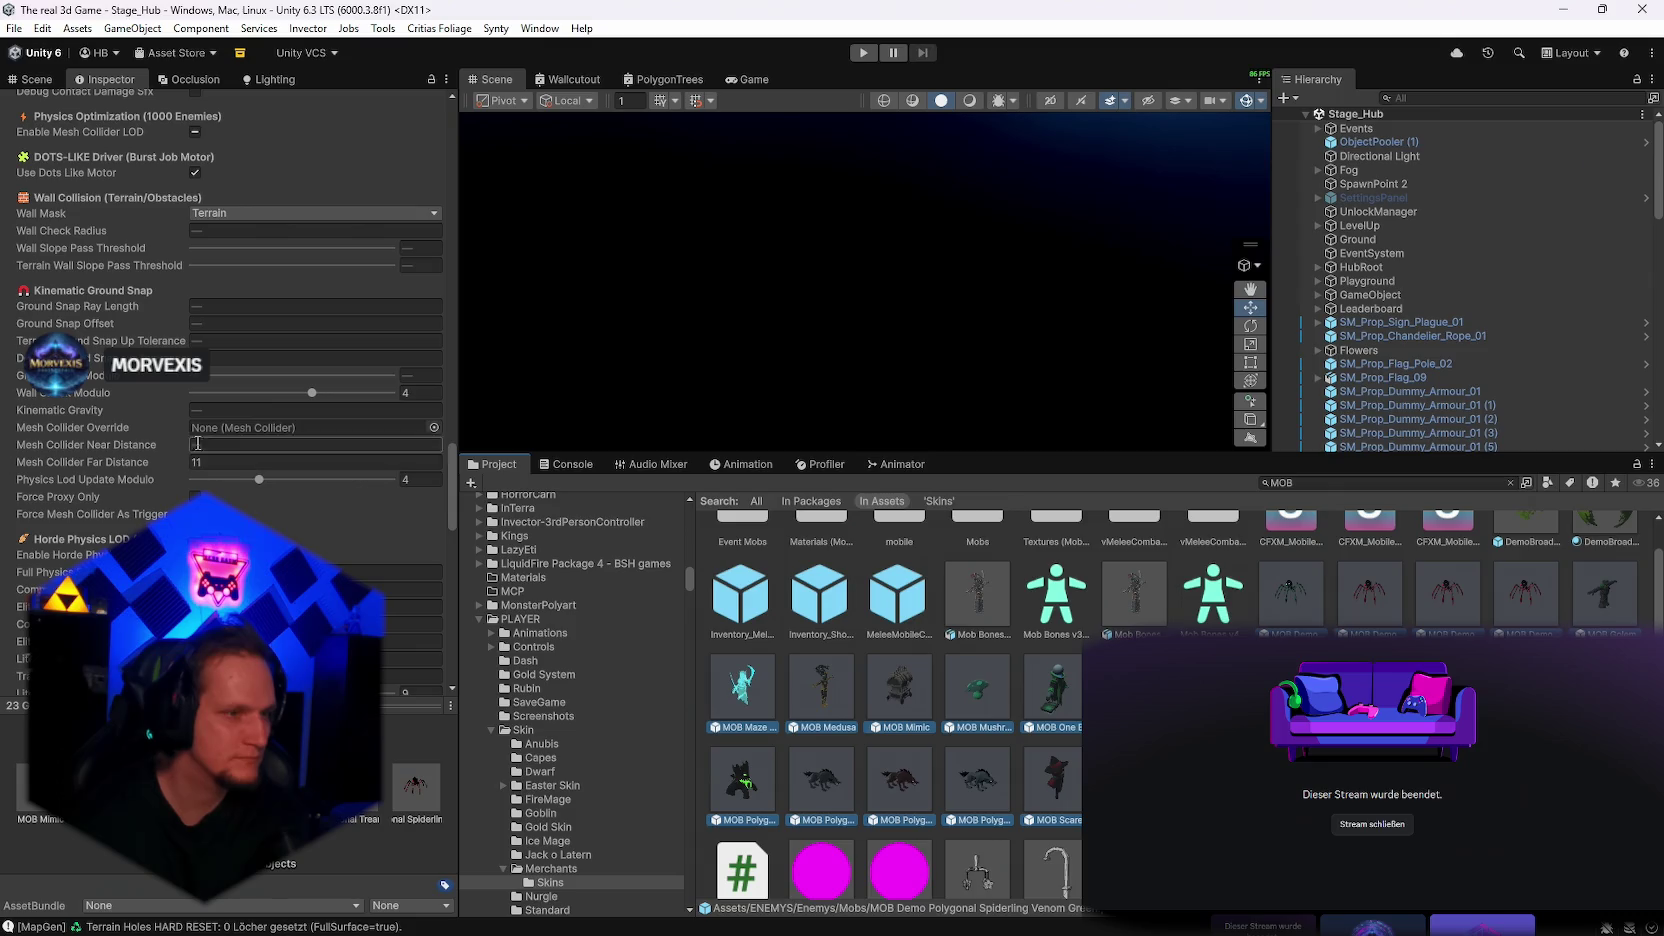
scroll(175, 437, up, 4)
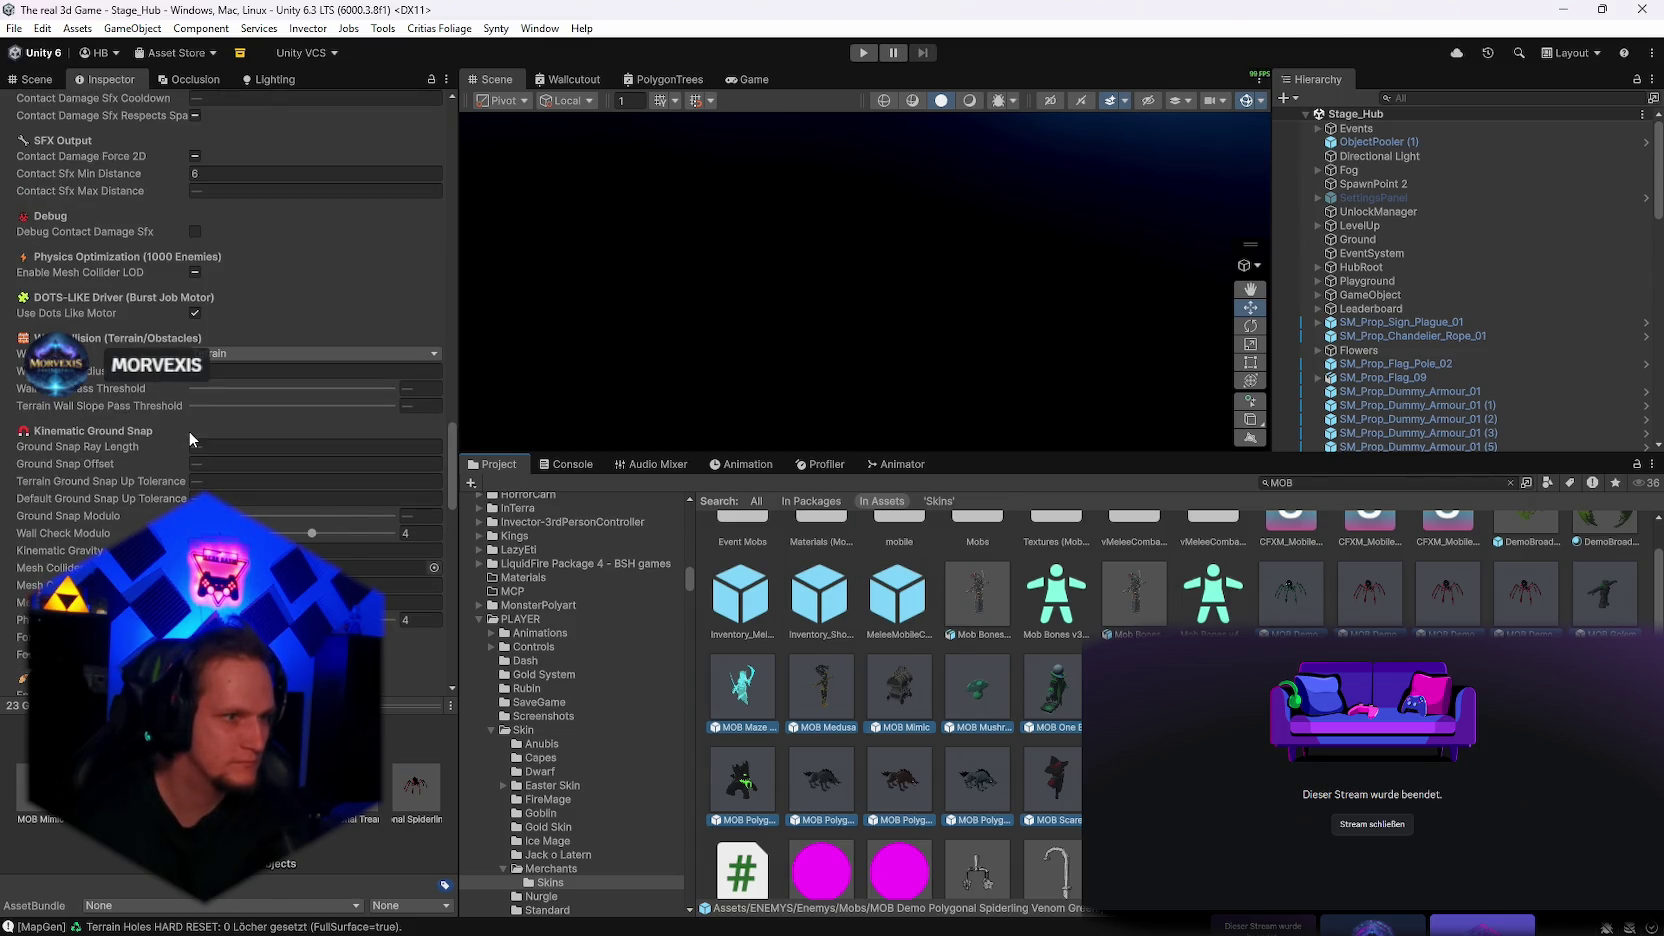
scroll(188, 432, up, 5)
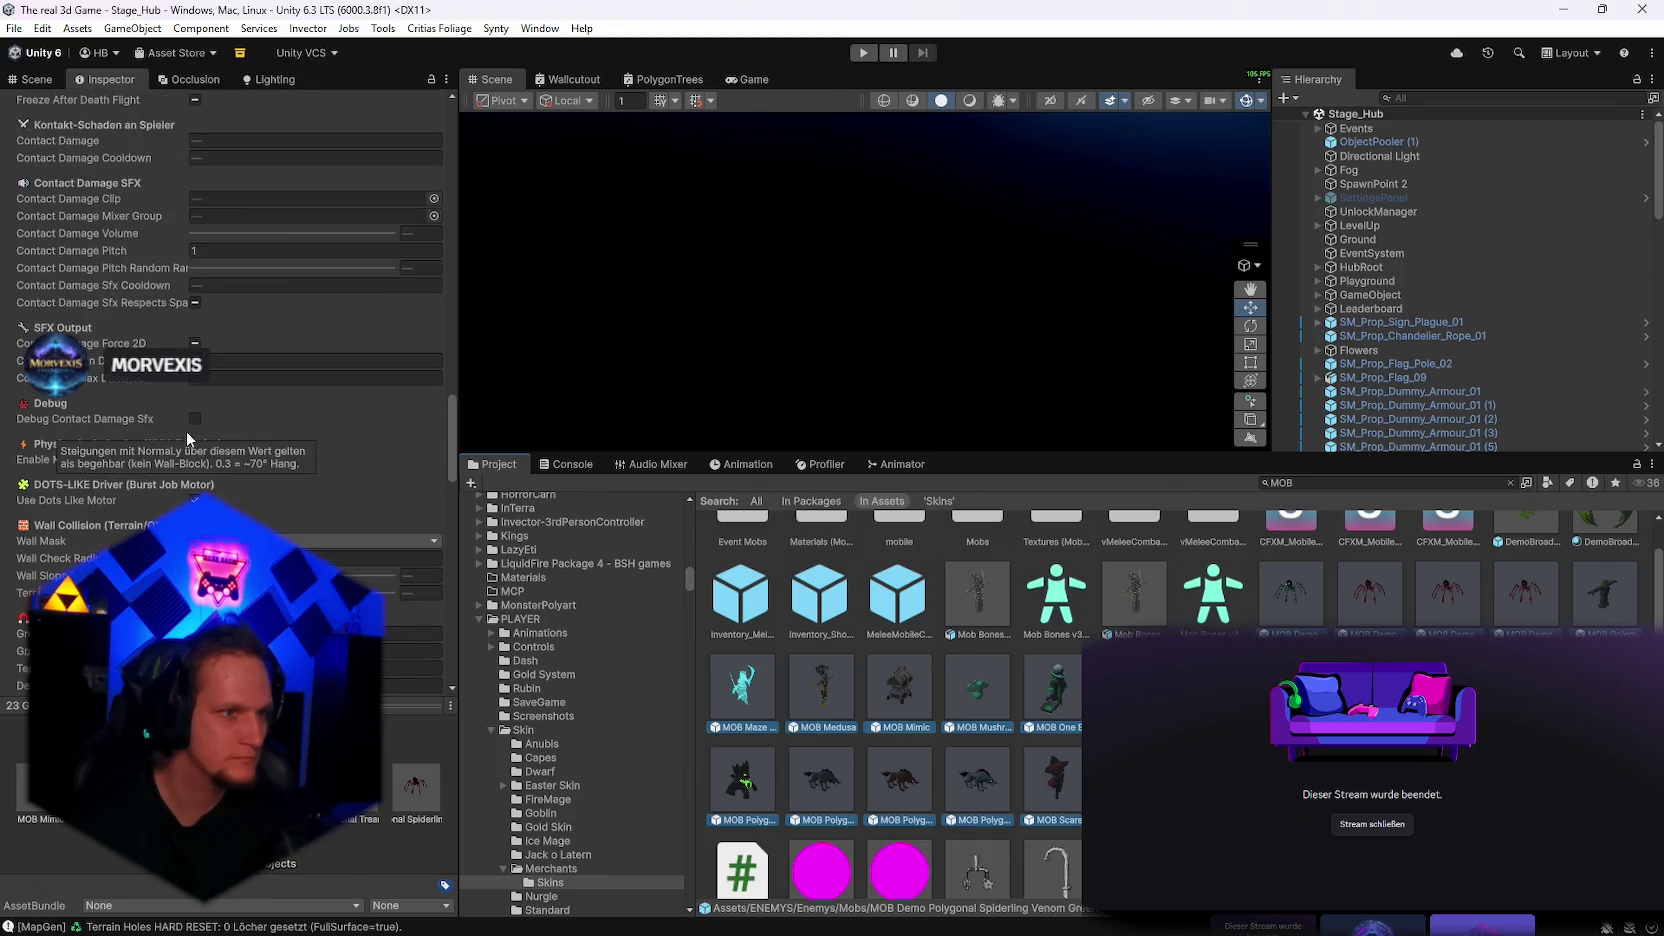
scroll(188, 437, up, 4)
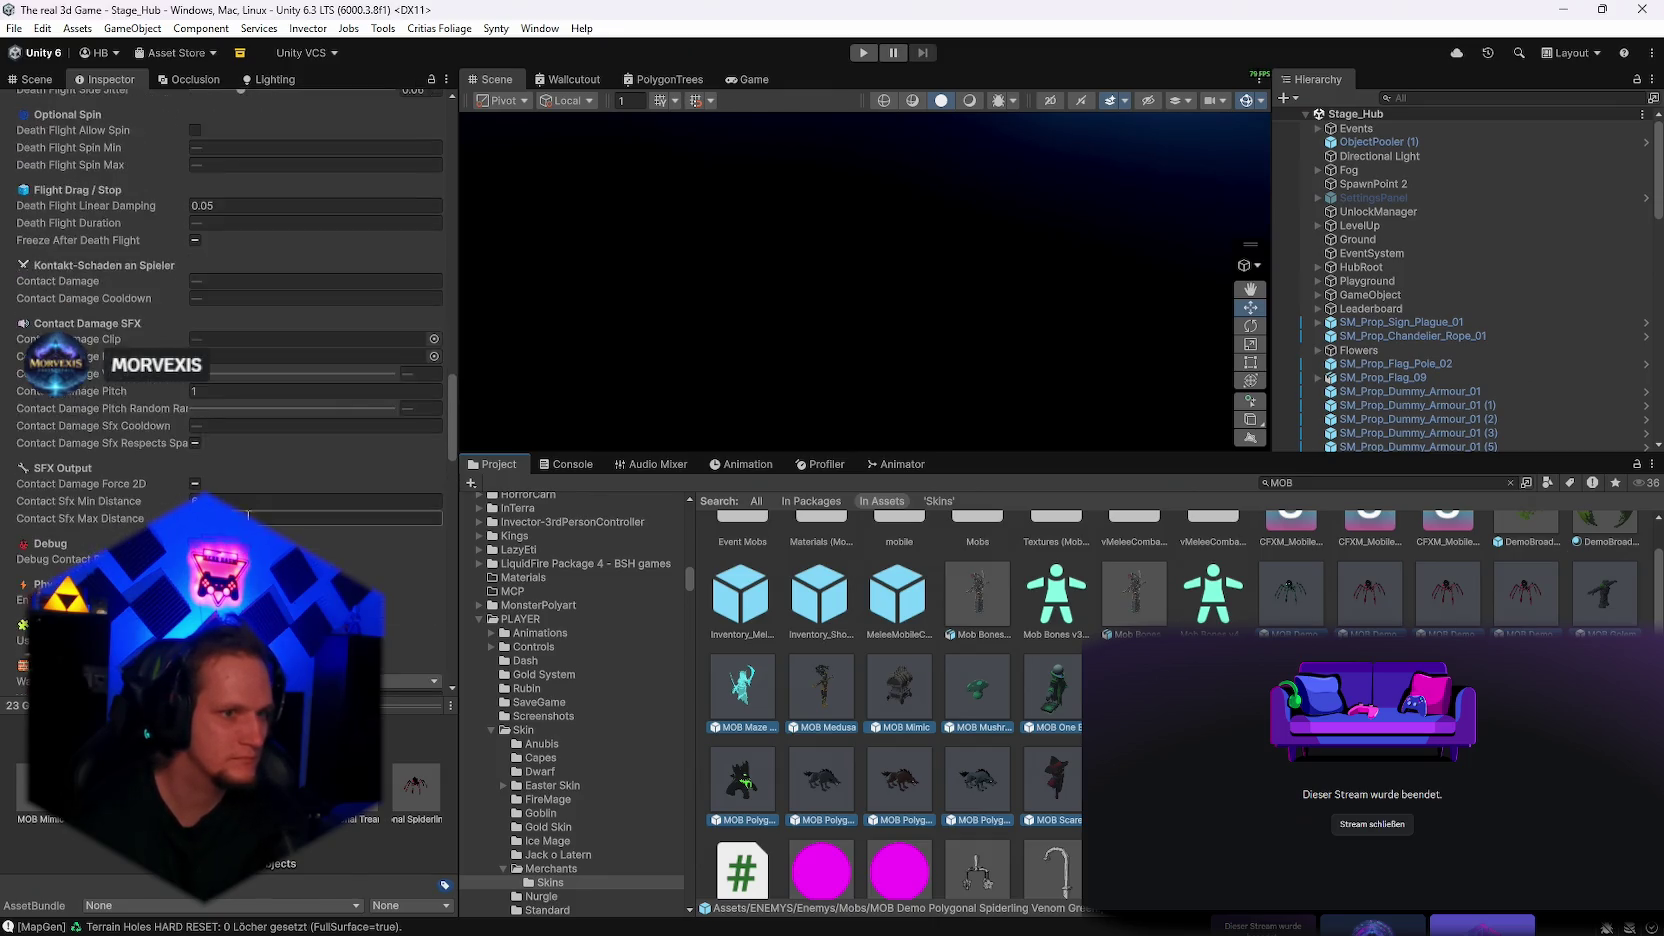
scroll(246, 512, down, 8)
drag(452, 485, 452, 729)
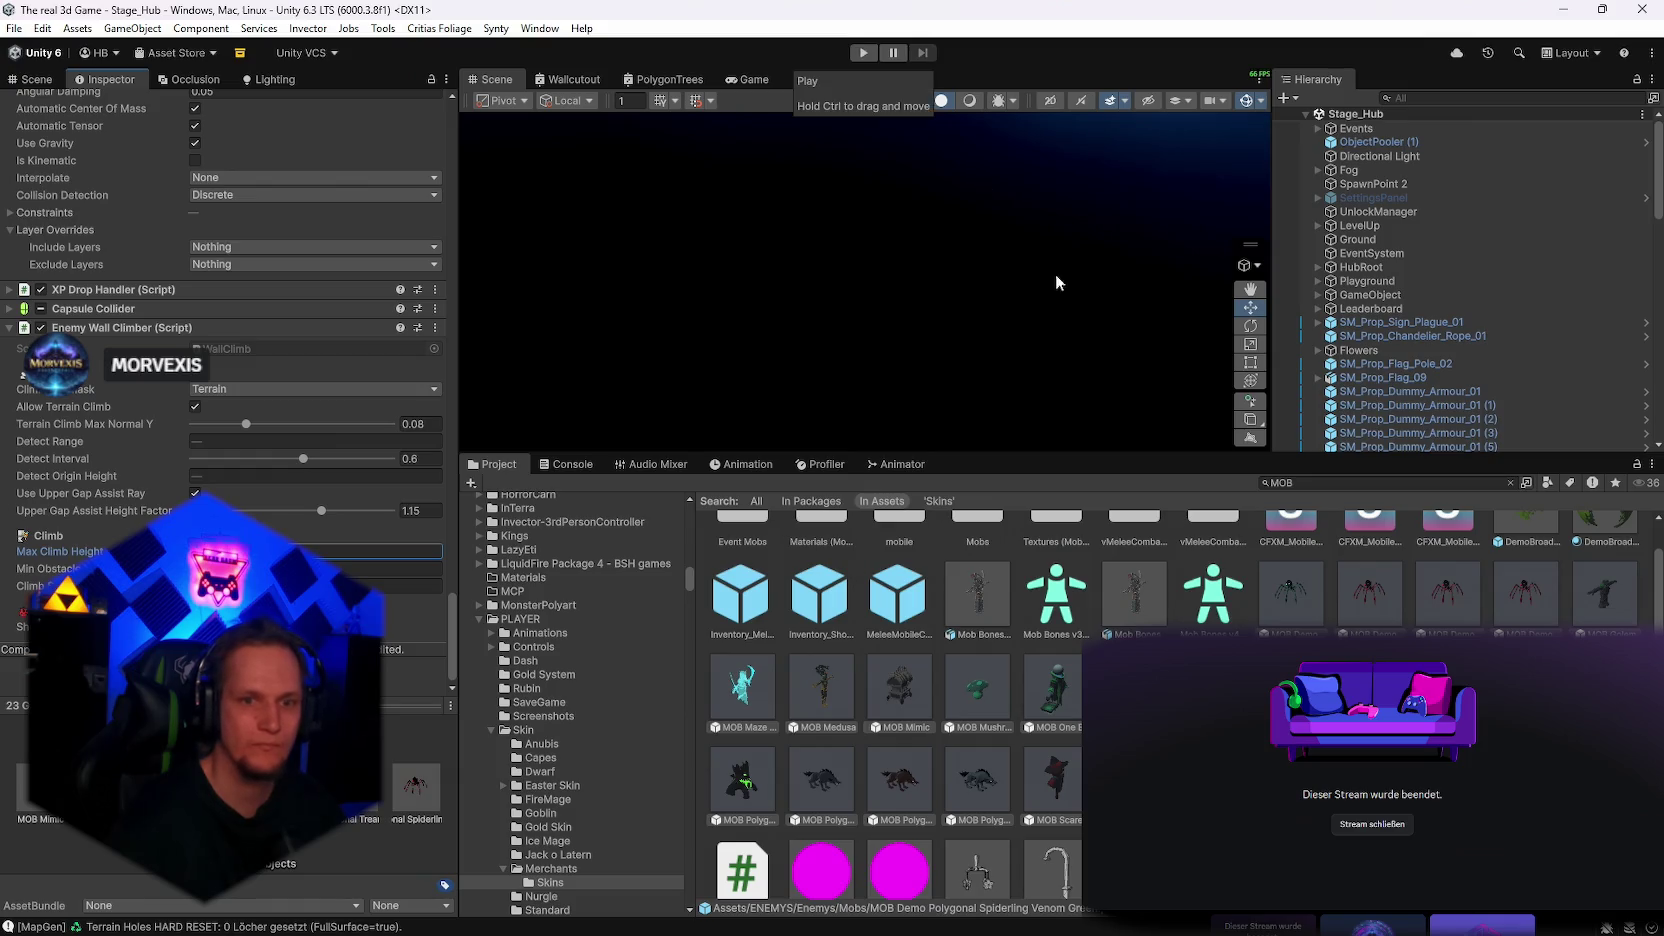
Search 'wichtig', open the Wichtiges folder and view Character_SpiritDemon_01's Min Obstacle Height setting
click(1303, 482)
text(wichtig)
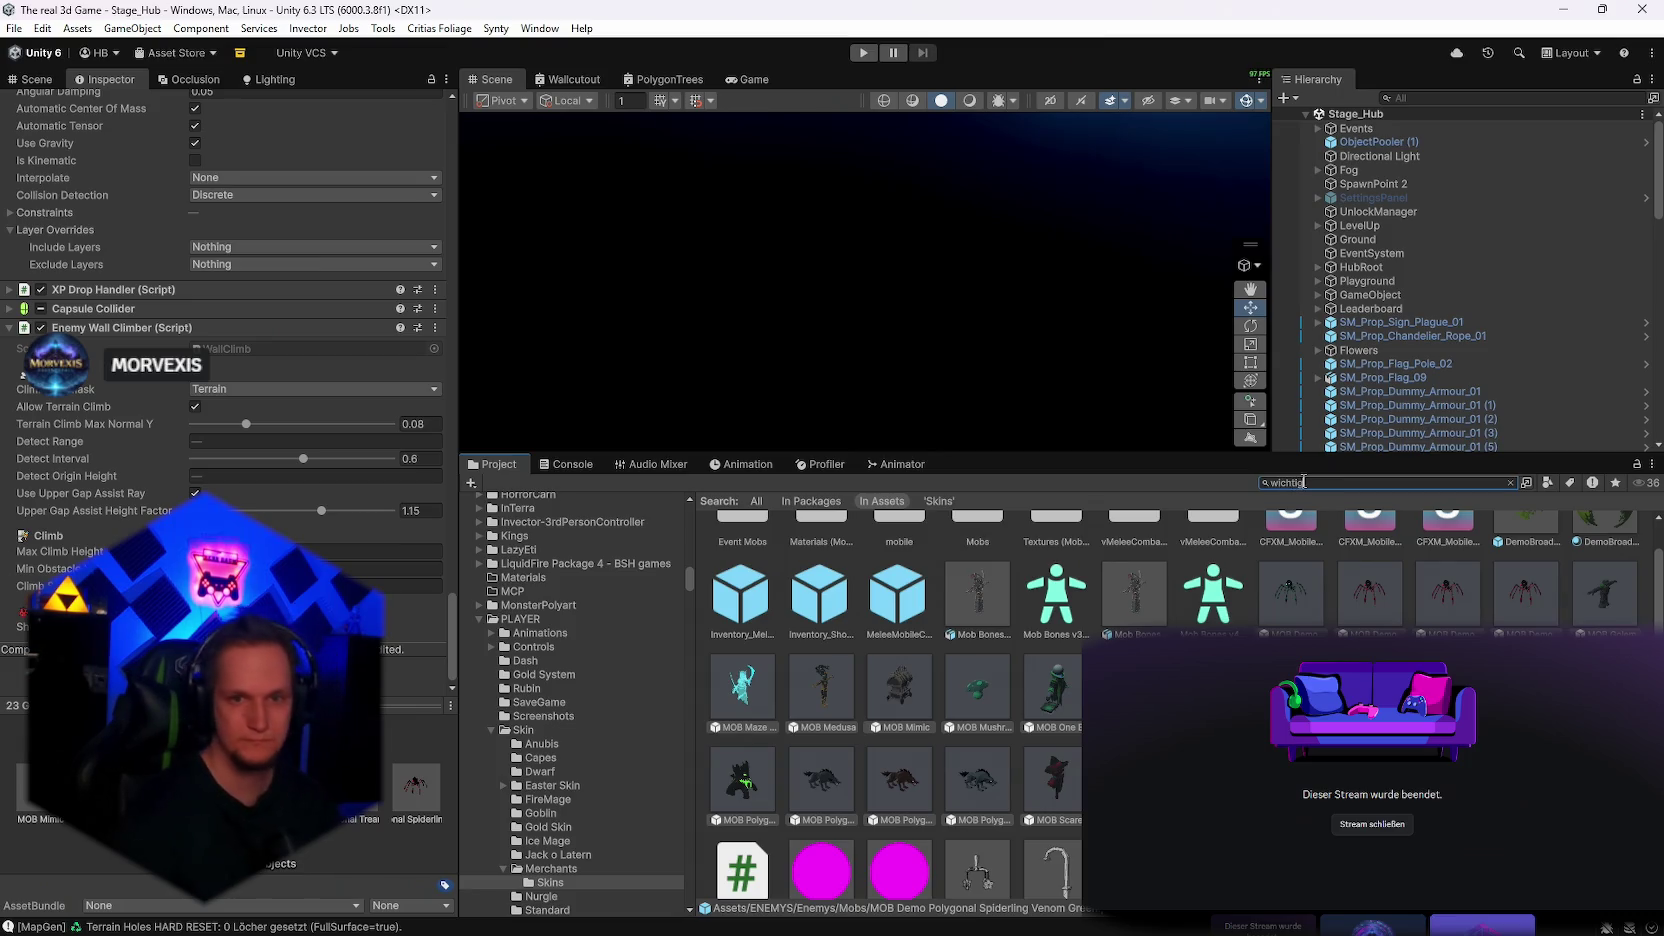
double_click(742, 552)
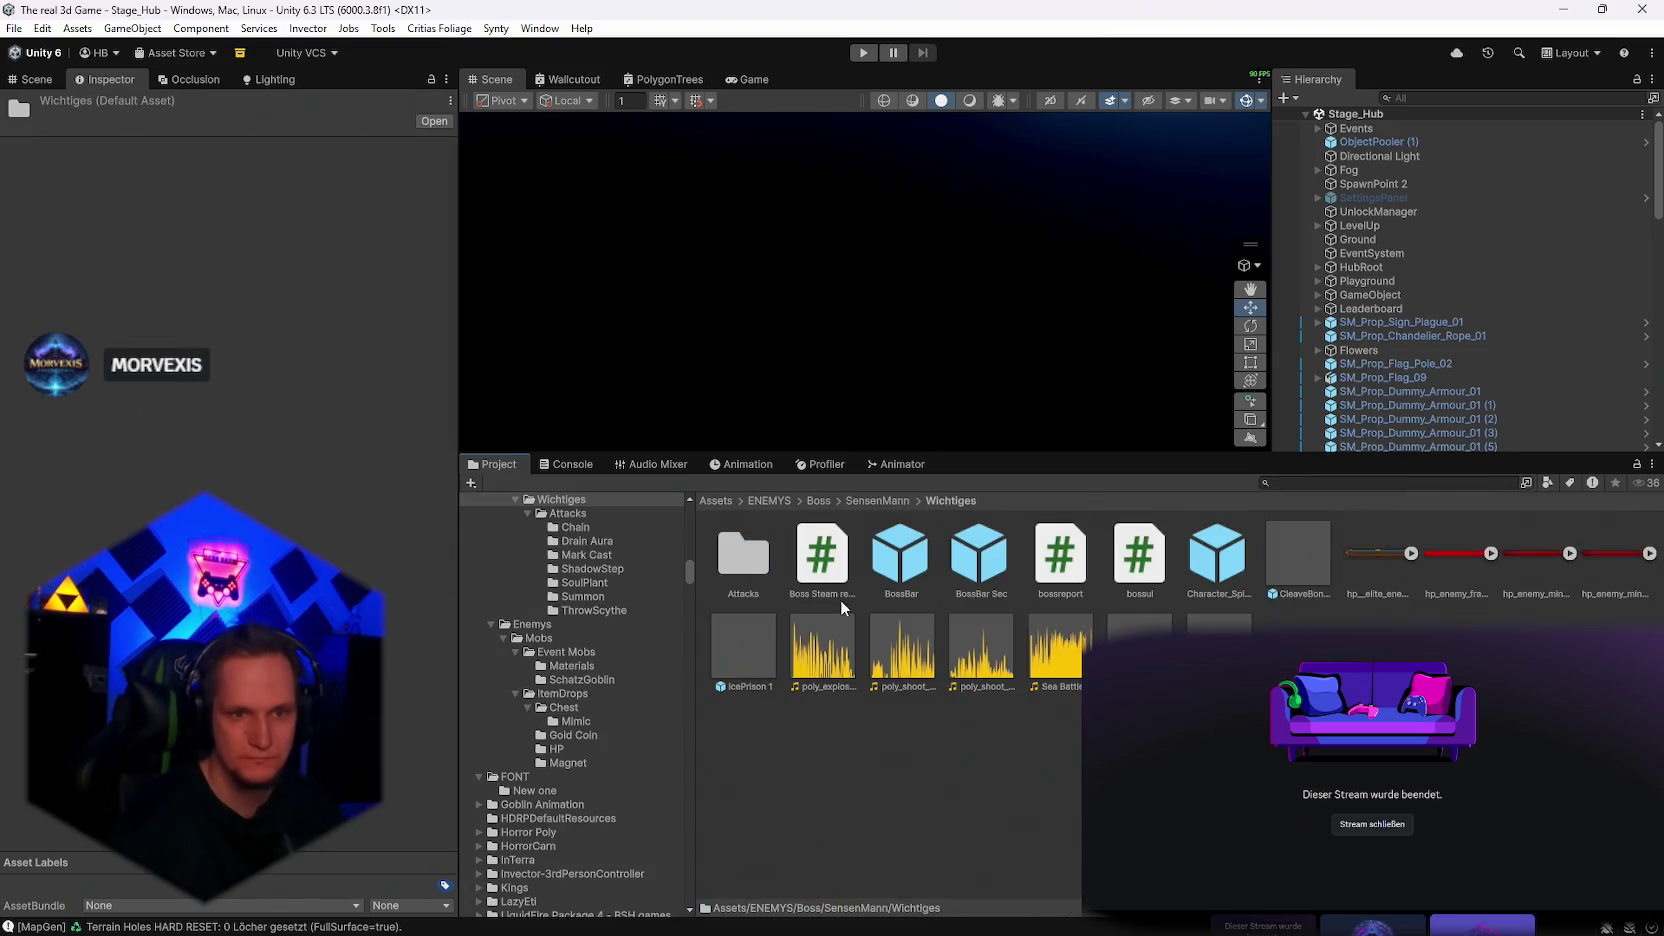
click(1222, 555)
mouse_move(453, 150)
mouse_down()
mouse_move(455, 695)
mouse_move(500, 575)
mouse_up()
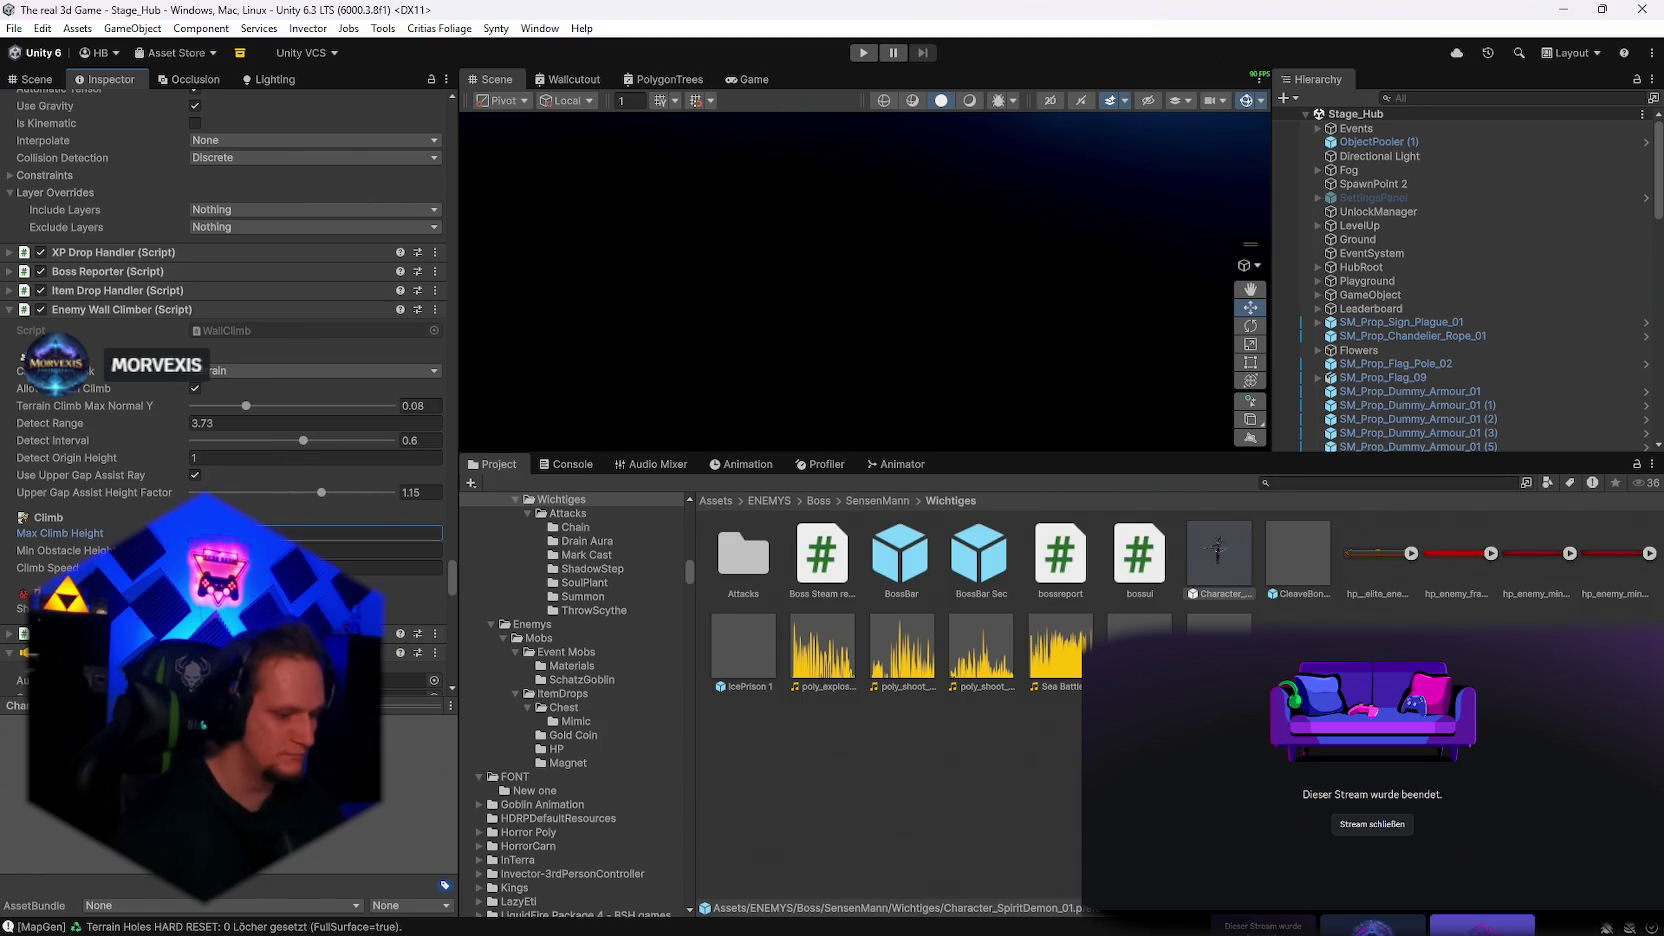
click(400, 550)
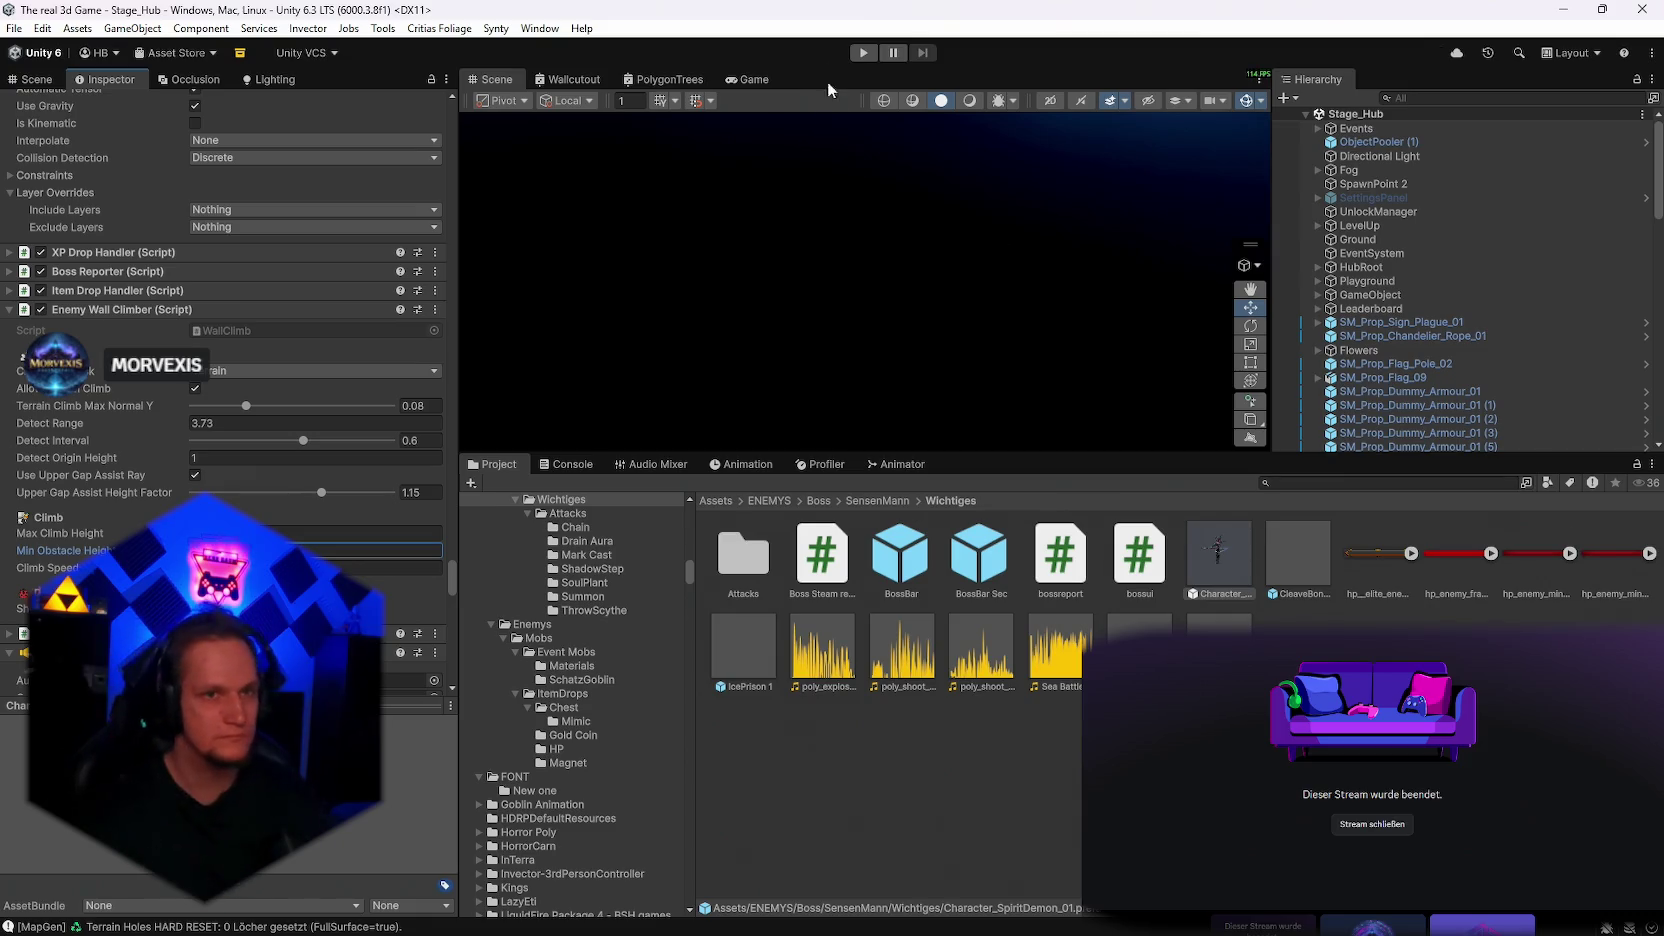
click(864, 53)
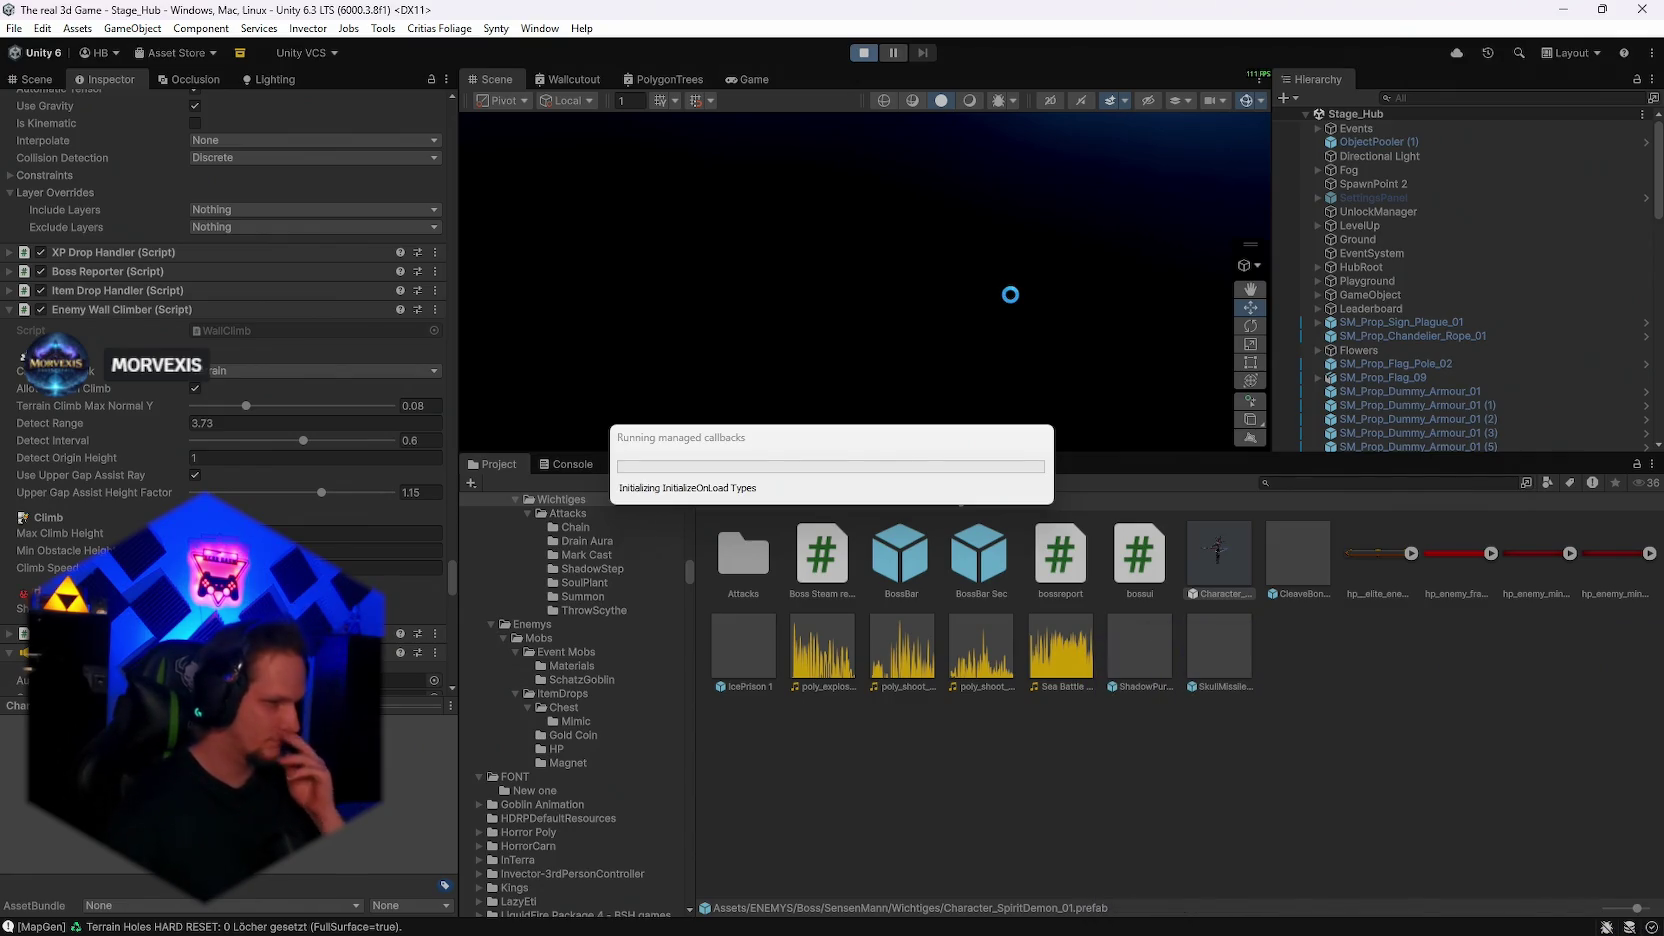
Maximize the Game view, reroll cards at the notice board and take Vampire Orb to start Stage 1
mouse_move(944, 930)
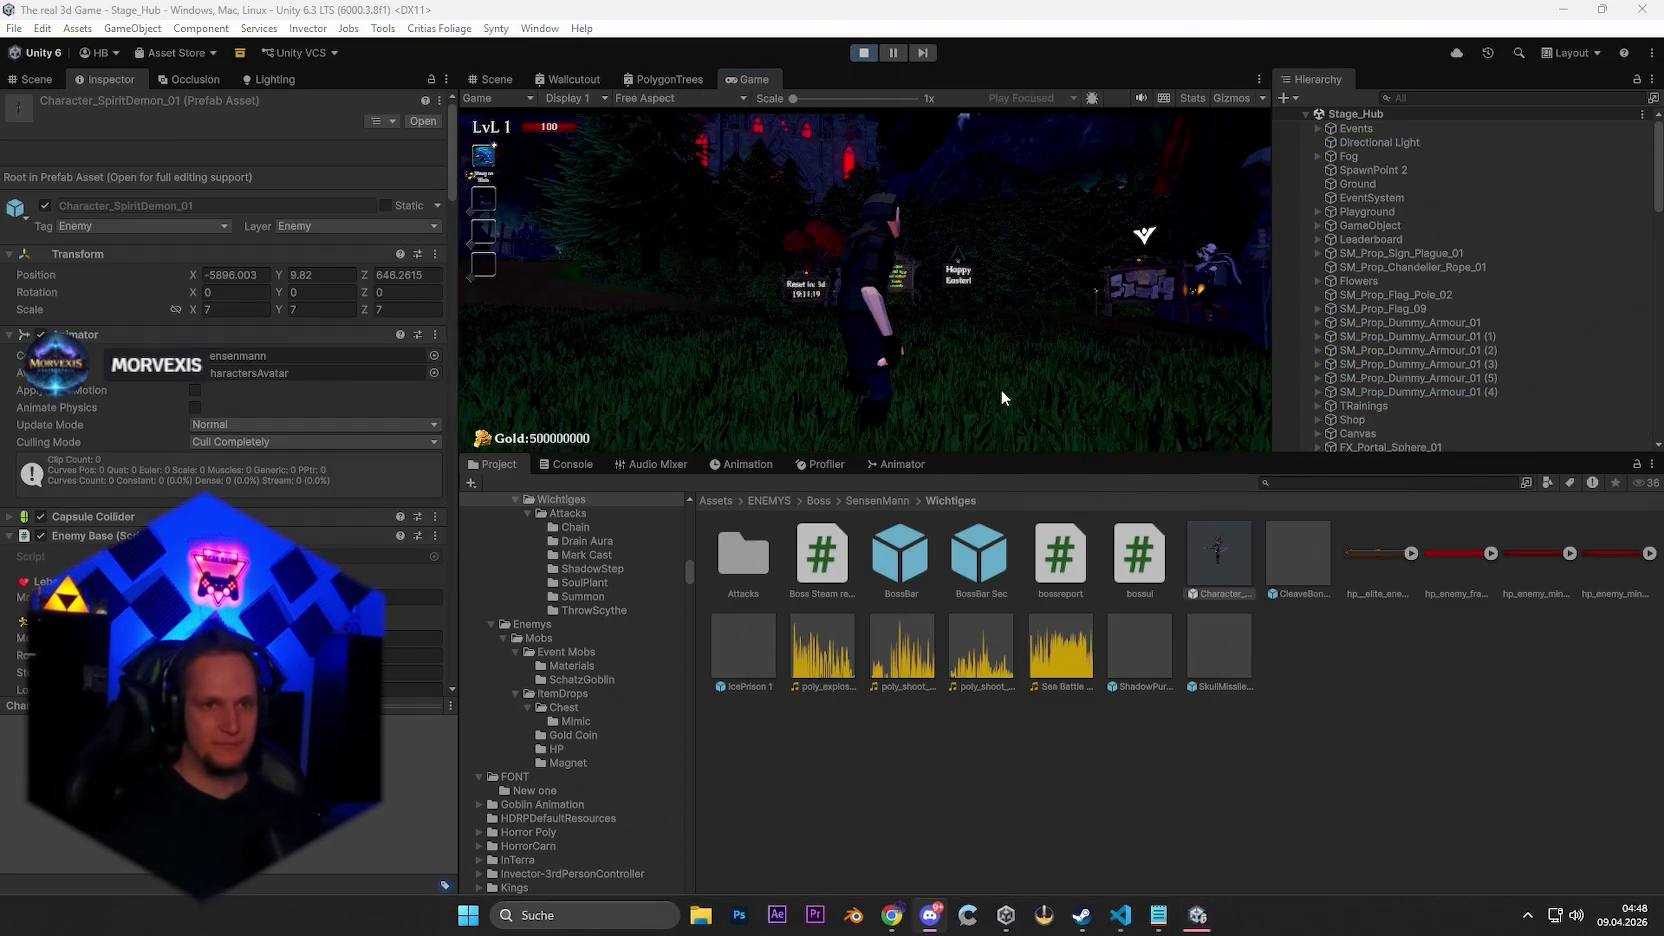
key(Escape)
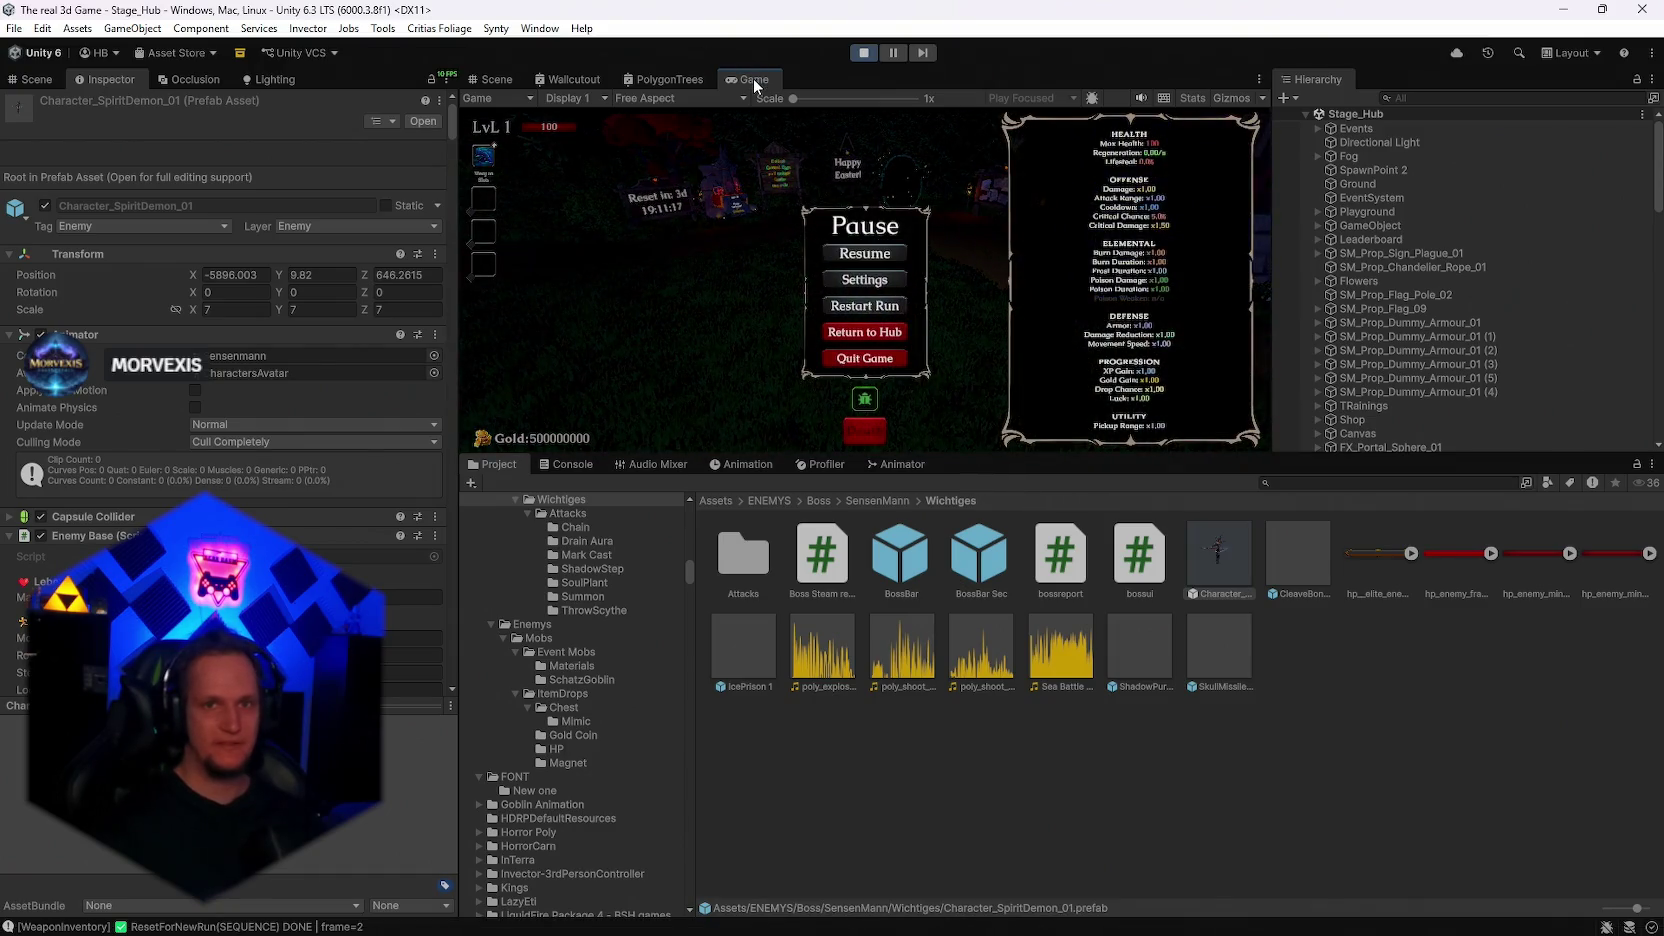
double_click(753, 78)
click(862, 452)
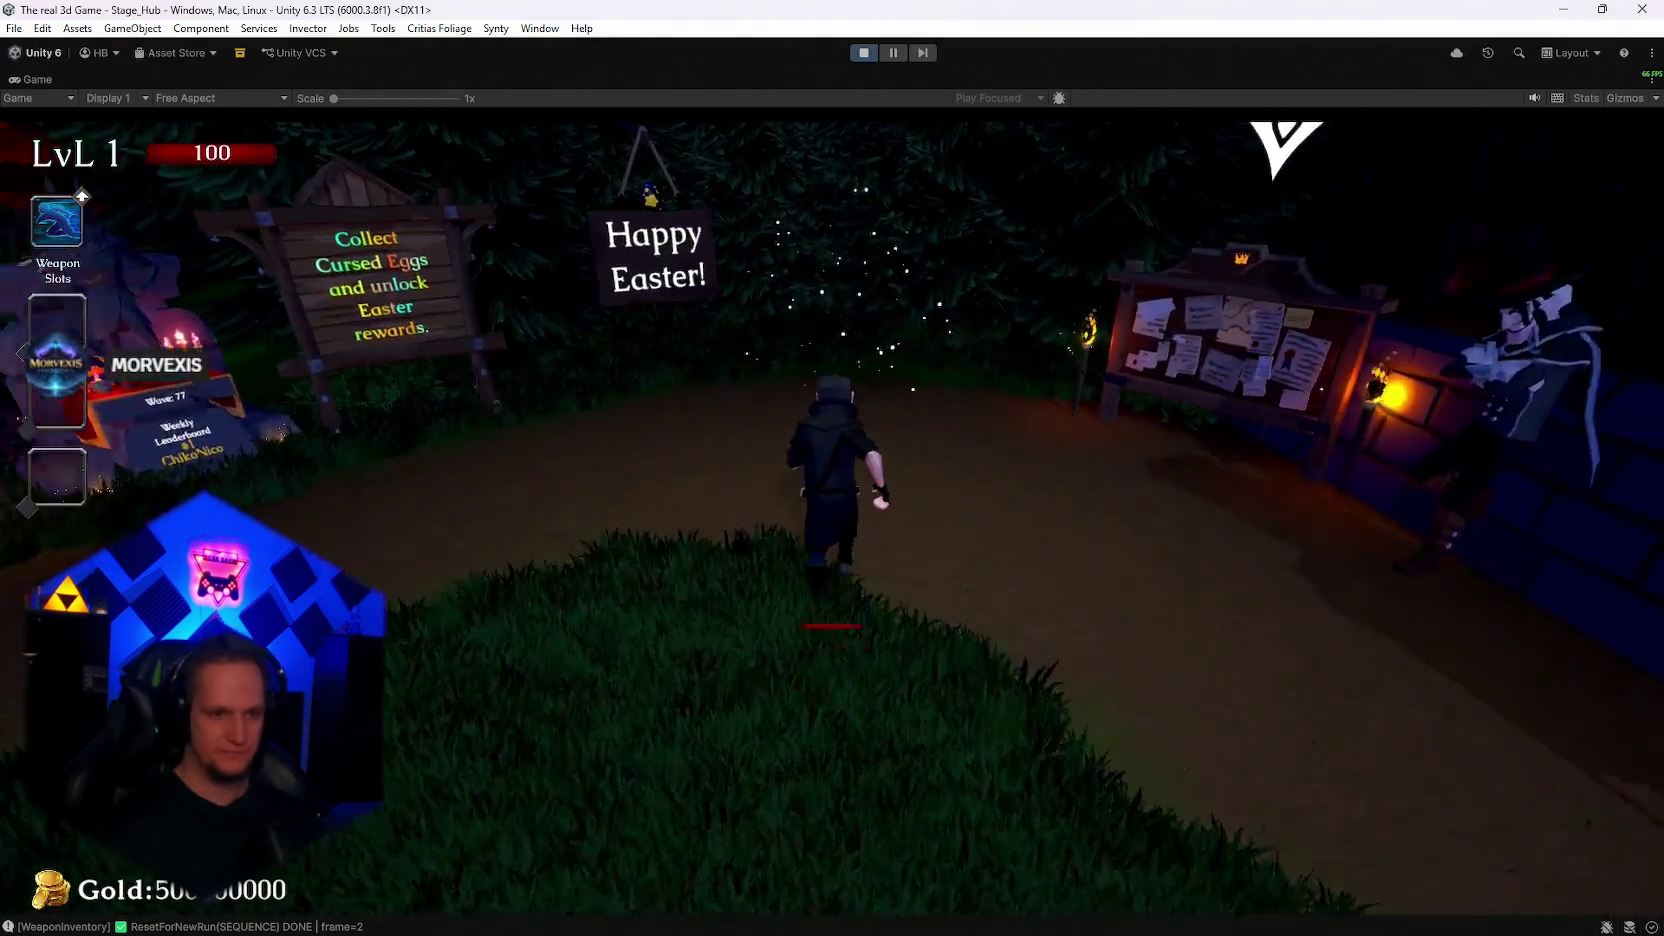
key(e)
key(r)
key(r)
key(r)
key(r)
key(r)
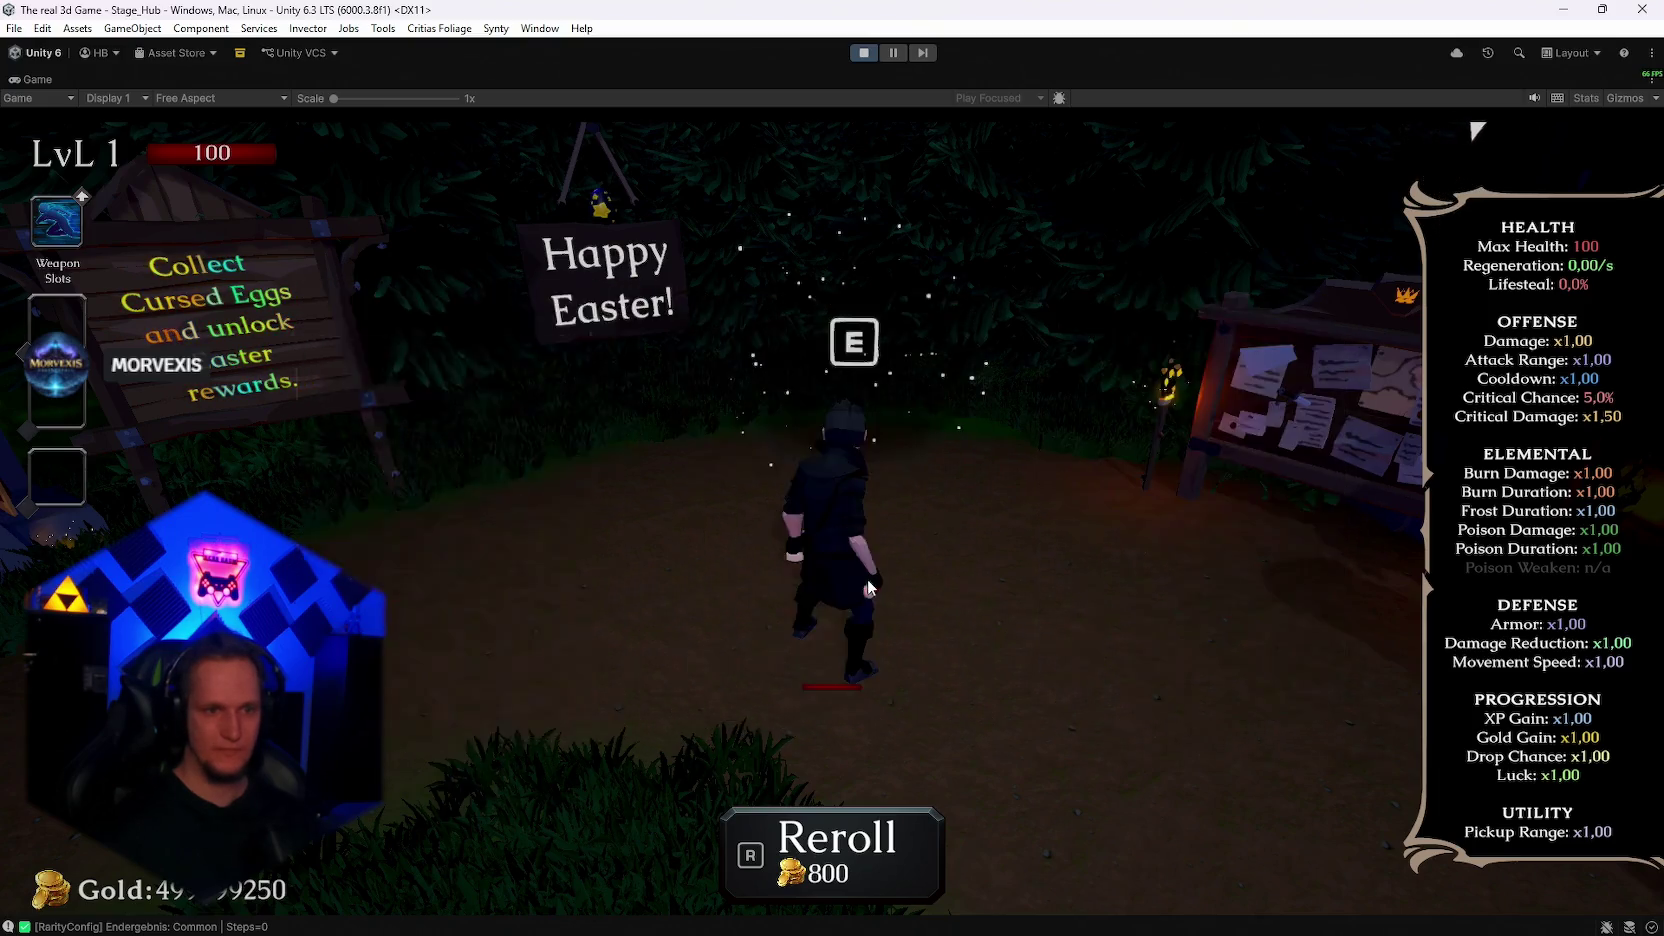
click(937, 600)
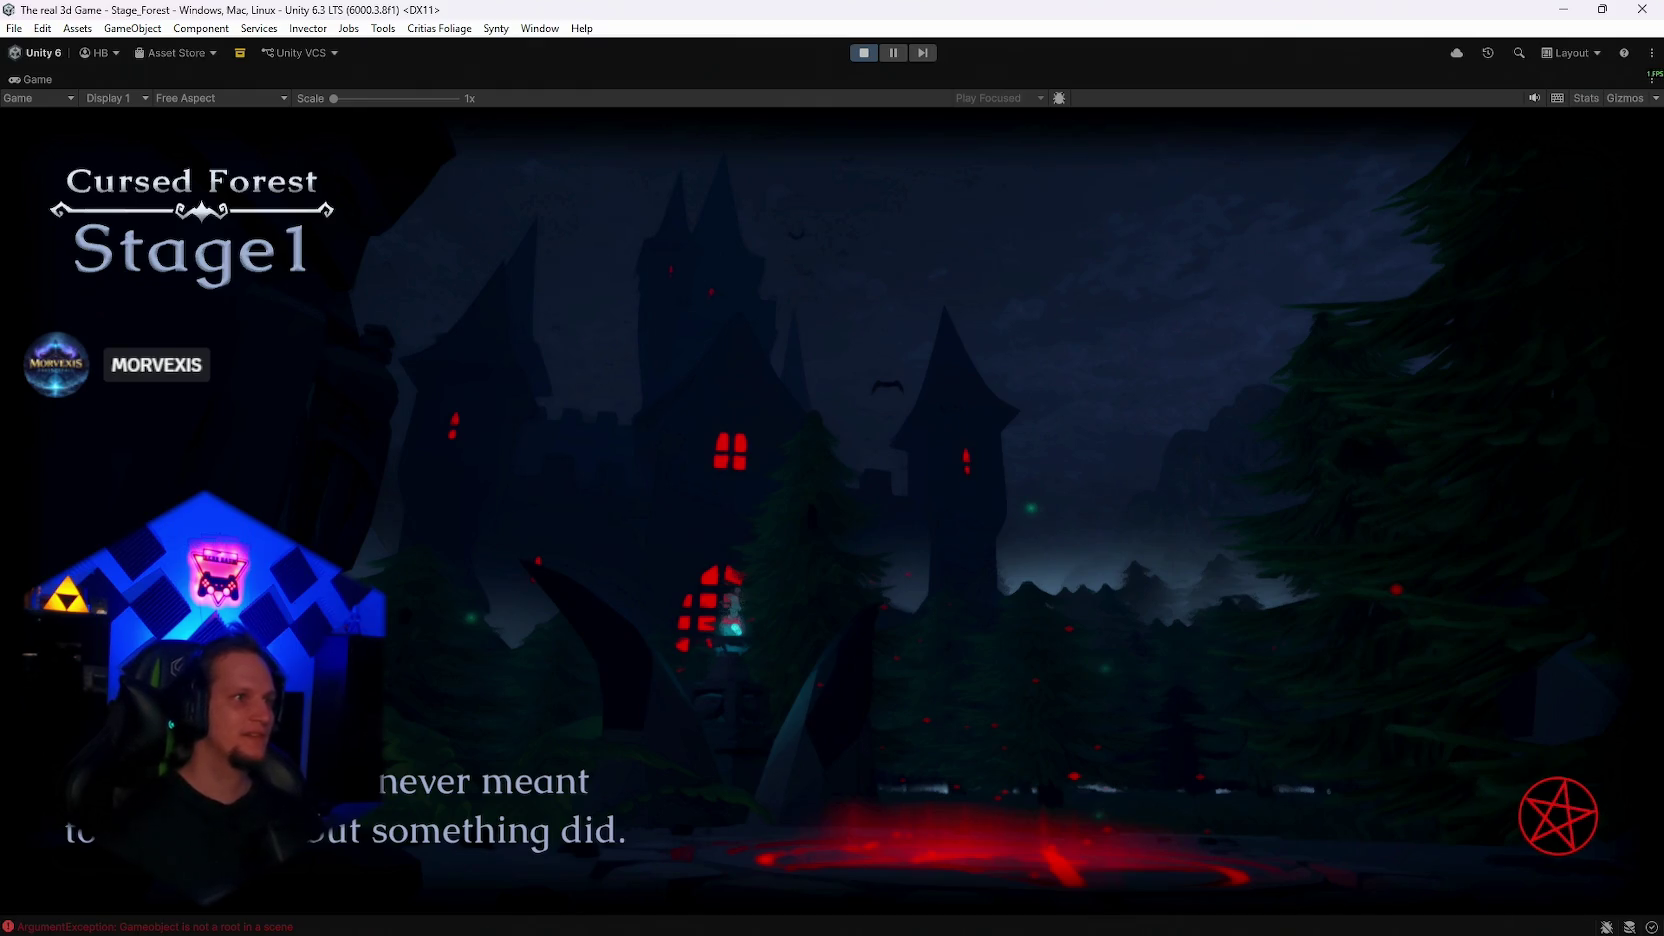
Dismiss the loading screen and run off the pentagram through the enemy-filled forest into a clearing
key(space)
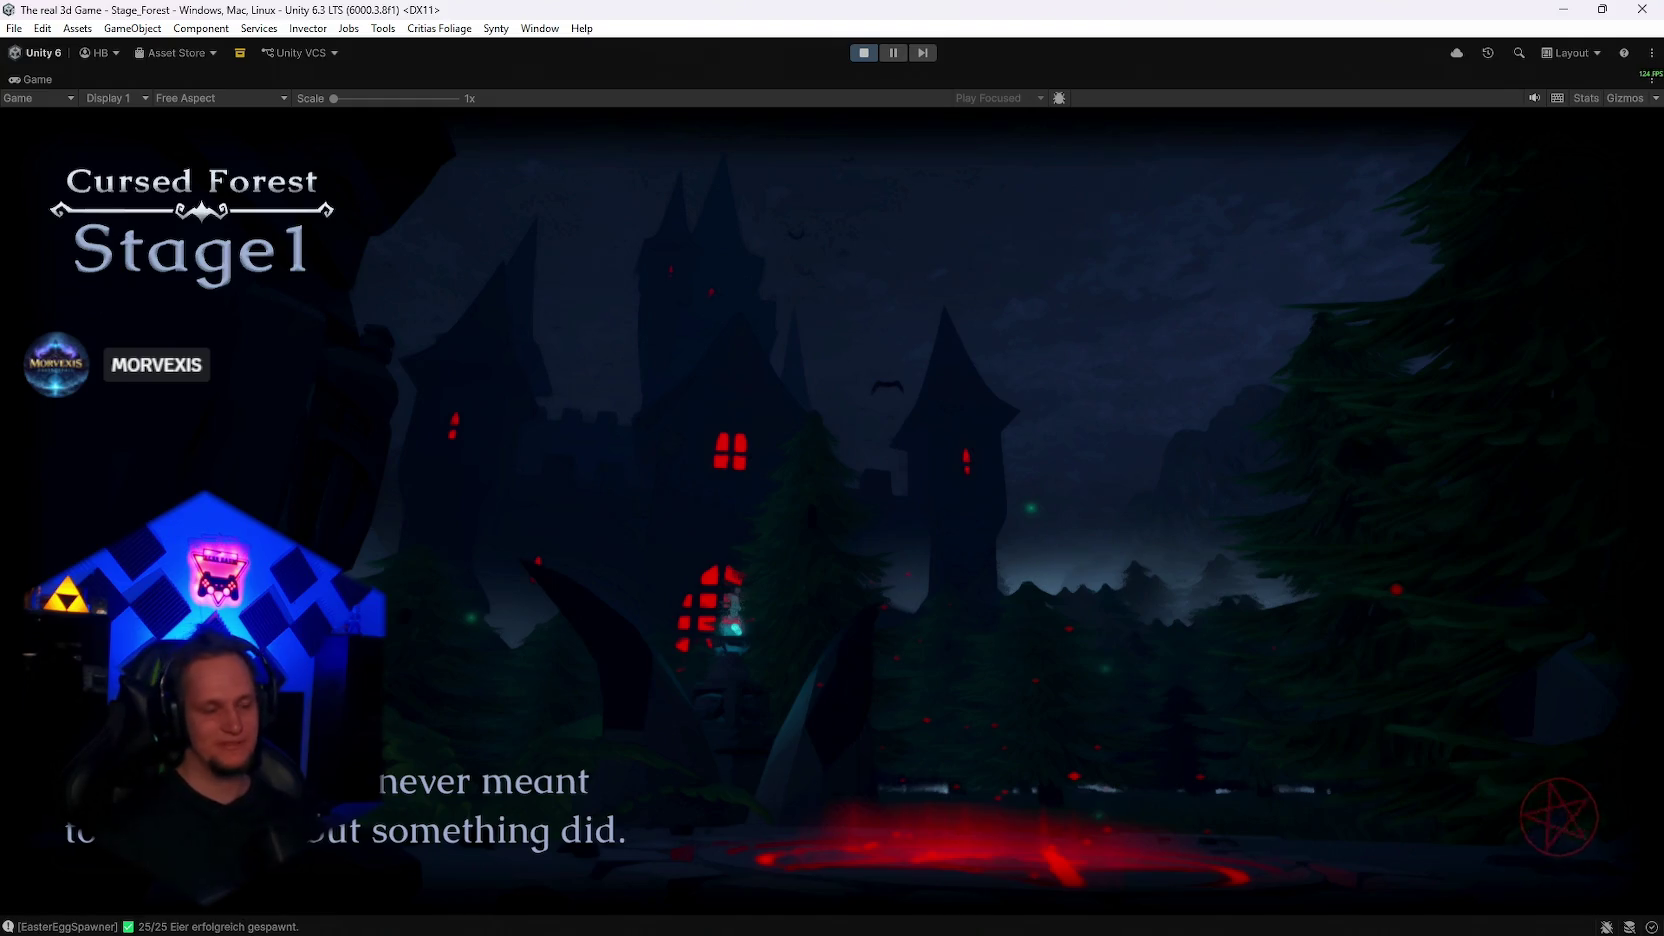
key(Escape)
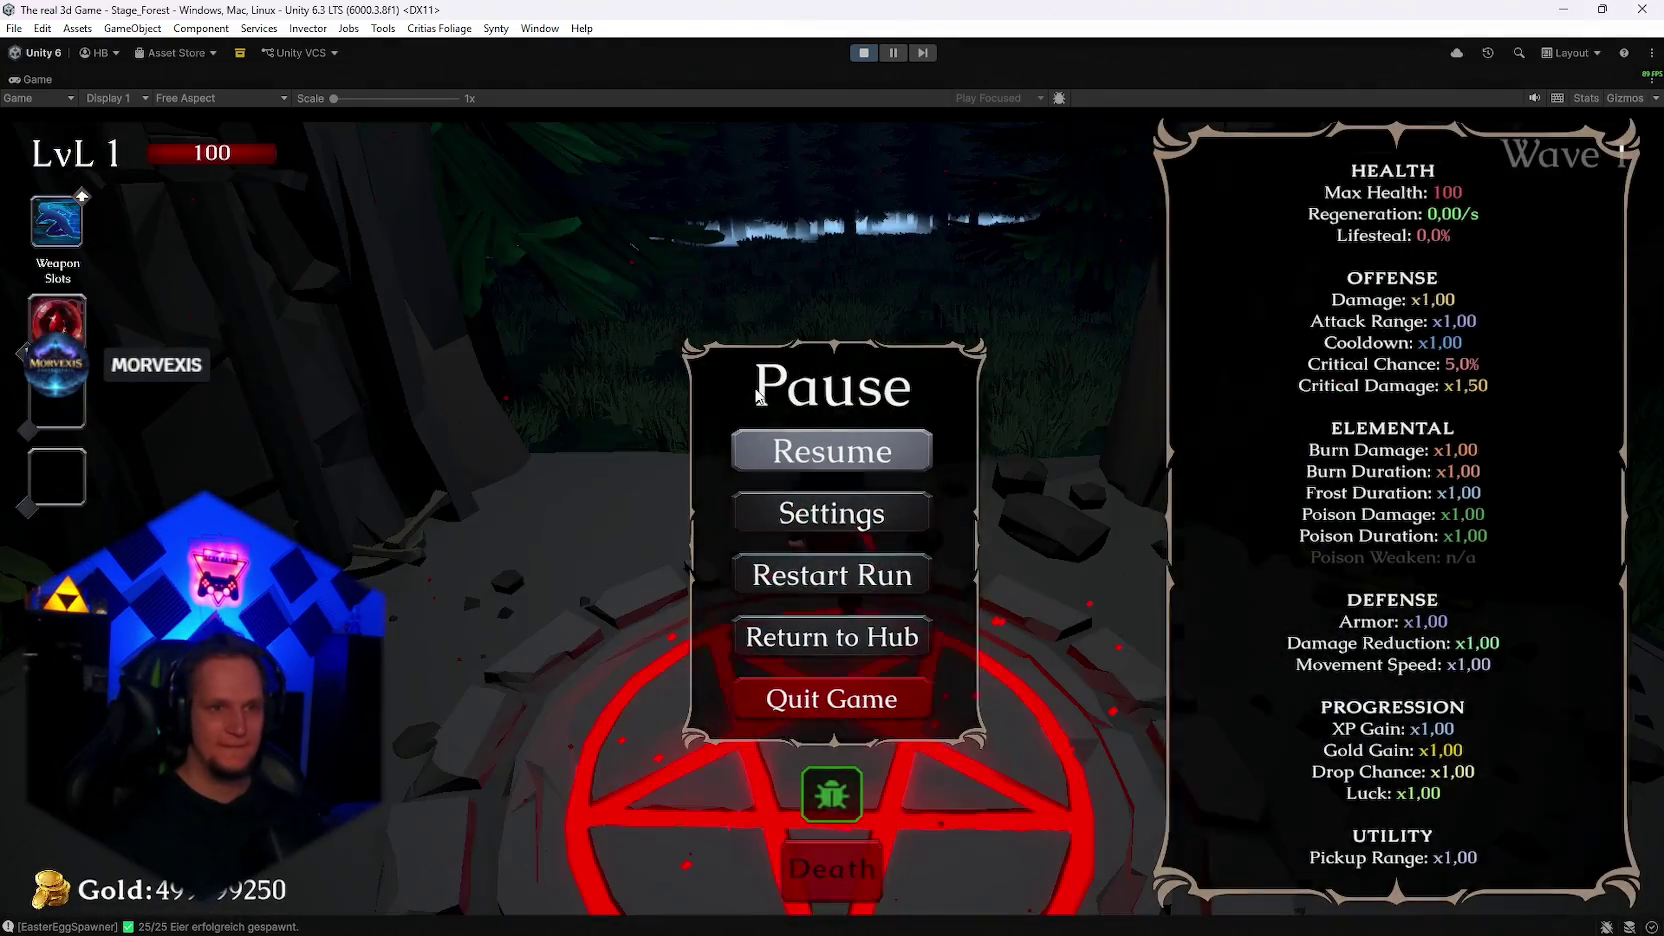
key(Escape)
key(w)
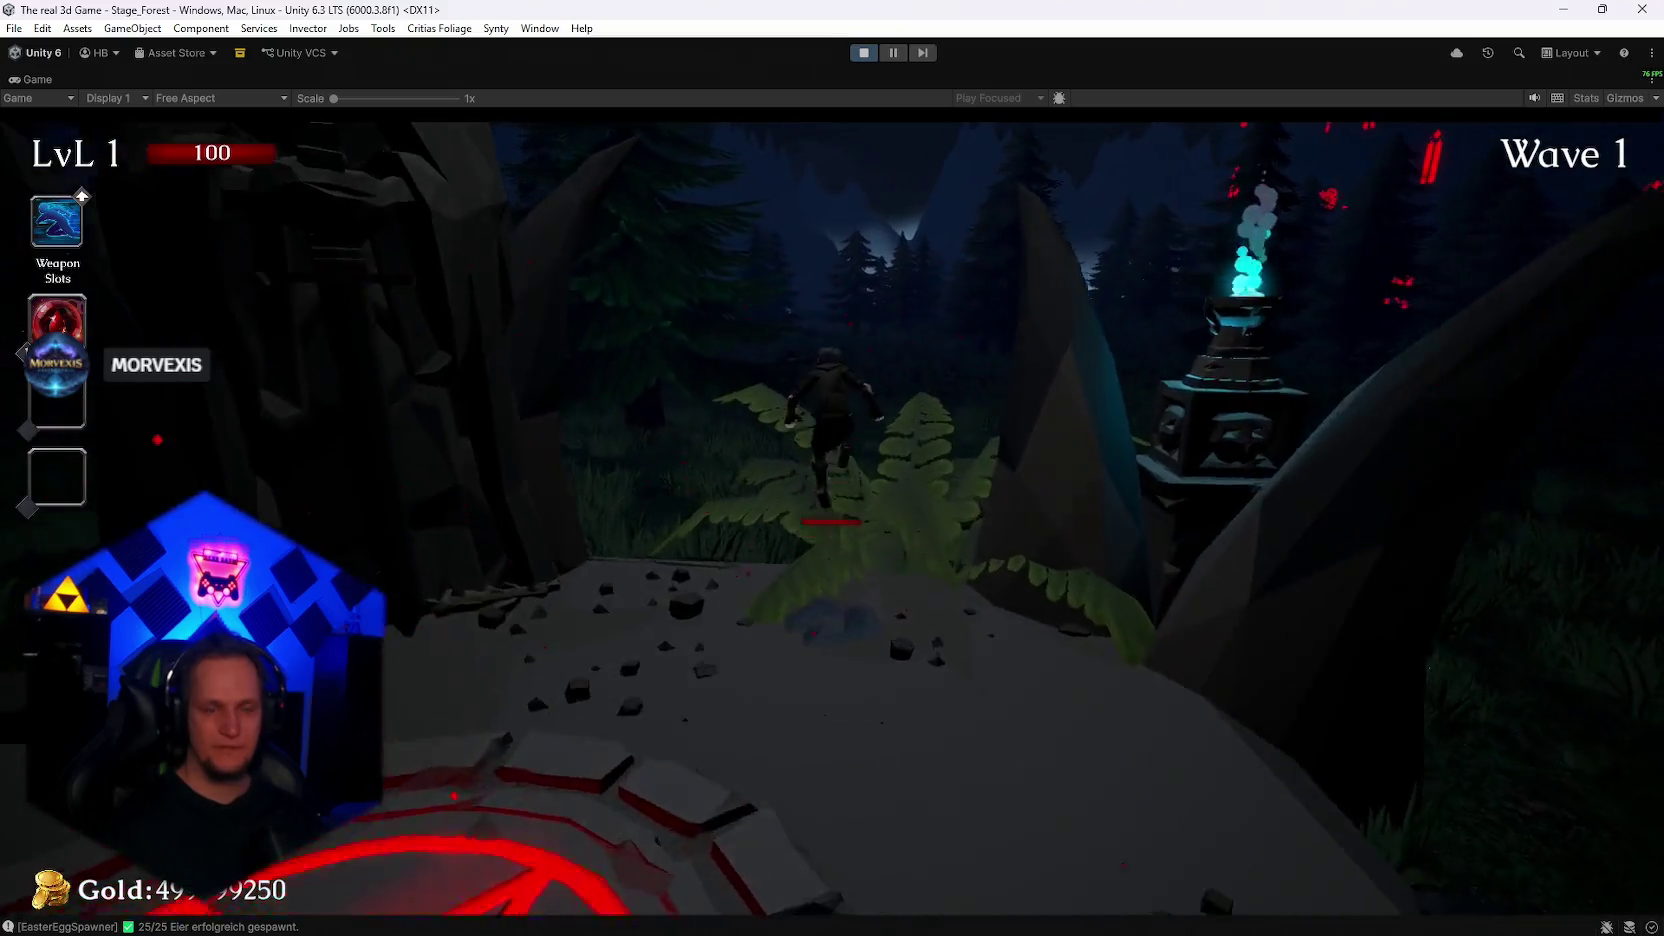
key(w)
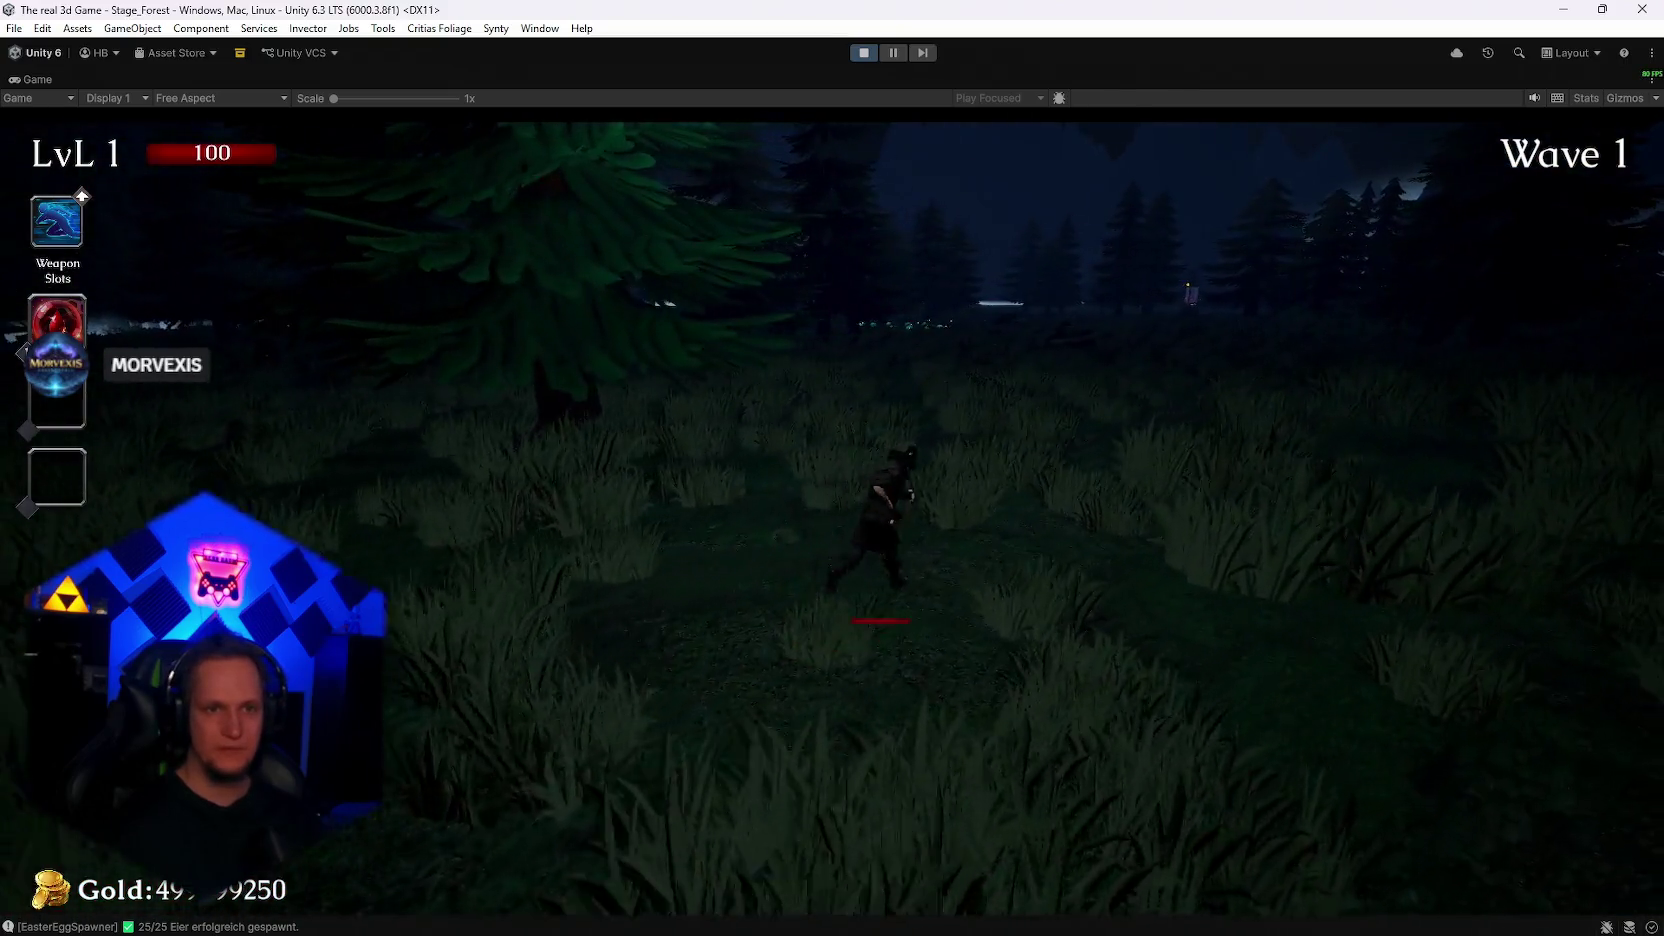
key(w)
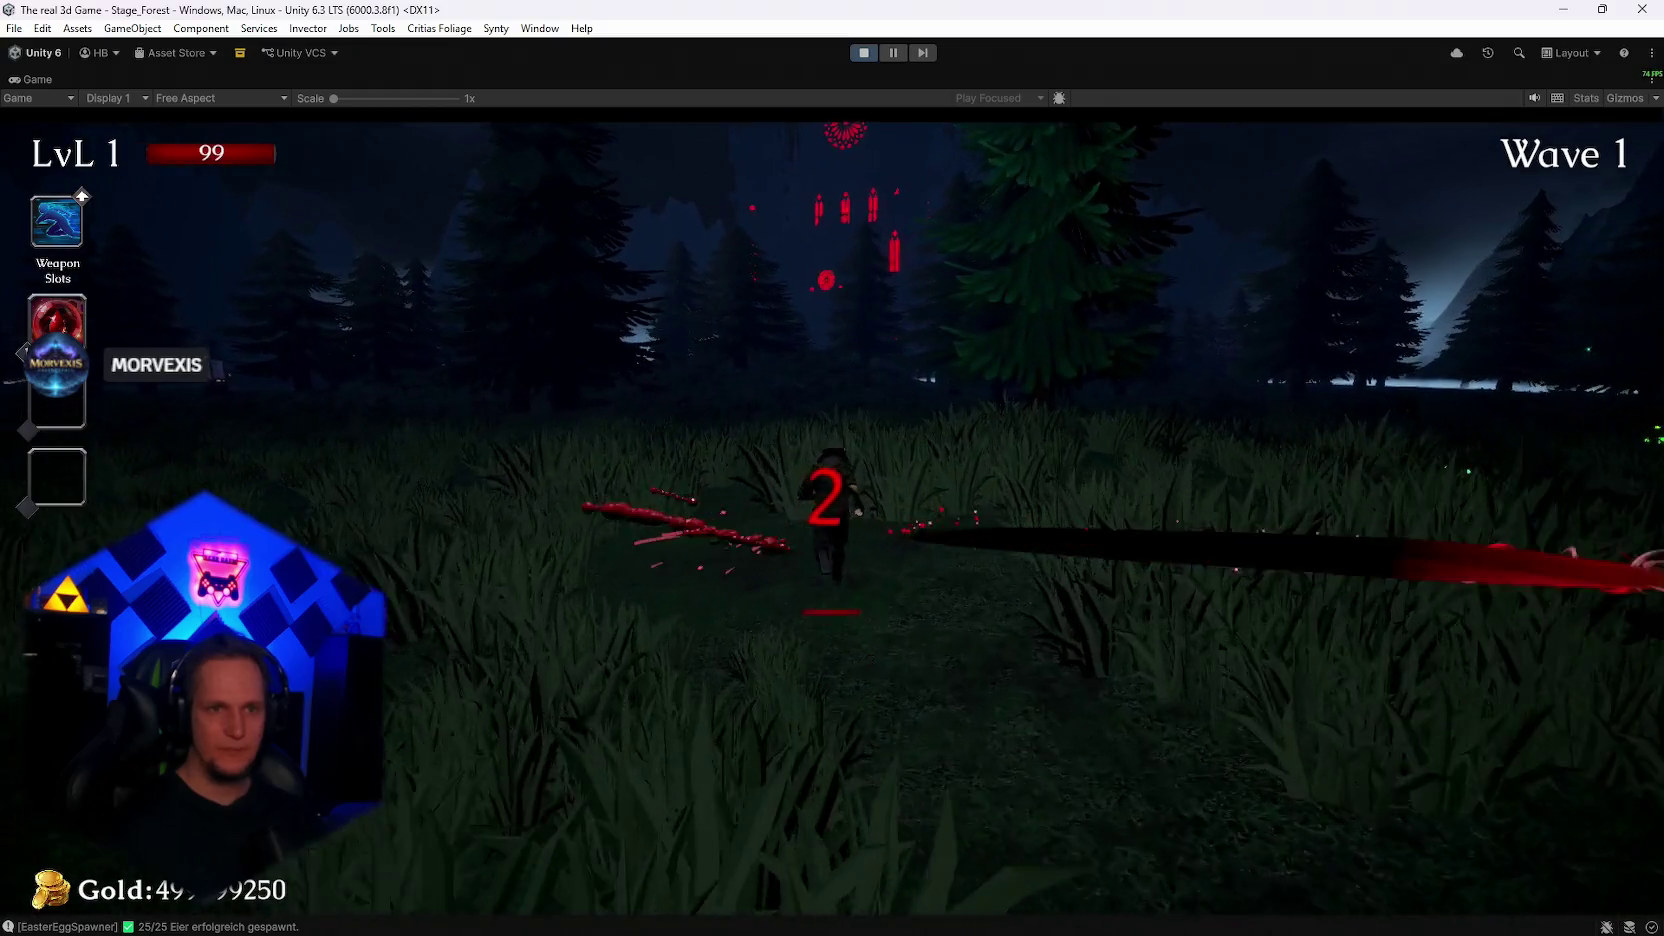
key(w)
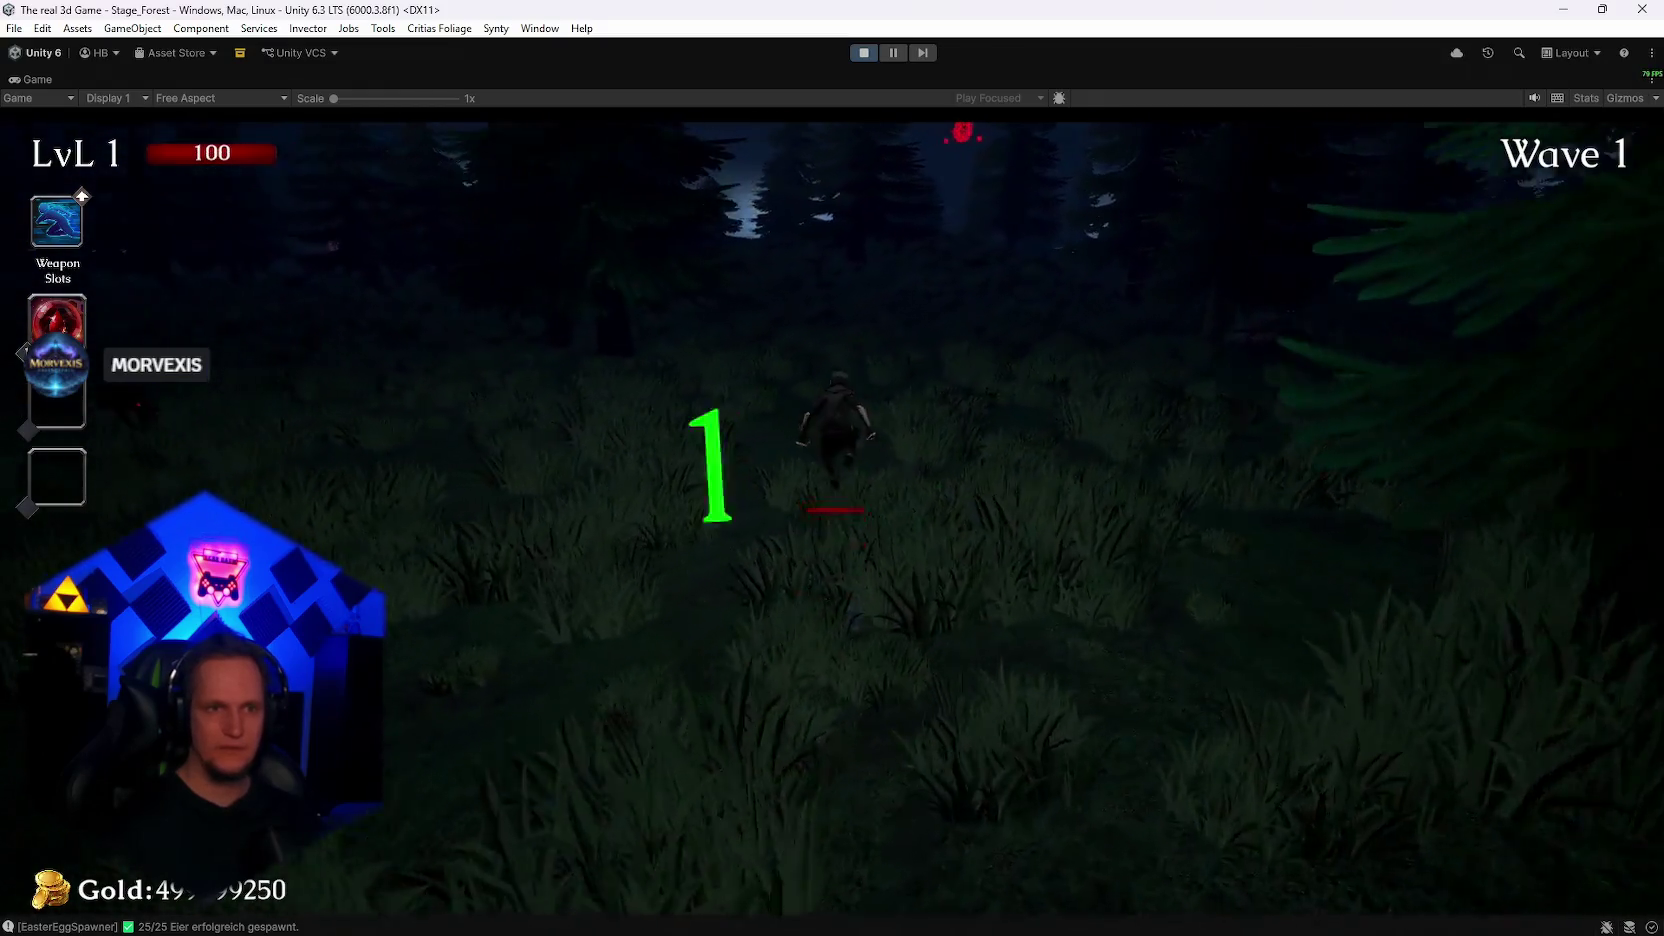
key(w)
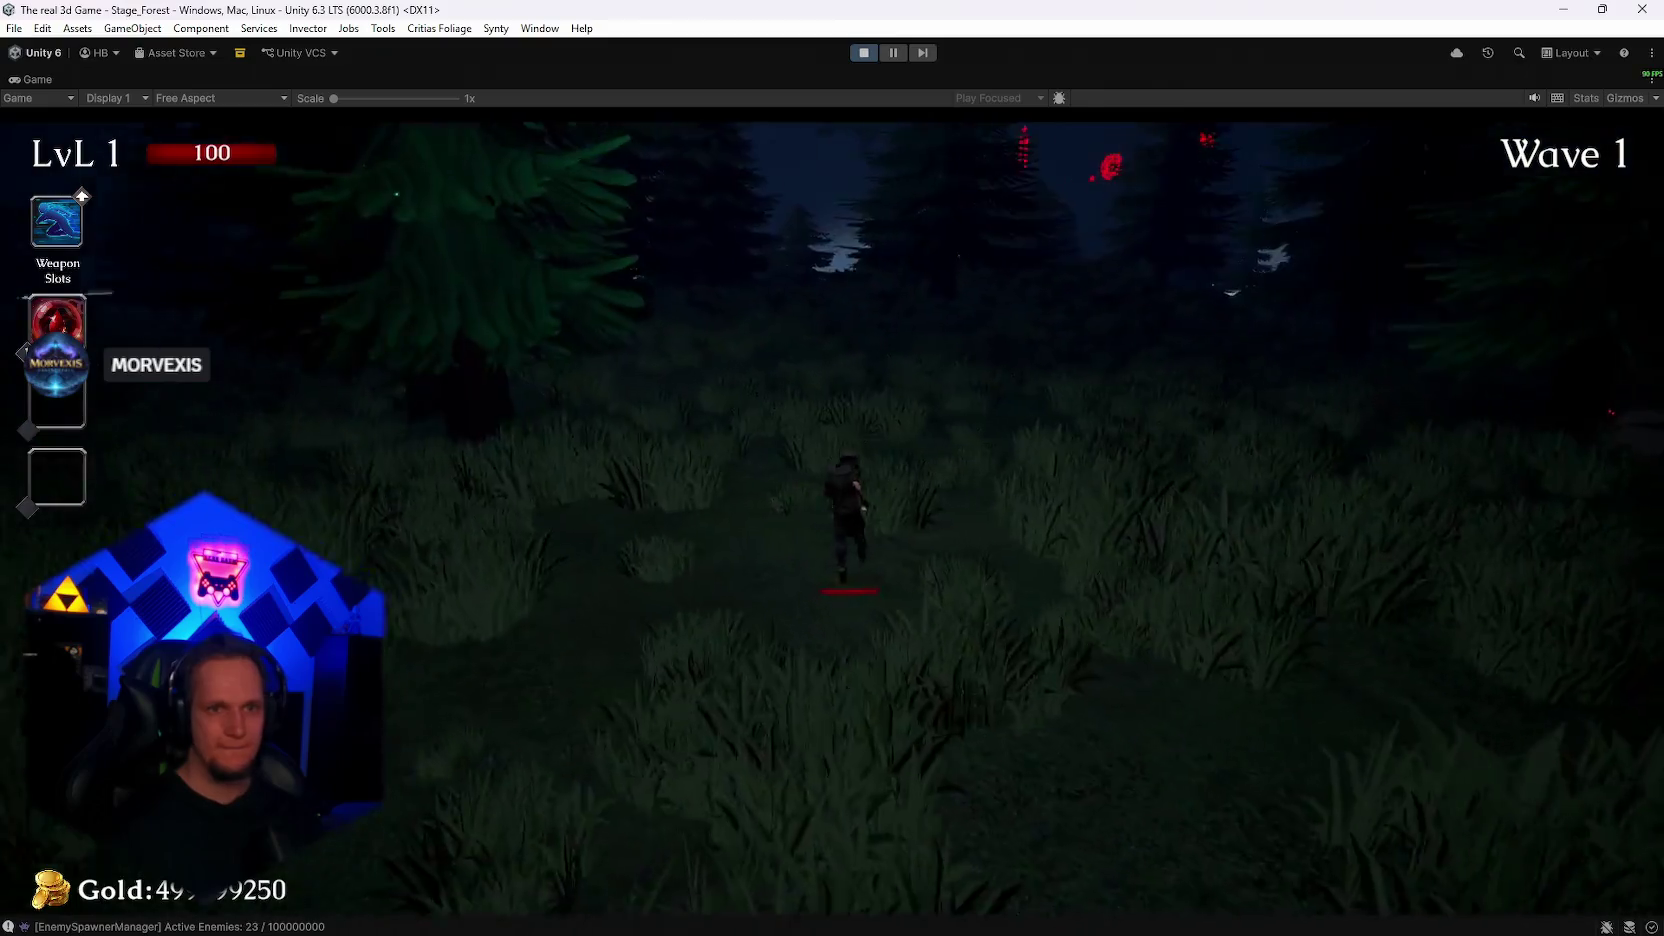
key(w)
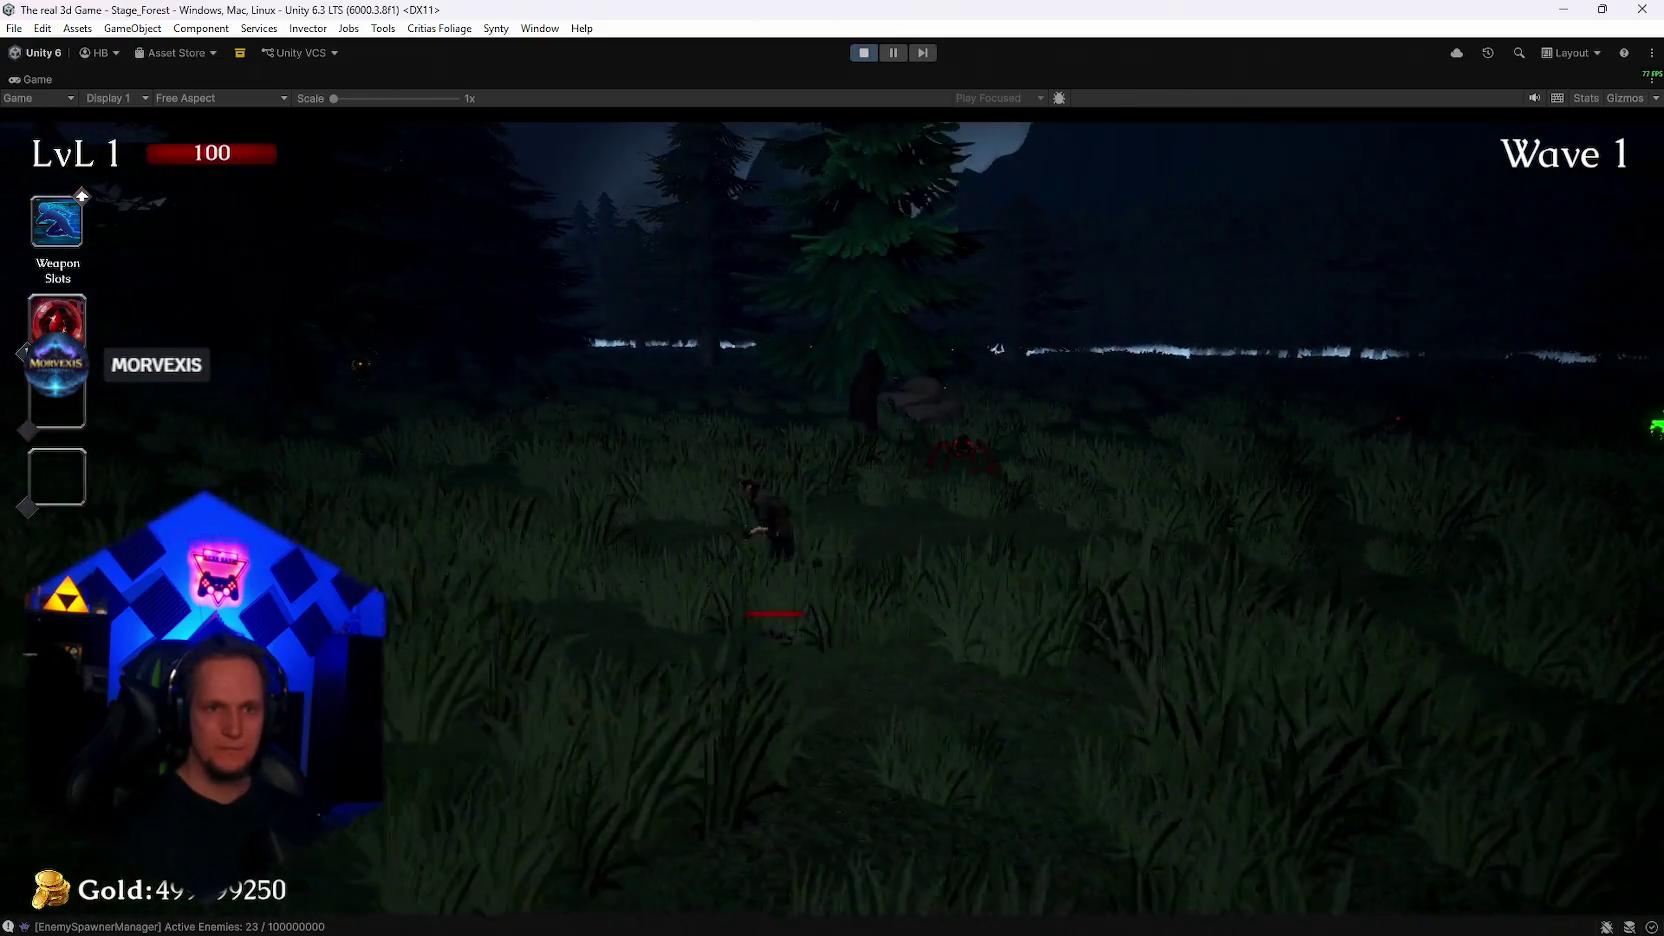
key(w)
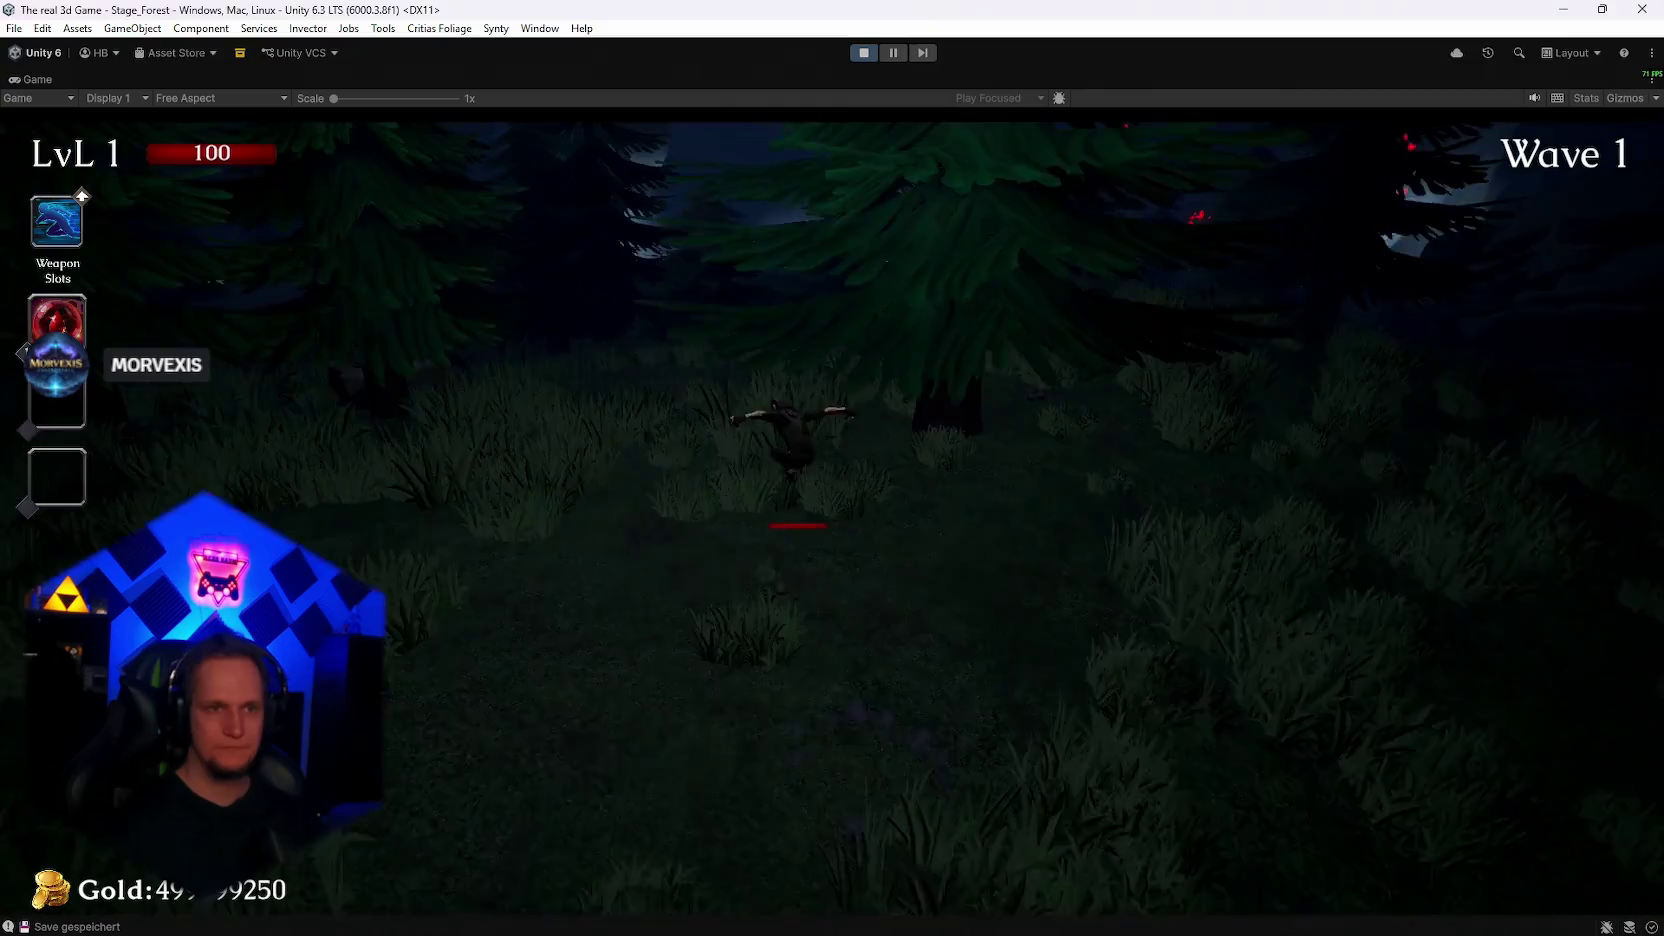
key(w)
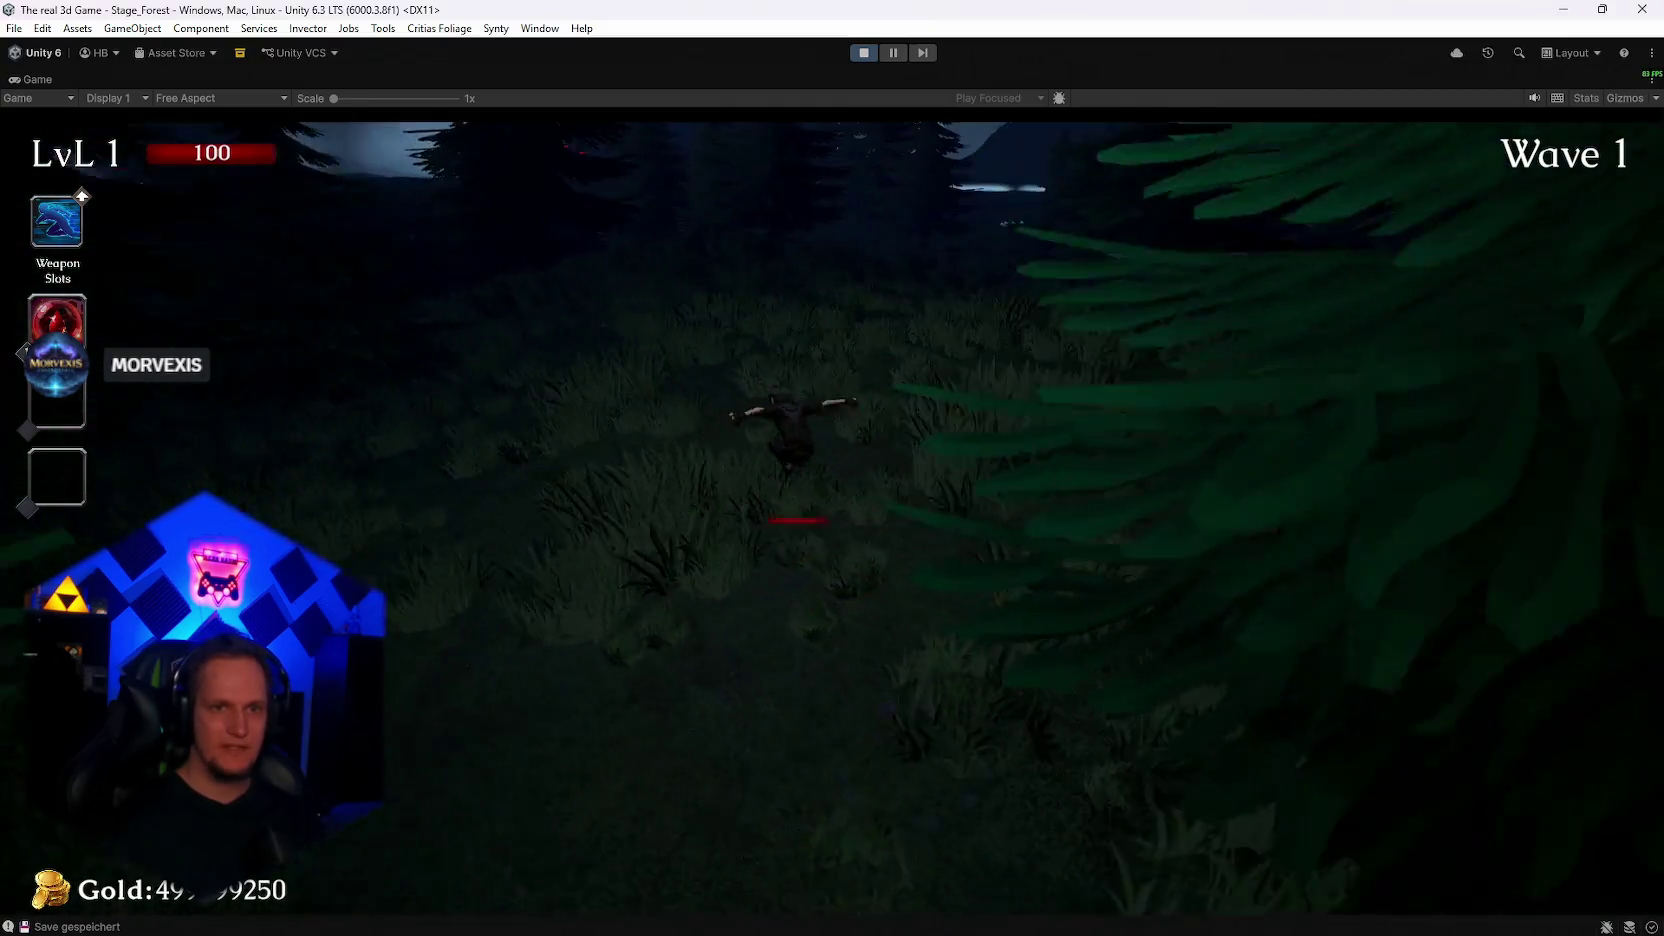
key(w)
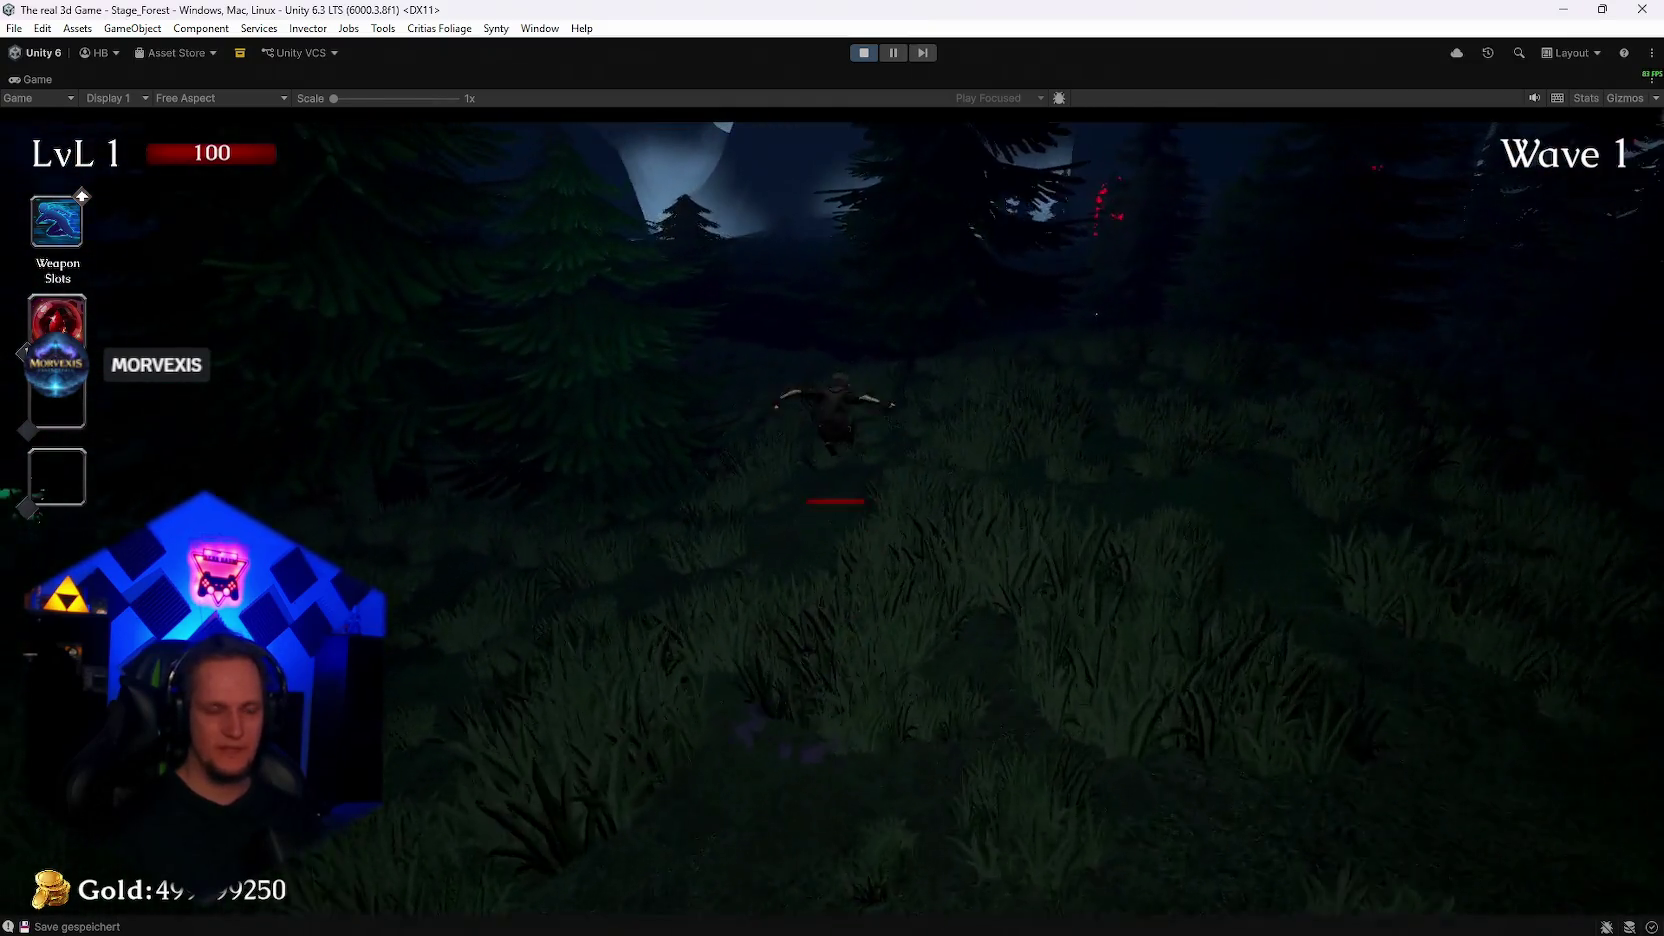
Run past the rocky cliff and glowing chest through the pines to fight the Maze Warden
key(w)
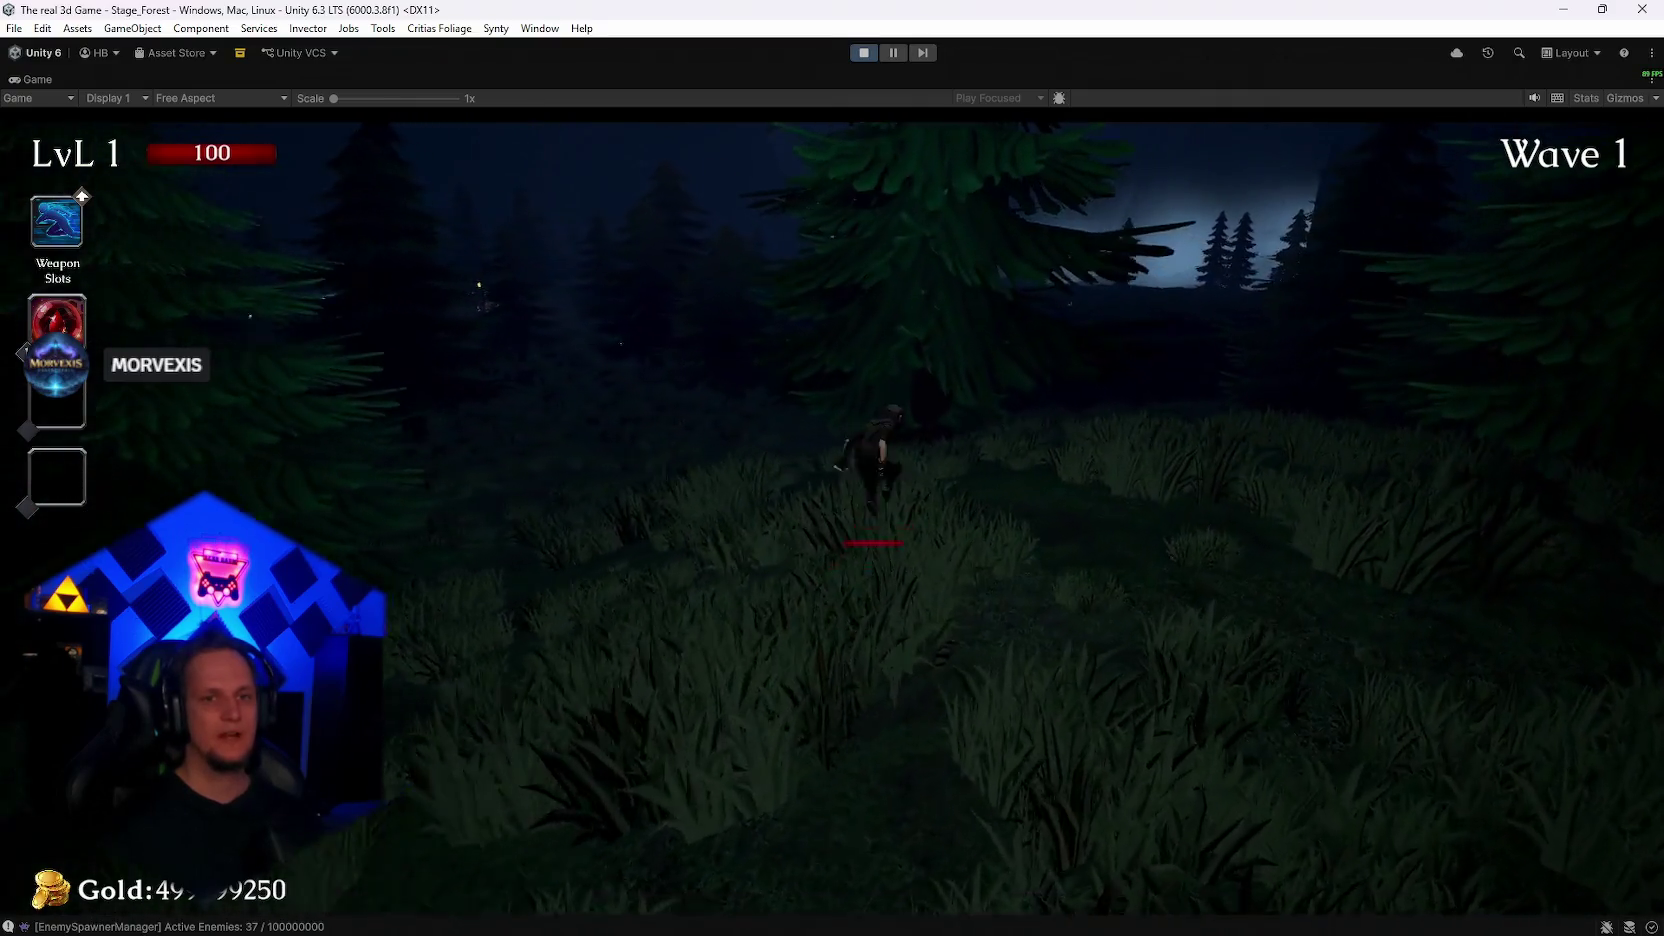
key(w)
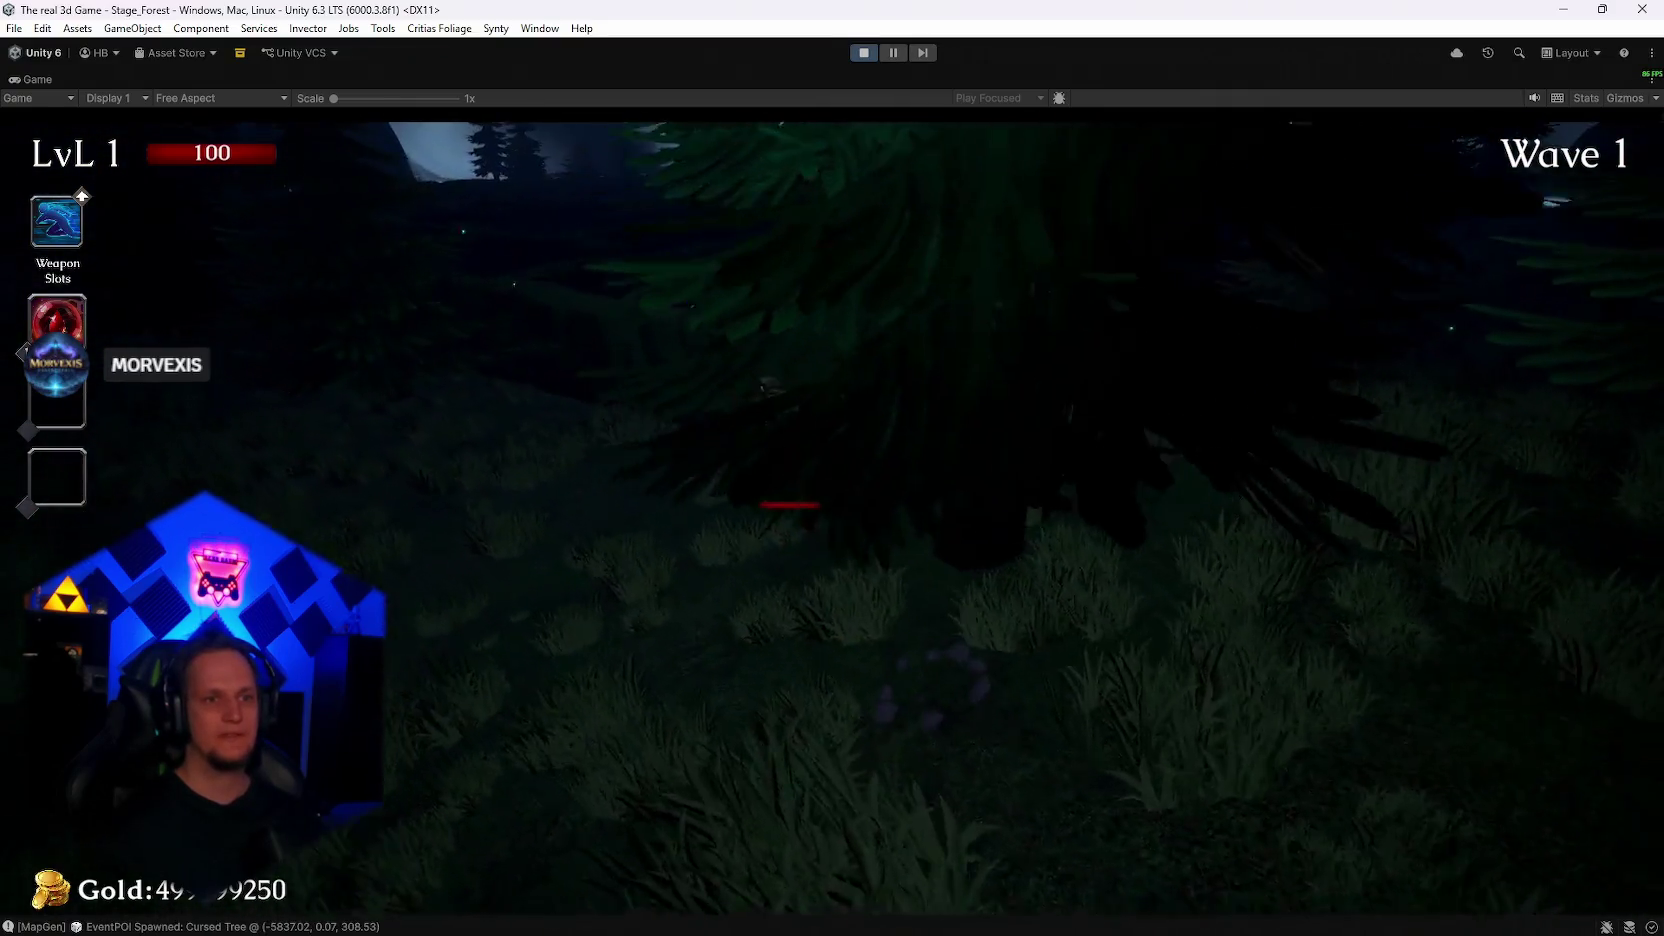
key(w)
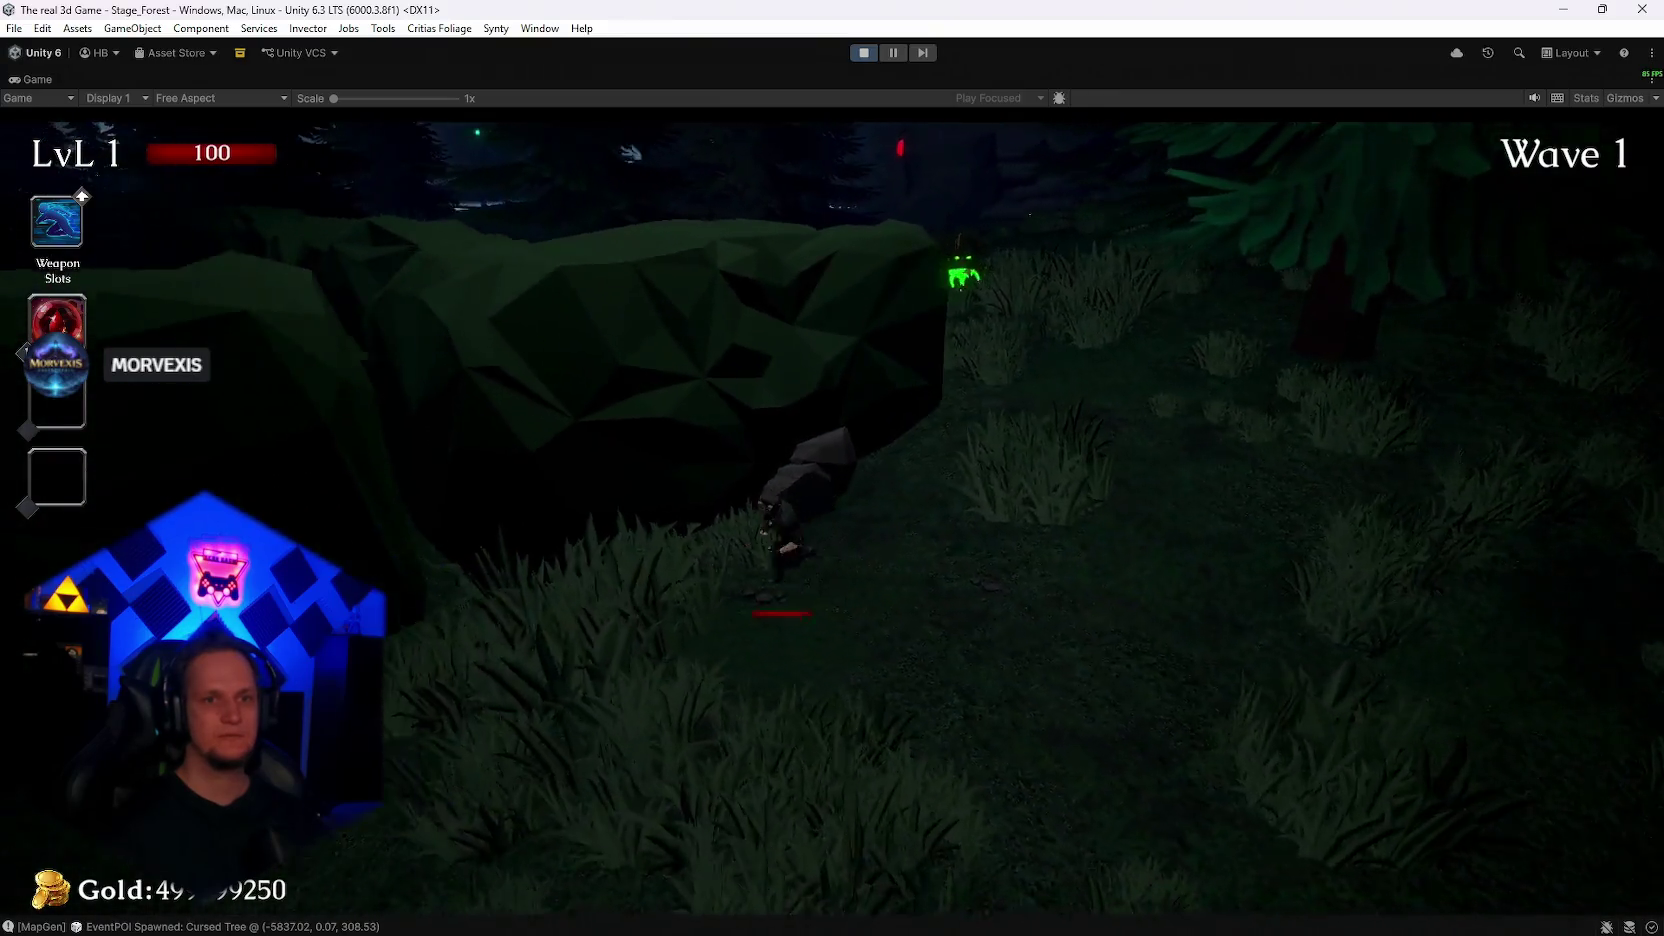
key(w)
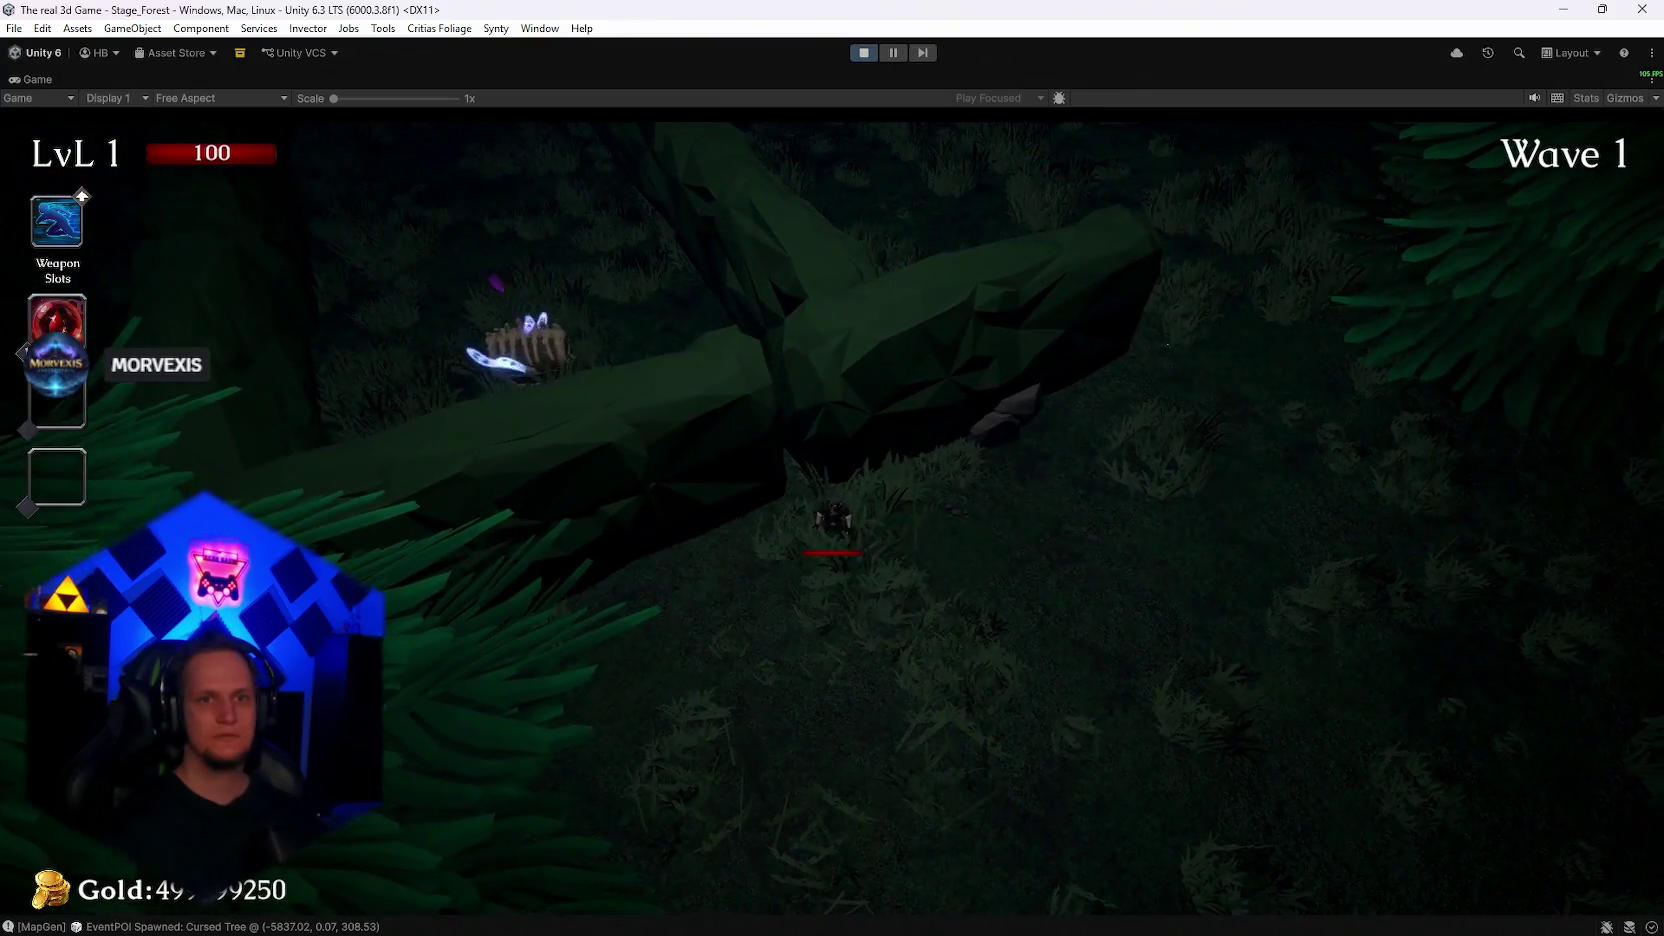
key(w)
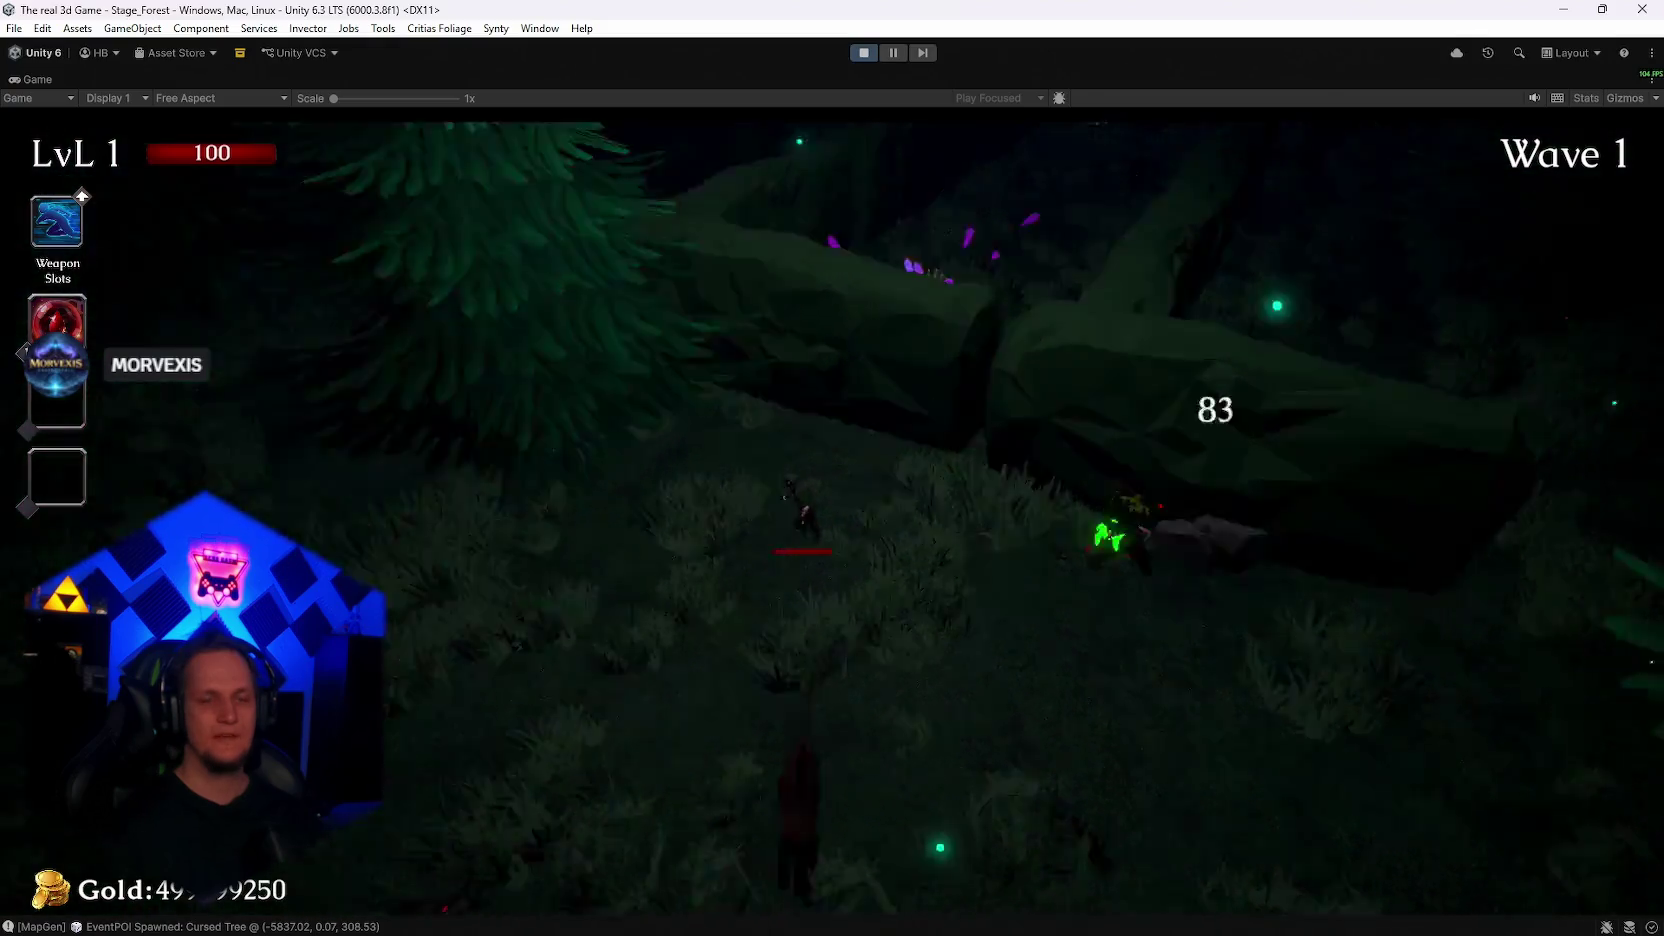
key(w)
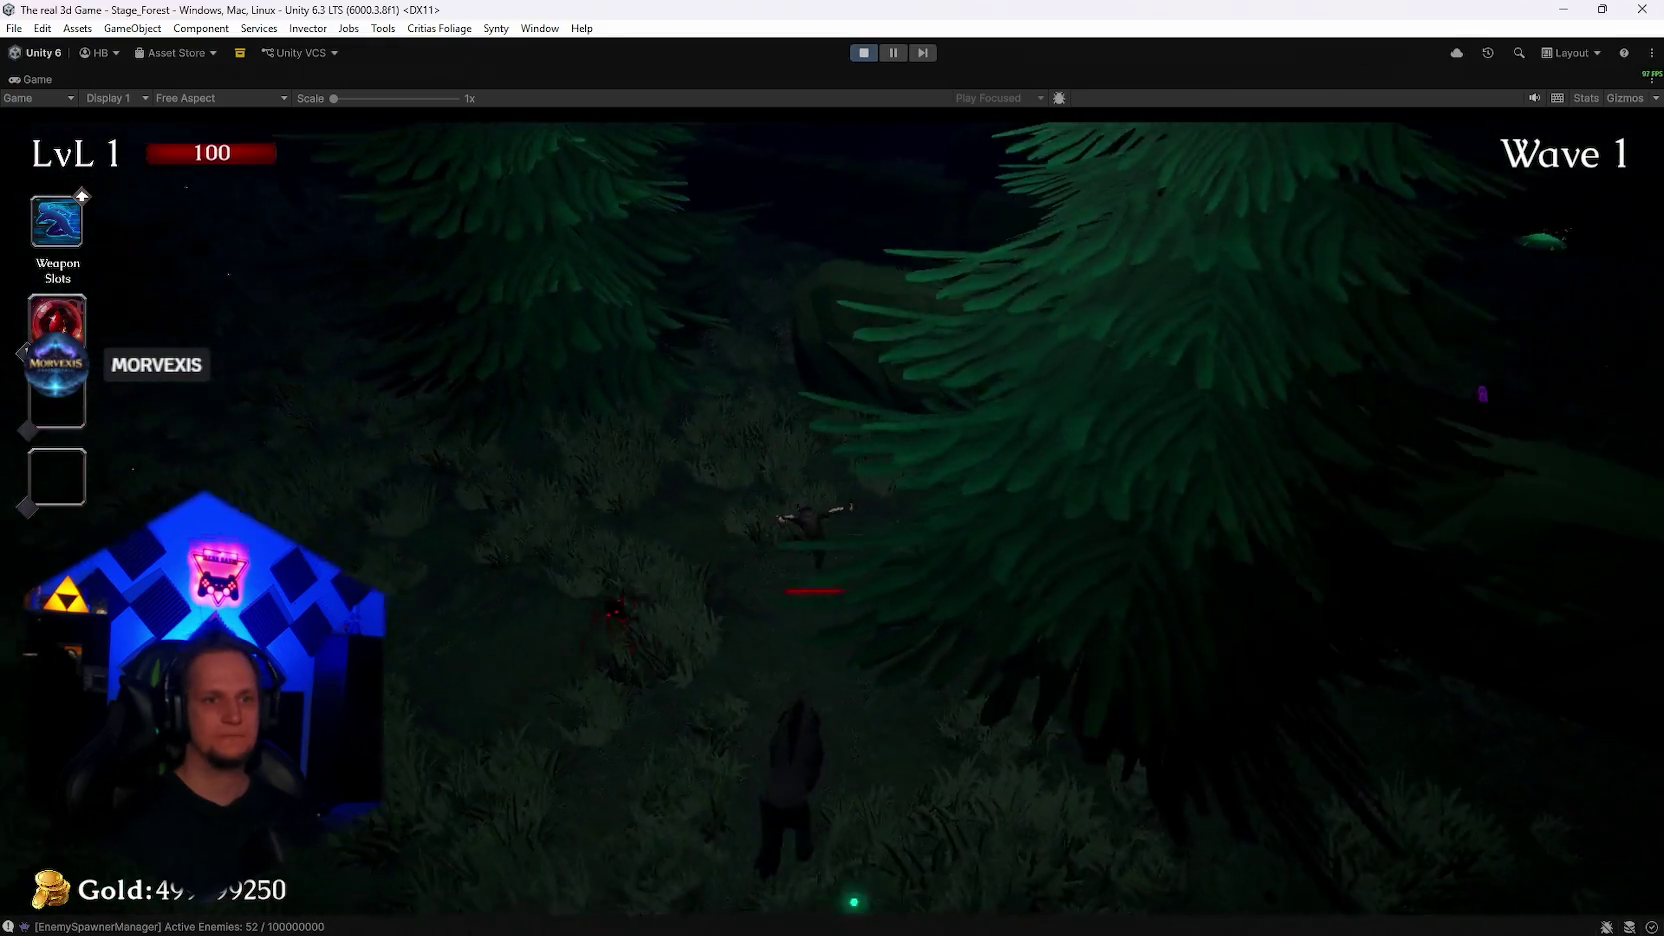
key(w)
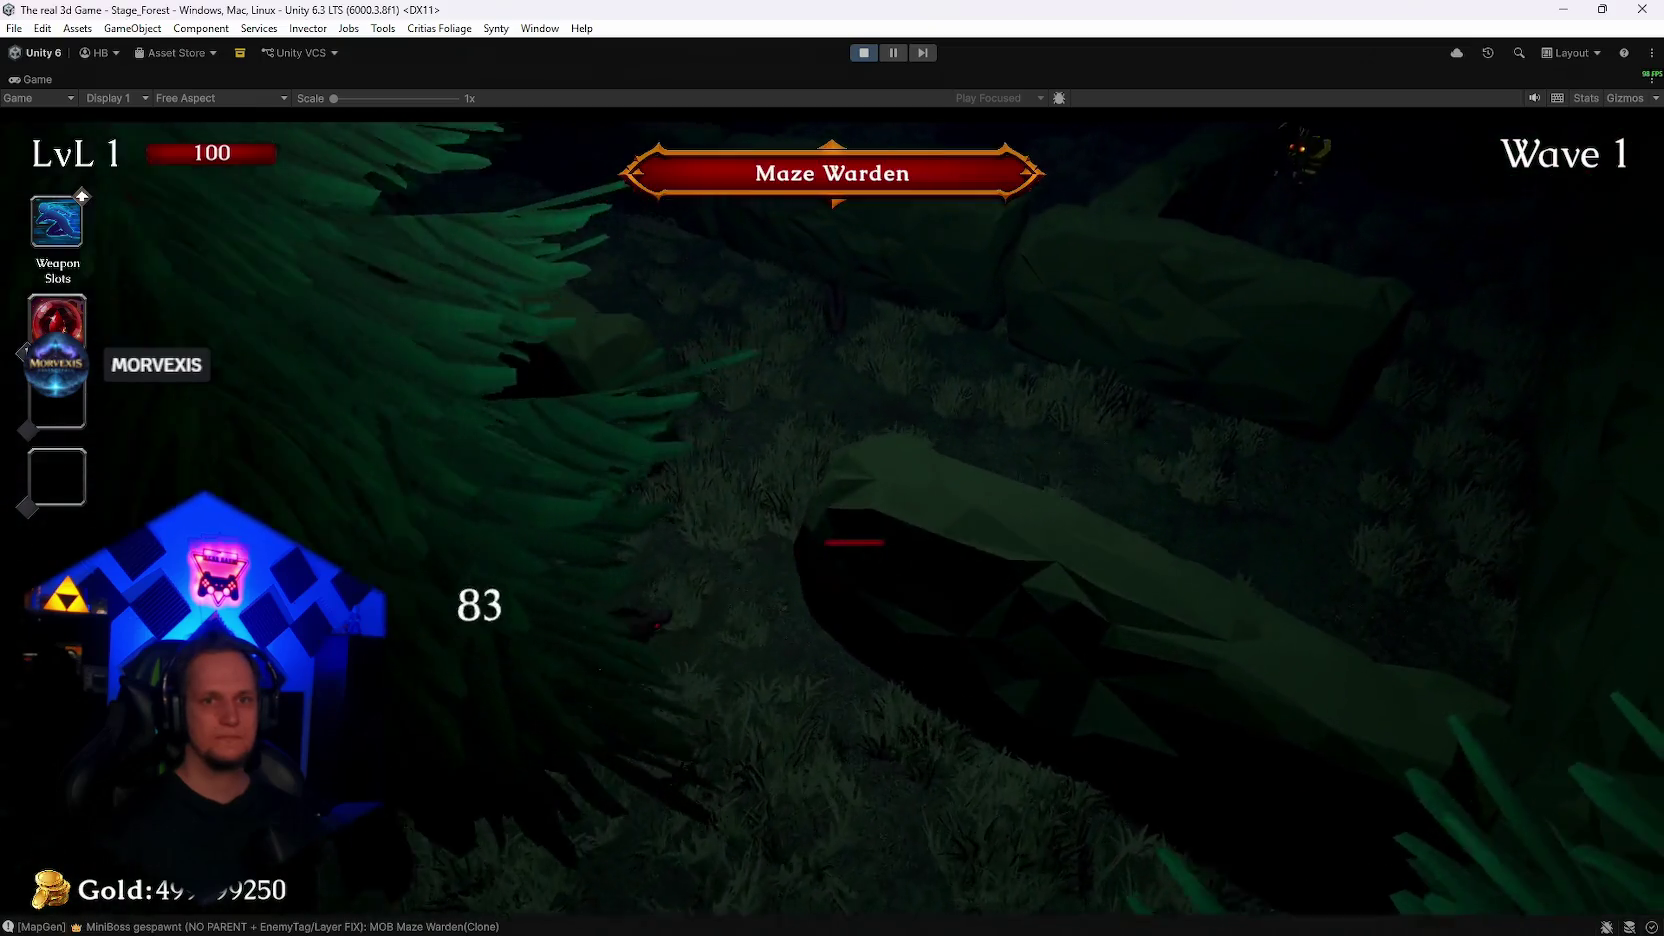
key(w)
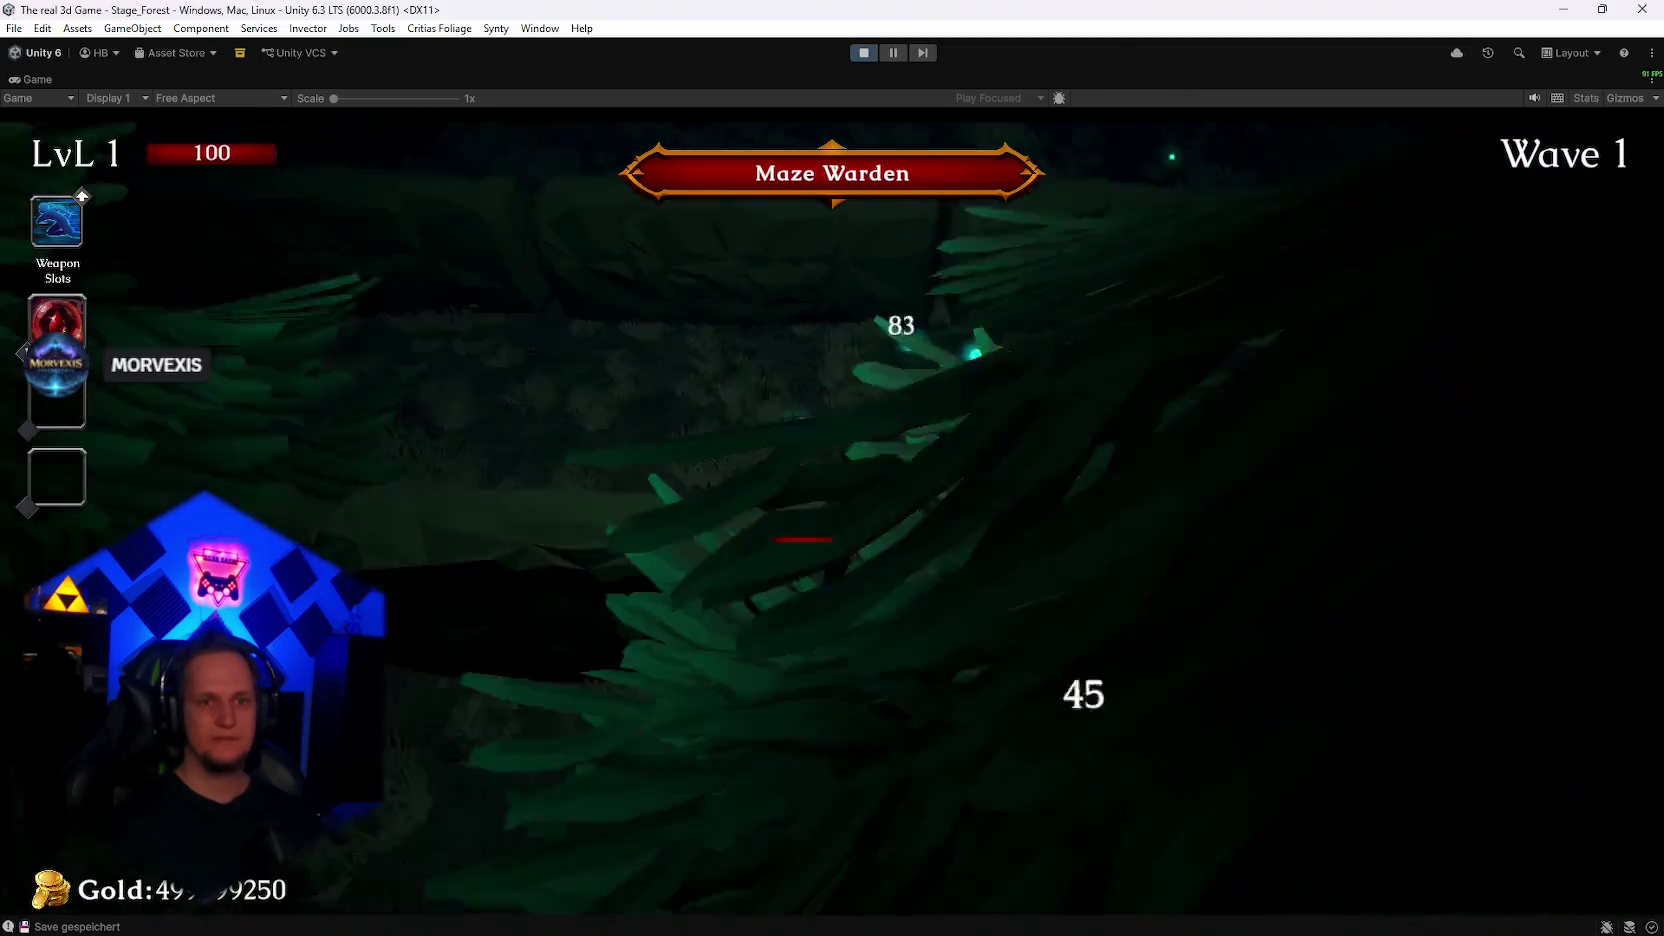
key(w)
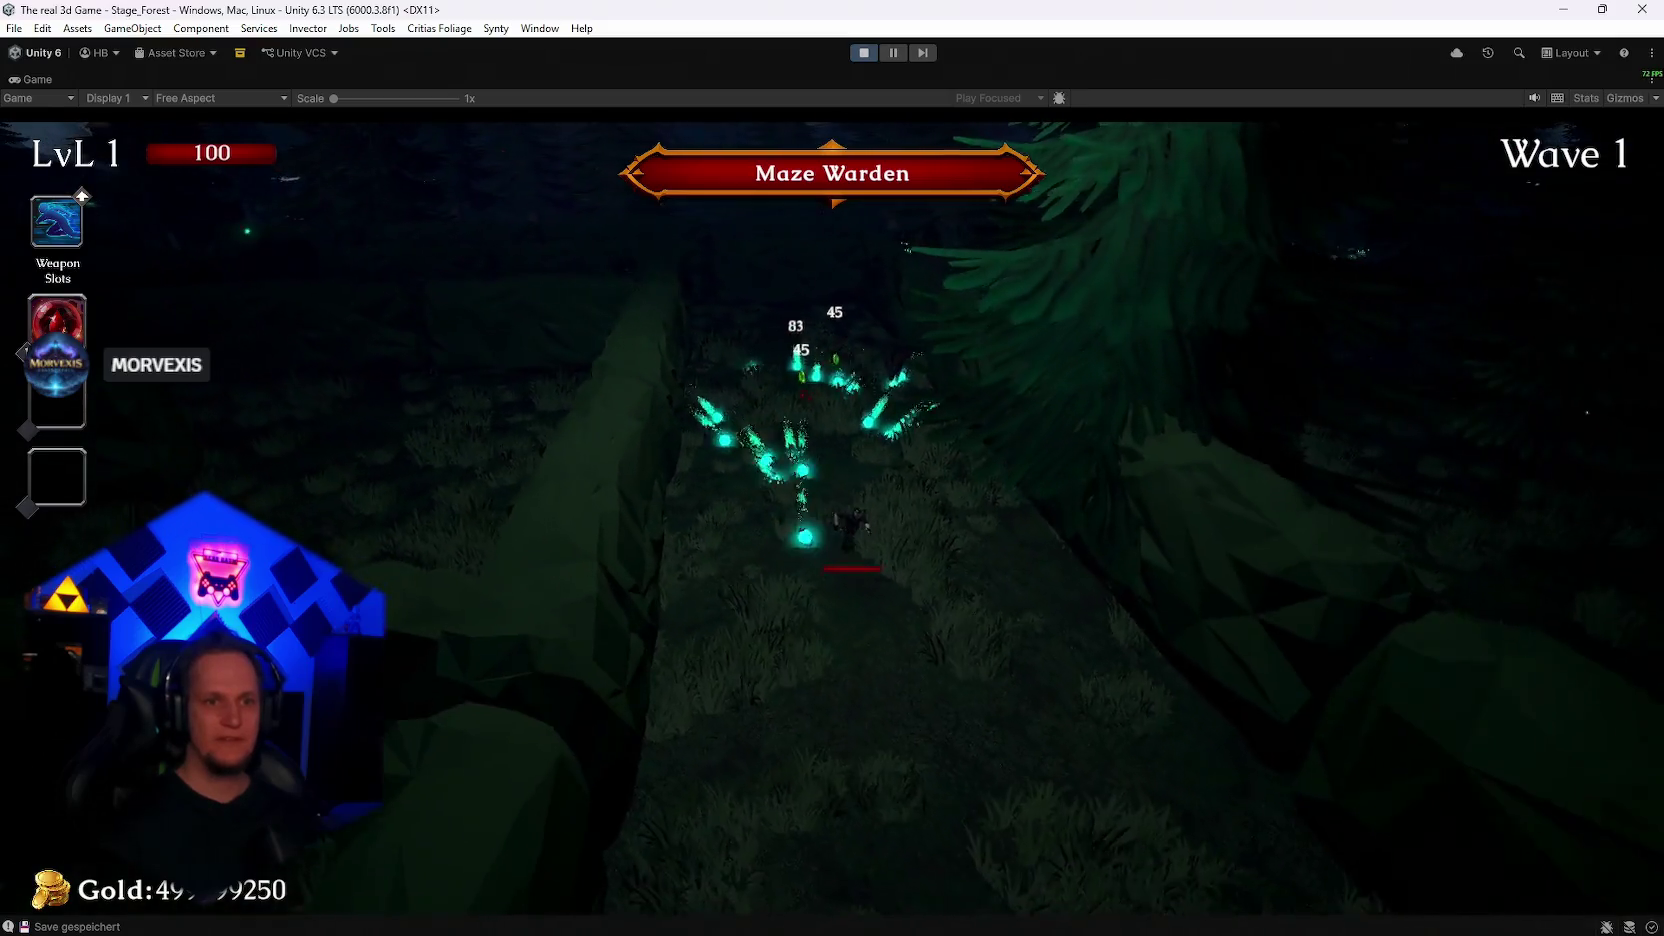
key(w)
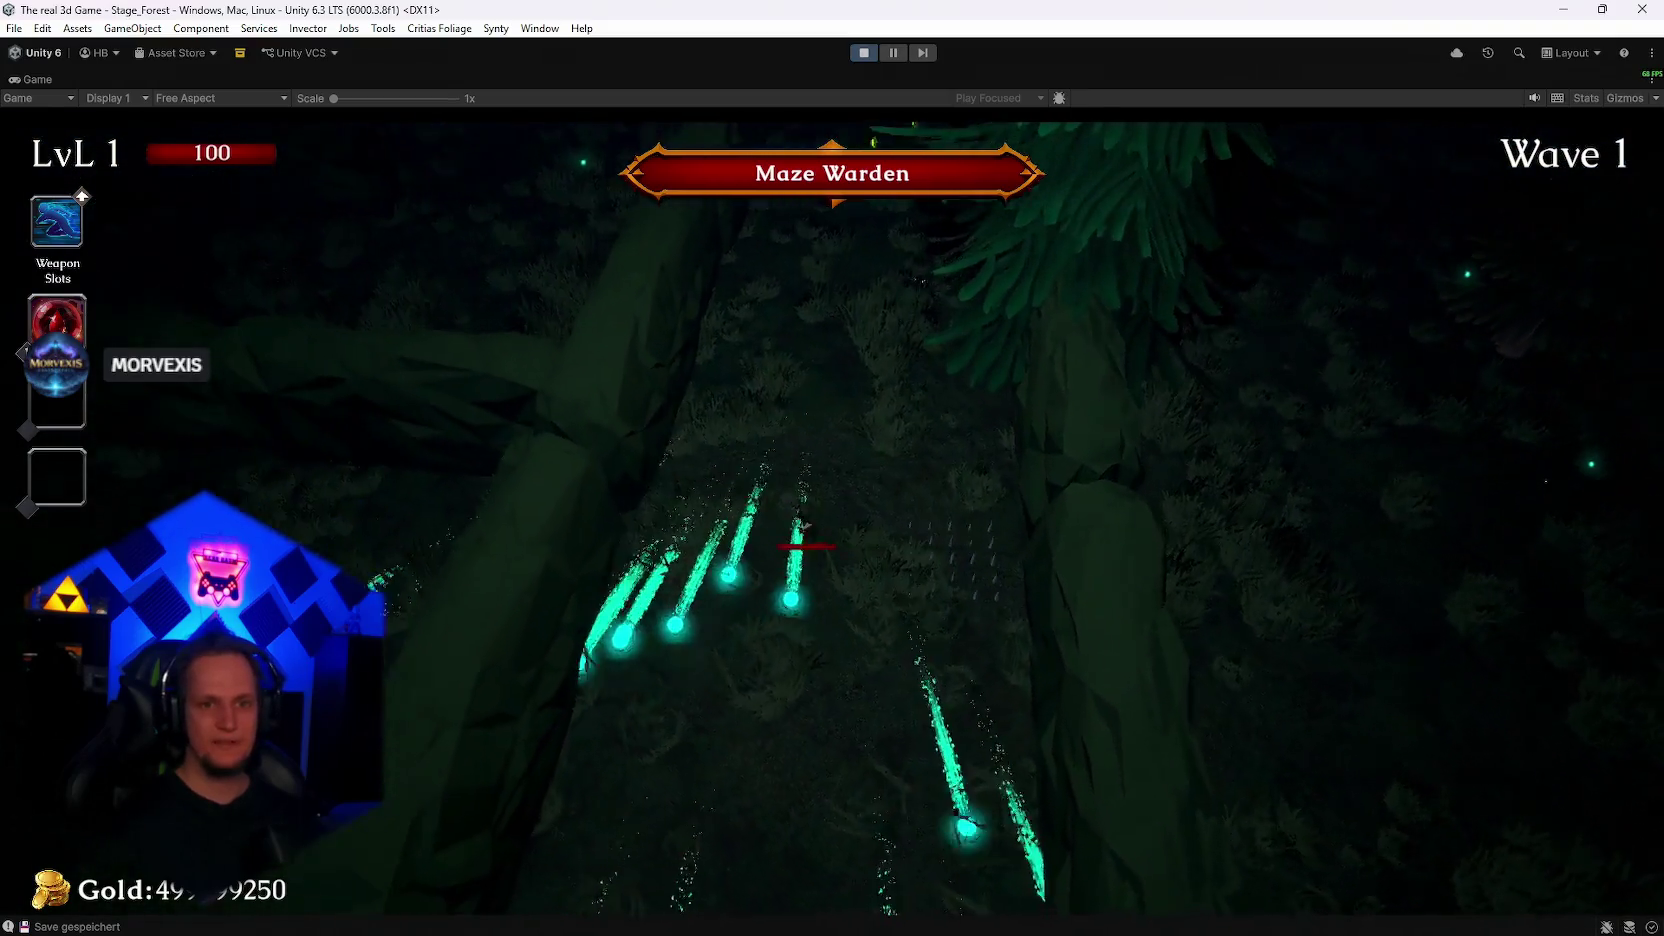
key(w)
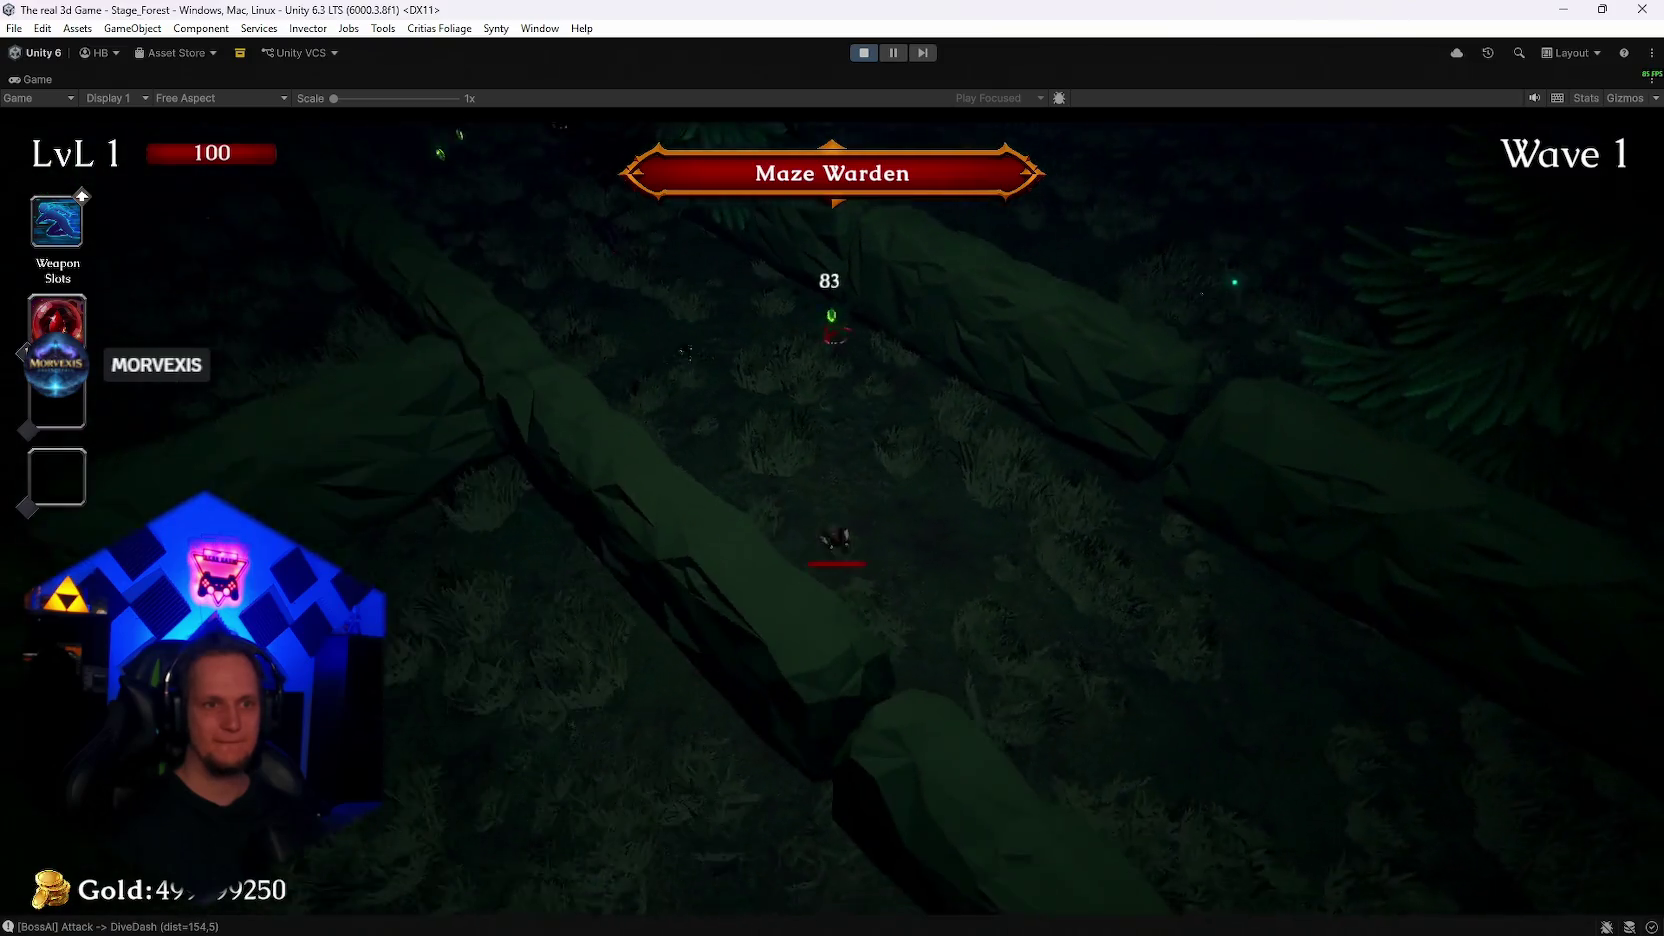